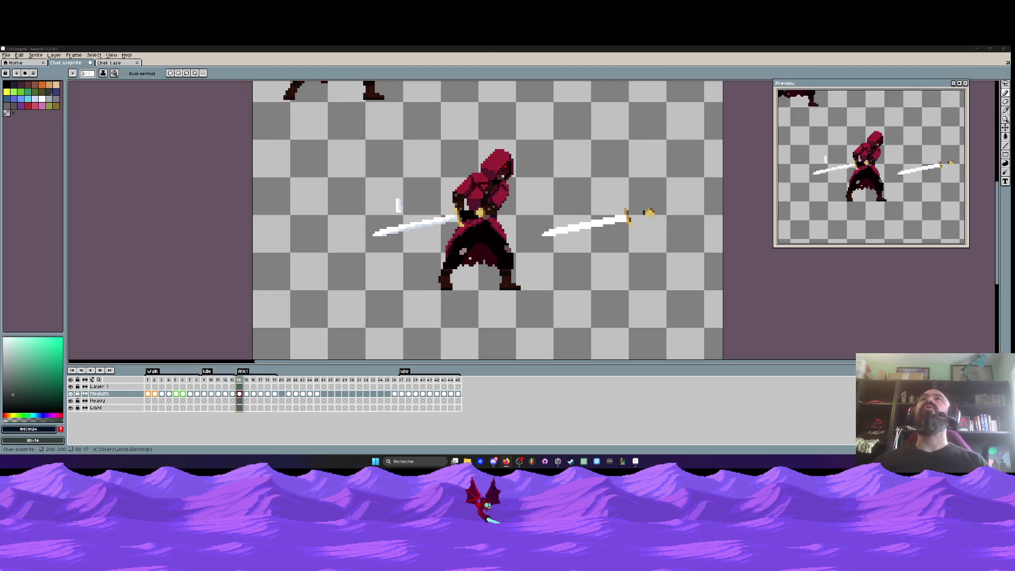
Compare the poses around frame 13, then play the animation once and stop it
{"action": "scroll", "coordinate": [470, 204], "scroll_direction": "down", "scroll_amount": 1}
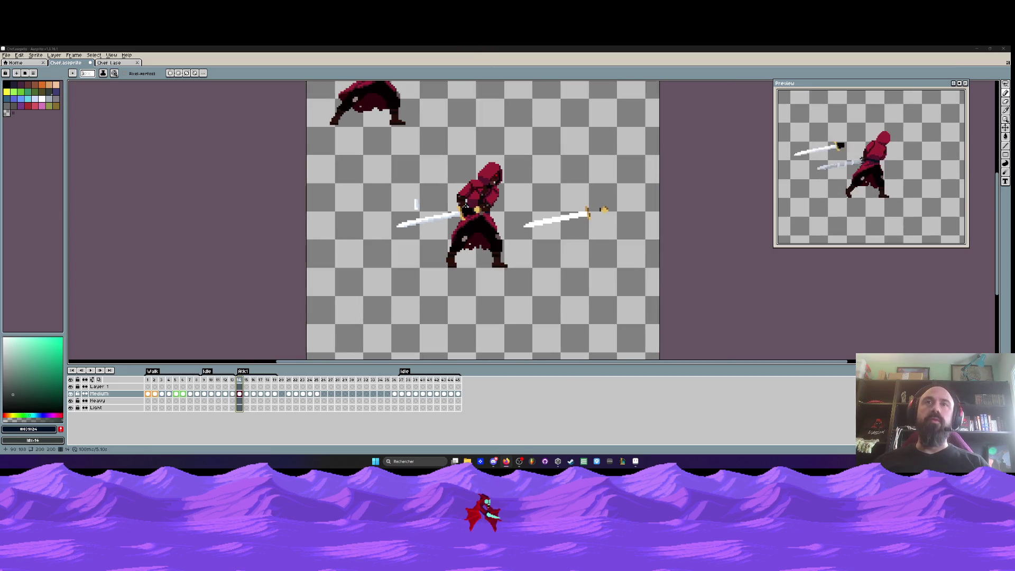
{"action": "scroll", "coordinate": [464, 212], "scroll_direction": "up", "scroll_amount": 1}
{"action": "key", "text": "Left"}
{"action": "key", "text": "Right"}
{"action": "key", "text": "Left"}
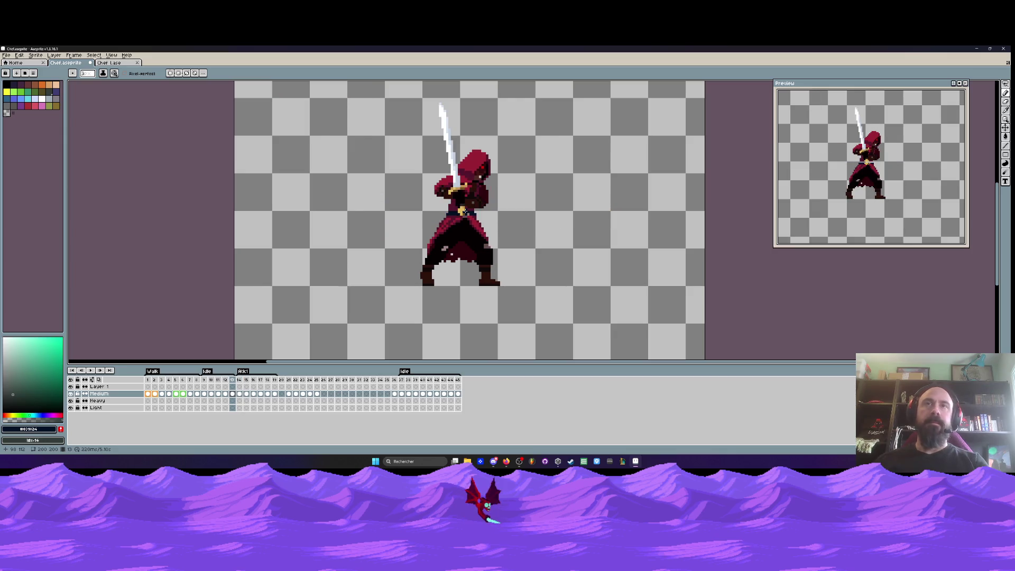
{"action": "key", "text": "Return"}
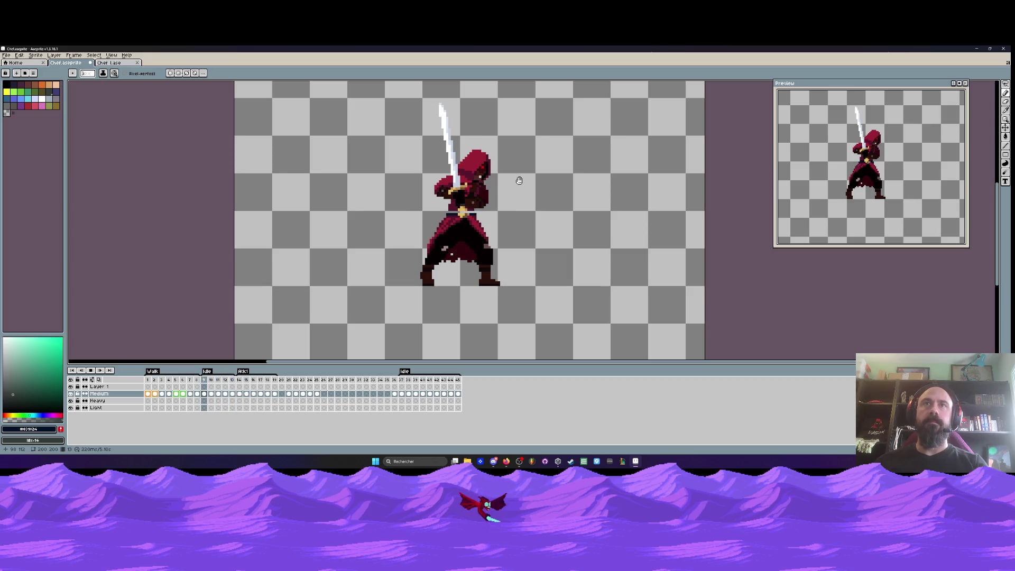
{"action": "key", "text": "Return"}
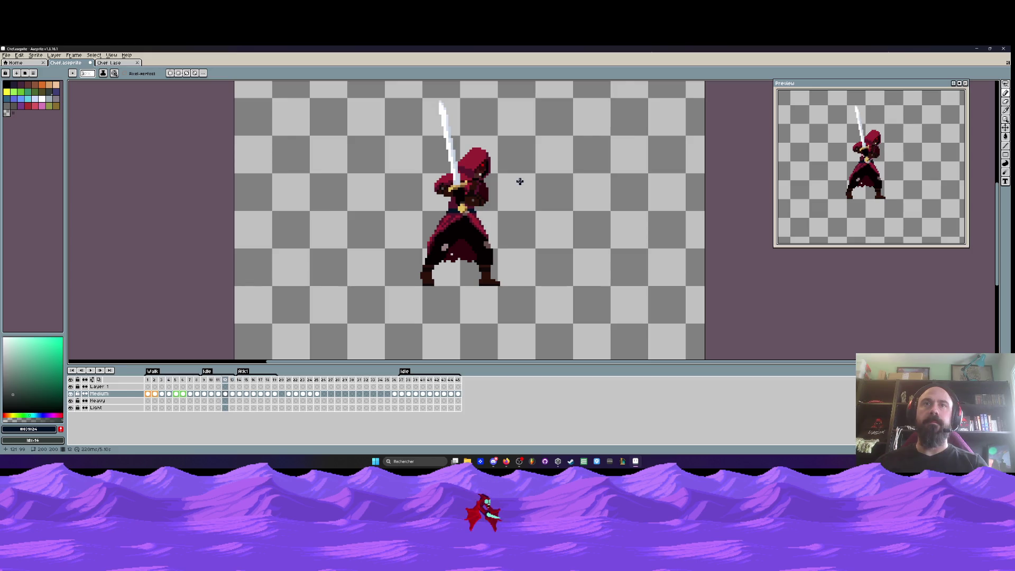
Step through frames 12 to 16 and settle on the frame 16 attack pose
{"action": "key", "text": "Right"}
{"action": "key", "text": "Left"}
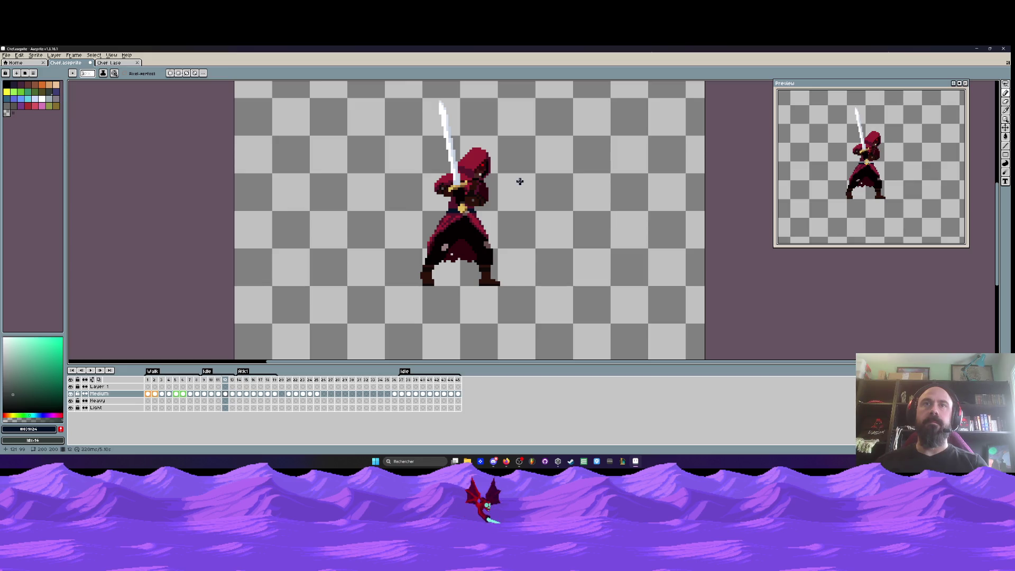
{"action": "scroll", "coordinate": [520, 182], "scroll_direction": "down", "scroll_amount": 1}
{"action": "key", "text": "Right"}
{"action": "key", "text": "Right"}
{"action": "key", "text": "Right"}
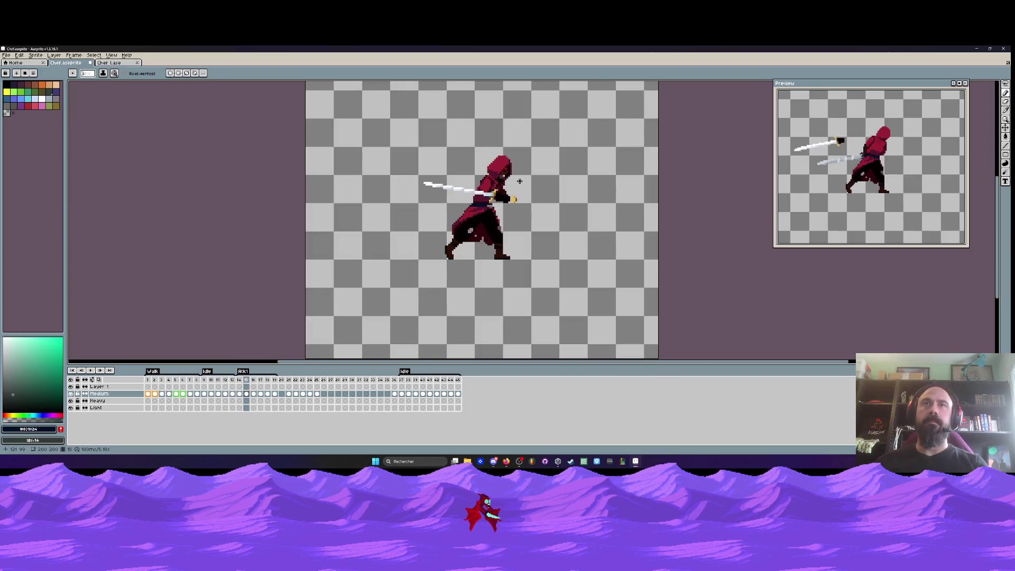
{"action": "key", "text": "Left"}
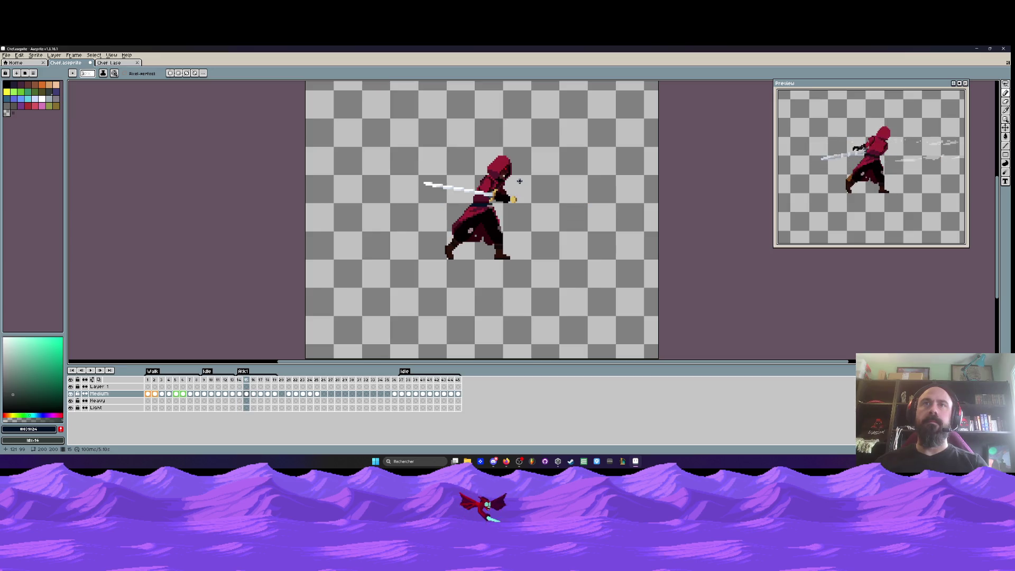
{"action": "key", "text": "Right"}
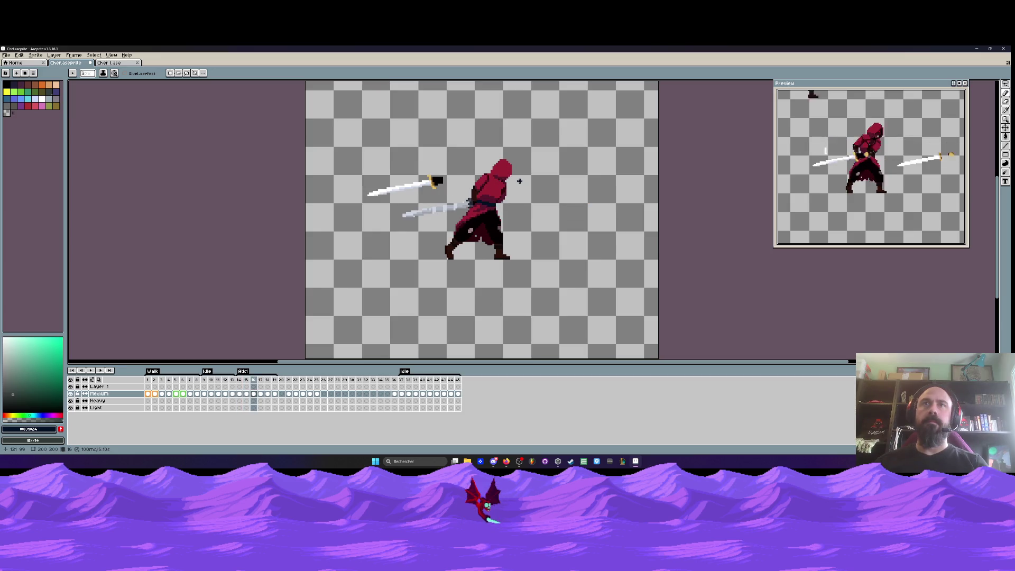
{"action": "scroll", "coordinate": [453, 181], "scroll_direction": "up", "scroll_amount": 1}
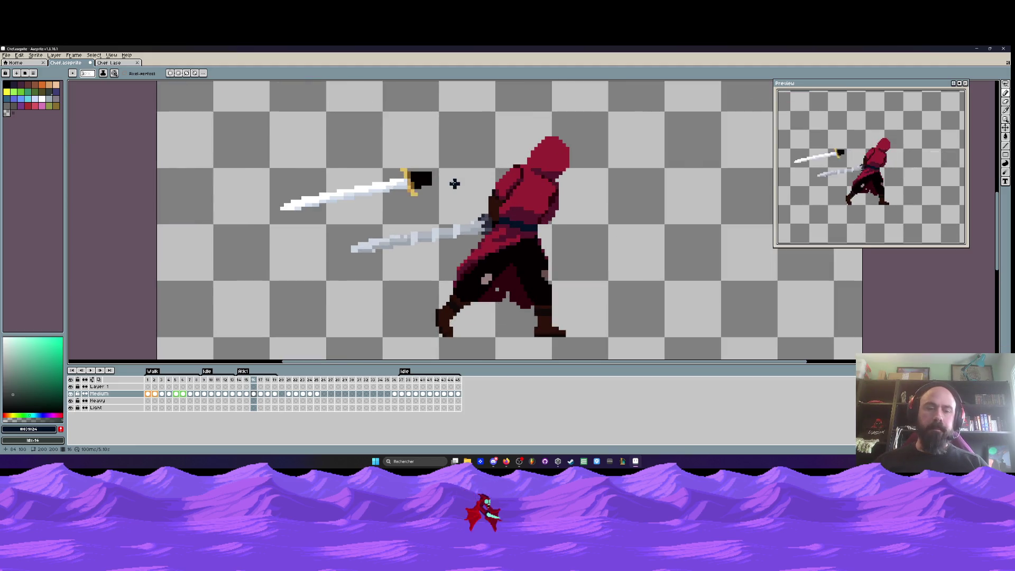
Zoom in on the sword hilt and shift its pixels one pixel right
{"action": "scroll", "coordinate": [475, 214], "scroll_direction": "up", "scroll_amount": 2}
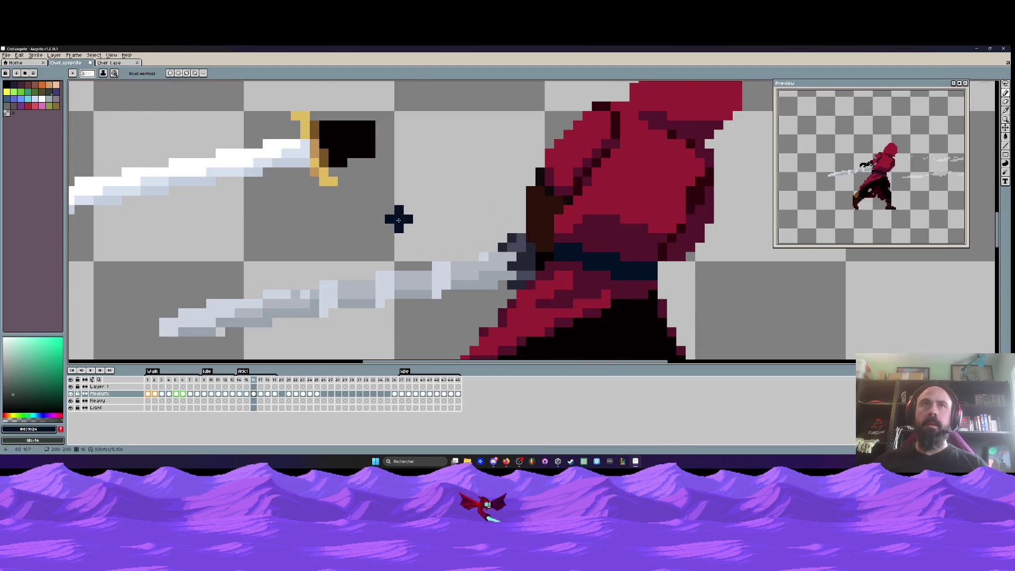
{"action": "scroll", "coordinate": [398, 217], "scroll_direction": "down", "scroll_amount": 3}
{"action": "scroll", "coordinate": [382, 228], "scroll_direction": "up", "scroll_amount": 2}
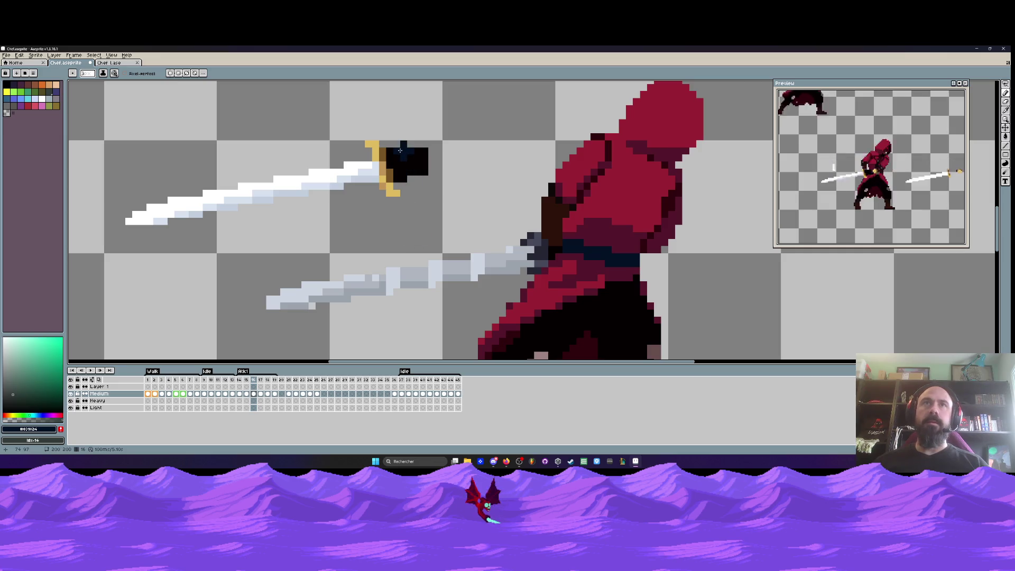
{"action": "scroll", "coordinate": [399, 161], "scroll_direction": "up", "scroll_amount": 1}
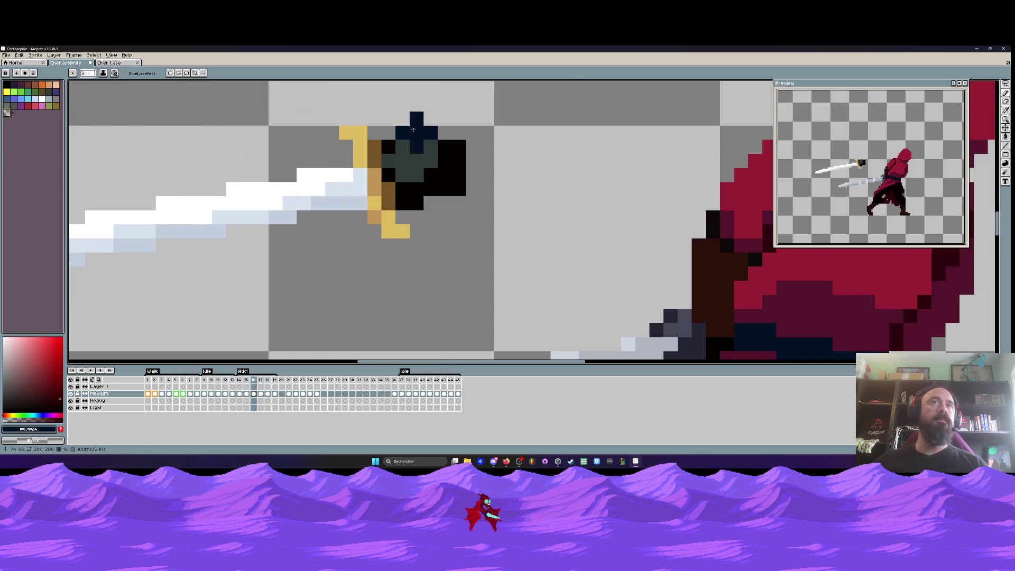
{"action": "scroll", "coordinate": [413, 130], "scroll_direction": "up", "scroll_amount": 1}
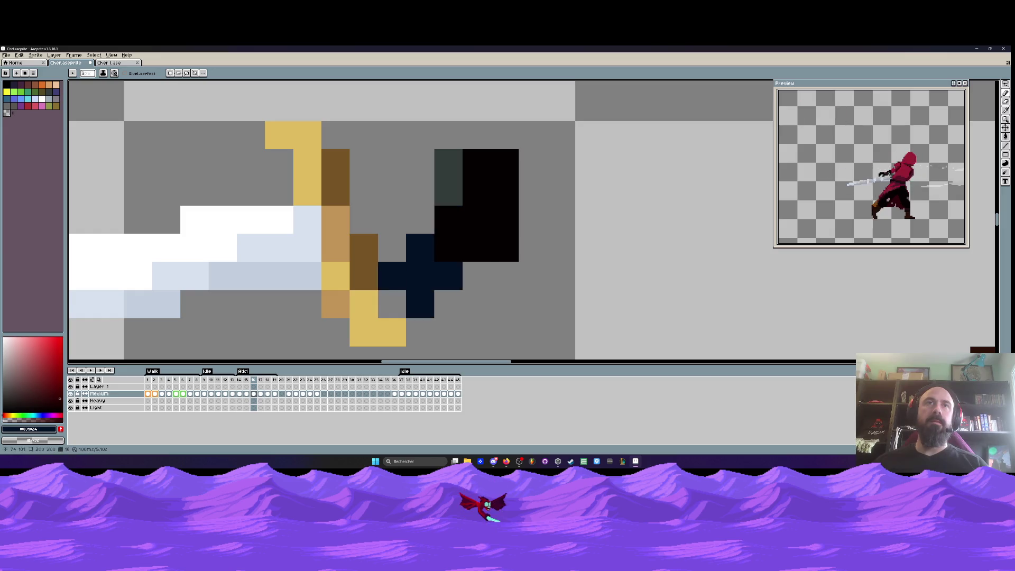
{"action": "scroll", "coordinate": [508, 194], "scroll_direction": "down", "scroll_amount": 2}
{"action": "left_click_drag", "start_coordinate": [507, 194], "coordinate": [519, 211]}
{"action": "scroll", "coordinate": [537, 220], "scroll_direction": "up", "scroll_amount": 1}
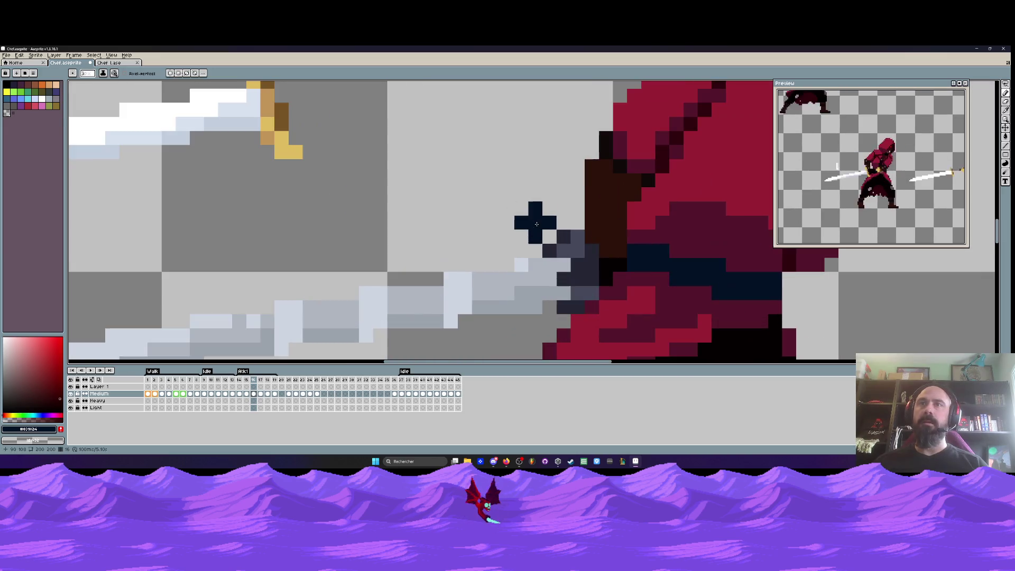
{"action": "left_click_drag", "start_coordinate": [552, 288], "coordinate": [566, 292]}
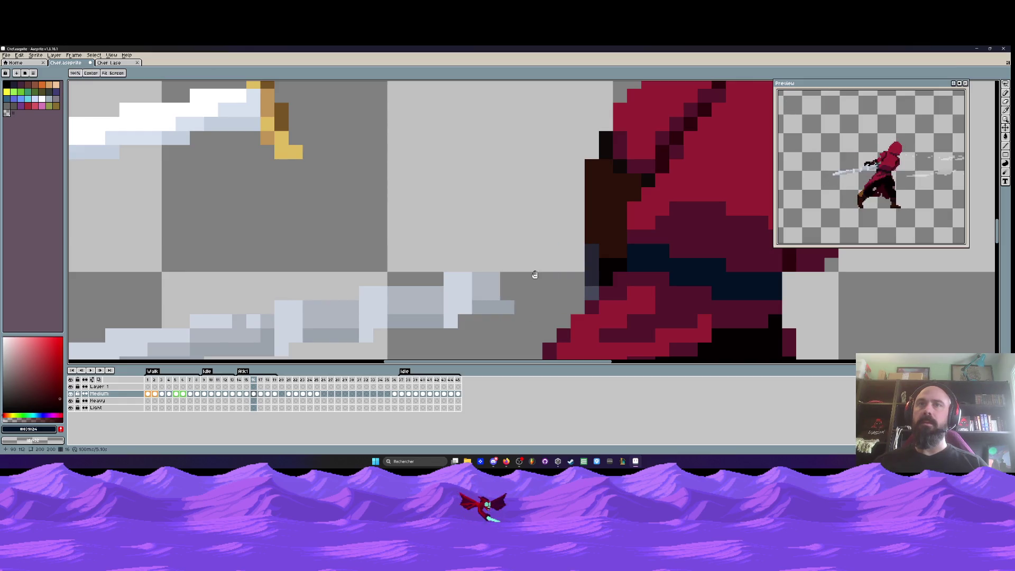
Erase the lower grey sword from frame 16
{"action": "scroll", "coordinate": [535, 274], "scroll_direction": "down", "scroll_amount": 2}
{"action": "left_click_drag", "start_coordinate": [365, 261], "coordinate": [493, 245]}
{"action": "key", "text": "ctrl+z"}
{"action": "left_click_drag", "start_coordinate": [365, 263], "coordinate": [513, 231]}
Marquee-select the upper white sword and drag it down into the swordsman's hand
{"action": "key", "text": "m"}
{"action": "left_click_drag", "start_coordinate": [187, 135], "coordinate": [496, 219]}
{"action": "left_click_drag", "start_coordinate": [436, 180], "coordinate": [537, 237]}
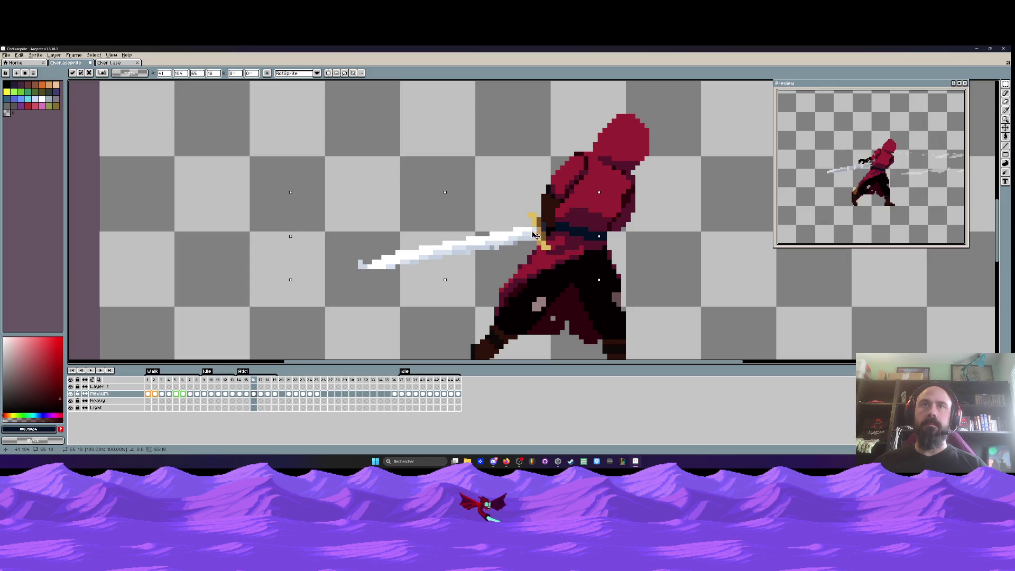
Nudge the sword one pixel down and commit its position in the hand
{"action": "key", "text": "Left"}
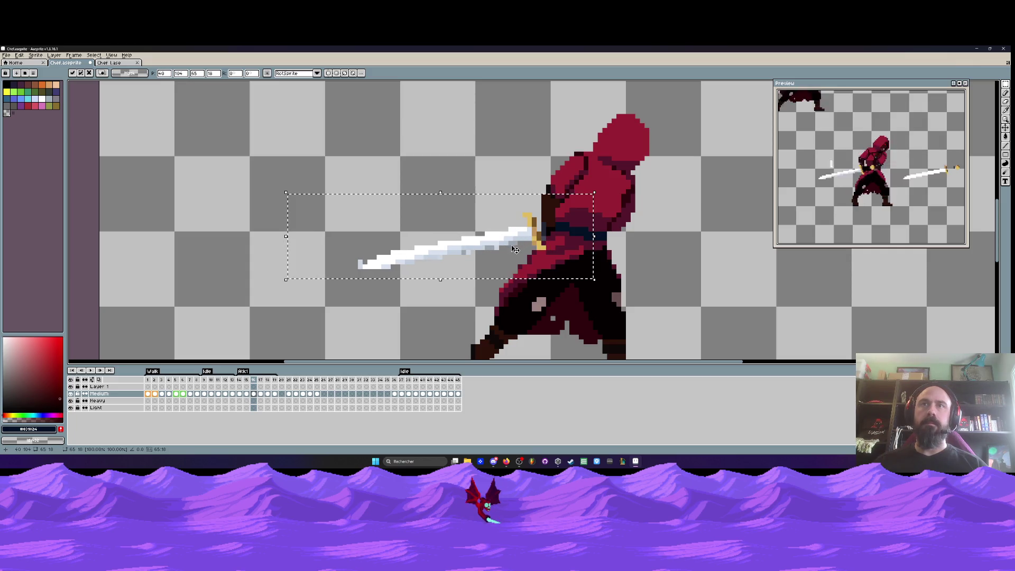
{"action": "key", "text": "Right"}
{"action": "key", "text": "Down"}
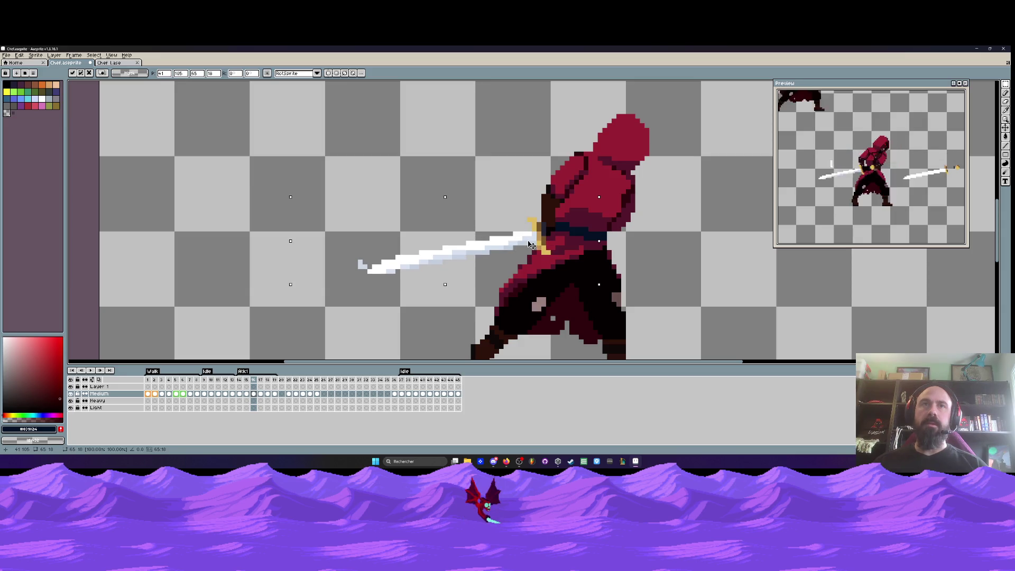
{"action": "key", "text": "Return"}
Repaint two gold hilt pixels with the crimson cloak colour
{"action": "scroll", "coordinate": [349, 259], "scroll_direction": "up", "scroll_amount": 2}
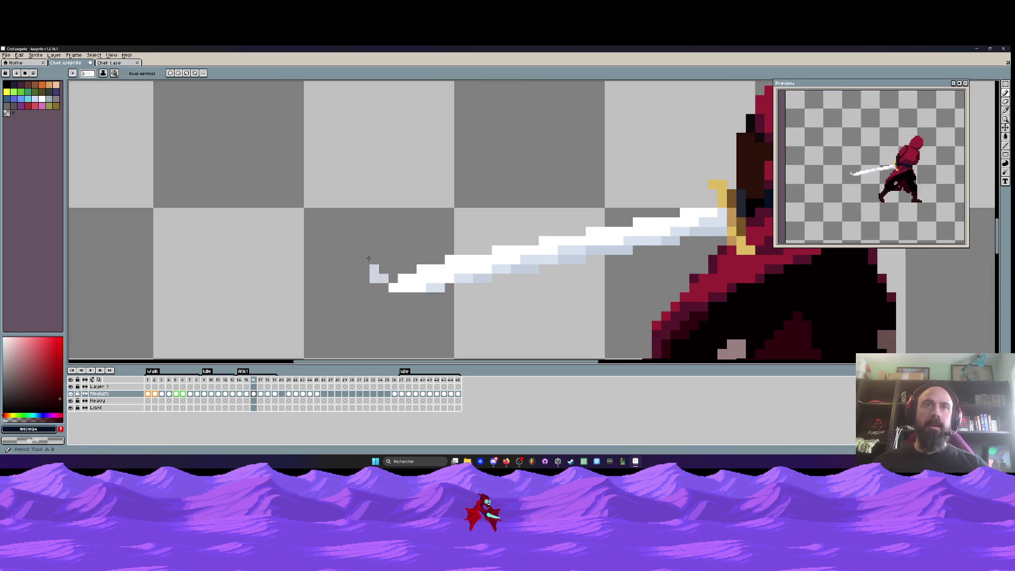
{"action": "left_click_drag", "start_coordinate": [401, 269], "coordinate": [206, 209]}
{"action": "left_click", "coordinate": [584, 239], "text": "alt"}
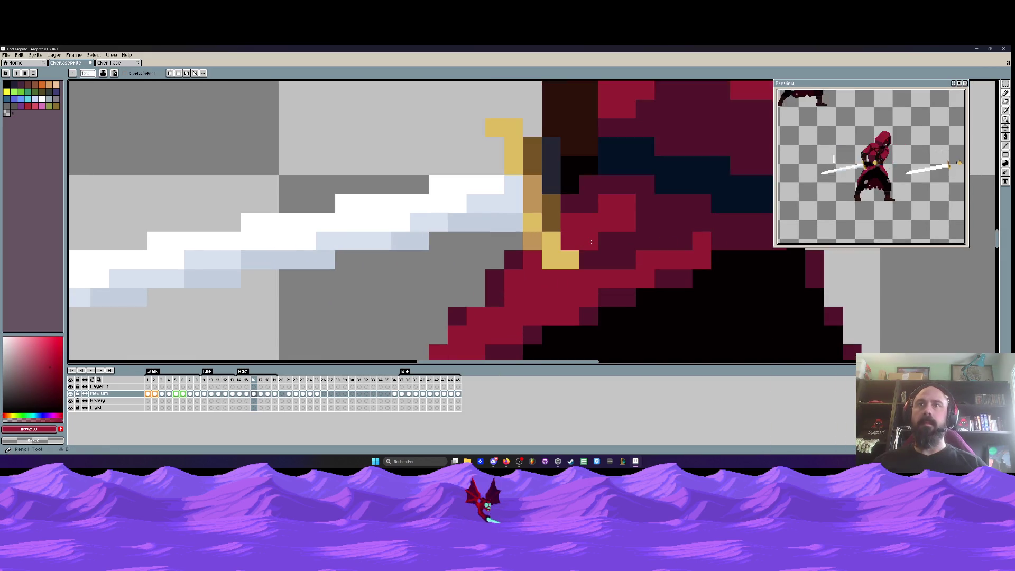
{"action": "key", "text": "Left"}
{"action": "key", "text": "Right"}
{"action": "left_click_drag", "start_coordinate": [551, 241], "coordinate": [549, 259]}
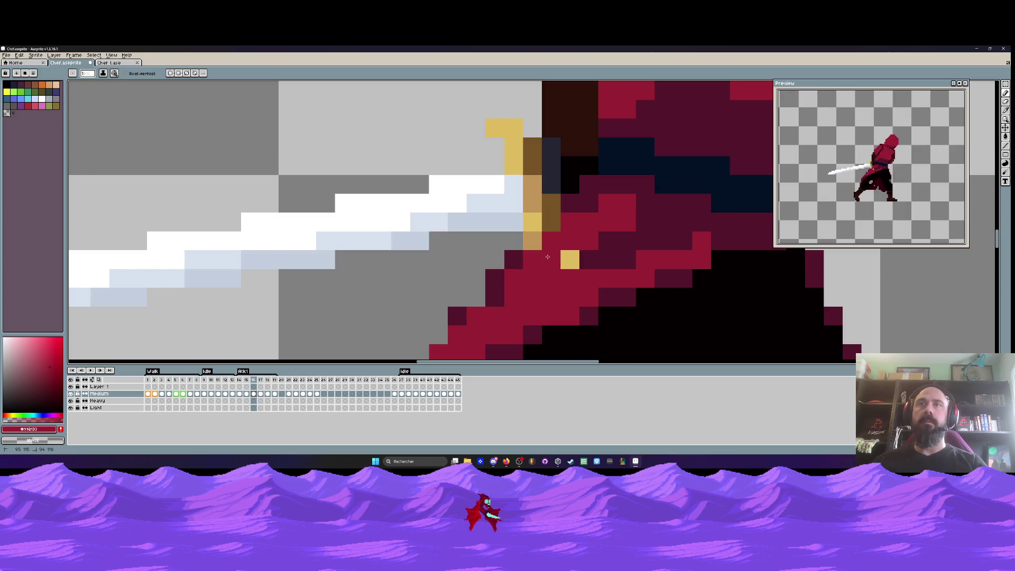
Compare neighbouring frames, then paint the leftover gold pixel dark maroon on frame 16
{"action": "key", "text": "Left"}
{"action": "key", "text": "Right"}
{"action": "key", "text": "Right"}
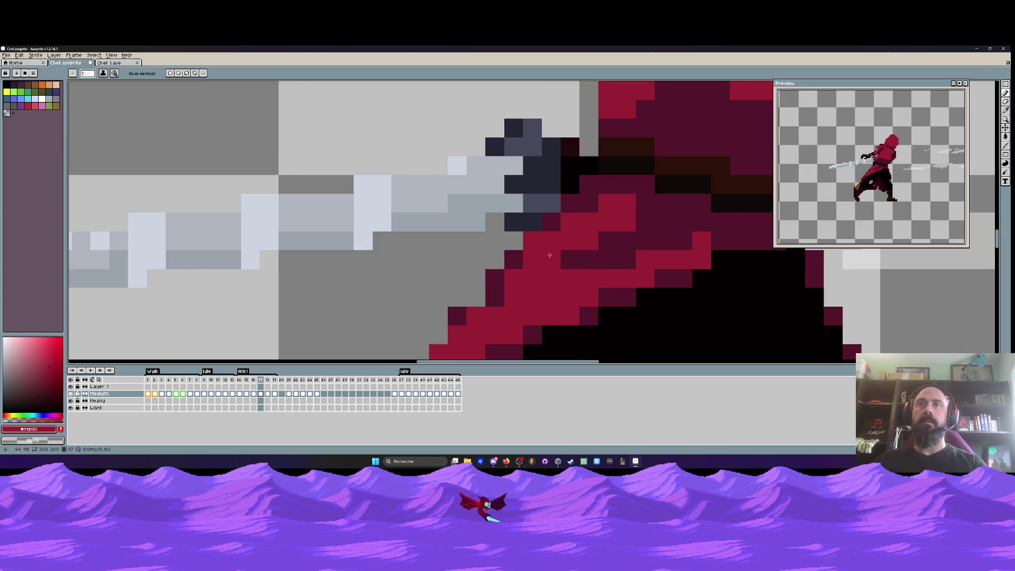
{"action": "key", "text": "Left"}
{"action": "key", "text": "Right"}
{"action": "key", "text": "Left"}
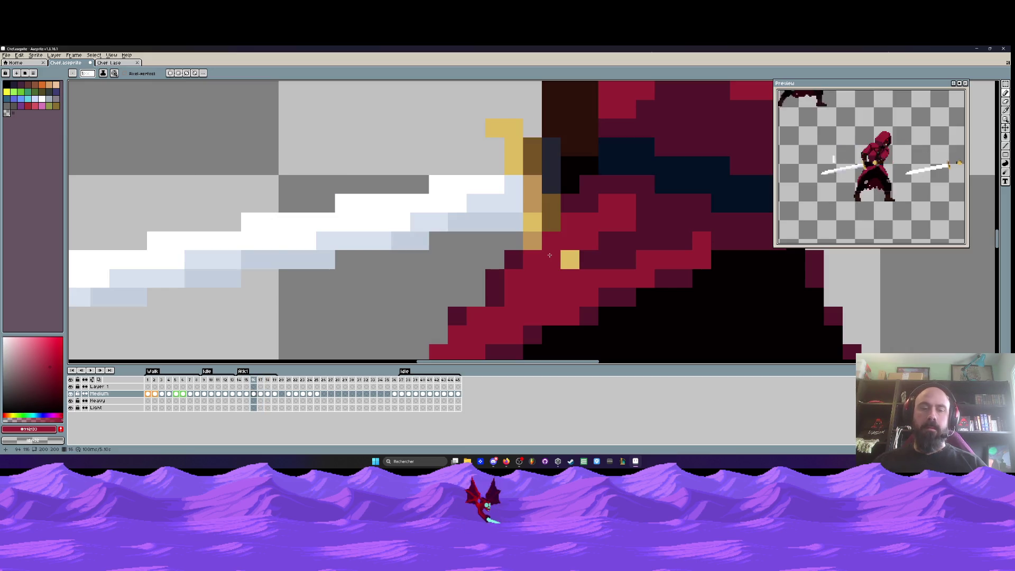
{"action": "left_click", "coordinate": [602, 259], "text": "alt"}
{"action": "left_click", "coordinate": [580, 259]}
{"action": "scroll", "coordinate": [580, 259], "scroll_direction": "down", "scroll_amount": 4}
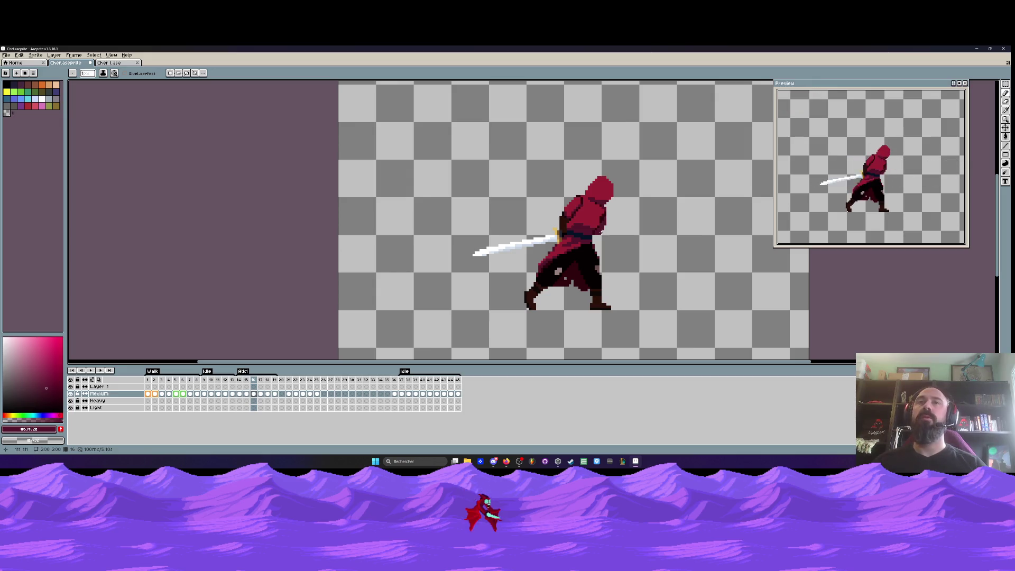
Flip between frames 15, 16 and the slash-trail frame 17 to compare poses
{"action": "scroll", "coordinate": [601, 233], "scroll_direction": "up", "scroll_amount": 1}
{"action": "key", "text": "Right"}
{"action": "key", "text": "Left"}
{"action": "key", "text": "Right"}
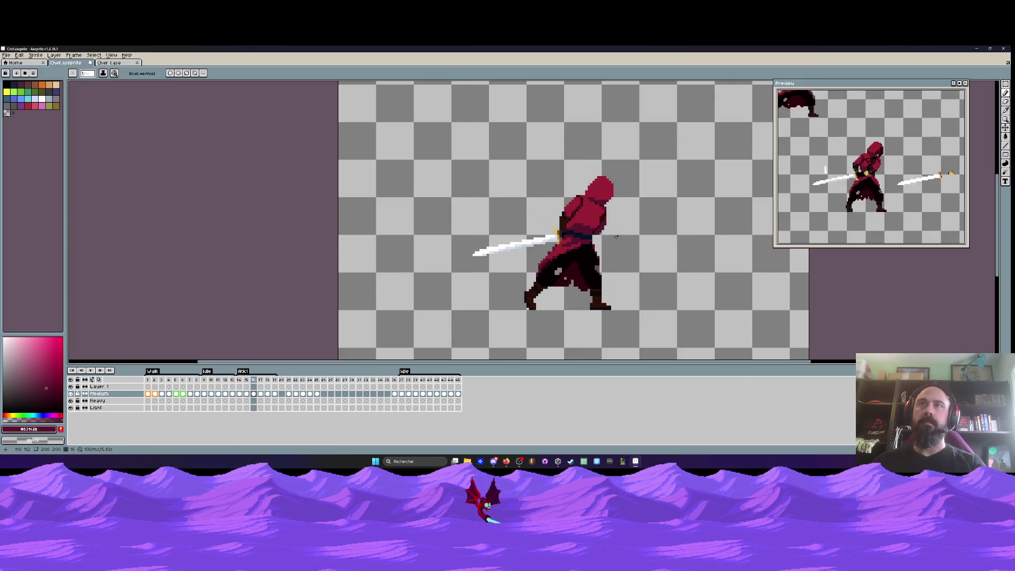
{"action": "key", "text": "Right"}
{"action": "key", "text": "Left"}
{"action": "key", "text": "Right"}
{"action": "key", "text": "Left"}
{"action": "key", "text": "Right"}
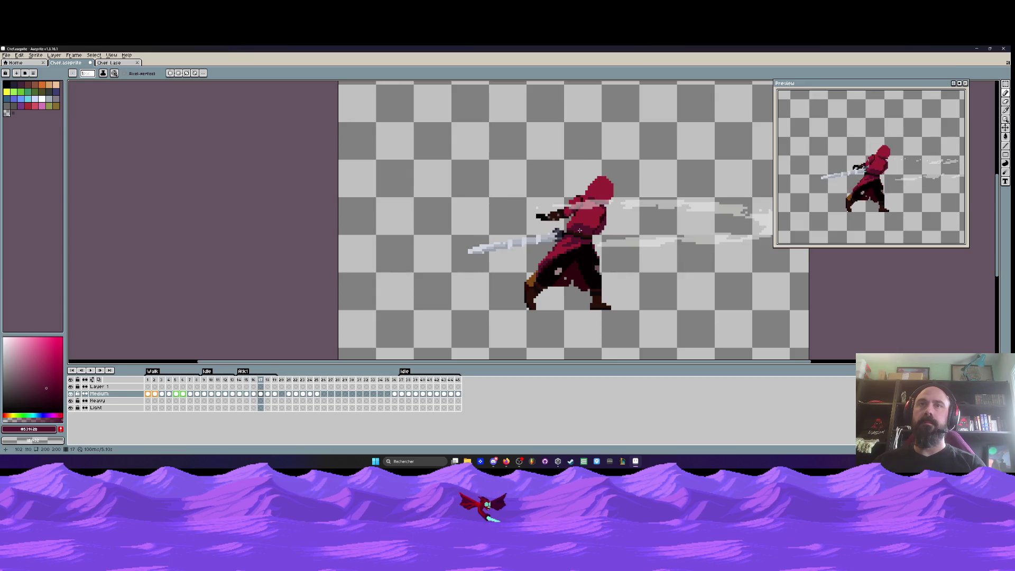
Compare frame 17 against frame 18 and the earlier poses
{"action": "key", "text": "Right"}
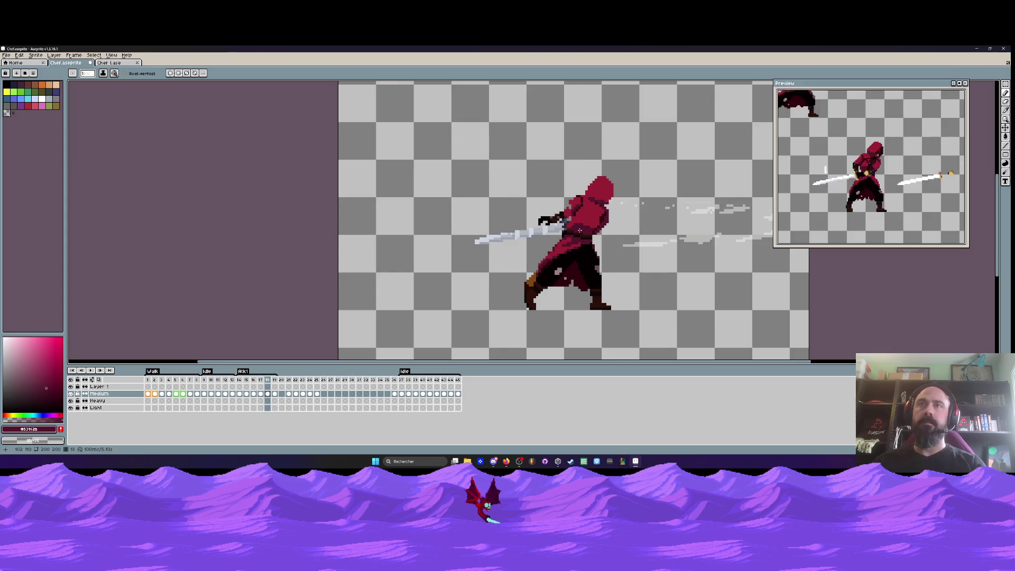
{"action": "key", "text": "Left"}
{"action": "key", "text": "Left"}
{"action": "key", "text": "Right"}
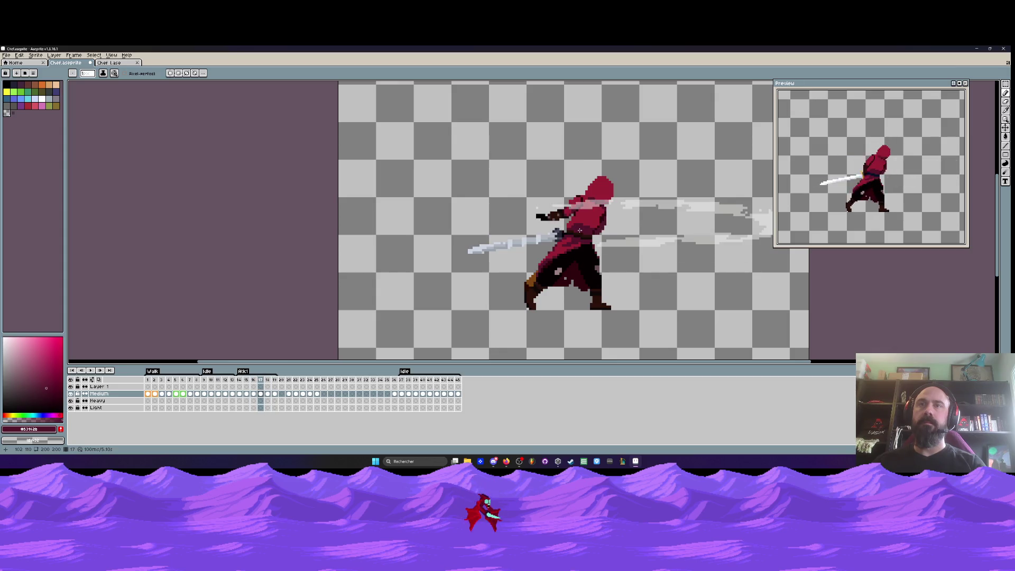
{"action": "key", "text": "Left"}
{"action": "key", "text": "Right"}
{"action": "key", "text": "Left"}
{"action": "key", "text": "Left"}
{"action": "key", "text": "Left"}
{"action": "key", "text": "Right"}
{"action": "key", "text": "Right"}
{"action": "key", "text": "Right"}
{"action": "key", "text": "Right"}
{"action": "key", "text": "Right"}
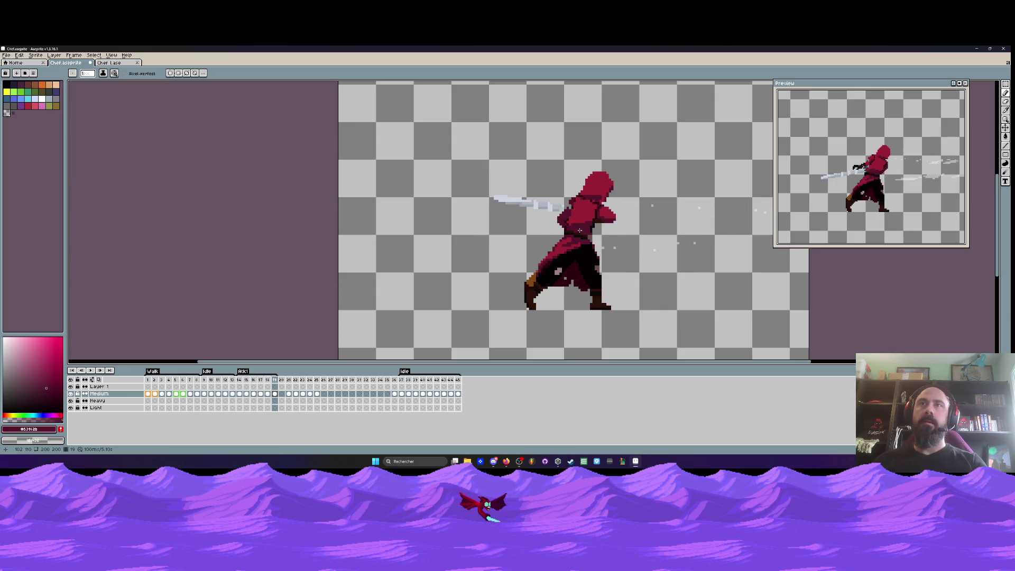
{"action": "key", "text": "Left"}
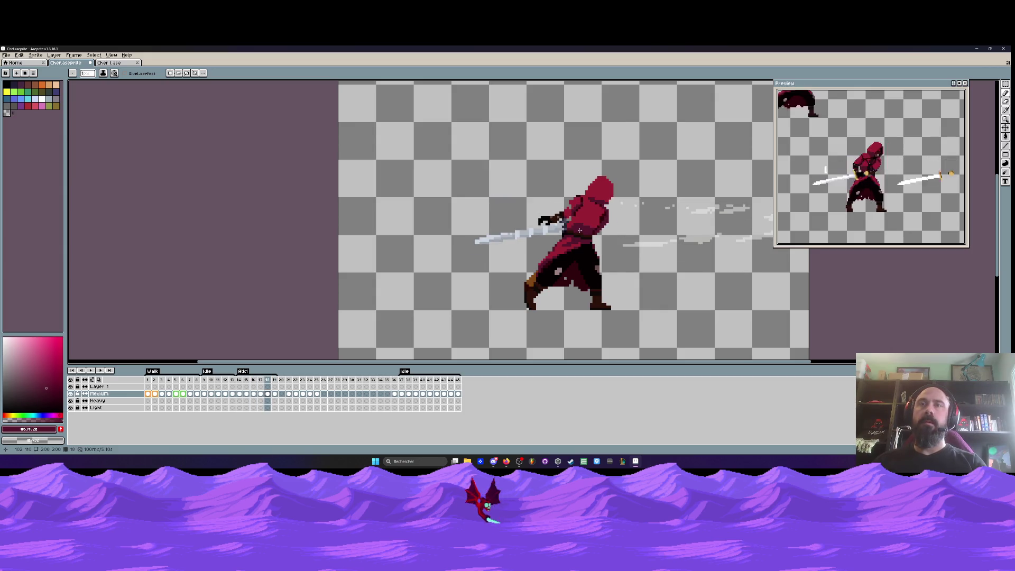
{"action": "key", "text": "Left"}
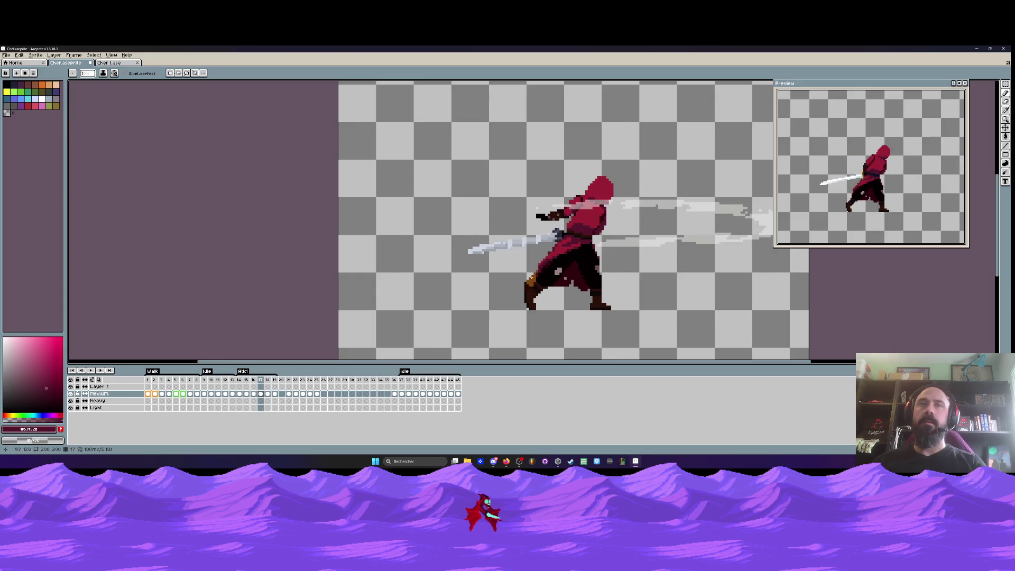
Insert a new frame after frame 16, delete frame 18, then switch to the Chef Lase sprite
{"action": "left_click", "coordinate": [254, 382]}
{"action": "key", "text": "alt+n"}
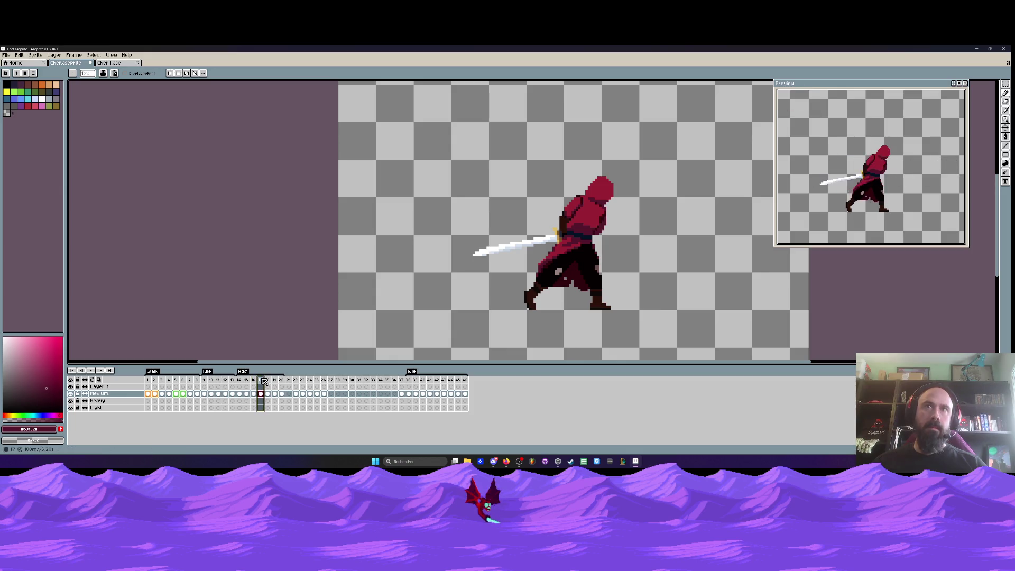
{"action": "left_click", "coordinate": [268, 380]}
{"action": "key", "text": "alt+c"}
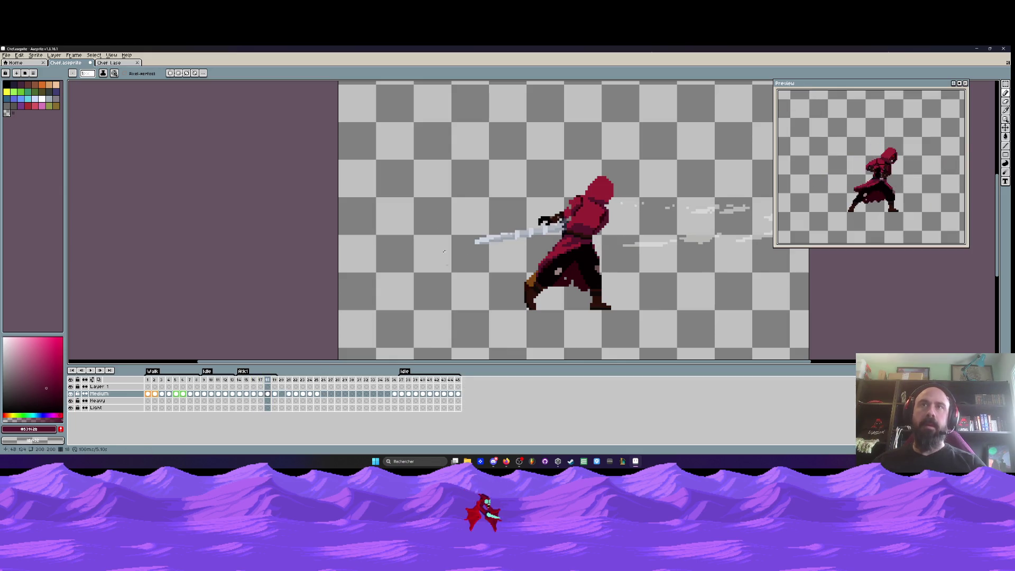
{"action": "left_click", "coordinate": [109, 66]}
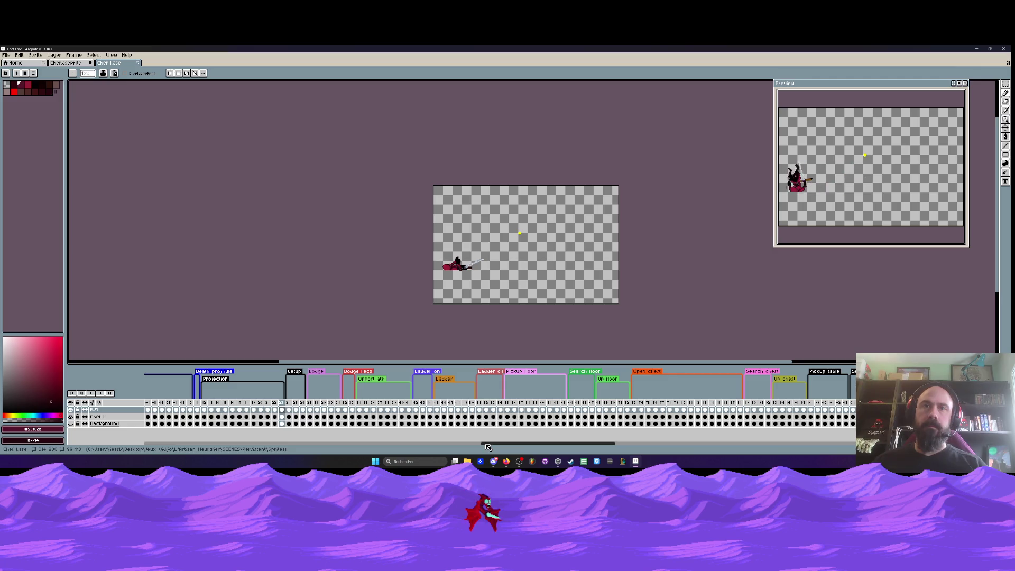
Study the Chef Lase smear frames 55-60 with the Chef 1 layer hidden
{"action": "mouse_move", "coordinate": [487, 446]}
{"action": "left_mouse_down"}
{"action": "mouse_move", "coordinate": [645, 455]}
{"action": "mouse_move", "coordinate": [441, 448]}
{"action": "left_mouse_up"}
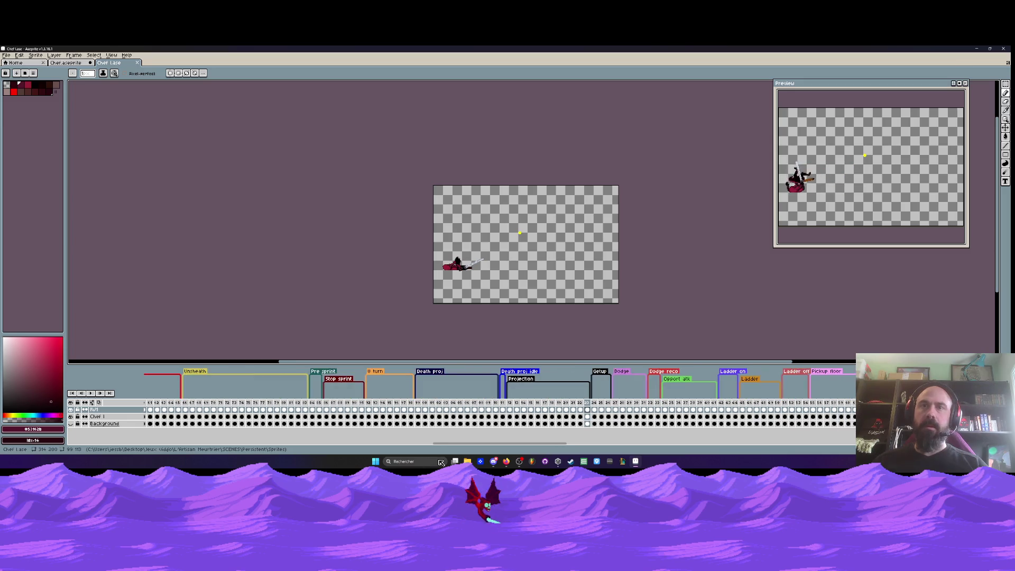
{"action": "mouse_move", "coordinate": [507, 407]}
{"action": "left_mouse_down"}
{"action": "mouse_move", "coordinate": [566, 423]}
{"action": "mouse_move", "coordinate": [546, 414]}
{"action": "mouse_move", "coordinate": [587, 412]}
{"action": "mouse_move", "coordinate": [512, 416]}
{"action": "mouse_move", "coordinate": [528, 416]}
{"action": "left_mouse_up"}
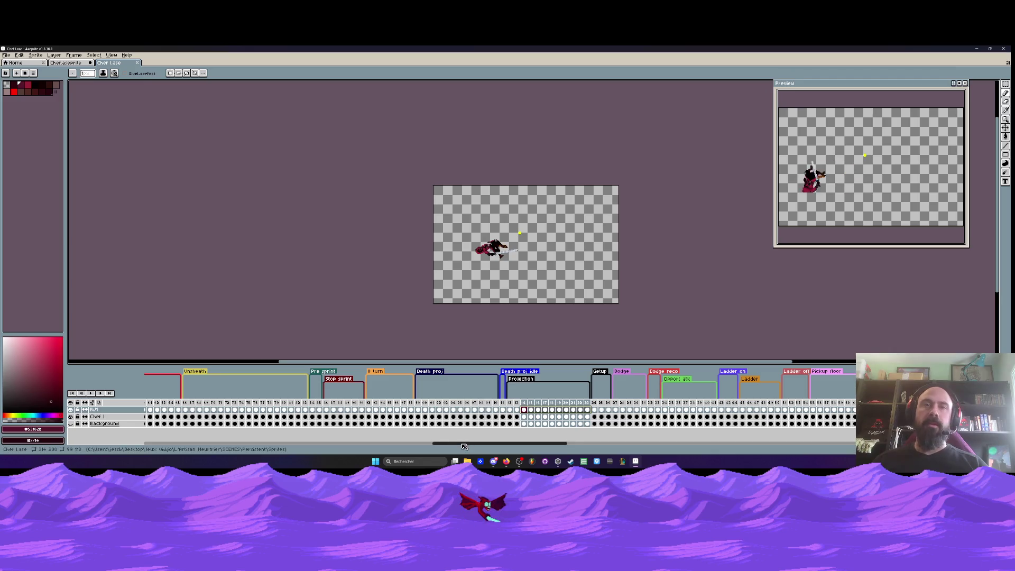
{"action": "left_click", "coordinate": [192, 444]}
{"action": "left_click_drag", "start_coordinate": [192, 444], "coordinate": [177, 444]}
{"action": "left_click", "coordinate": [506, 410]}
{"action": "scroll", "coordinate": [534, 238], "scroll_direction": "up", "scroll_amount": 3}
{"action": "key", "text": "Right"}
{"action": "key", "text": "Right"}
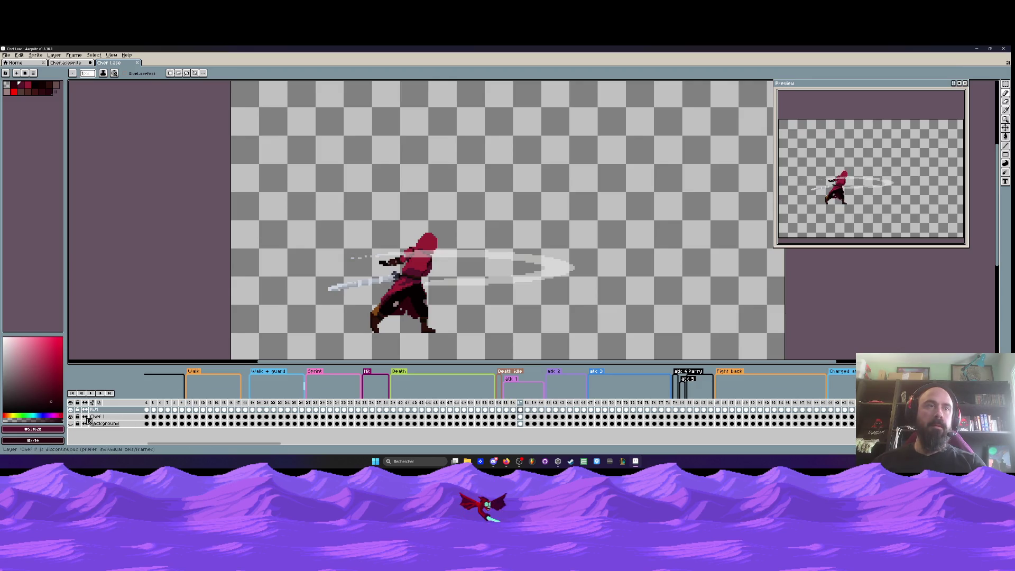
{"action": "left_click", "coordinate": [71, 417]}
{"action": "key", "text": "Right"}
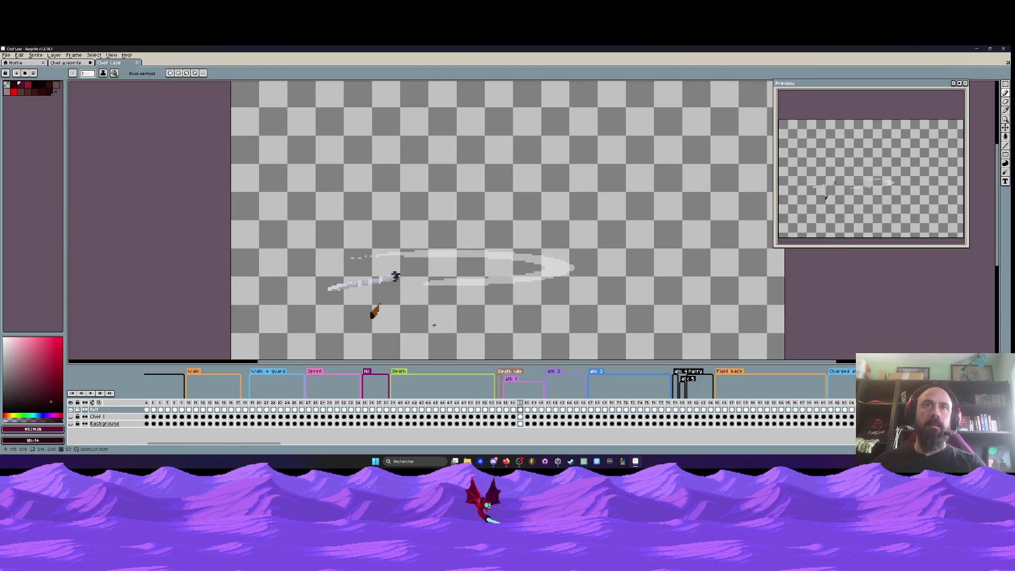
{"action": "left_click_drag", "start_coordinate": [507, 410], "coordinate": [541, 424]}
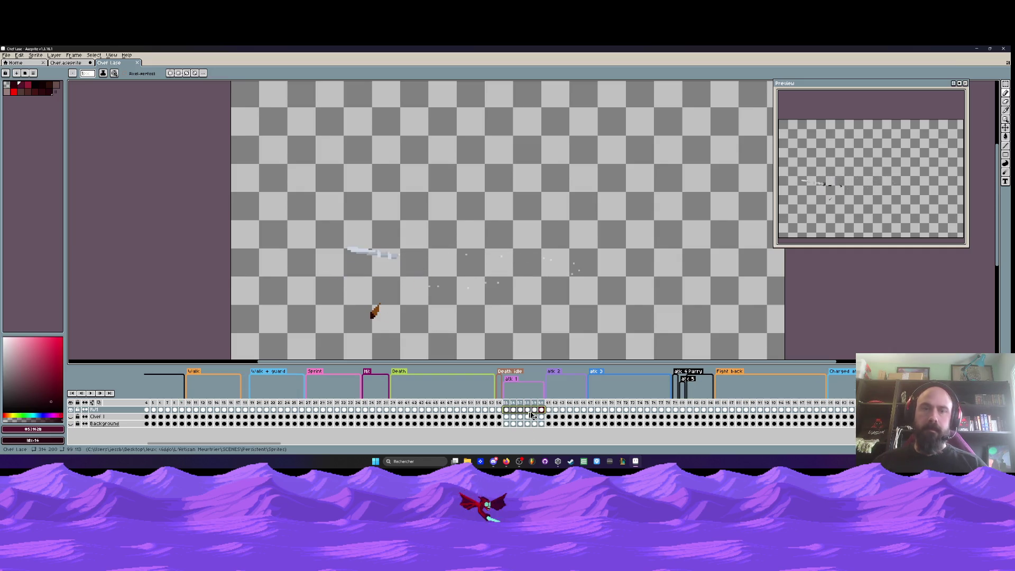
Back on Chef, try a dark grey Pencil sword stroke on frame 15, then undo it
{"action": "key", "text": "ctrl+shift+Tab"}
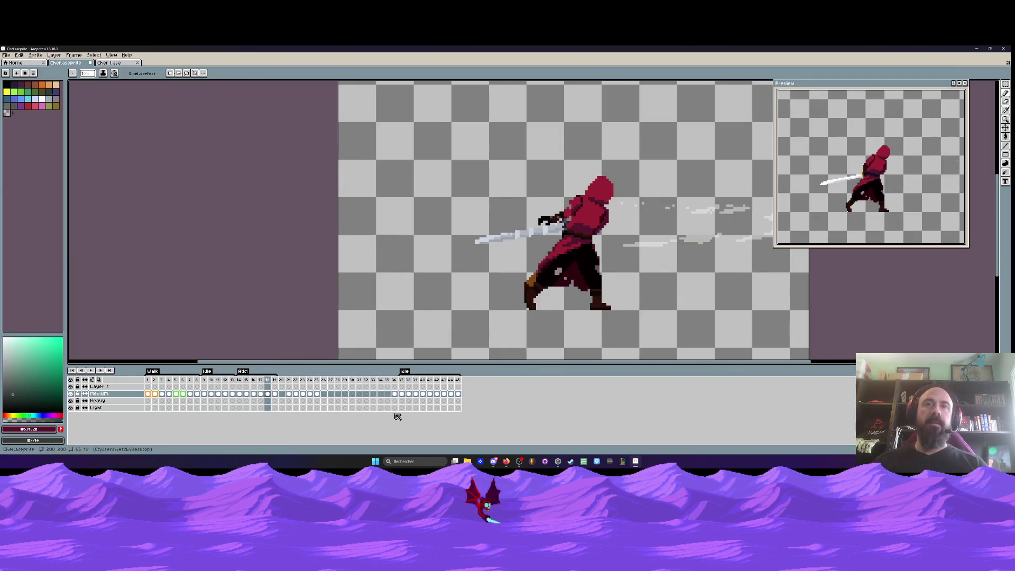
{"action": "left_click", "coordinate": [240, 386]}
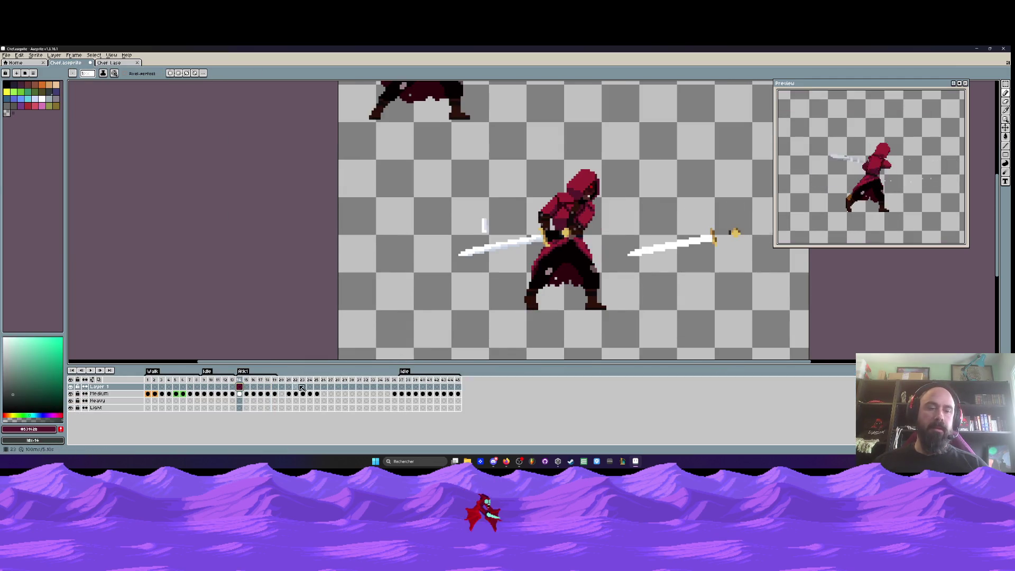
{"action": "scroll", "coordinate": [421, 228], "scroll_direction": "down", "scroll_amount": 1}
{"action": "key", "text": "b"}
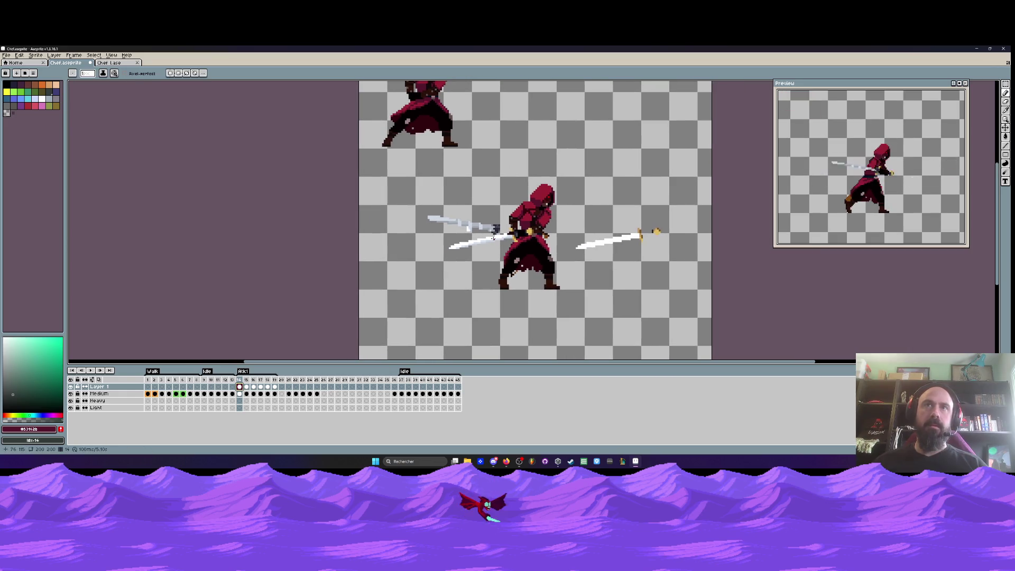
{"action": "scroll", "coordinate": [493, 238], "scroll_direction": "up", "scroll_amount": 1}
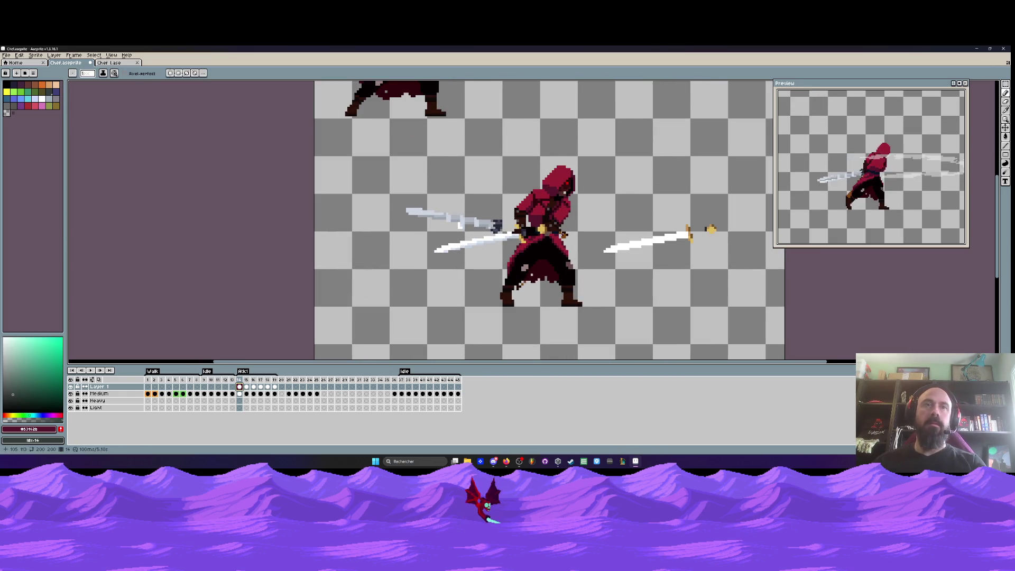
{"action": "key", "text": "Right"}
{"action": "key", "text": "Right"}
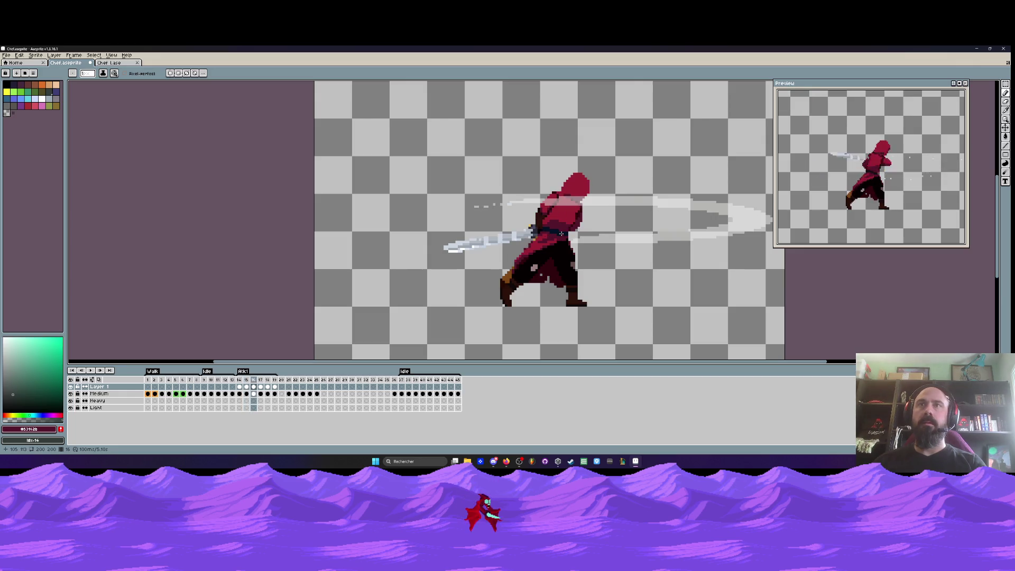
{"action": "scroll", "coordinate": [562, 233], "scroll_direction": "up", "scroll_amount": 1}
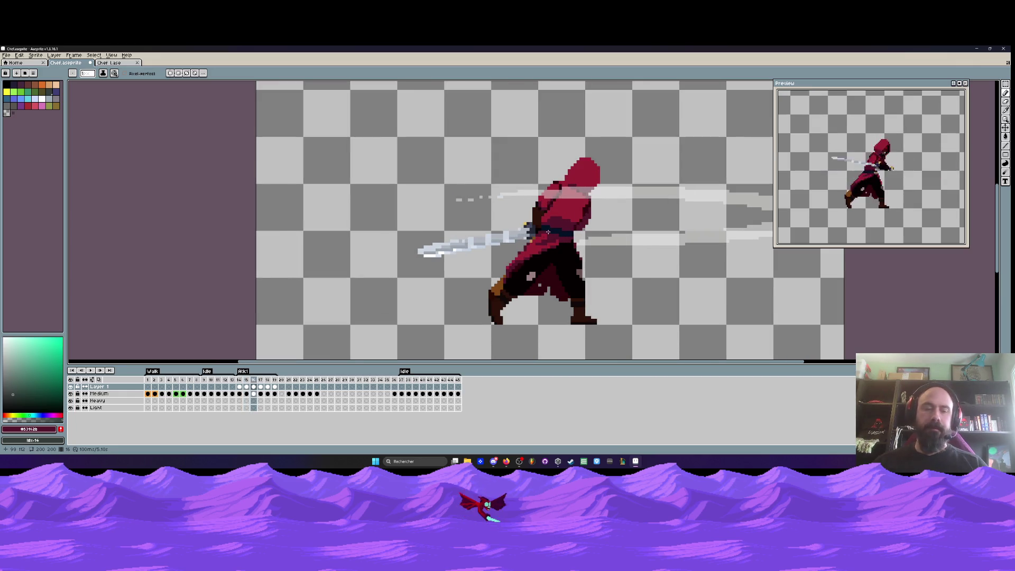
{"action": "scroll", "coordinate": [548, 231], "scroll_direction": "up", "scroll_amount": 3}
{"action": "scroll", "coordinate": [548, 231], "scroll_direction": "down", "scroll_amount": 3}
{"action": "left_click_drag", "start_coordinate": [552, 226], "coordinate": [395, 262]}
{"action": "key", "text": "ctrl+z"}
Repaint the blade near the hilt solid white on slash frame 16
{"action": "left_click", "coordinate": [239, 386]}
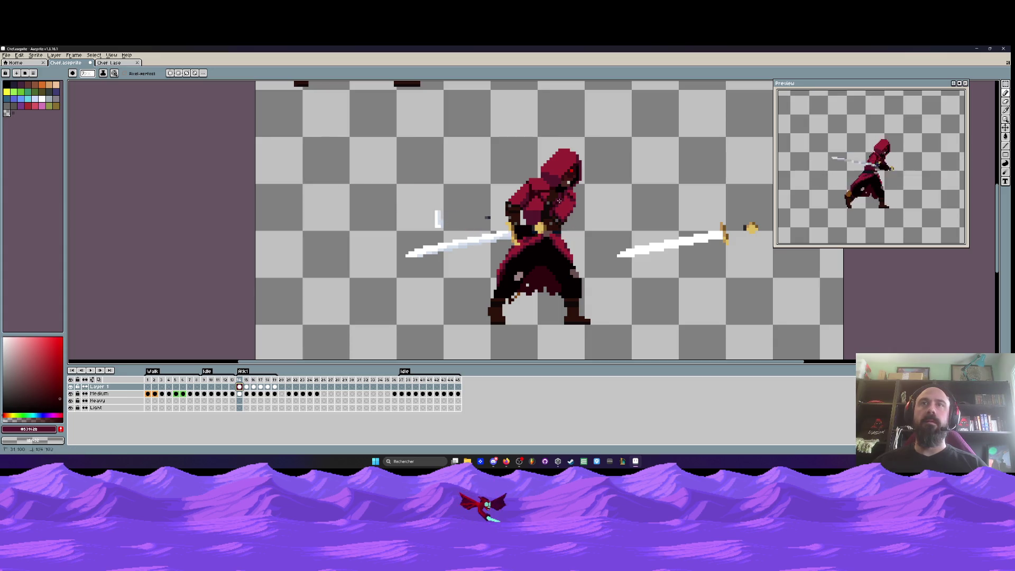
{"action": "left_click", "coordinate": [247, 389]}
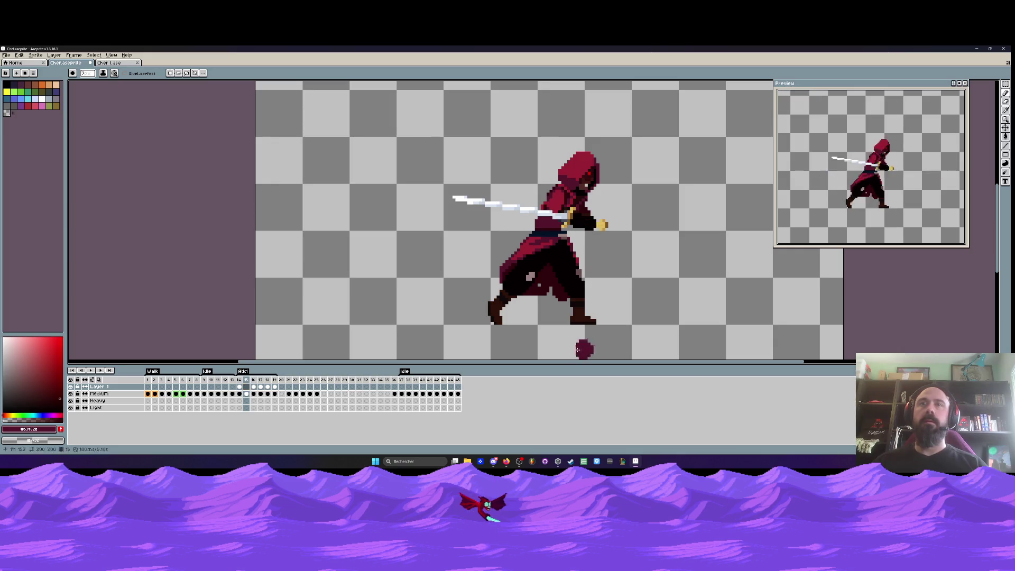
{"action": "left_click", "coordinate": [240, 388]}
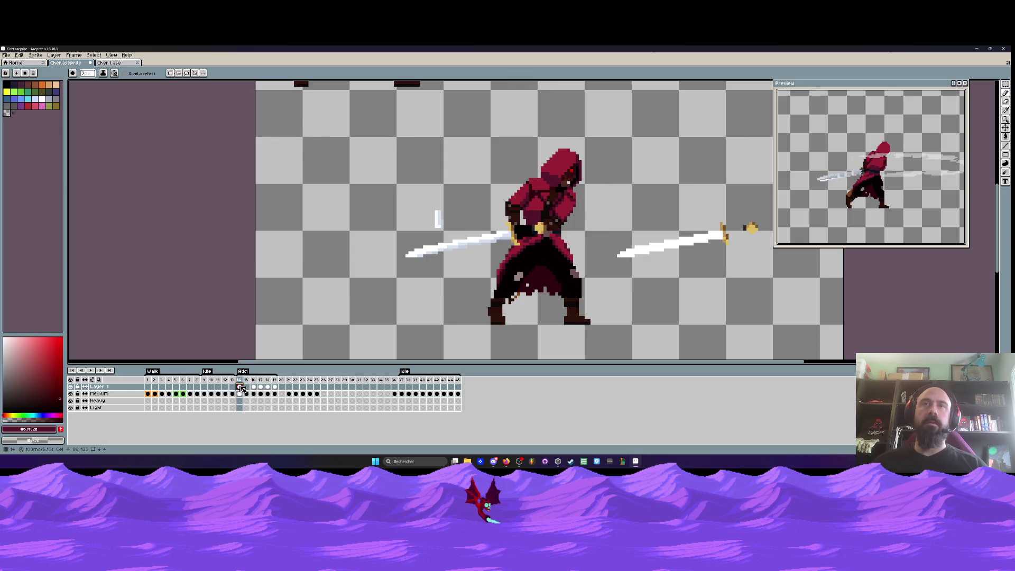
{"action": "left_click", "coordinate": [254, 387]}
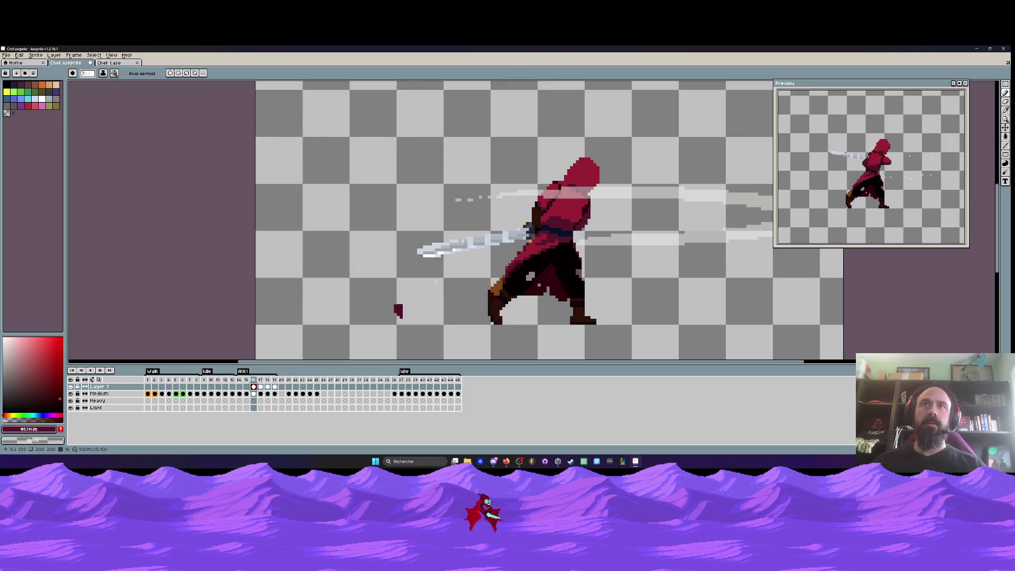
{"action": "left_click_drag", "start_coordinate": [484, 239], "coordinate": [507, 244]}
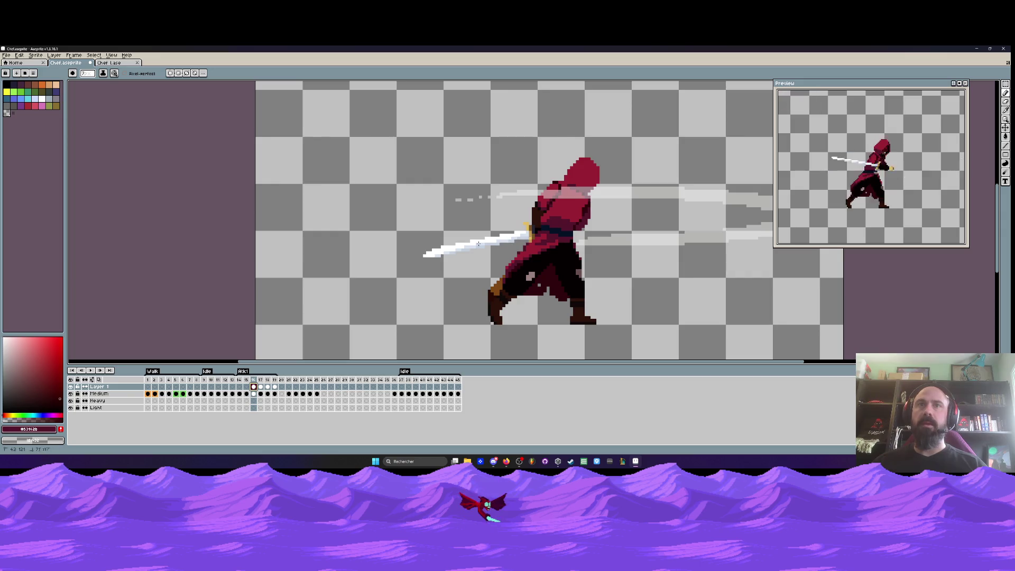
{"action": "scroll", "coordinate": [478, 243], "scroll_direction": "down", "scroll_amount": 2}
Repaint the frame 17 blade solid white and review frames 18-19
{"action": "key", "text": "Right"}
{"action": "scroll", "coordinate": [411, 251], "scroll_direction": "up", "scroll_amount": 3}
{"action": "left_click_drag", "start_coordinate": [410, 251], "coordinate": [359, 261]}
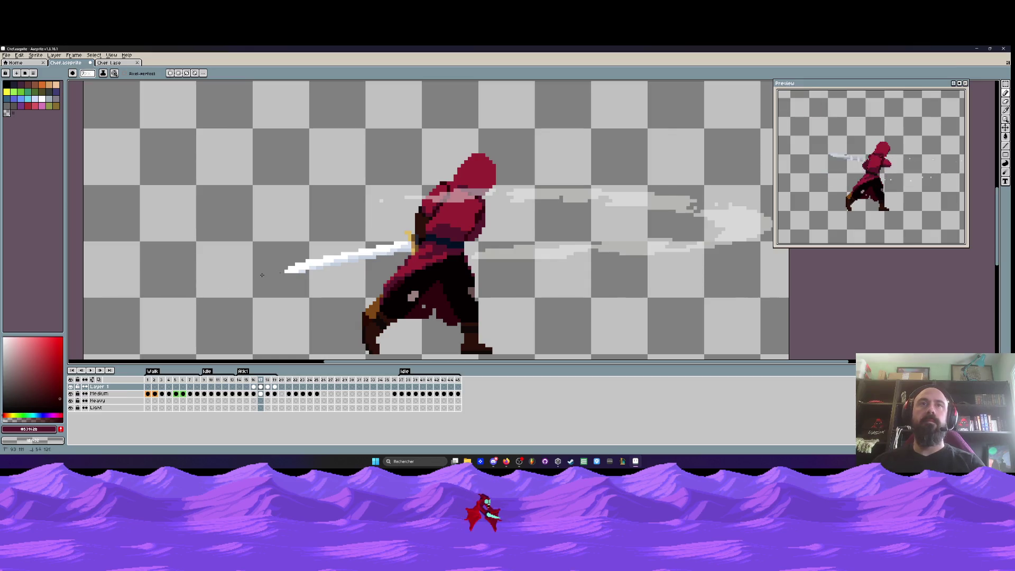
{"action": "key", "text": "Right"}
{"action": "scroll", "coordinate": [401, 236], "scroll_direction": "down", "scroll_amount": 2}
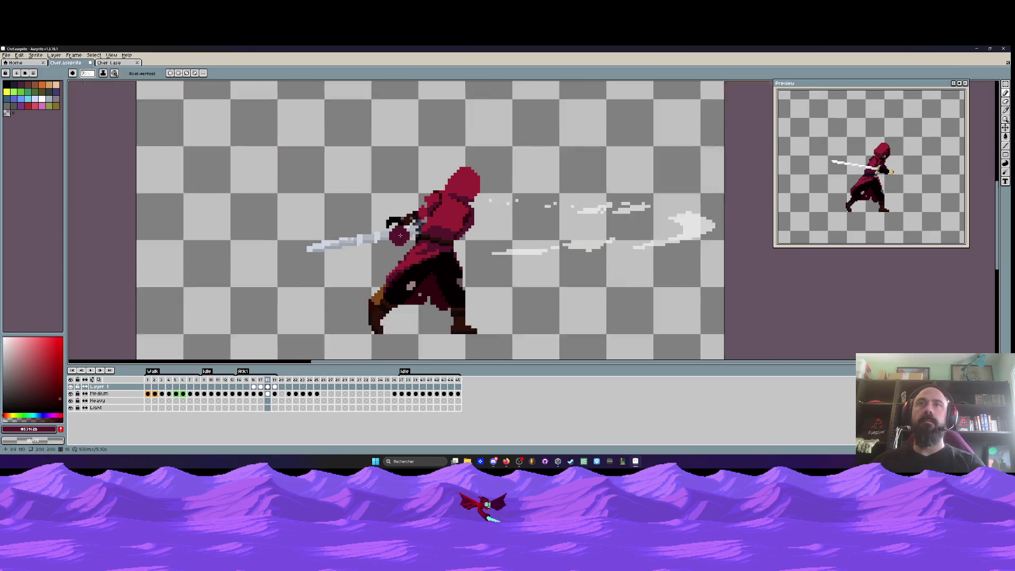
{"action": "key", "text": "Right"}
{"action": "key", "text": "Right"}
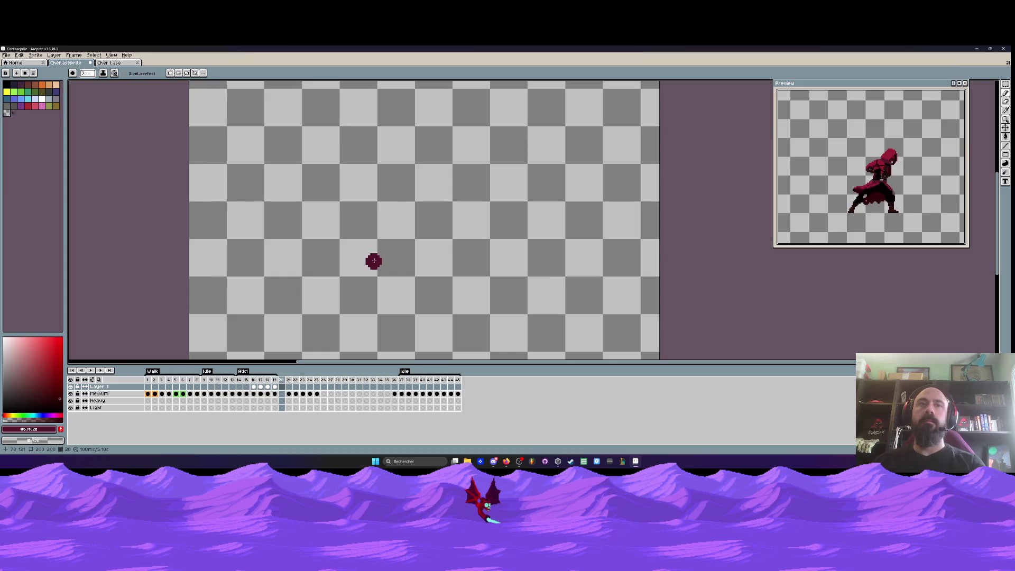
{"action": "key", "text": "Left"}
{"action": "key", "text": "Left"}
{"action": "key", "text": "Left"}
{"action": "double_click", "coordinate": [98, 387]}
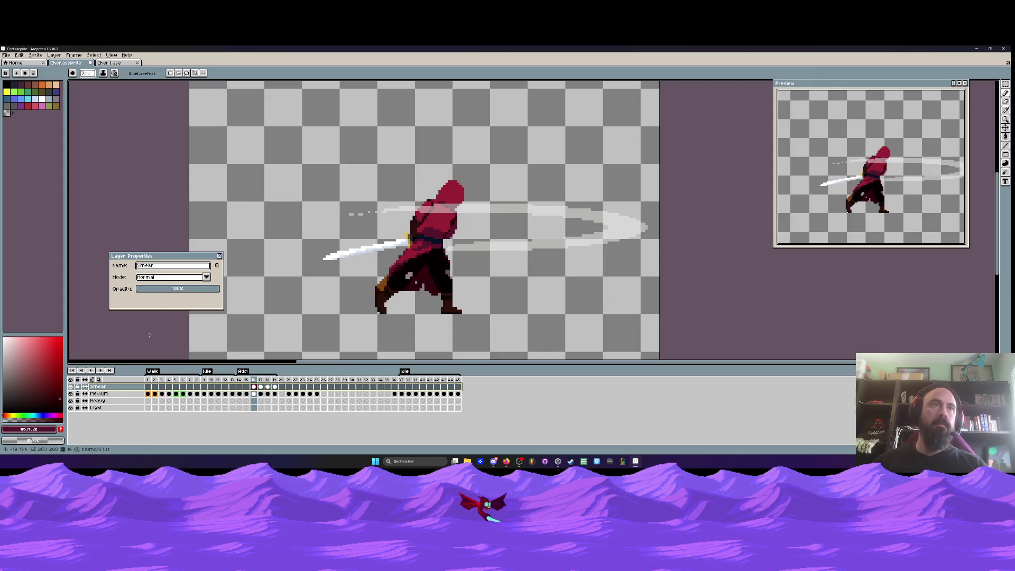
Confirm the new layer name Smear, then view frame 14
{"action": "left_click", "coordinate": [219, 256]}
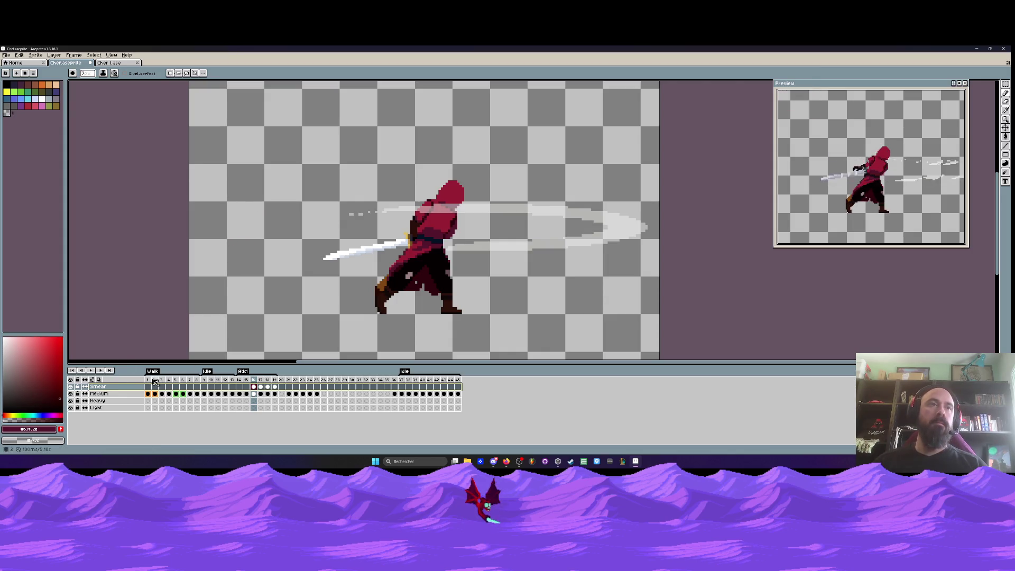
{"action": "key", "text": "Left"}
{"action": "key", "text": "Left"}
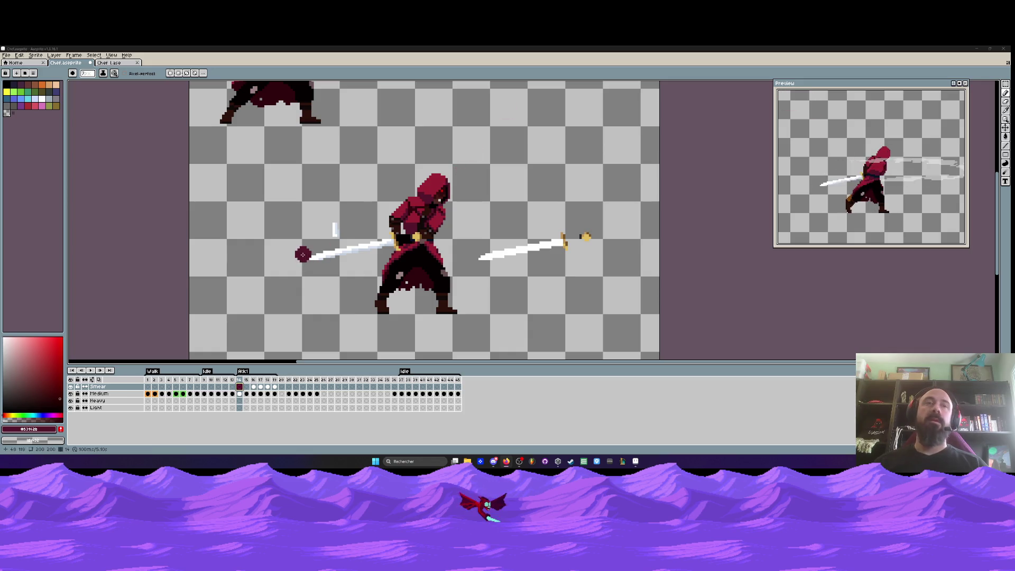
{"action": "scroll", "coordinate": [358, 169], "scroll_direction": "down", "scroll_amount": 1}
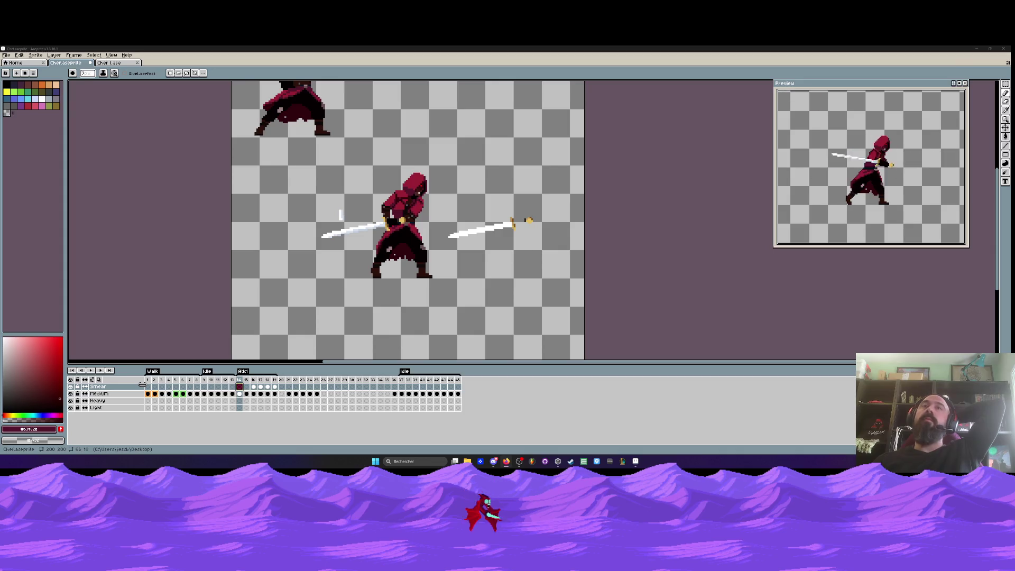
{"action": "left_click_drag", "start_coordinate": [347, 245], "coordinate": [335, 274]}
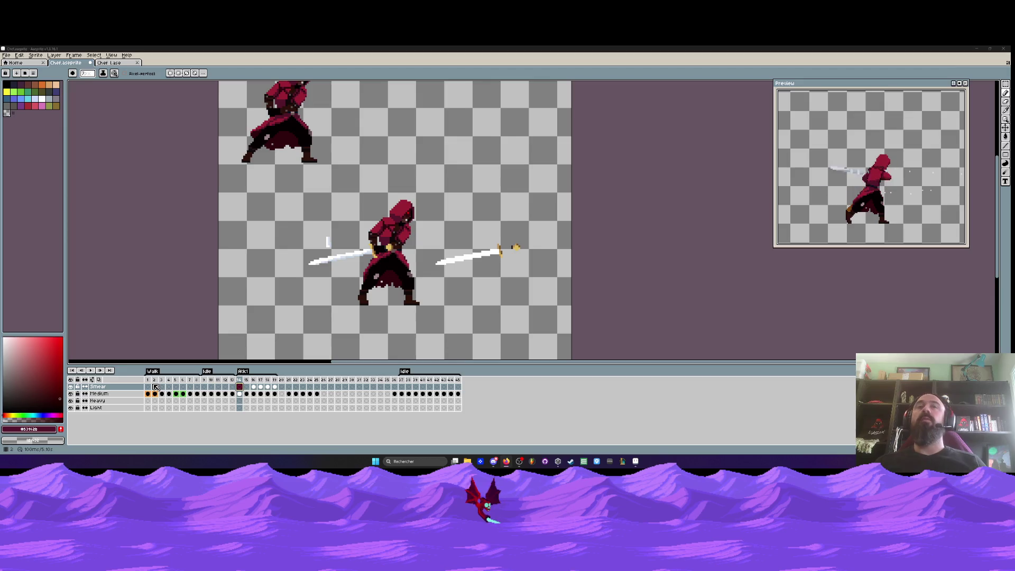
Step through walk frames 2 to 8 and select frames 1 to 3
{"action": "left_click", "coordinate": [154, 394]}
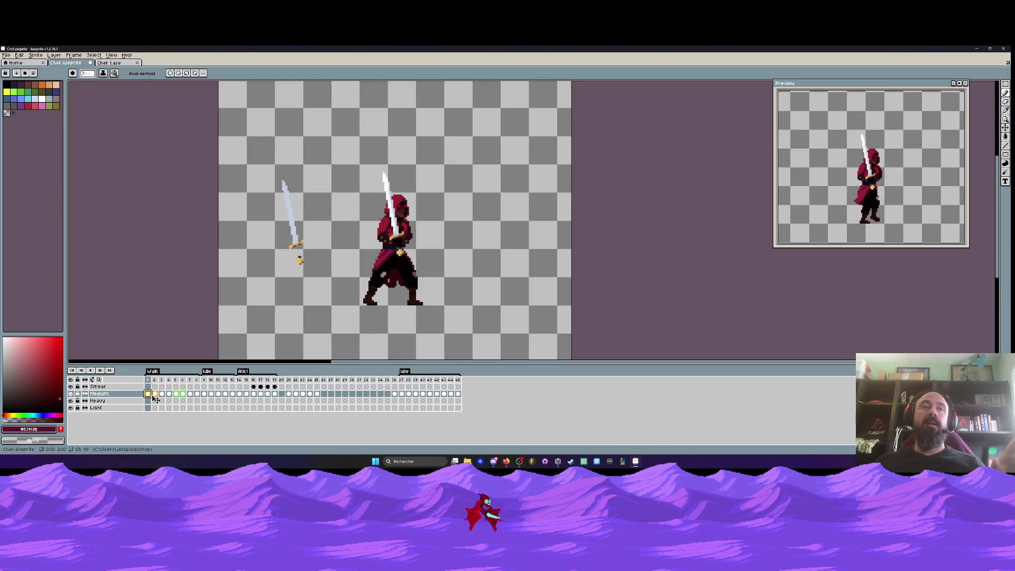
{"action": "left_click", "coordinate": [161, 394]}
{"action": "left_click", "coordinate": [168, 395]}
{"action": "left_click", "coordinate": [175, 395]}
{"action": "left_click", "coordinate": [183, 394]}
{"action": "left_click", "coordinate": [190, 394]}
{"action": "left_click", "coordinate": [197, 395]}
{"action": "mouse_move", "coordinate": [148, 380]}
{"action": "left_mouse_down"}
{"action": "mouse_move", "coordinate": [204, 383]}
{"action": "mouse_move", "coordinate": [165, 387]}
{"action": "left_mouse_up"}
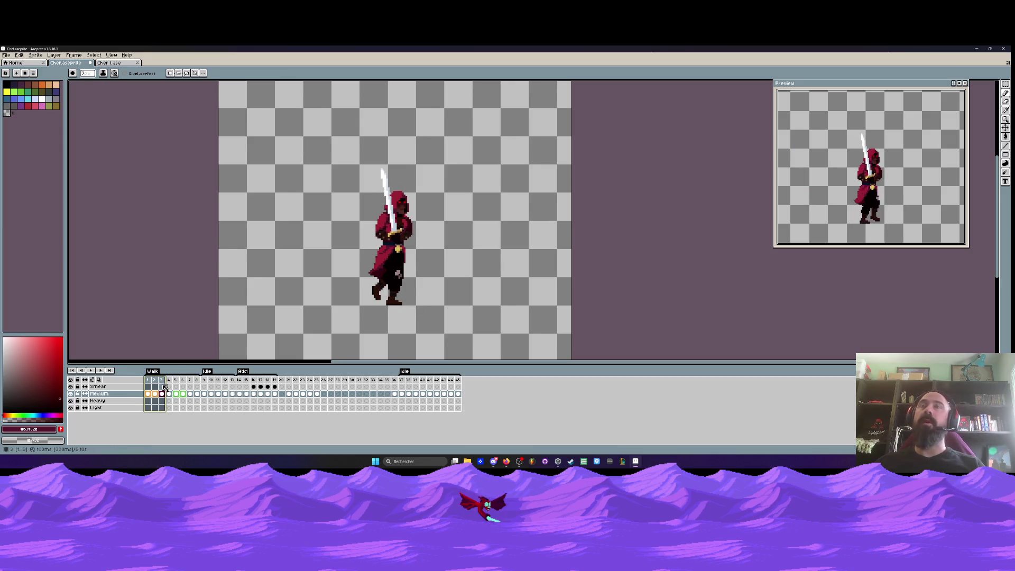
Select frames 1 to 23, make the Light layer active and show attack frame 16
{"action": "left_click", "coordinate": [101, 389]}
{"action": "key", "text": "Down"}
{"action": "key", "text": "Down"}
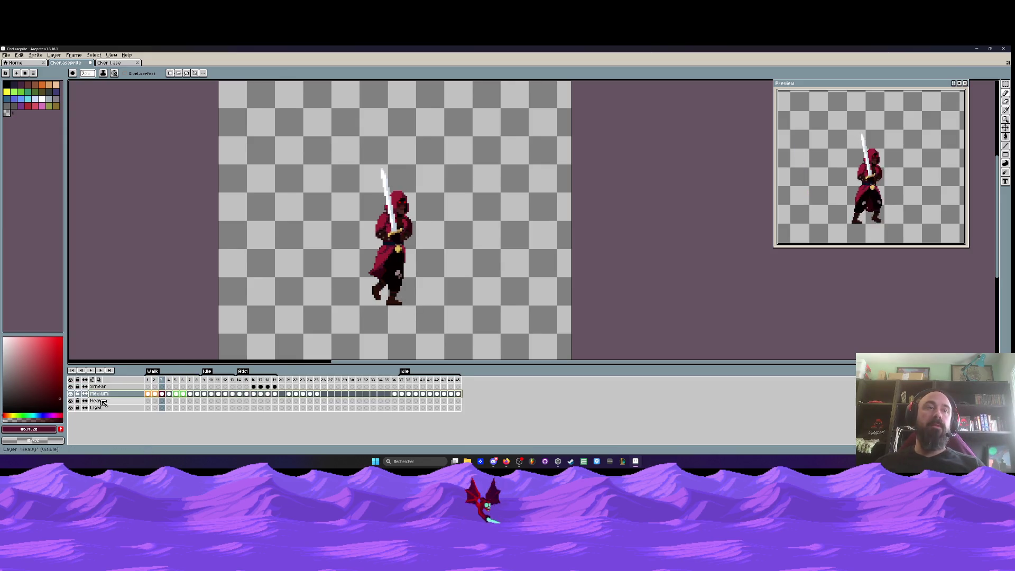
{"action": "left_click", "coordinate": [102, 387]}
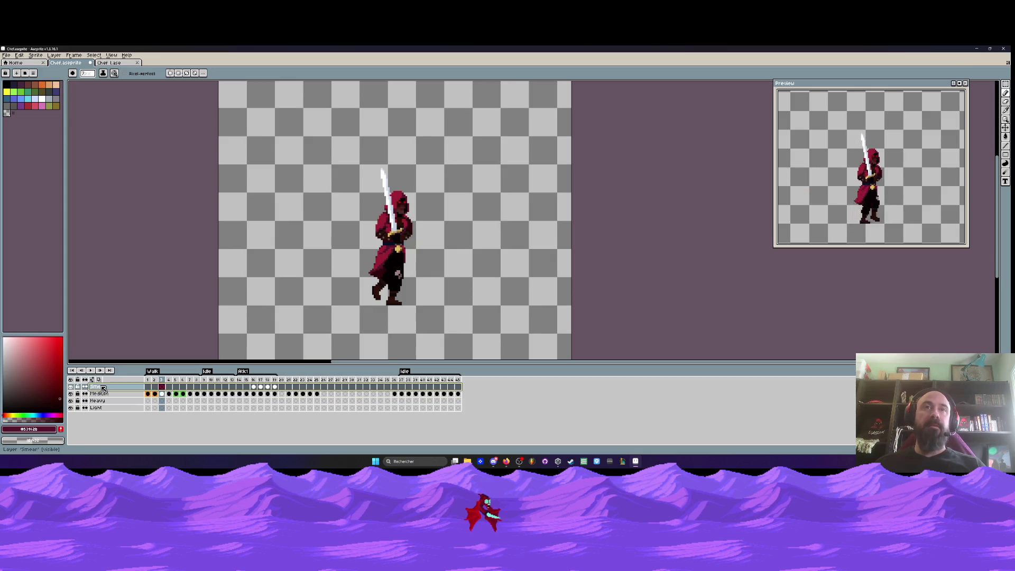
{"action": "mouse_move", "coordinate": [148, 386]}
{"action": "left_mouse_down"}
{"action": "mouse_move", "coordinate": [426, 386]}
{"action": "mouse_move", "coordinate": [107, 390]}
{"action": "left_mouse_up"}
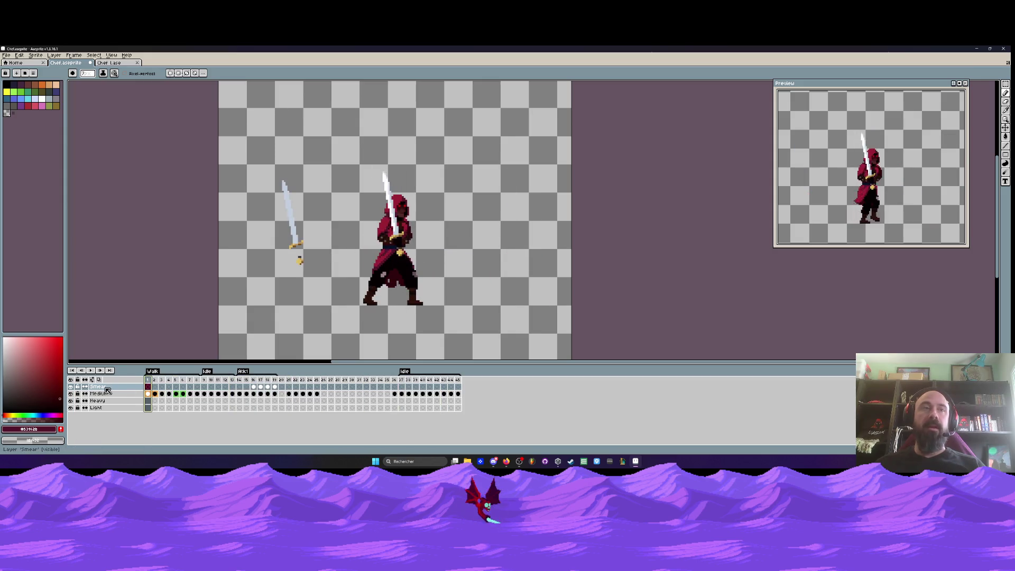
{"action": "left_click", "coordinate": [98, 407]}
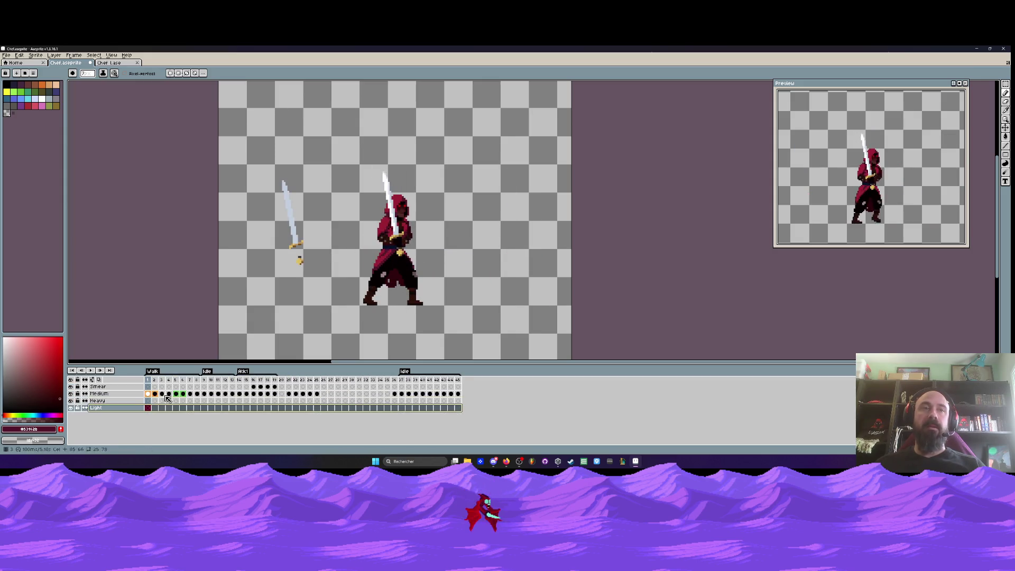
{"action": "left_click", "coordinate": [253, 387]}
{"action": "key", "text": "plus"}
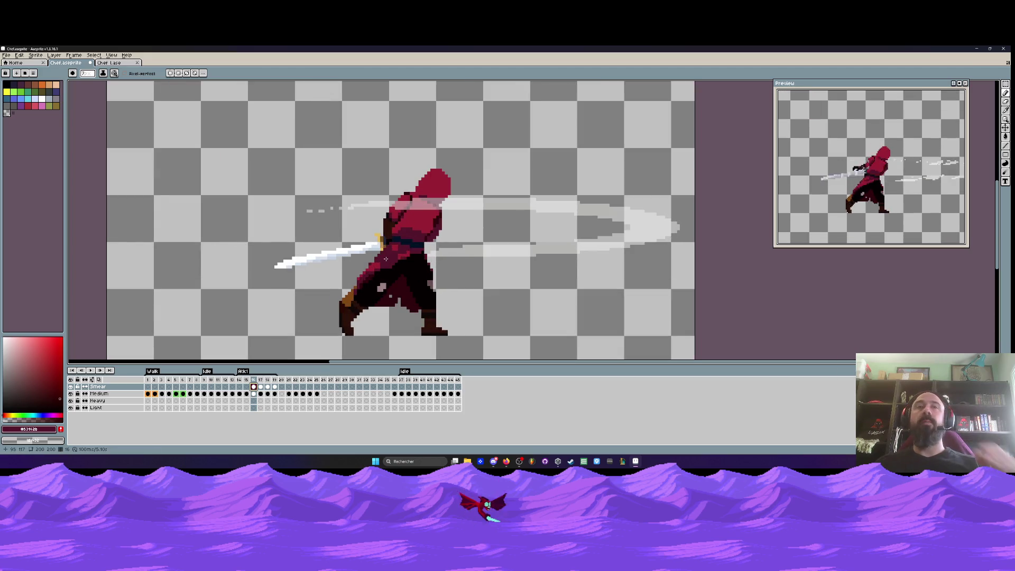
Toggle the smear trail off and back on to compare the slash
{"action": "left_click", "coordinate": [71, 387]}
{"action": "left_click", "coordinate": [71, 387]}
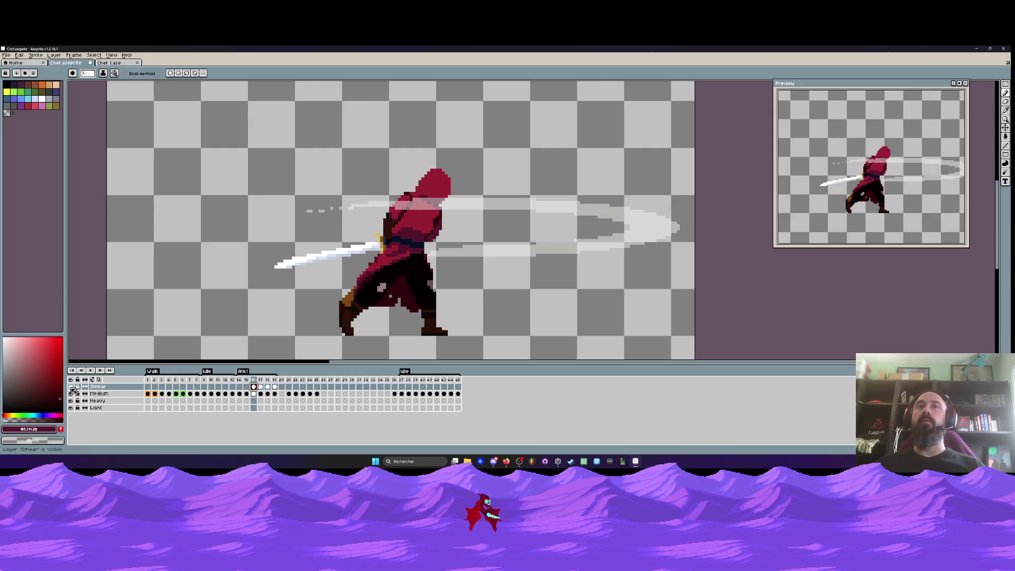
{"action": "left_click", "coordinate": [71, 387]}
{"action": "left_click", "coordinate": [71, 387]}
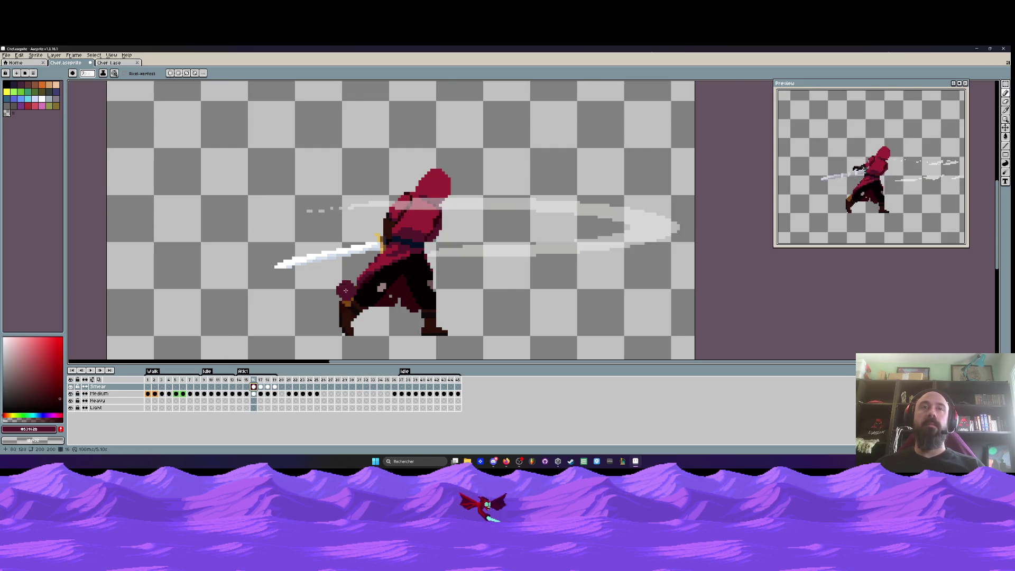
On frame 18's Medium layer, erase the stray orange pixels behind the back boot
{"action": "scroll", "coordinate": [357, 305], "scroll_direction": "up", "scroll_amount": 1}
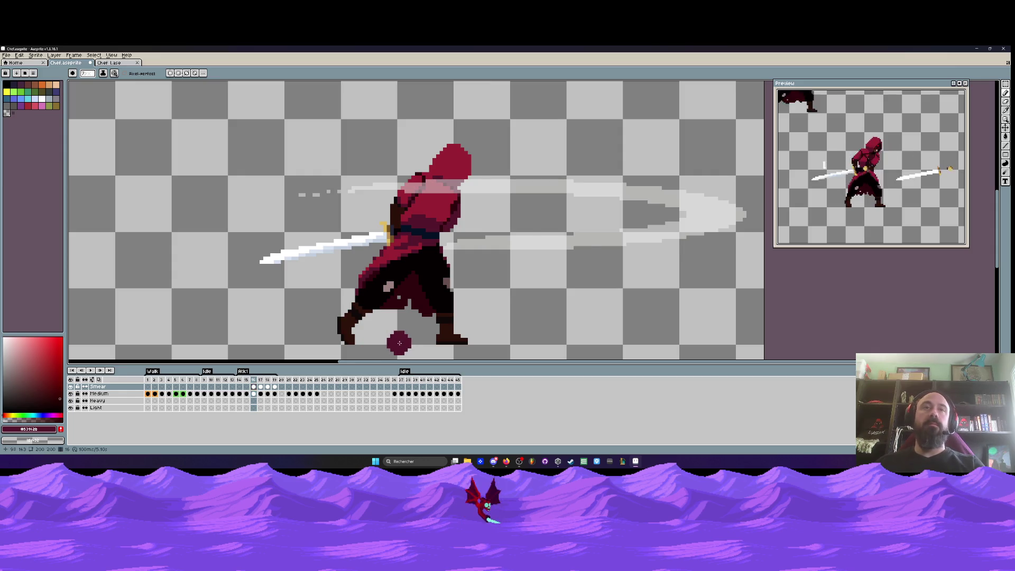
{"action": "key", "text": "Right"}
{"action": "key", "text": "Right"}
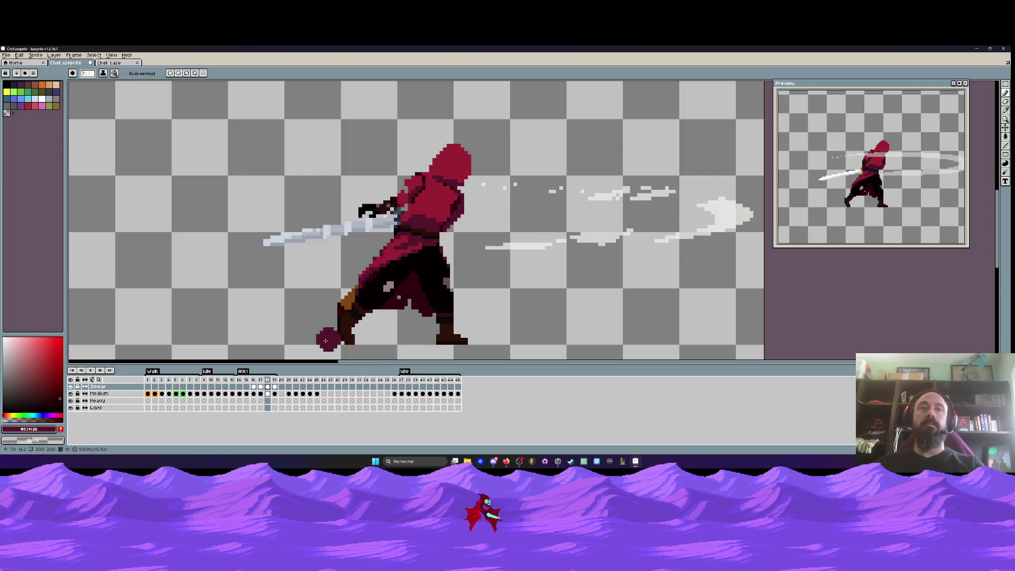
{"action": "left_click", "coordinate": [268, 394]}
{"action": "key", "text": "v"}
{"action": "scroll", "coordinate": [339, 303], "scroll_direction": "up", "scroll_amount": 3}
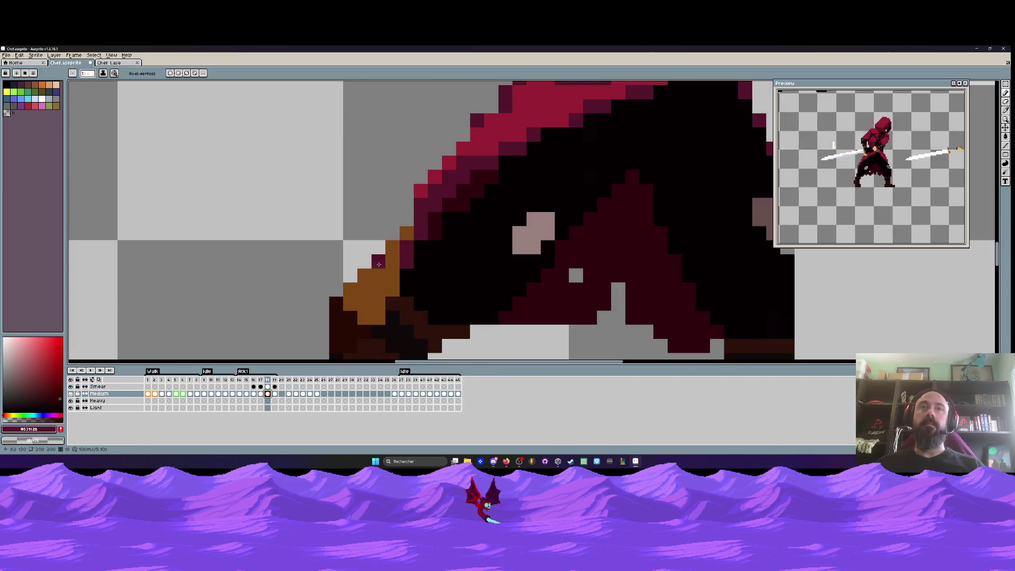
{"action": "mouse_move", "coordinate": [404, 232]}
{"action": "left_mouse_down"}
{"action": "mouse_move", "coordinate": [375, 280]}
{"action": "mouse_move", "coordinate": [348, 290]}
{"action": "mouse_move", "coordinate": [381, 291]}
{"action": "left_mouse_up"}
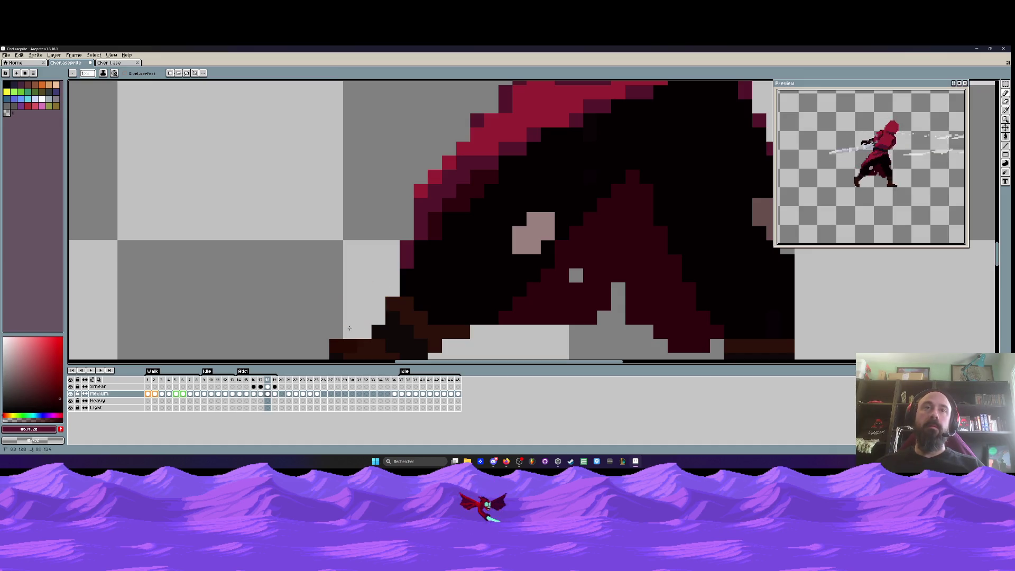
{"action": "scroll", "coordinate": [332, 320], "scroll_direction": "down", "scroll_amount": 3}
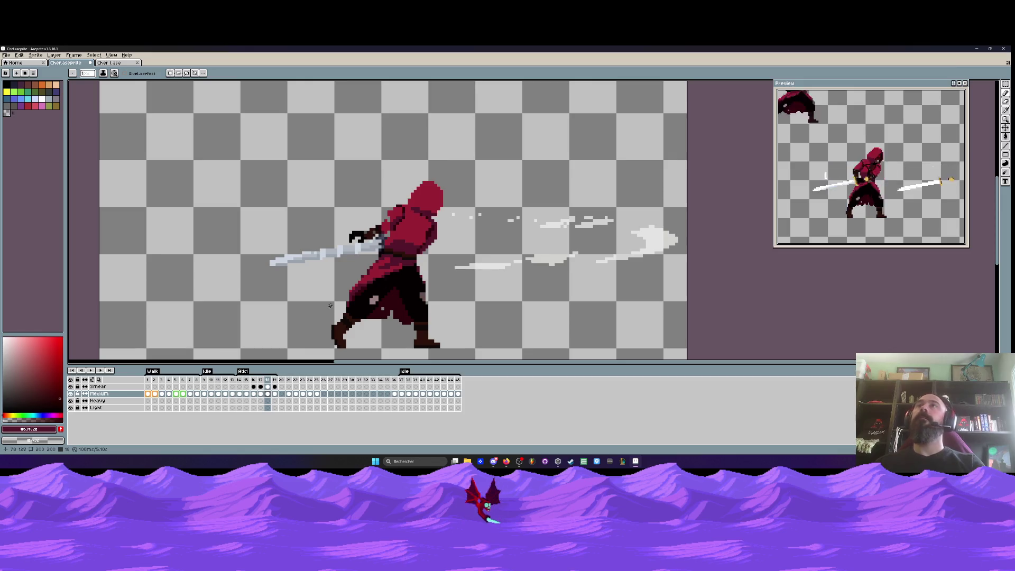
Erase the stray pixels near the back boot on frame 19's Medium layer
{"action": "key", "text": "period"}
{"action": "scroll", "coordinate": [350, 261], "scroll_direction": "up", "scroll_amount": 5}
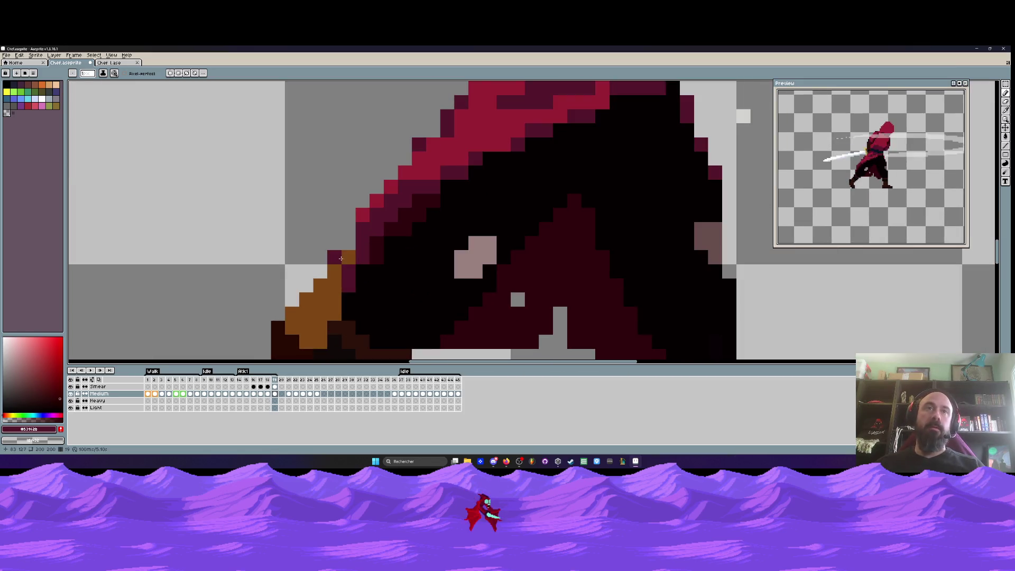
{"action": "left_click", "coordinate": [264, 393]}
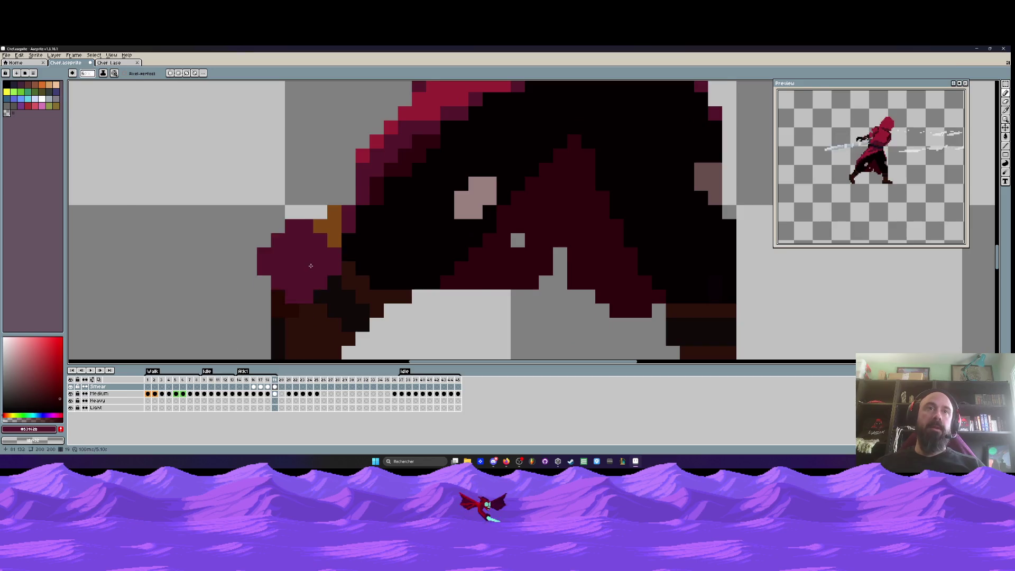
{"action": "key", "text": "minus"}
{"action": "left_click", "coordinate": [274, 393]}
{"action": "scroll", "coordinate": [344, 259], "scroll_direction": "up", "scroll_amount": 2}
{"action": "key", "text": "e"}
{"action": "mouse_move", "coordinate": [317, 201]}
{"action": "left_mouse_down"}
{"action": "mouse_move", "coordinate": [345, 259]}
{"action": "mouse_move", "coordinate": [306, 278]}
{"action": "mouse_move", "coordinate": [333, 312]}
{"action": "mouse_move", "coordinate": [291, 274]}
{"action": "mouse_move", "coordinate": [286, 314]}
{"action": "left_mouse_up"}
{"action": "scroll", "coordinate": [285, 296], "scroll_direction": "down", "scroll_amount": 3}
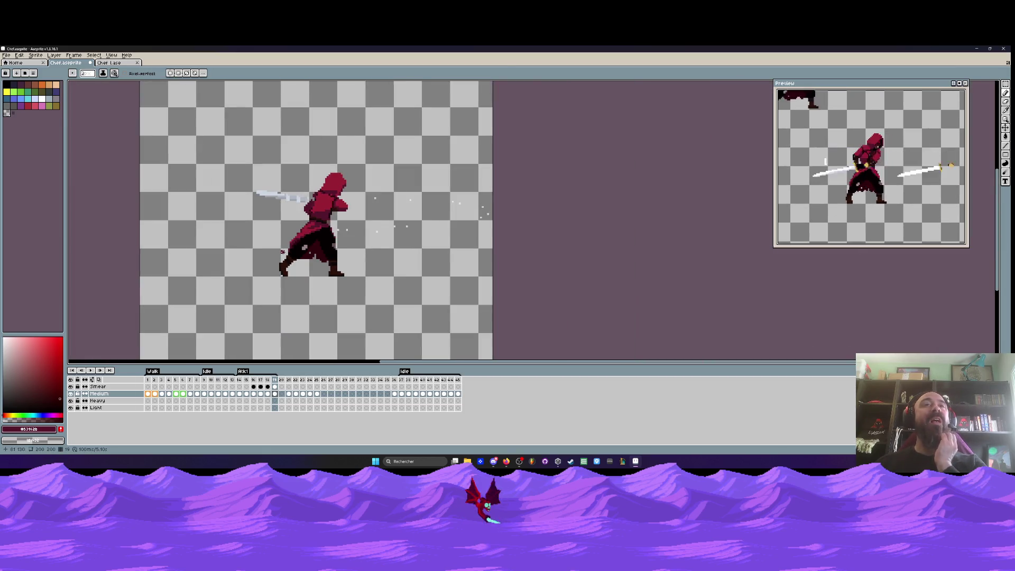
{"action": "scroll", "coordinate": [282, 252], "scroll_direction": "down", "scroll_amount": 1}
Recheck frames 17 and 18, then play the attack animation to review the cleanup
{"action": "key", "text": "Left"}
{"action": "key", "text": "Left"}
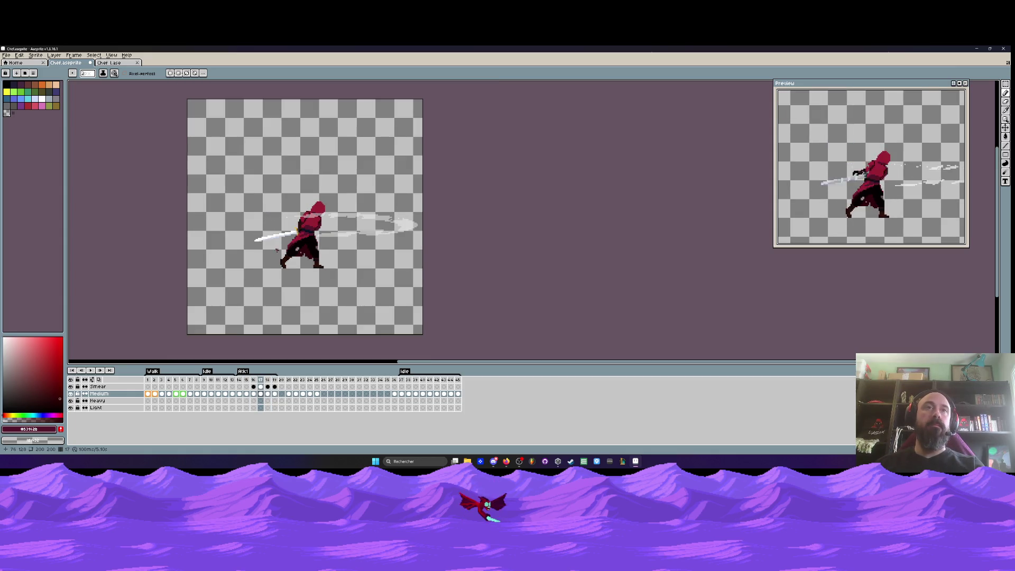
{"action": "key", "text": "Right"}
{"action": "scroll", "coordinate": [294, 207], "scroll_direction": "up", "scroll_amount": 2}
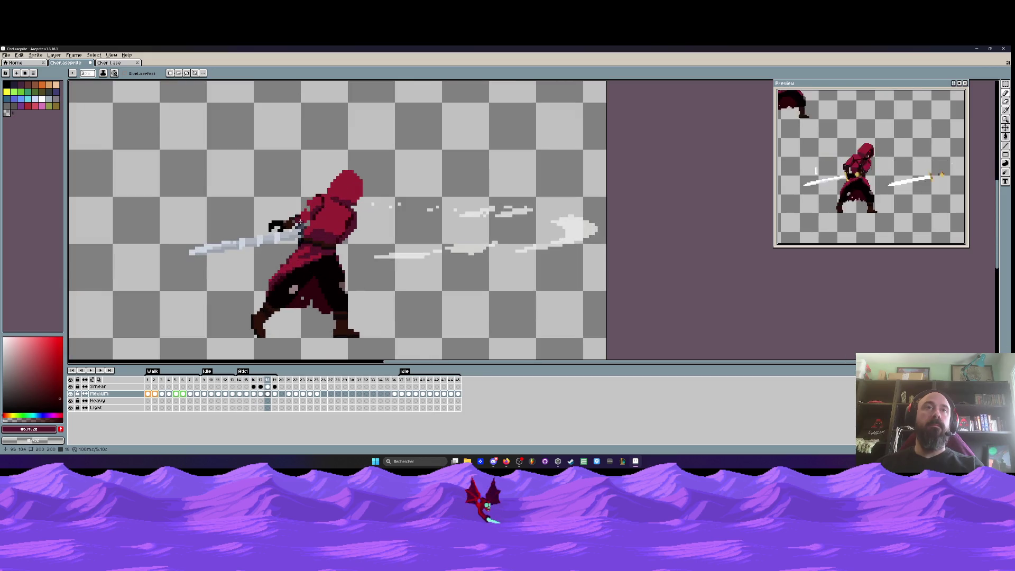
{"action": "scroll", "coordinate": [280, 243], "scroll_direction": "up", "scroll_amount": 1}
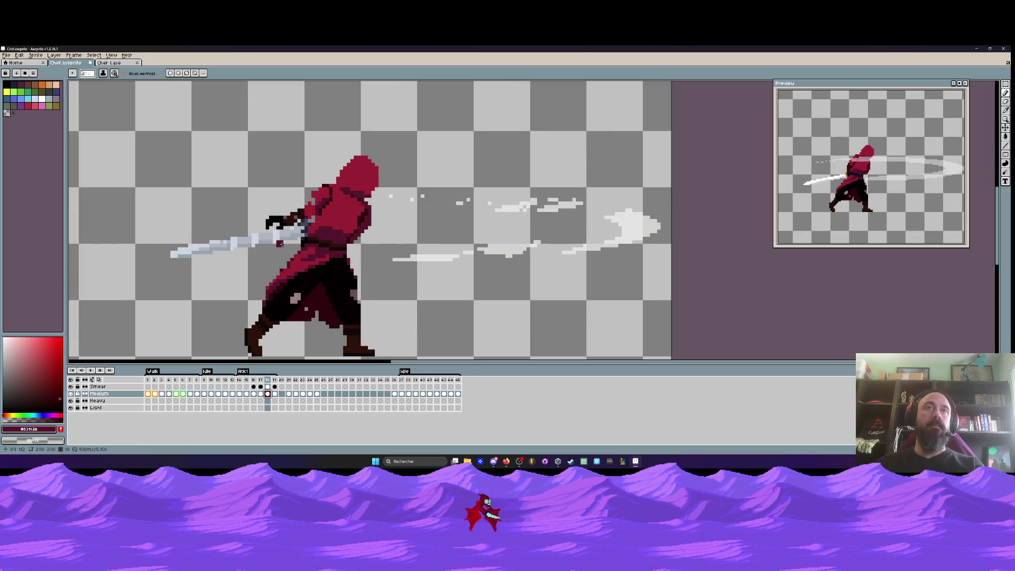
{"action": "left_click", "coordinate": [268, 393]}
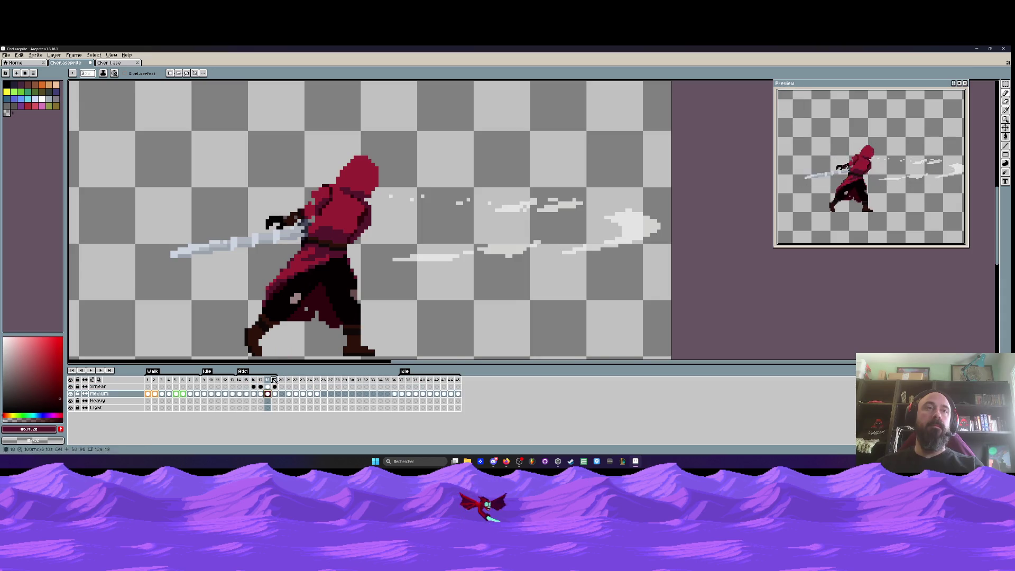
{"action": "scroll", "coordinate": [266, 229], "scroll_direction": "up", "scroll_amount": 2}
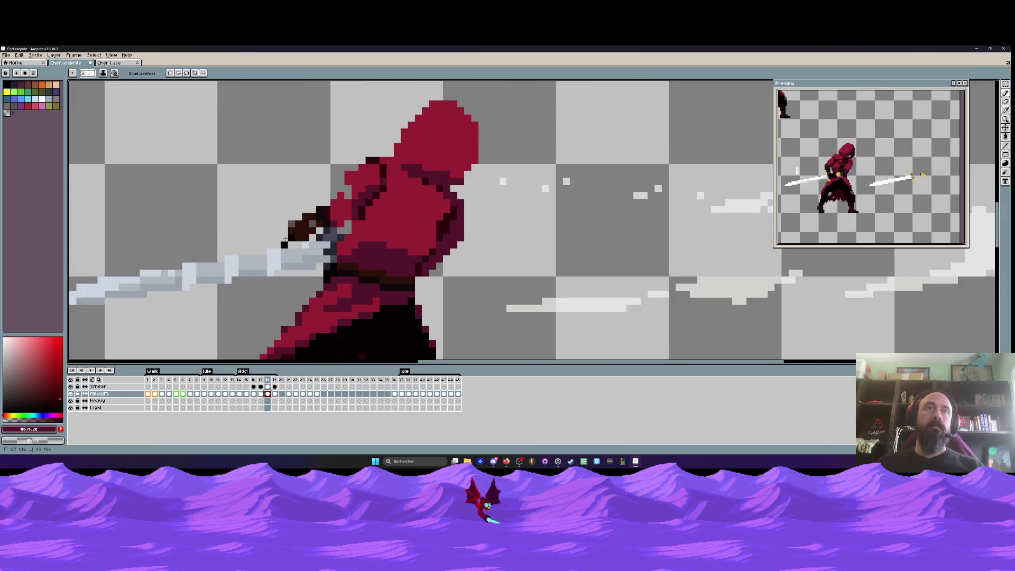
{"action": "scroll", "coordinate": [310, 229], "scroll_direction": "down", "scroll_amount": 2}
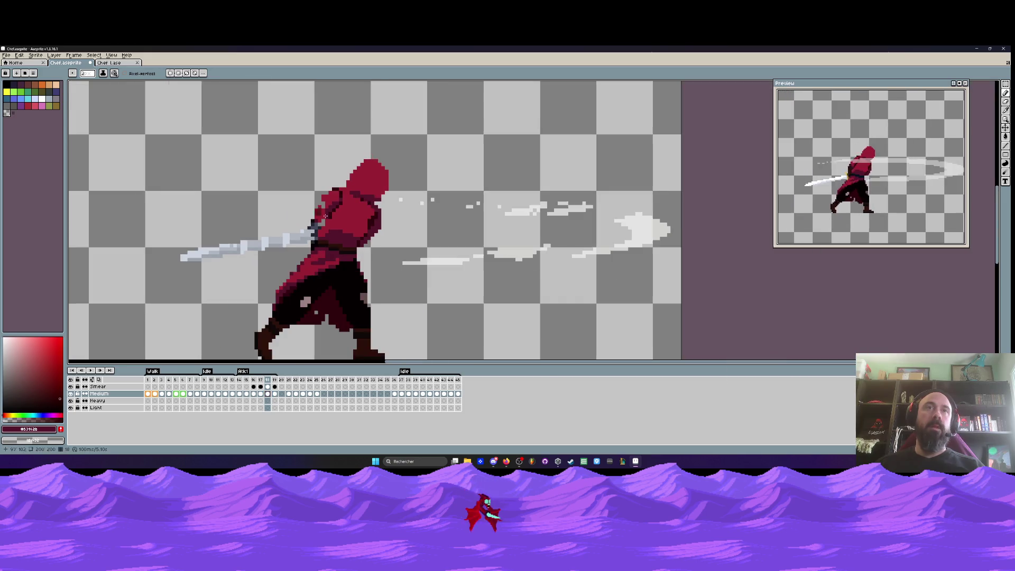
{"action": "scroll", "coordinate": [330, 330], "scroll_direction": "down", "scroll_amount": 1}
{"action": "key", "text": "Return"}
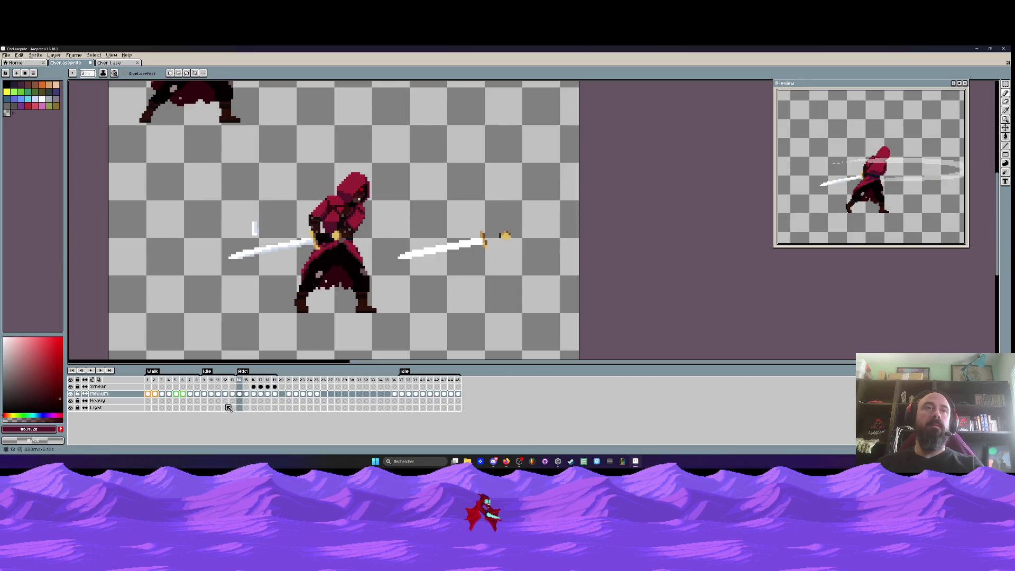
Select frames 14–19 and review their frame properties, keeping the 100 ms duration
{"action": "left_click_drag", "start_coordinate": [239, 380], "coordinate": [275, 380]}
{"action": "double_click", "coordinate": [275, 380]}
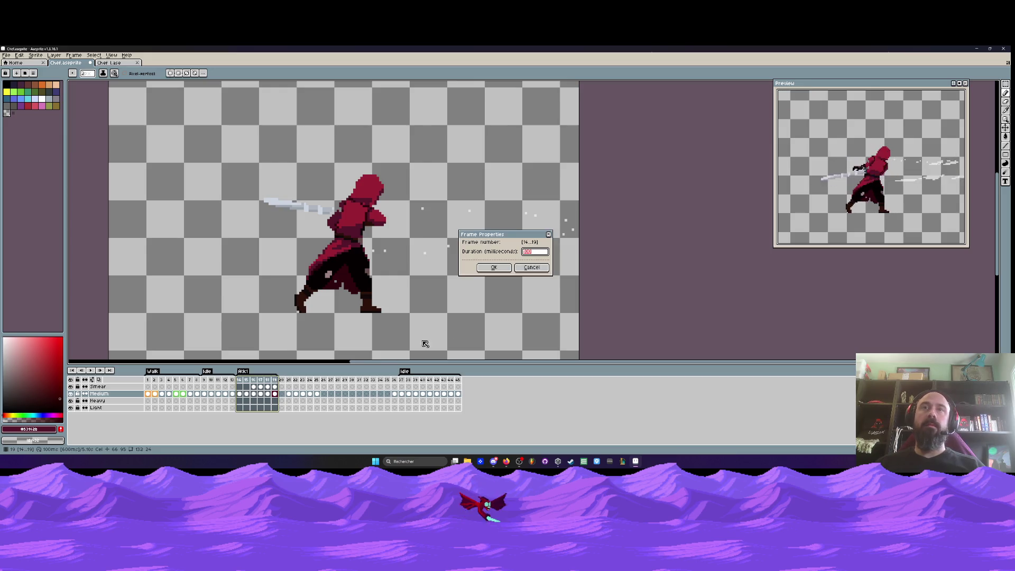
{"action": "left_click", "coordinate": [531, 268]}
{"action": "left_click", "coordinate": [246, 380]}
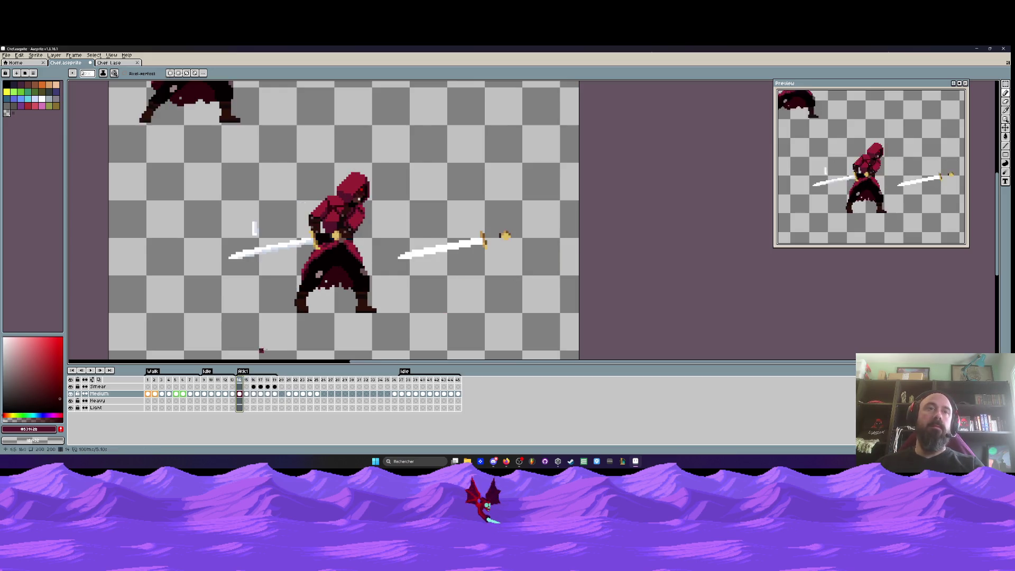
{"action": "key", "text": "Right"}
{"action": "key", "text": "Right"}
{"action": "key", "text": "Right"}
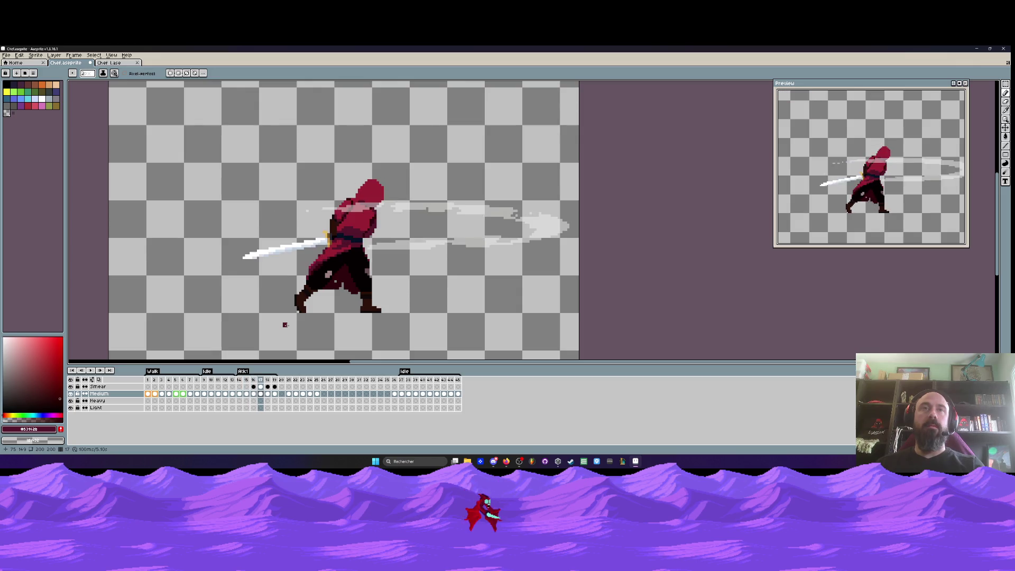
{"action": "key", "text": "Right"}
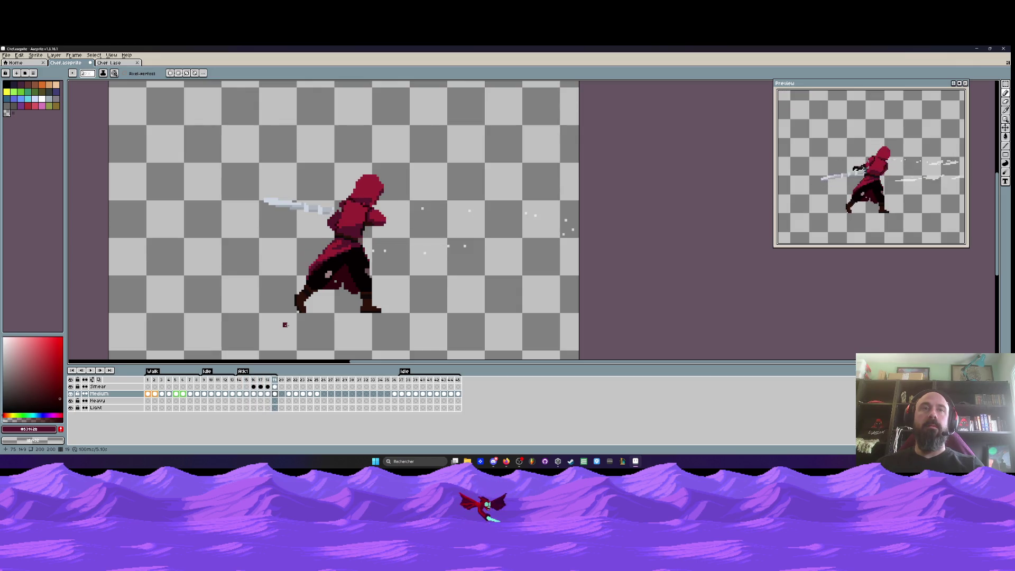
{"action": "key", "text": "Right"}
{"action": "key", "text": "Left"}
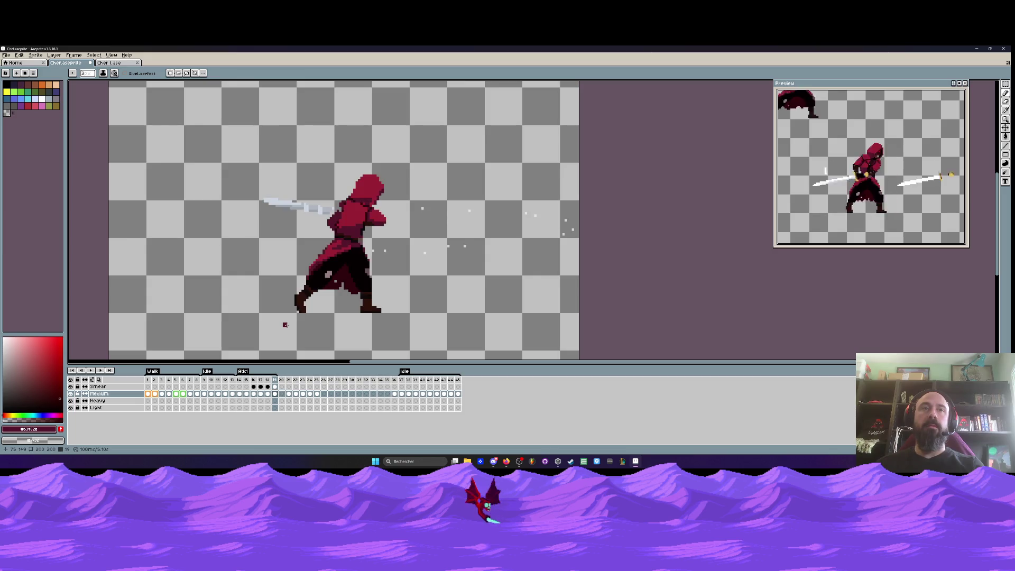
{"action": "key", "text": "Return"}
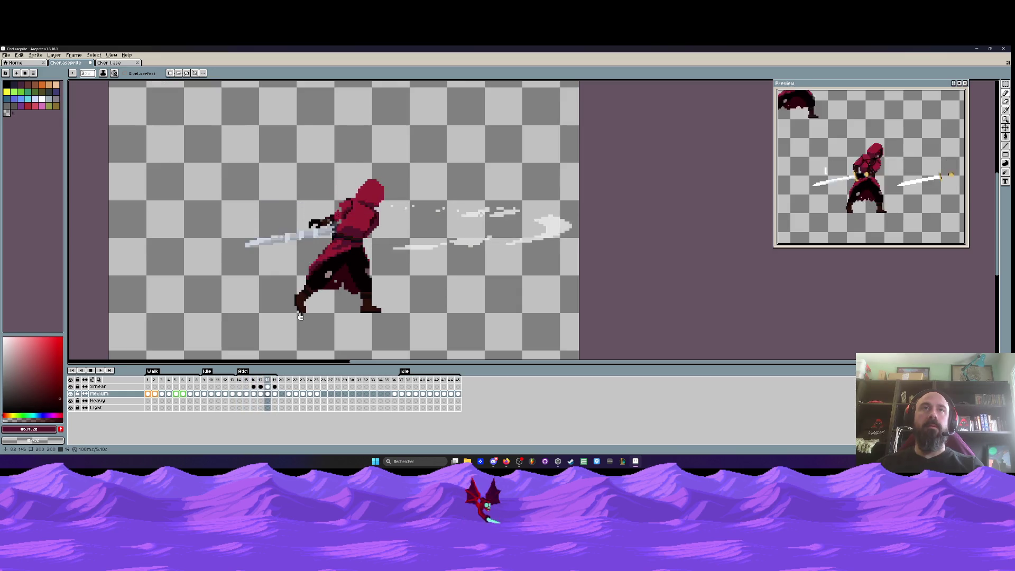
{"action": "key", "text": "Return"}
{"action": "key", "text": "Right"}
{"action": "key", "text": "Right"}
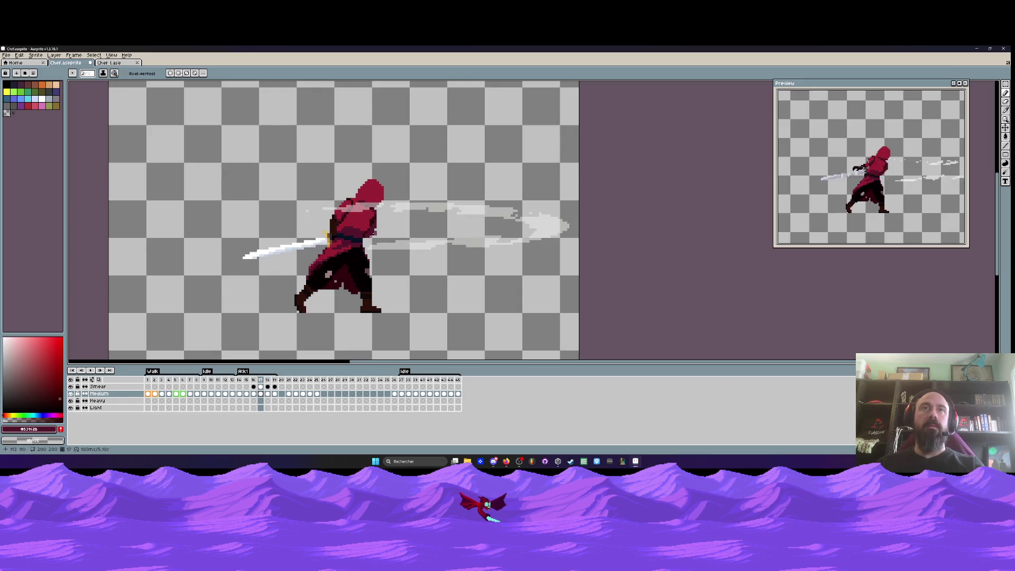
Paint a dark-red line along the hood's lower edge, redrawing the first stroke
{"action": "scroll", "coordinate": [378, 222], "scroll_direction": "up", "scroll_amount": 4}
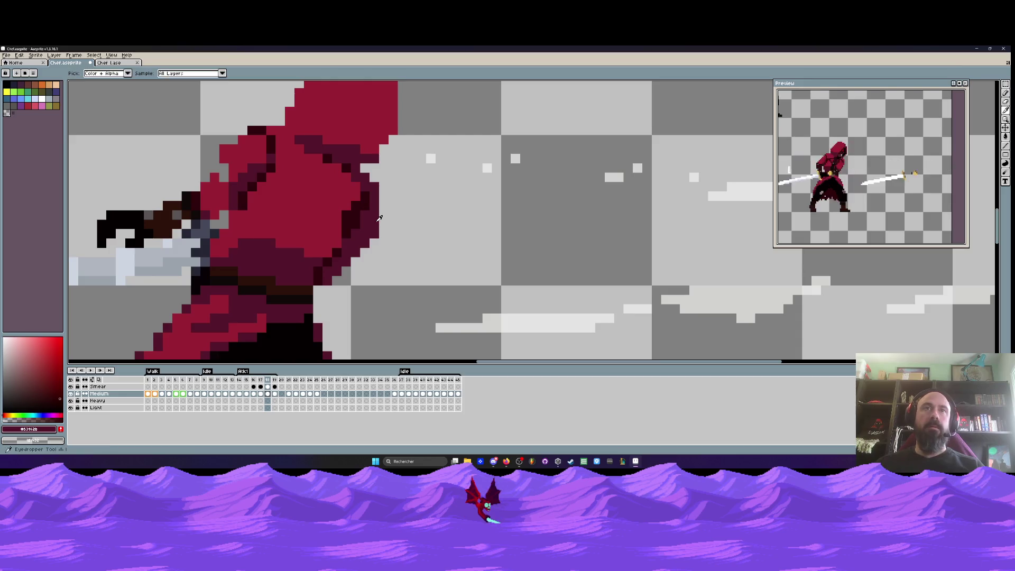
{"action": "scroll", "coordinate": [370, 233], "scroll_direction": "up", "scroll_amount": 3}
{"action": "left_click_drag", "start_coordinate": [351, 257], "coordinate": [317, 288]}
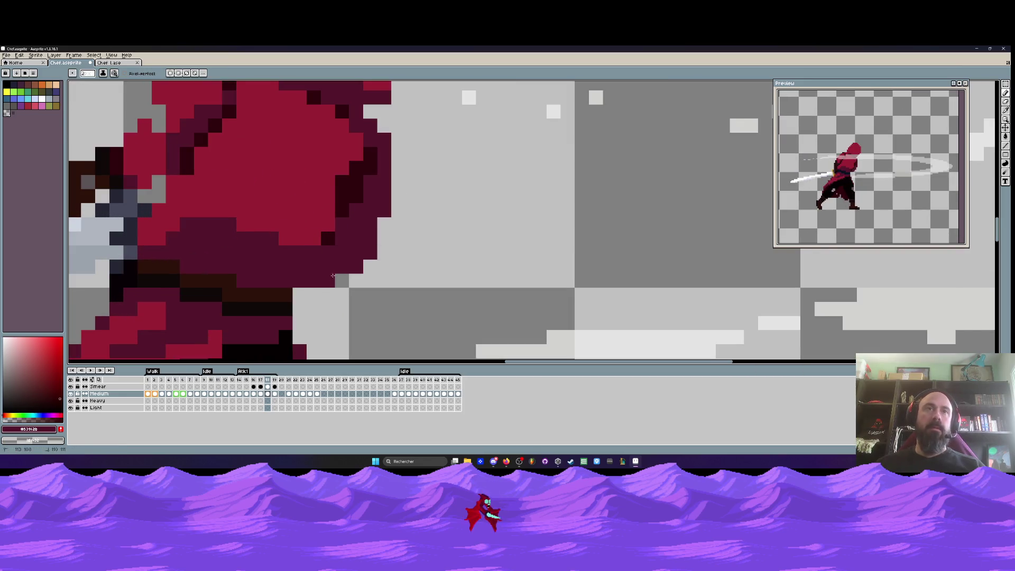
{"action": "key", "text": "ctrl+z"}
{"action": "left_click_drag", "start_coordinate": [359, 262], "coordinate": [315, 289]}
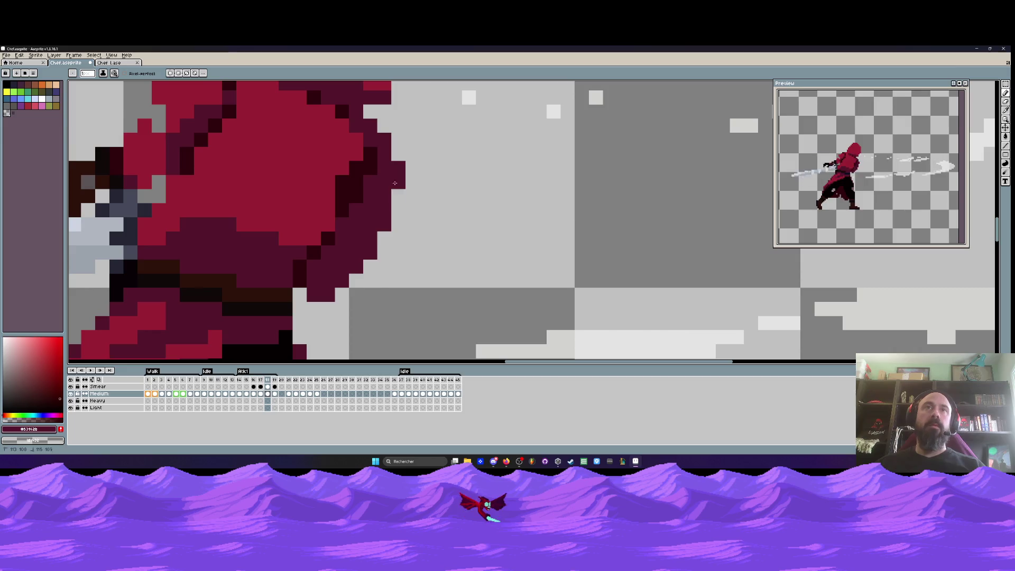
Flip back and forth between frames 17 and 18, settling on frame 18
{"action": "scroll", "coordinate": [378, 245], "scroll_direction": "down", "scroll_amount": 2}
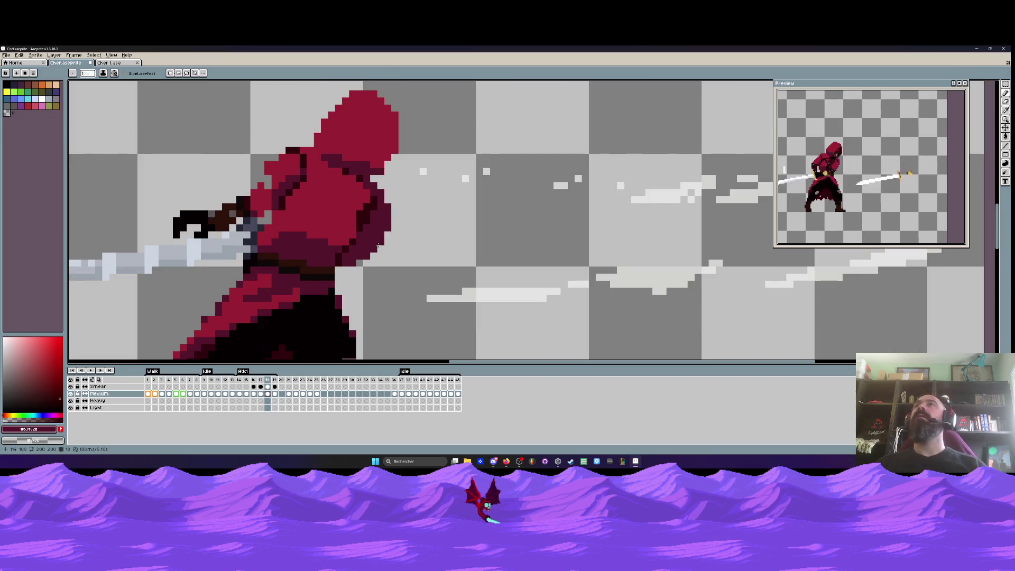
{"action": "scroll", "coordinate": [365, 211], "scroll_direction": "down", "scroll_amount": 2}
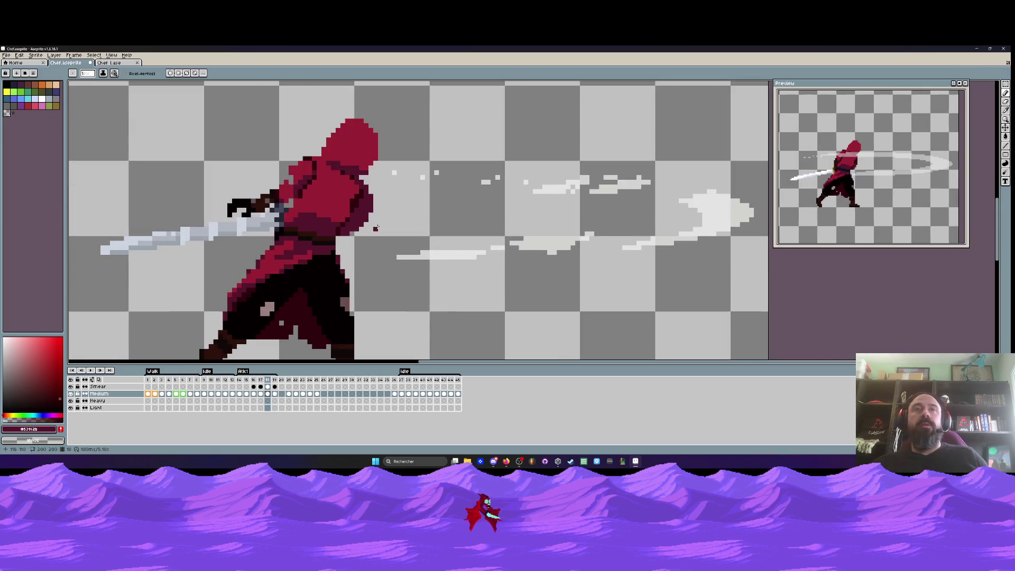
{"action": "scroll", "coordinate": [370, 212], "scroll_direction": "up", "scroll_amount": 2}
{"action": "scroll", "coordinate": [391, 216], "scroll_direction": "down", "scroll_amount": 2}
{"action": "scroll", "coordinate": [373, 196], "scroll_direction": "up", "scroll_amount": 2}
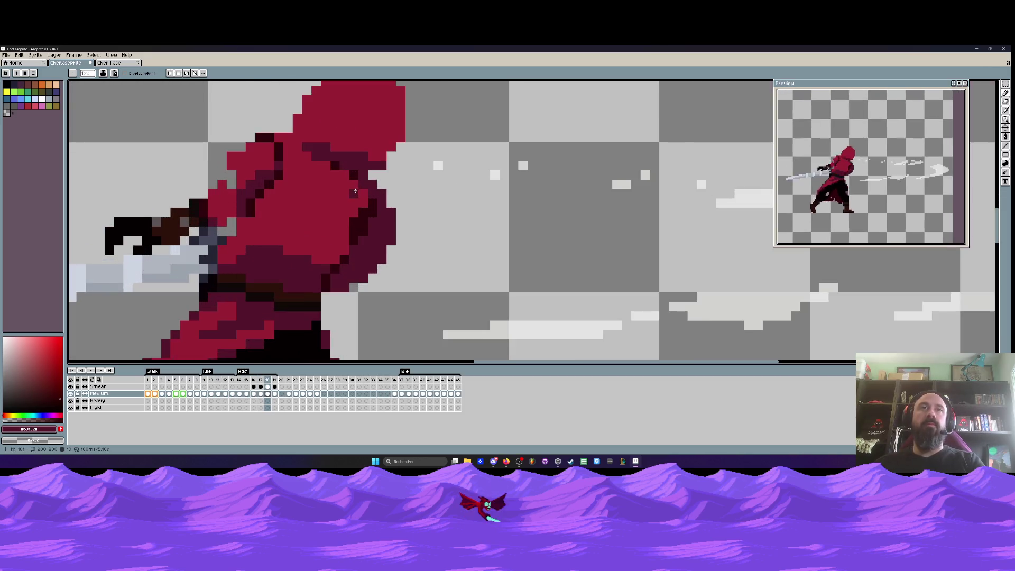
{"action": "scroll", "coordinate": [393, 211], "scroll_direction": "down", "scroll_amount": 2}
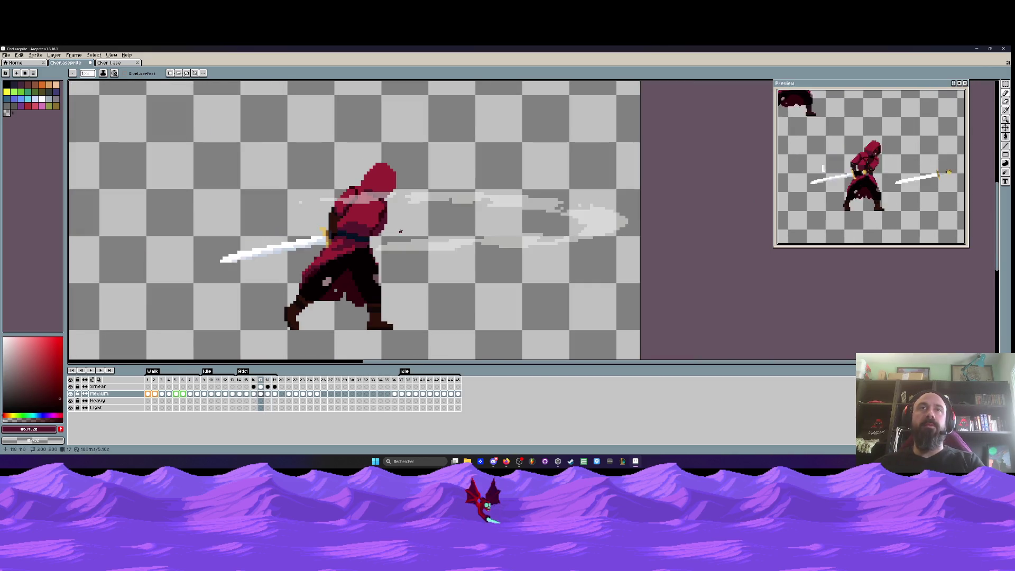
{"action": "scroll", "coordinate": [403, 222], "scroll_direction": "up", "scroll_amount": 2}
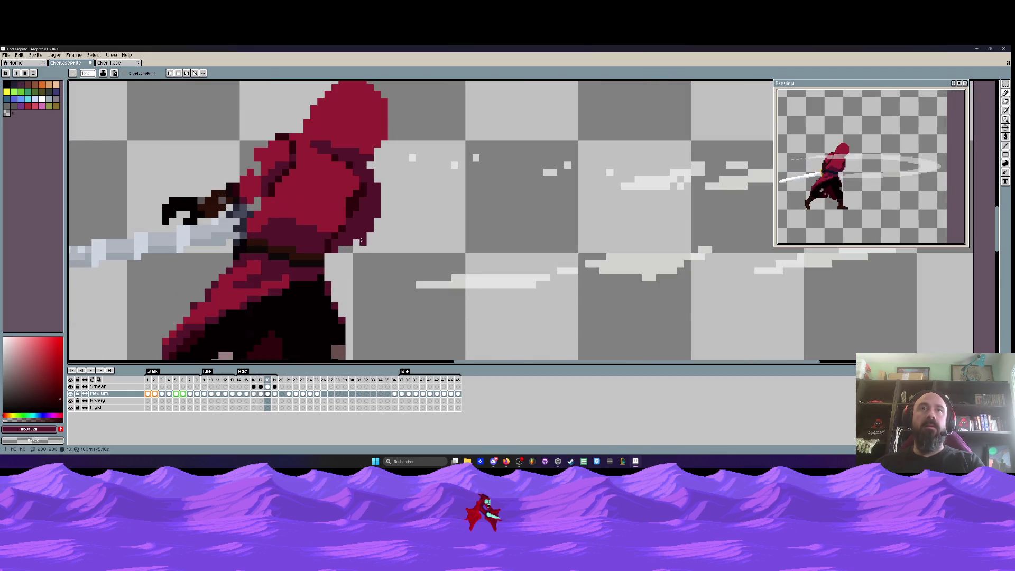
{"action": "scroll", "coordinate": [370, 232], "scroll_direction": "down", "scroll_amount": 3}
{"action": "key", "text": "Left"}
{"action": "key", "text": "Right"}
{"action": "key", "text": "Left"}
{"action": "key", "text": "Right"}
{"action": "key", "text": "Left"}
{"action": "key", "text": "Right"}
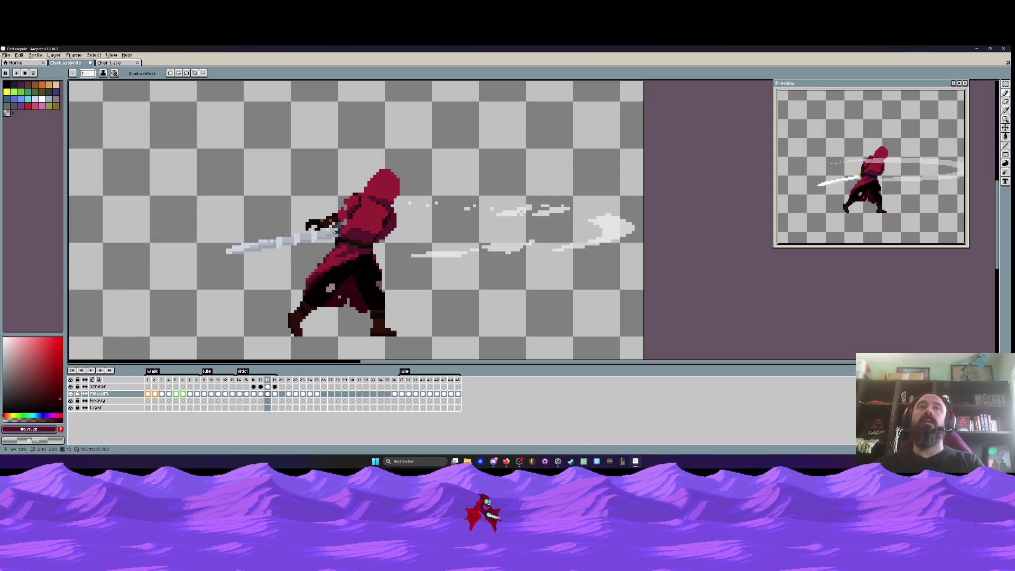
Flick again between frame 18 and the neighbouring smear frame, ending on frame 18
{"action": "scroll", "coordinate": [334, 226], "scroll_direction": "up", "scroll_amount": 2}
{"action": "key", "text": "Left"}
{"action": "scroll", "coordinate": [334, 222], "scroll_direction": "down", "scroll_amount": 2}
{"action": "key", "text": "Right"}
{"action": "key", "text": "Left"}
{"action": "key", "text": "Right"}
{"action": "key", "text": "Left"}
{"action": "key", "text": "Right"}
{"action": "scroll", "coordinate": [333, 217], "scroll_direction": "up", "scroll_amount": 3}
Erase the dark hand pixels beside the sword hilt on frame 18
{"action": "left_click_drag", "start_coordinate": [333, 209], "coordinate": [336, 219]}
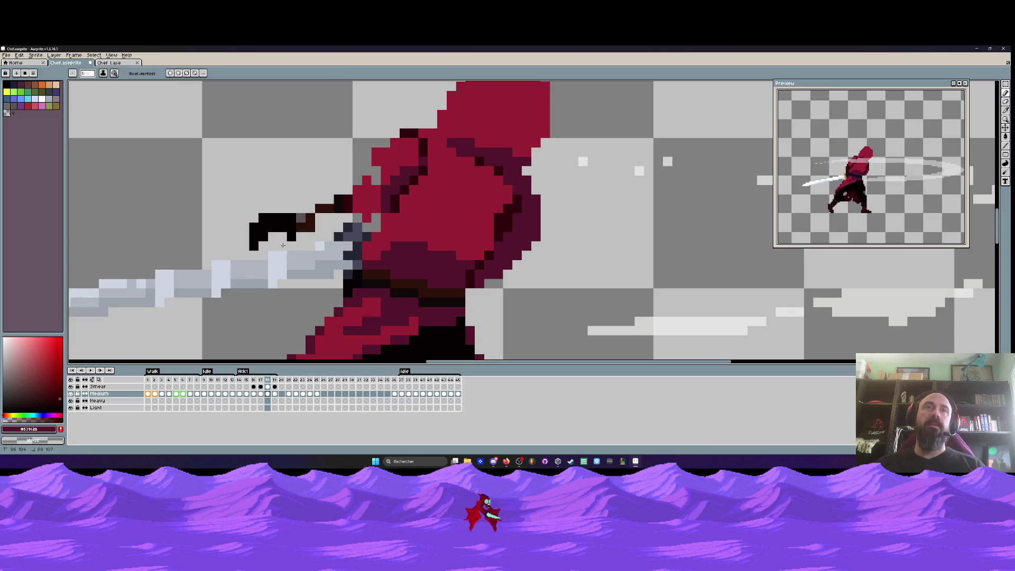
{"action": "left_click_drag", "start_coordinate": [252, 236], "coordinate": [319, 206]}
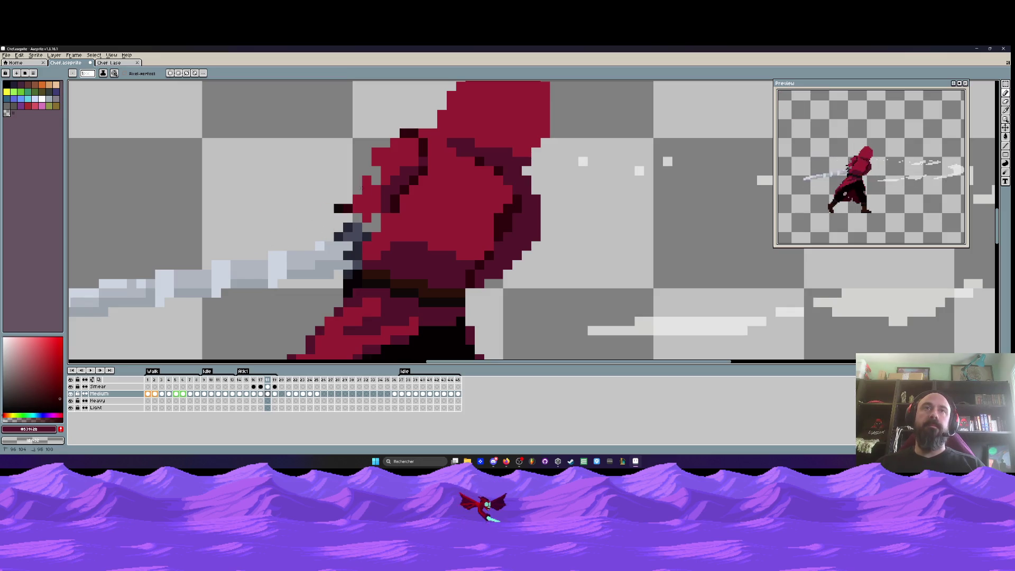
{"action": "scroll", "coordinate": [372, 209], "scroll_direction": "down", "scroll_amount": 3}
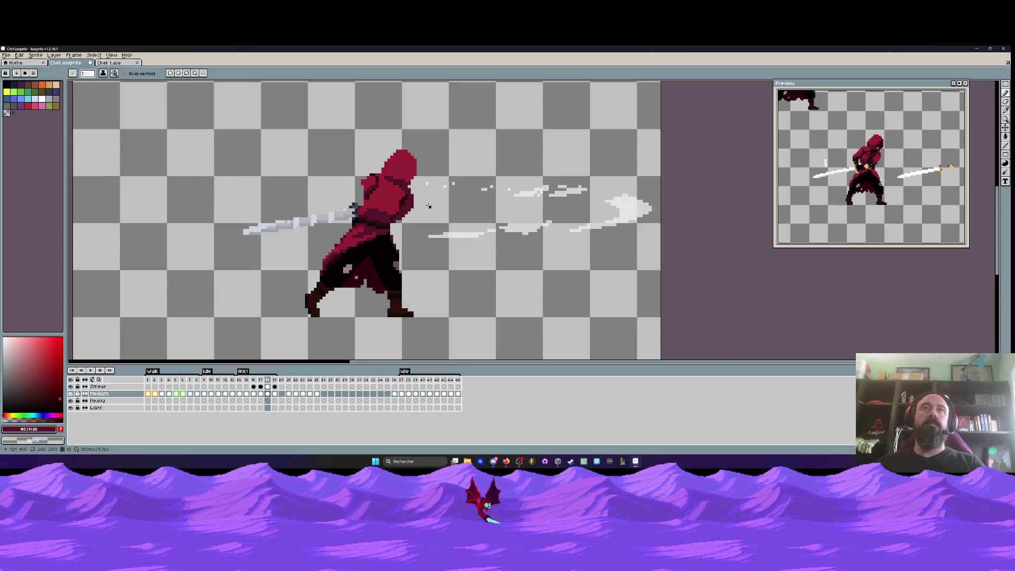
{"action": "key", "text": "Left"}
{"action": "key", "text": "Right"}
Sample the hood's red and paint a column along the hood's left edge
{"action": "scroll", "coordinate": [358, 211], "scroll_direction": "up", "scroll_amount": 2}
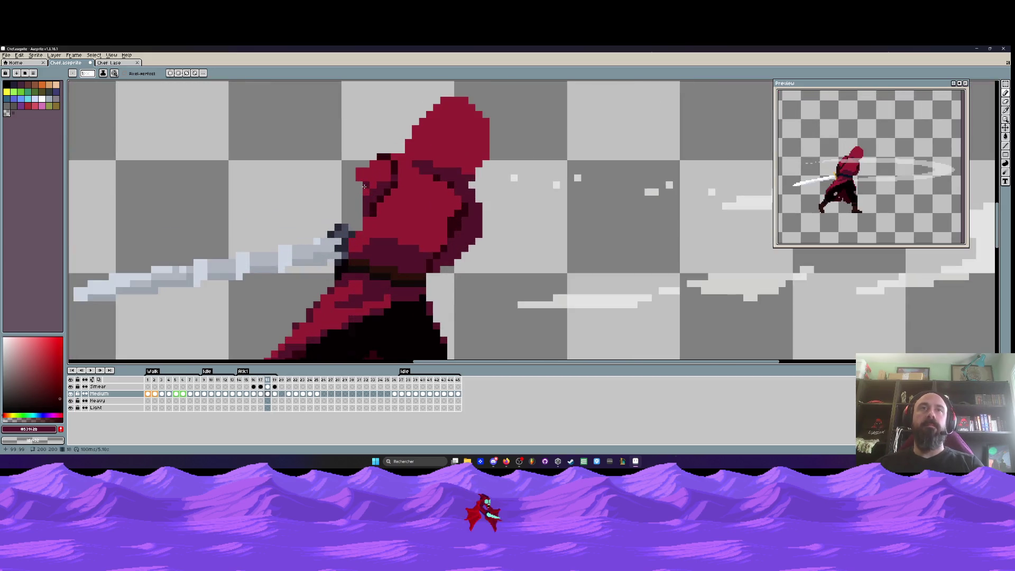
{"action": "scroll", "coordinate": [365, 171], "scroll_direction": "up", "scroll_amount": 2}
{"action": "left_click", "coordinate": [366, 170], "text": "alt"}
{"action": "scroll", "coordinate": [366, 171], "scroll_direction": "up", "scroll_amount": 1}
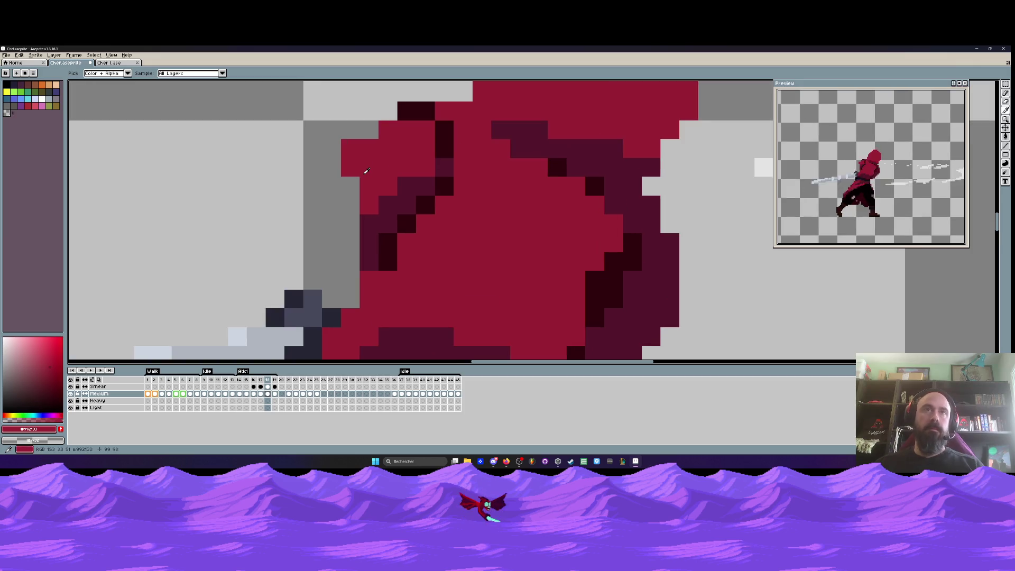
{"action": "mouse_move", "coordinate": [348, 206]}
{"action": "left_mouse_down"}
{"action": "mouse_move", "coordinate": [347, 187]}
{"action": "mouse_move", "coordinate": [350, 267]}
{"action": "mouse_move", "coordinate": [337, 282]}
{"action": "left_mouse_up"}
{"action": "scroll", "coordinate": [336, 212], "scroll_direction": "down", "scroll_amount": 4}
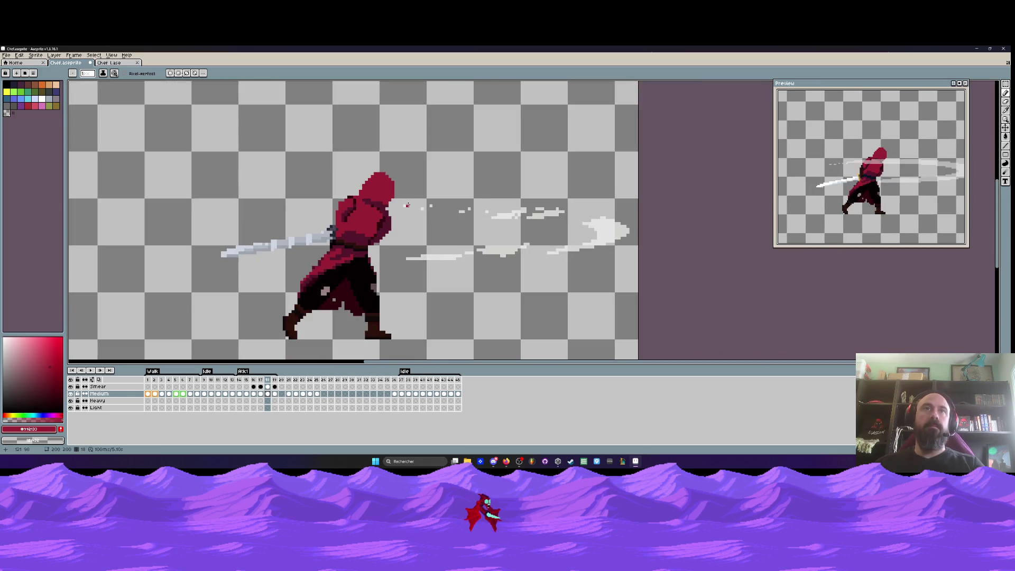
{"action": "scroll", "coordinate": [335, 195], "scroll_direction": "up", "scroll_amount": 2}
{"action": "scroll", "coordinate": [334, 194], "scroll_direction": "down", "scroll_amount": 3}
{"action": "key", "text": "Left"}
Step through attack frames 16 to 19 to check the follow-through, ending on frame 18
{"action": "key", "text": "Left"}
{"action": "key", "text": "Right"}
{"action": "key", "text": "Left"}
{"action": "key", "text": "Right"}
{"action": "key", "text": "Right"}
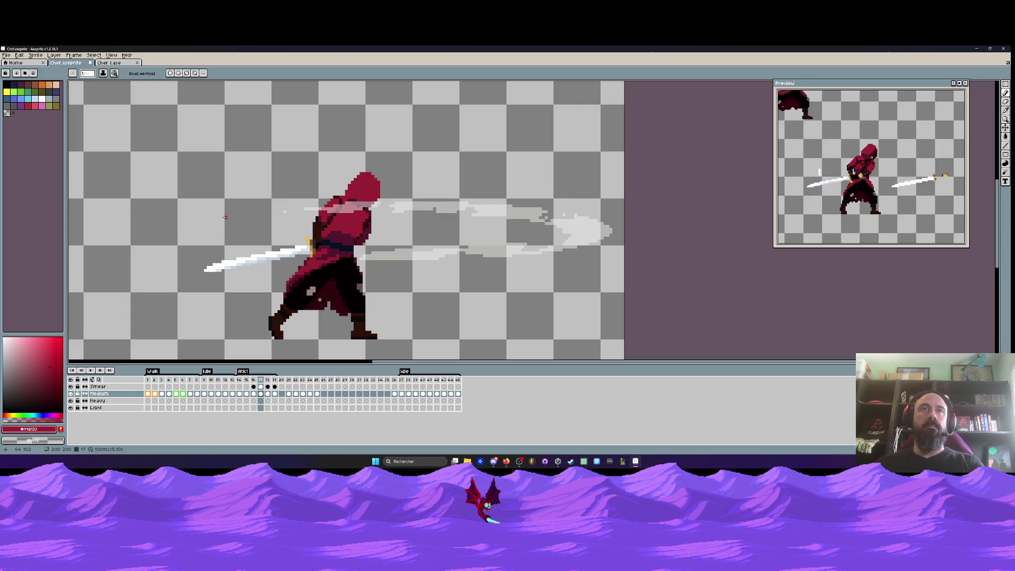
{"action": "key", "text": "Left"}
{"action": "key", "text": "Right"}
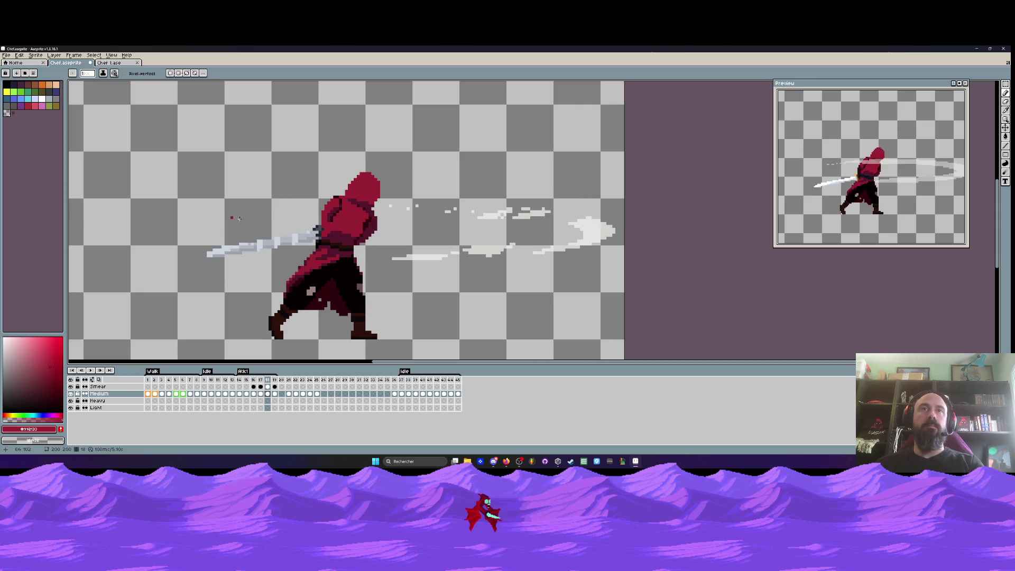
{"action": "key", "text": "Right"}
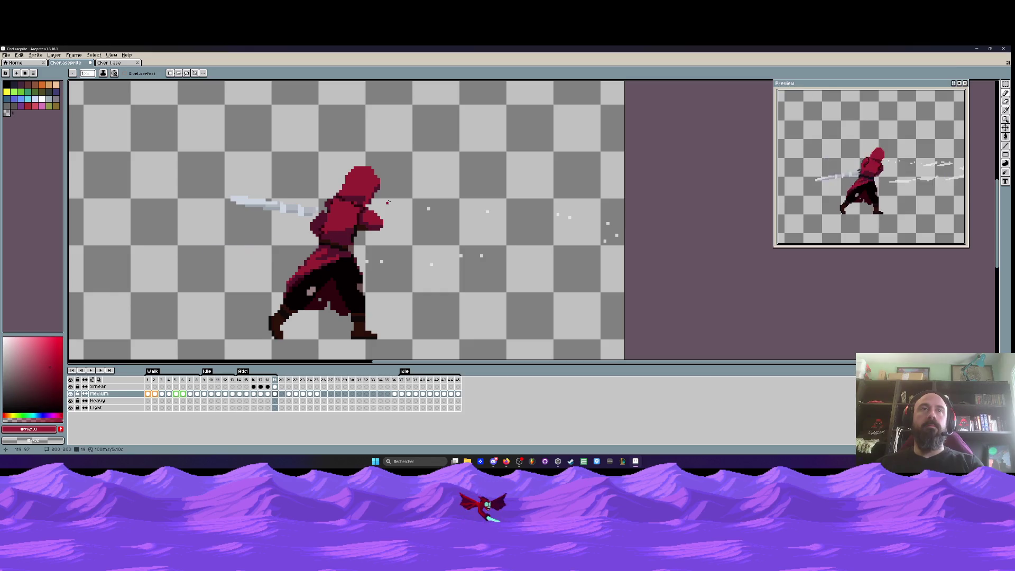
{"action": "key", "text": "Left"}
{"action": "key", "text": "Left"}
{"action": "key", "text": "Right"}
{"action": "key", "text": "Left"}
{"action": "key", "text": "Right"}
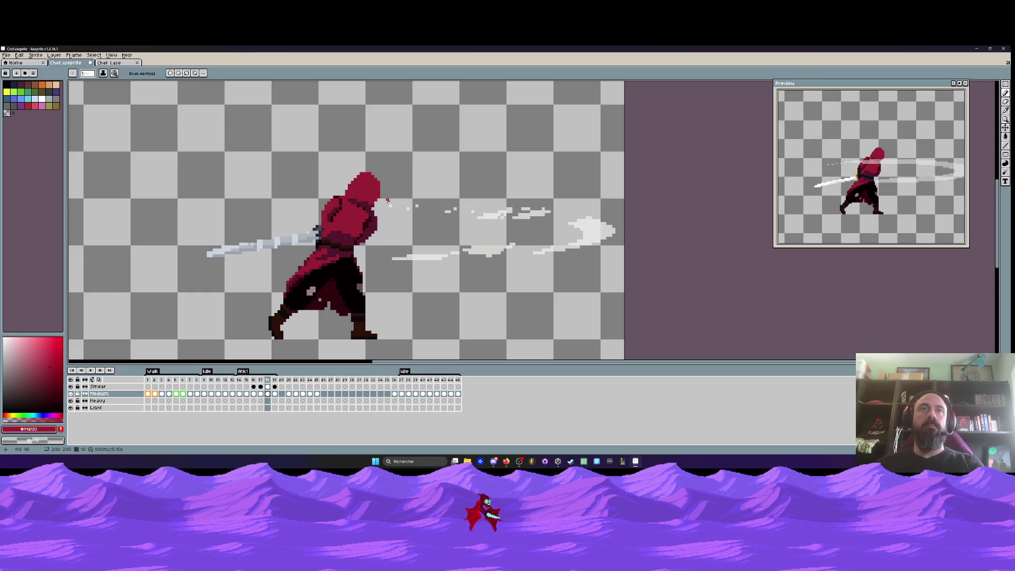
Sample the dark hood shade and draw a crease line from the hood down to the sleeve
{"action": "scroll", "coordinate": [343, 223], "scroll_direction": "up", "scroll_amount": 4}
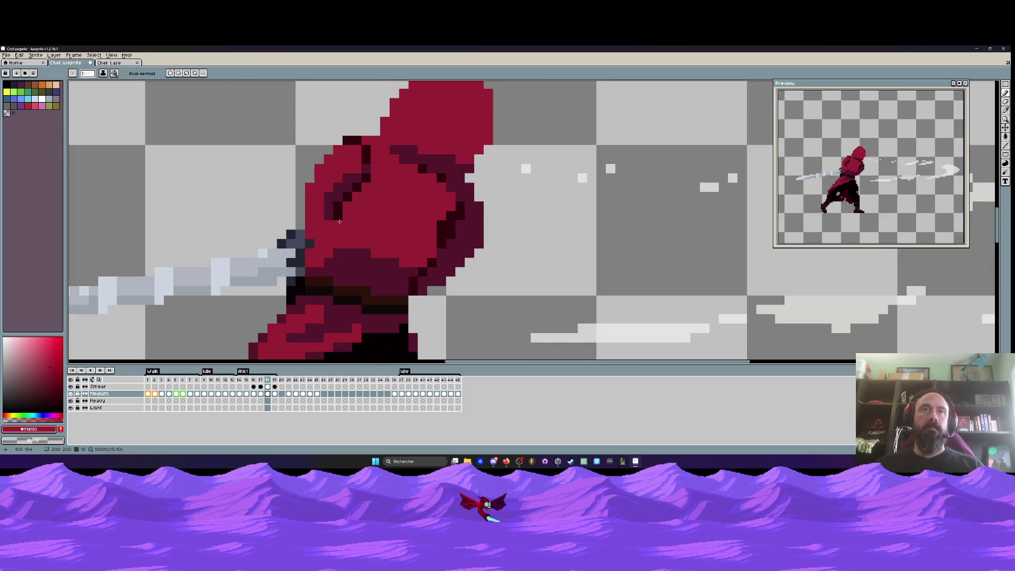
{"action": "left_click", "coordinate": [339, 221], "text": "alt"}
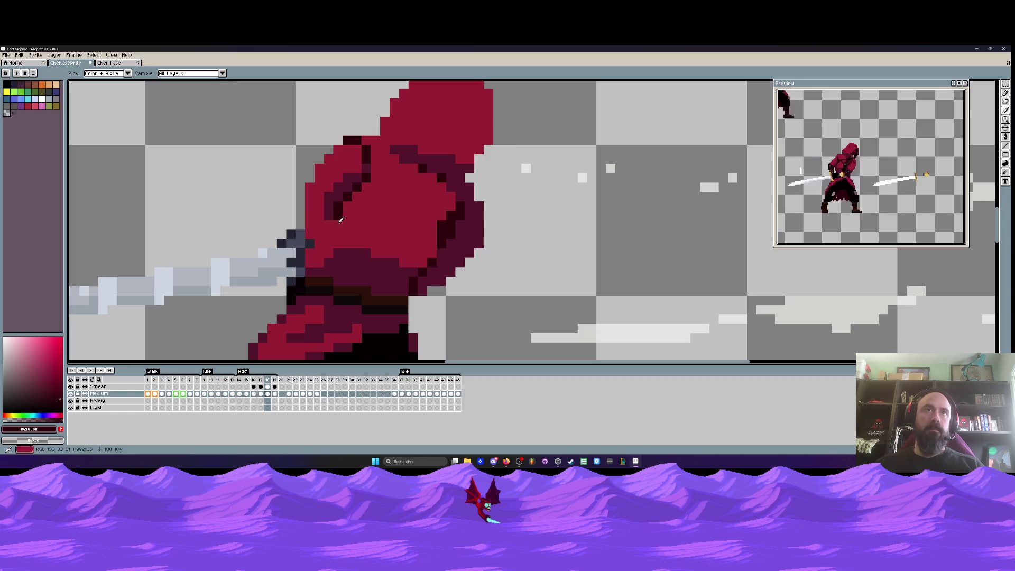
{"action": "left_click_drag", "start_coordinate": [337, 222], "coordinate": [319, 244]}
{"action": "scroll", "coordinate": [314, 256], "scroll_direction": "down", "scroll_amount": 4}
{"action": "key", "text": "Left"}
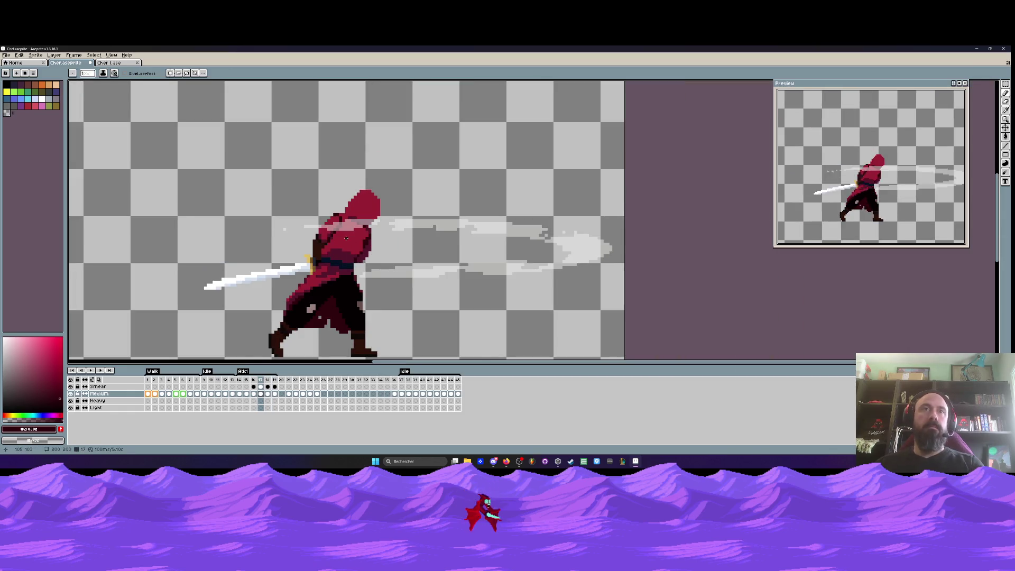
{"action": "key", "text": "Right"}
{"action": "scroll", "coordinate": [248, 263], "scroll_direction": "up", "scroll_amount": 3}
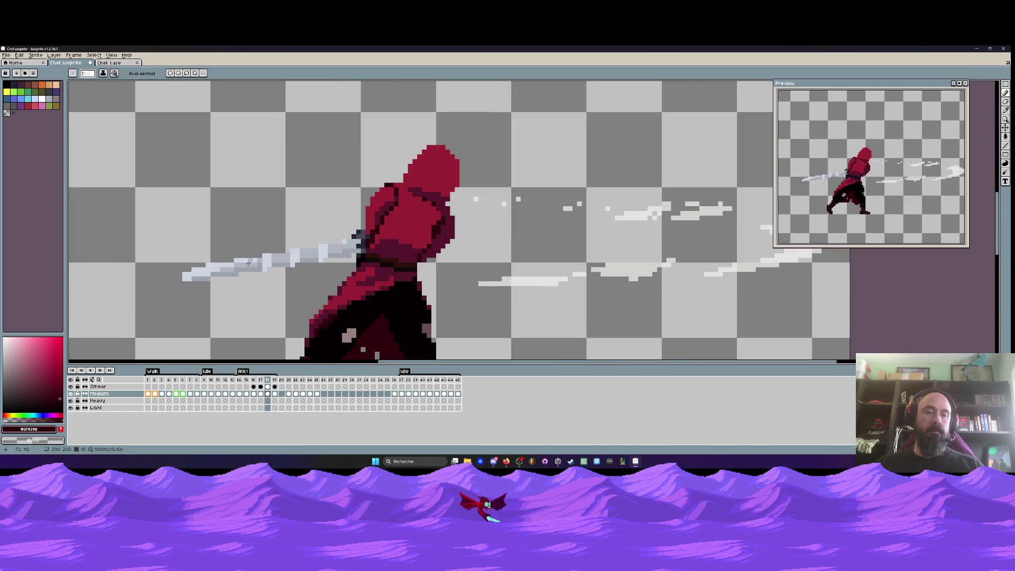
{"action": "scroll", "coordinate": [373, 226], "scroll_direction": "up", "scroll_amount": 2}
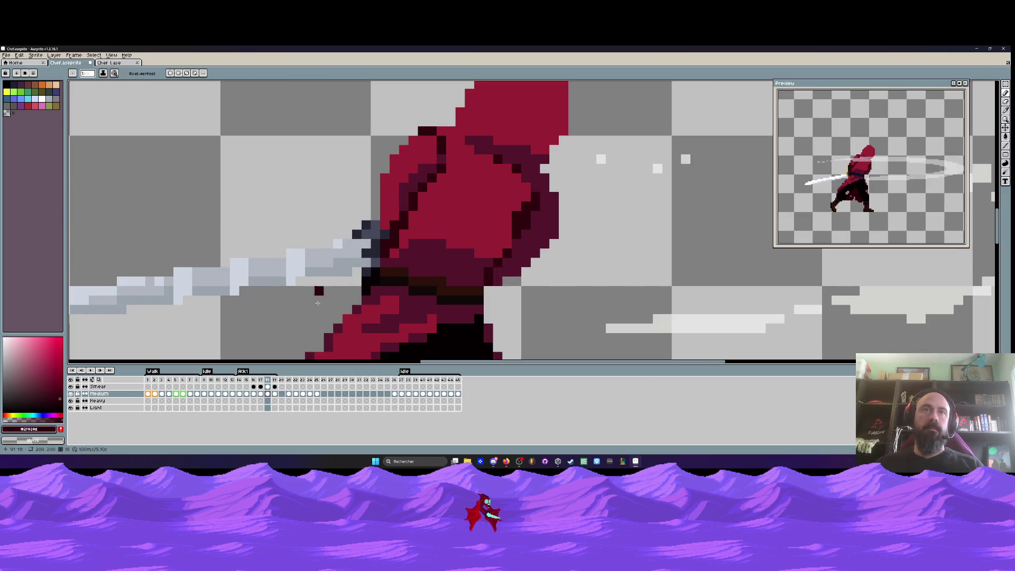
{"action": "key", "text": "Up"}
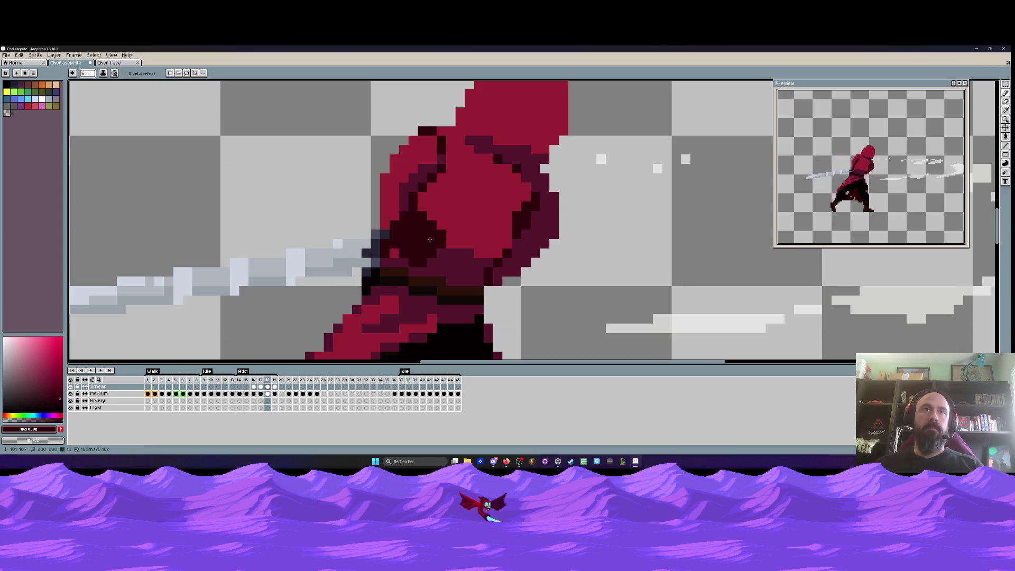
After checking frame 19, return to frame 18's Medium cel and nudge the dark hand pixels up one pixel
{"action": "scroll", "coordinate": [174, 279], "scroll_direction": "down", "scroll_amount": 3}
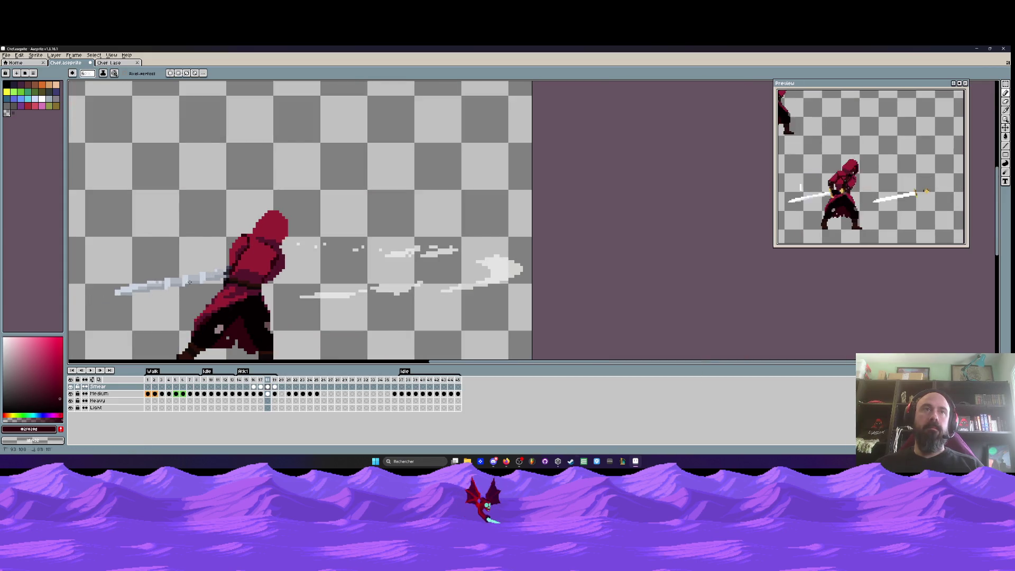
{"action": "left_click", "coordinate": [275, 386]}
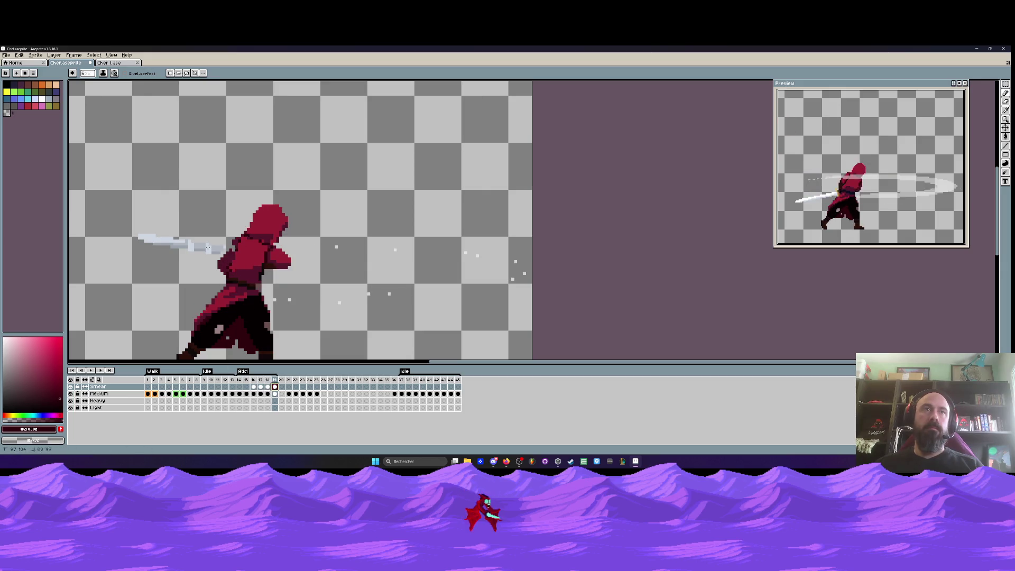
{"action": "left_click", "coordinate": [267, 387]}
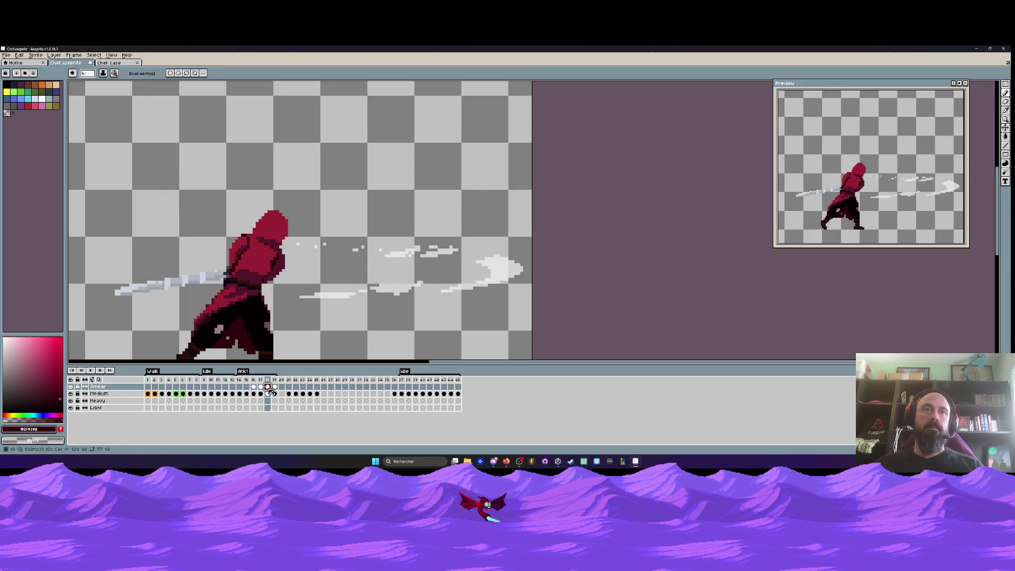
{"action": "left_click", "coordinate": [267, 394]}
{"action": "scroll", "coordinate": [191, 268], "scroll_direction": "up", "scroll_amount": 1}
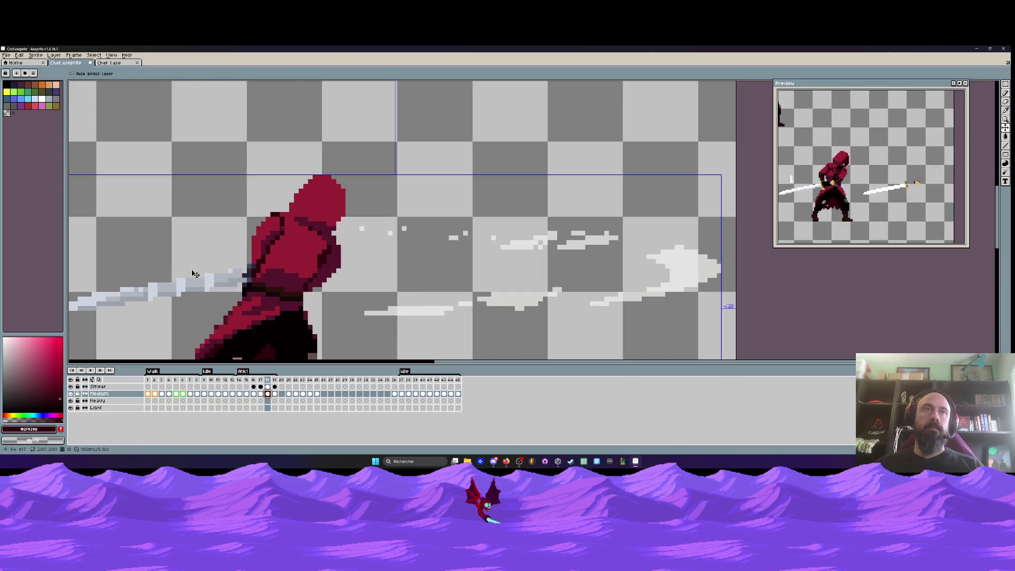
{"action": "scroll", "coordinate": [230, 261], "scroll_direction": "up", "scroll_amount": 1}
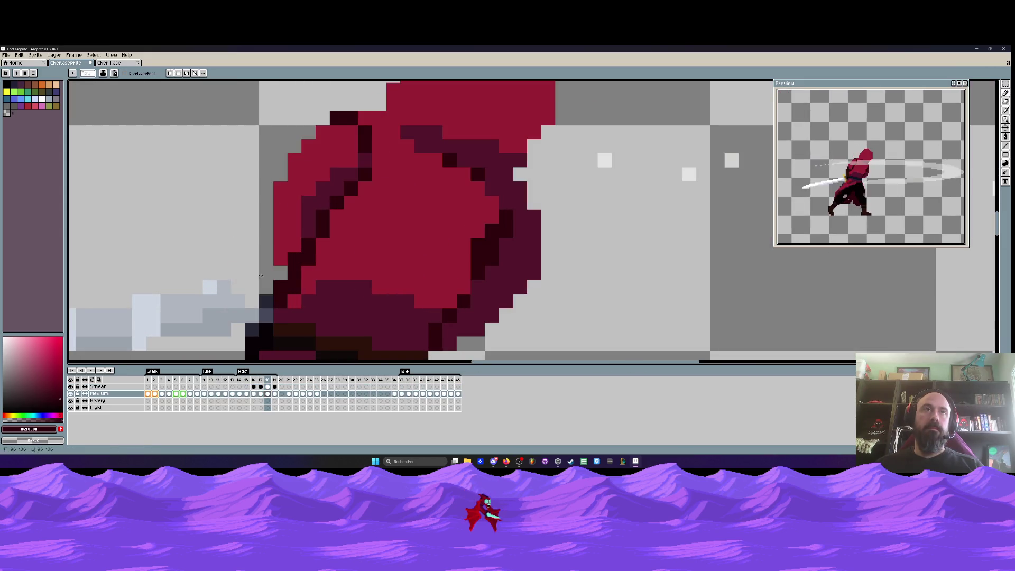
{"action": "left_click_drag", "start_coordinate": [260, 280], "coordinate": [260, 264]}
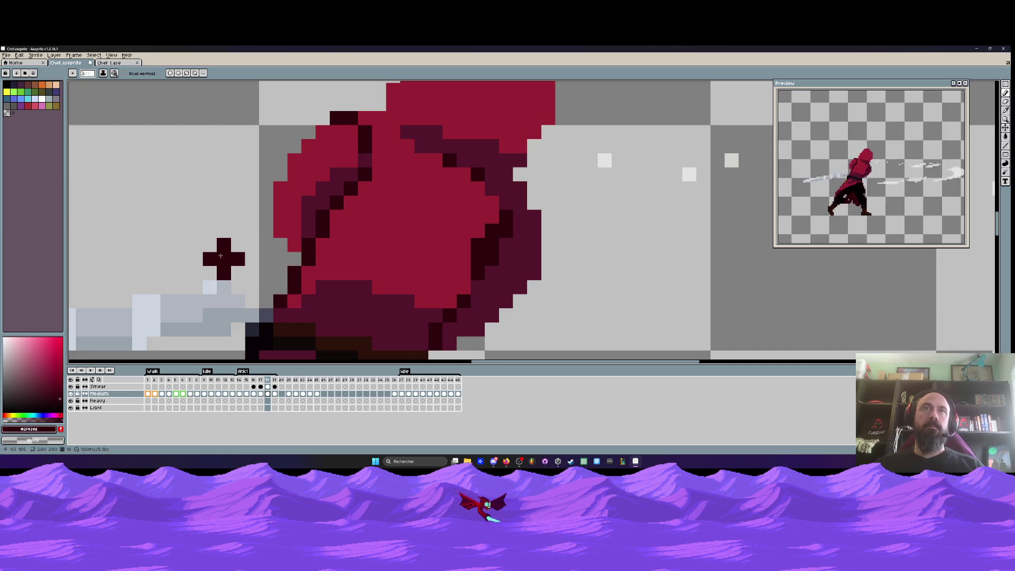
Select the sword blade with the rectangular marquee, shift it slightly and commit
{"action": "scroll", "coordinate": [220, 222], "scroll_direction": "down", "scroll_amount": 3}
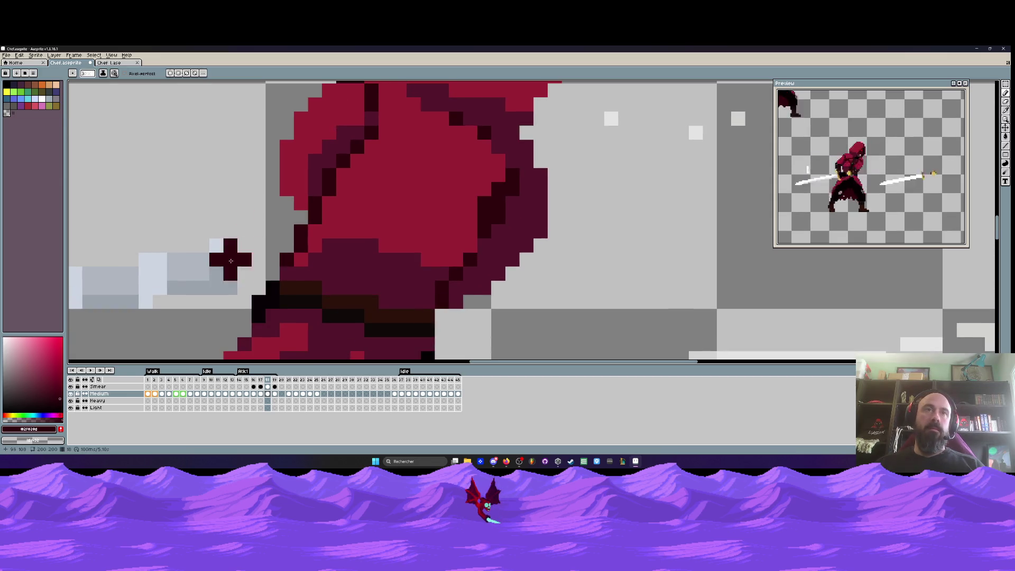
{"action": "scroll", "coordinate": [217, 262], "scroll_direction": "down", "scroll_amount": 1}
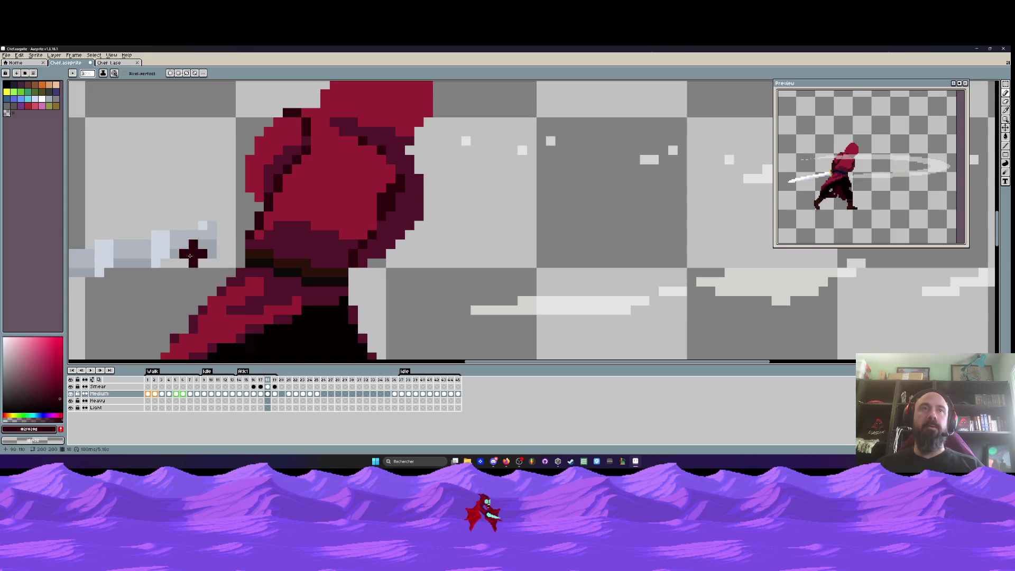
{"action": "scroll", "coordinate": [195, 249], "scroll_direction": "down", "scroll_amount": 3}
{"action": "scroll", "coordinate": [206, 246], "scroll_direction": "up", "scroll_amount": 1}
{"action": "key", "text": "q"}
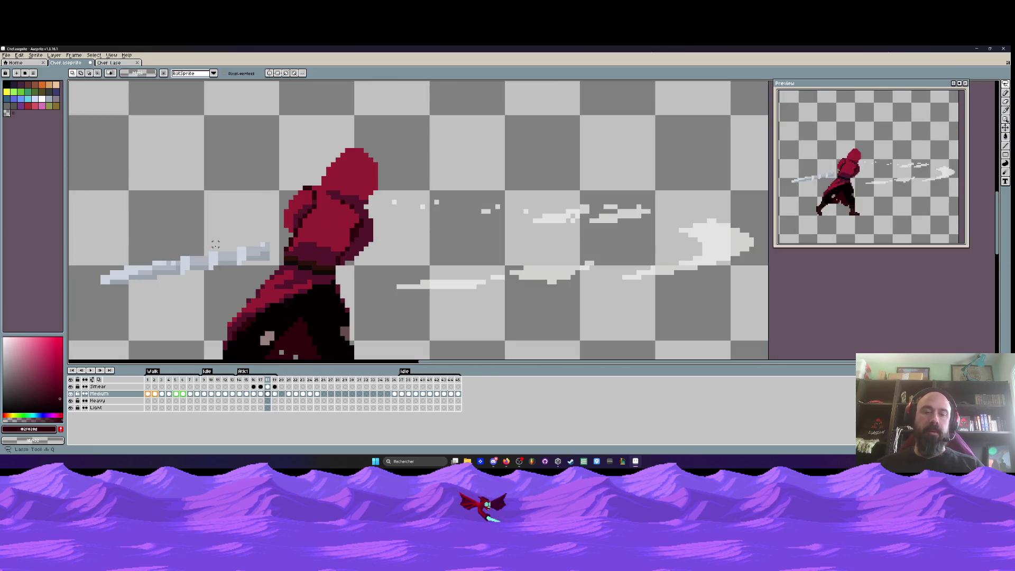
{"action": "key", "text": "m"}
{"action": "left_click_drag", "start_coordinate": [269, 254], "coordinate": [254, 264]}
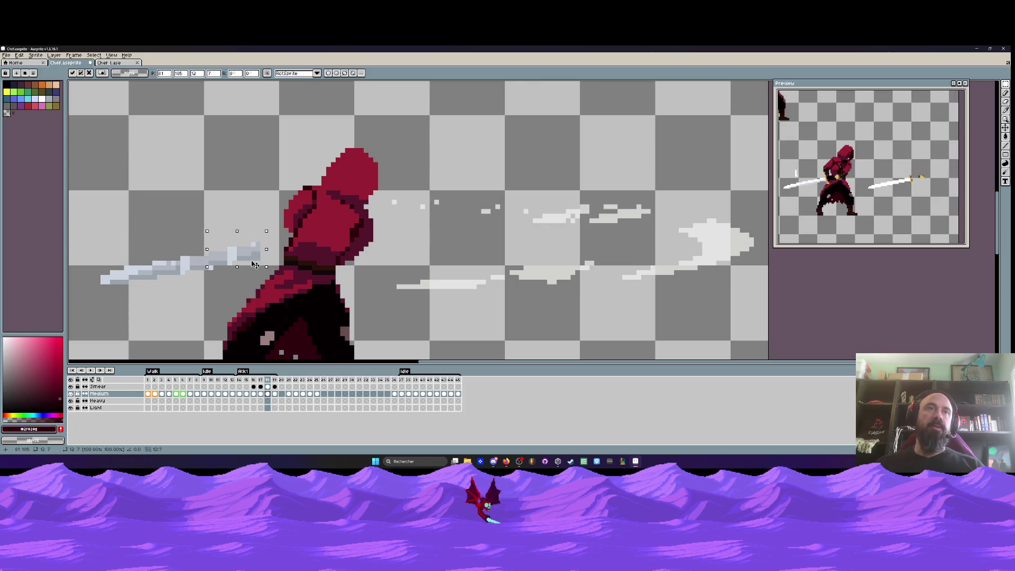
{"action": "key", "text": "ctrl+d"}
Select the sword again and move it up and right, then drop the selection
{"action": "scroll", "coordinate": [215, 249], "scroll_direction": "down", "scroll_amount": 1}
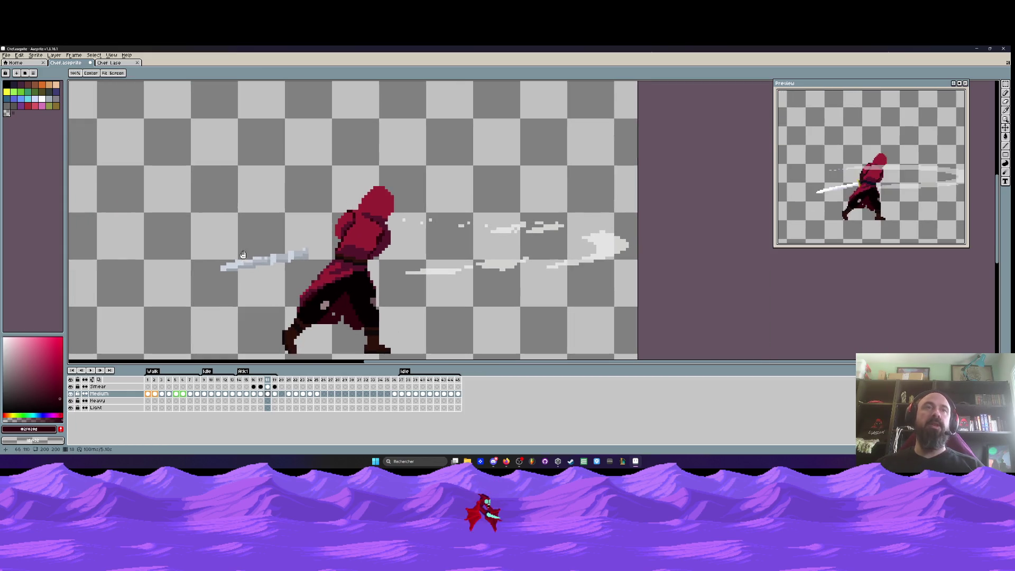
{"action": "scroll", "coordinate": [215, 249], "scroll_direction": "up", "scroll_amount": 1}
{"action": "mouse_move", "coordinate": [186, 249]}
{"action": "left_mouse_down"}
{"action": "mouse_move", "coordinate": [363, 286]}
{"action": "mouse_move", "coordinate": [350, 252]}
{"action": "mouse_move", "coordinate": [355, 266]}
{"action": "left_mouse_up"}
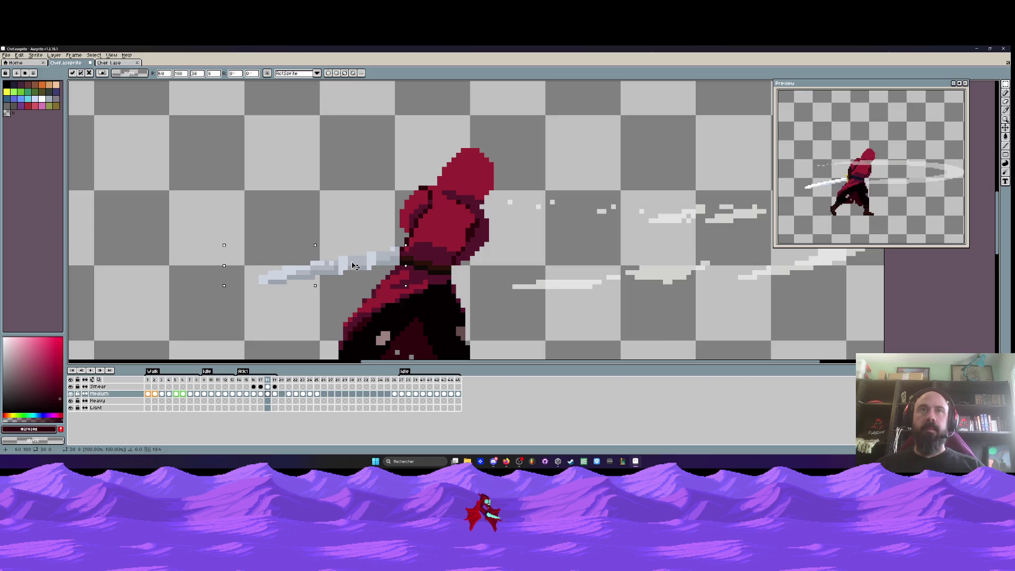
{"action": "left_click", "coordinate": [307, 192]}
{"action": "scroll", "coordinate": [307, 191], "scroll_direction": "down", "scroll_amount": 2}
{"action": "scroll", "coordinate": [371, 239], "scroll_direction": "up", "scroll_amount": 2}
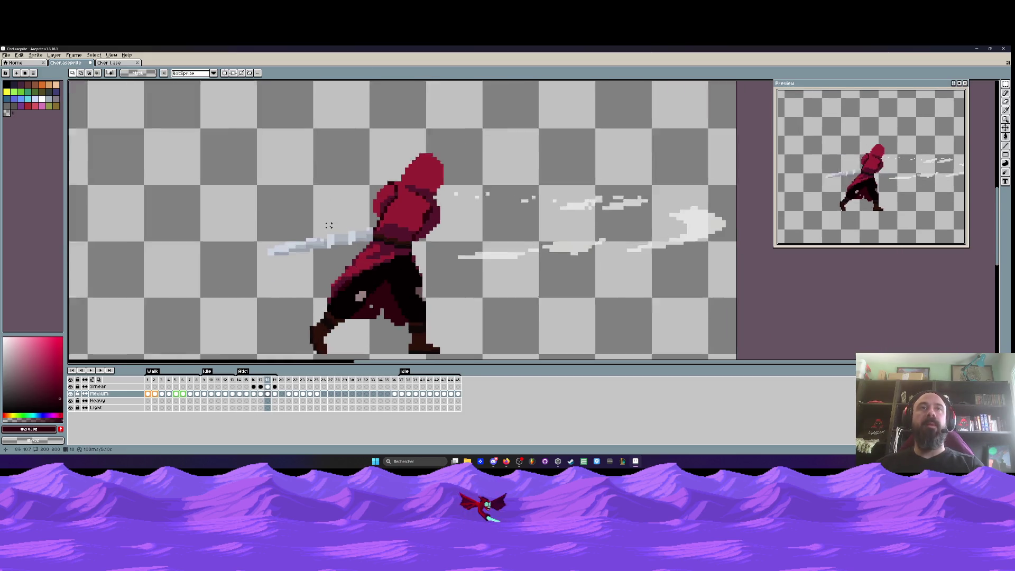
Rotate the sword into a down-left diagonal and move it up about 14 pixels
{"action": "left_click_drag", "start_coordinate": [384, 230], "coordinate": [272, 247]}
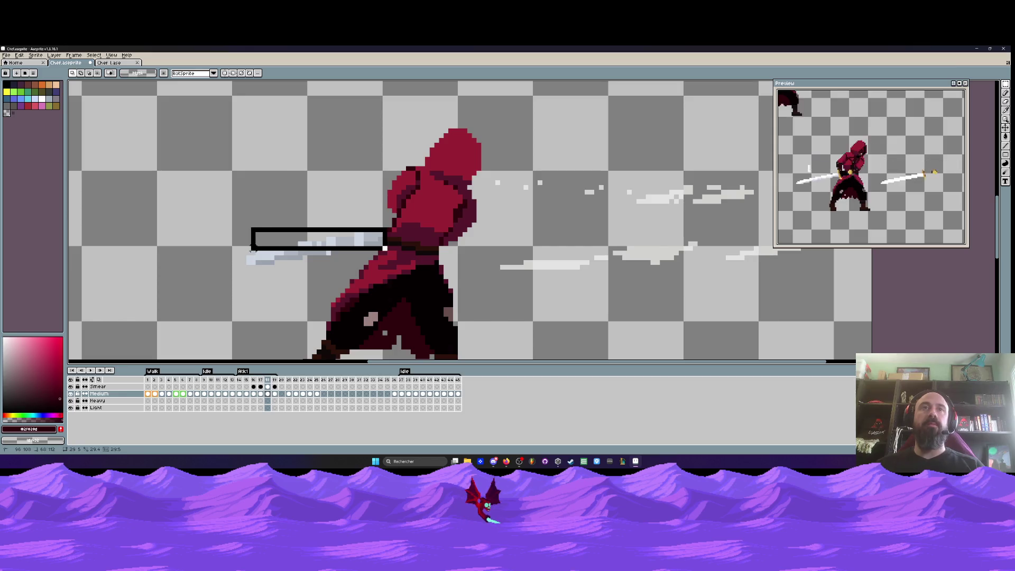
{"action": "left_click_drag", "start_coordinate": [384, 248], "coordinate": [361, 236]}
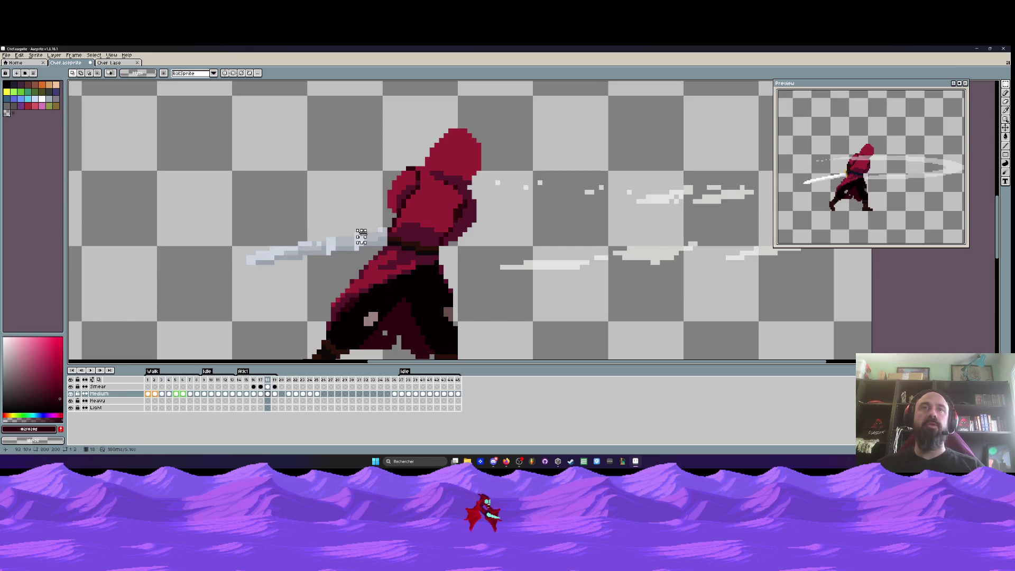
{"action": "left_click_drag", "start_coordinate": [388, 246], "coordinate": [227, 216]}
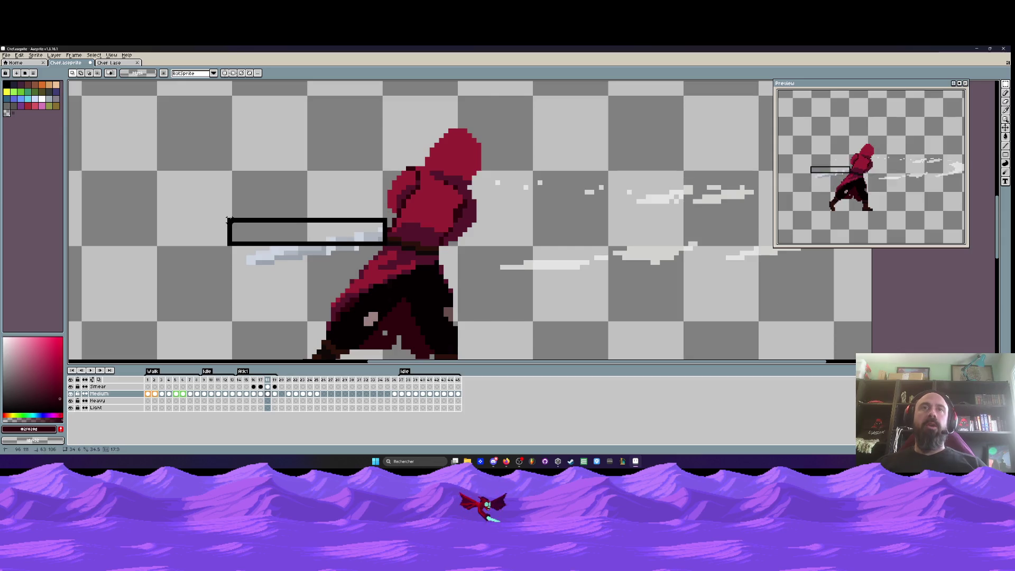
{"action": "mouse_move", "coordinate": [361, 253]}
{"action": "left_mouse_down"}
{"action": "mouse_move", "coordinate": [190, 232]}
{"action": "mouse_move", "coordinate": [325, 277]}
{"action": "left_mouse_up"}
{"action": "scroll", "coordinate": [370, 240], "scroll_direction": "up", "scroll_amount": 2}
{"action": "left_click_drag", "start_coordinate": [372, 244], "coordinate": [374, 228]}
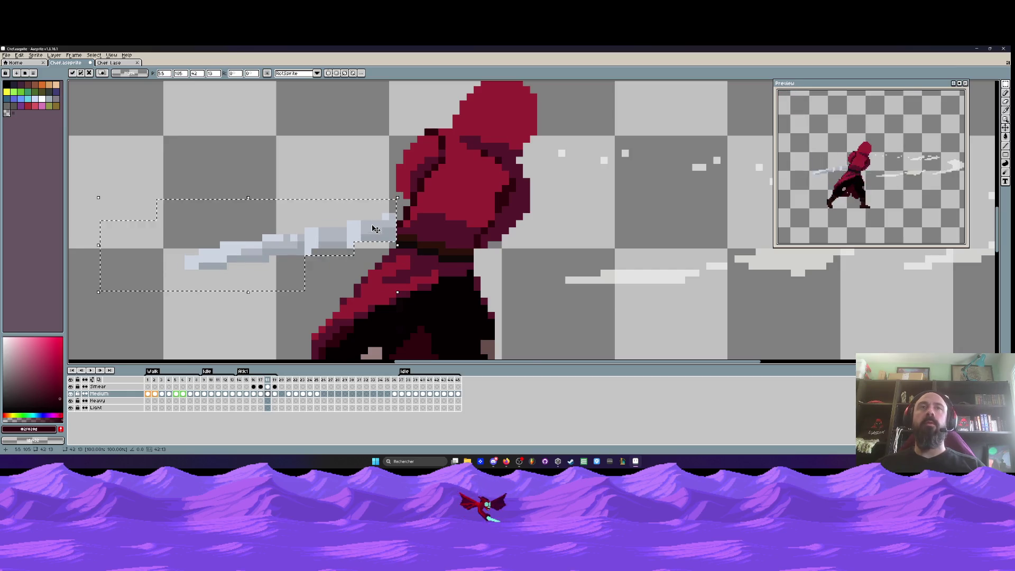
{"action": "scroll", "coordinate": [373, 228], "scroll_direction": "down", "scroll_amount": 1}
Go back to frame 17 and select its sword for reuse
{"action": "key", "text": "Left"}
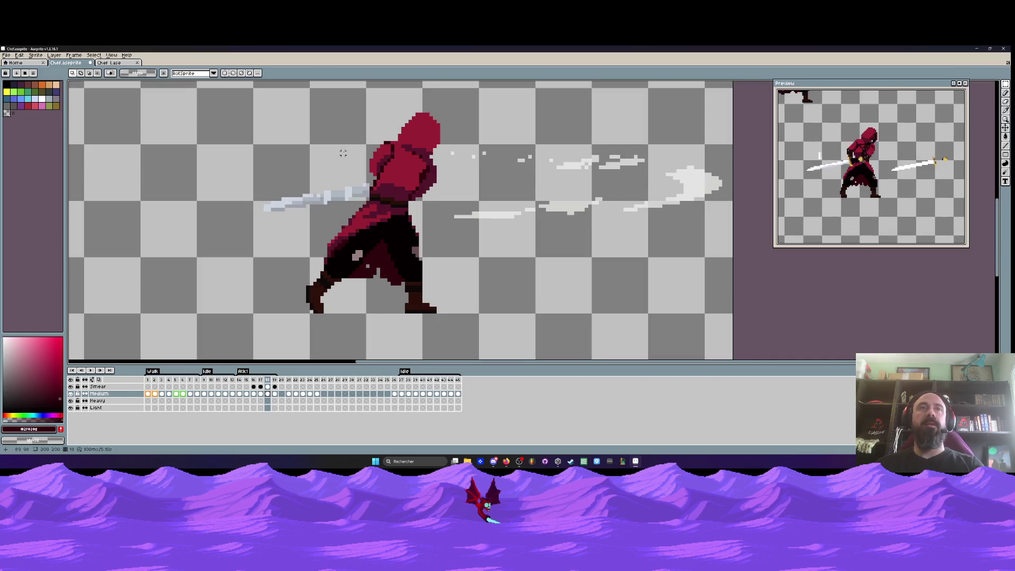
{"action": "scroll", "coordinate": [241, 206], "scroll_direction": "up", "scroll_amount": 1}
{"action": "mouse_move", "coordinate": [185, 203]}
{"action": "left_mouse_down"}
{"action": "mouse_move", "coordinate": [317, 256]}
{"action": "mouse_move", "coordinate": [412, 267]}
{"action": "left_mouse_up"}
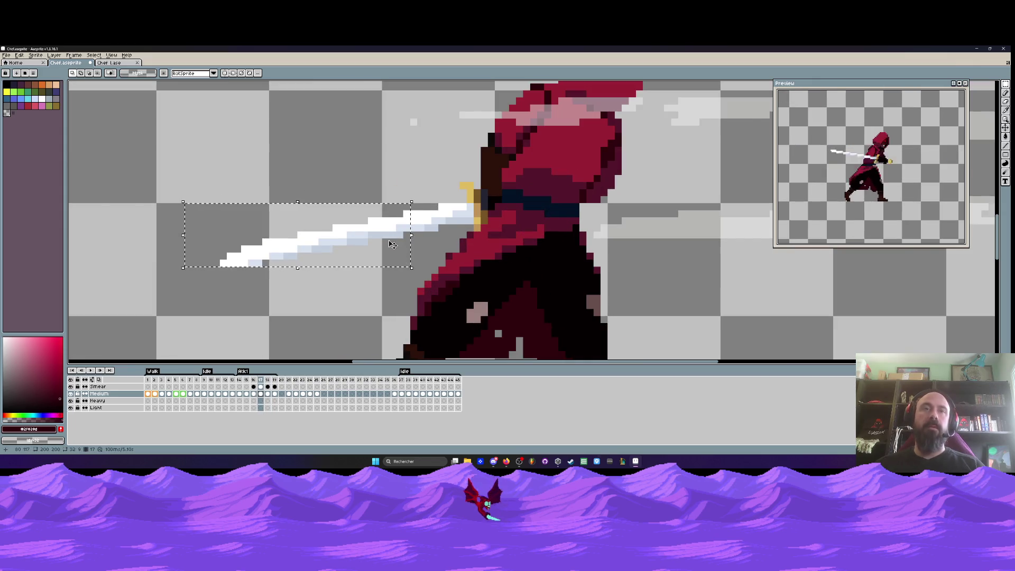
Paste frame 17's sword onto frame 18 and set it in place
{"action": "left_click", "coordinate": [267, 394]}
{"action": "key", "text": "ctrl+v"}
{"action": "mouse_move", "coordinate": [386, 226]}
{"action": "left_mouse_down"}
{"action": "mouse_move", "coordinate": [477, 185]}
{"action": "mouse_move", "coordinate": [317, 273]}
{"action": "left_mouse_up"}
{"action": "left_click", "coordinate": [307, 208]}
Box and delete the old upper blade and its leftover fragments on frame 18
{"action": "left_click_drag", "start_coordinate": [268, 179], "coordinate": [483, 220]}
{"action": "key", "text": "Delete"}
{"action": "left_click_drag", "start_coordinate": [288, 179], "coordinate": [355, 233]}
{"action": "key", "text": "Delete"}
{"action": "mouse_move", "coordinate": [417, 168]}
{"action": "left_mouse_down"}
{"action": "mouse_move", "coordinate": [471, 186]}
{"action": "mouse_move", "coordinate": [489, 204]}
{"action": "left_mouse_up"}
{"action": "key", "text": "Delete"}
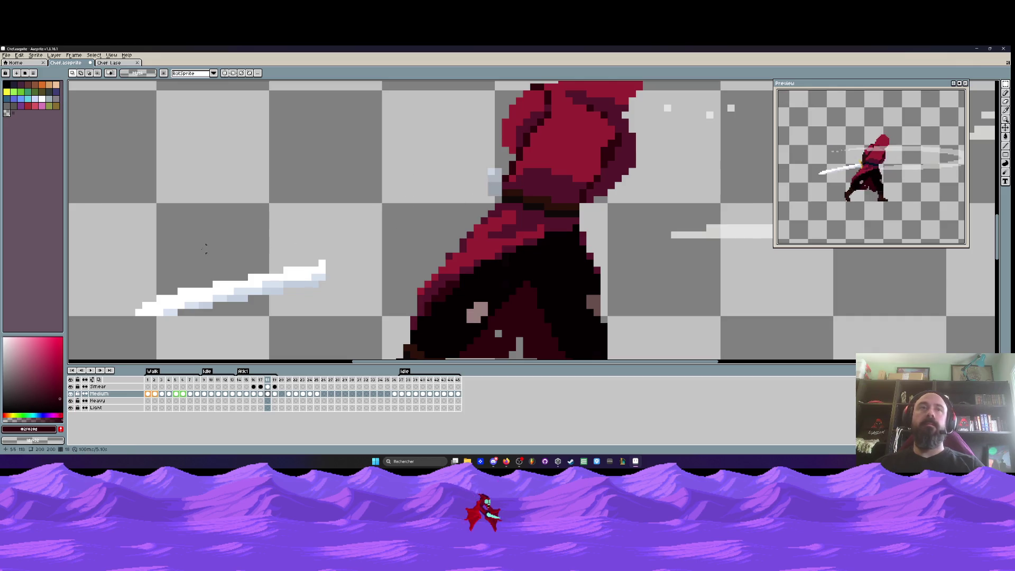
Move the new sword up-right against the hands, commit it, and sample white from the blade
{"action": "left_click_drag", "start_coordinate": [122, 245], "coordinate": [344, 308]}
{"action": "left_click_drag", "start_coordinate": [288, 280], "coordinate": [465, 189]}
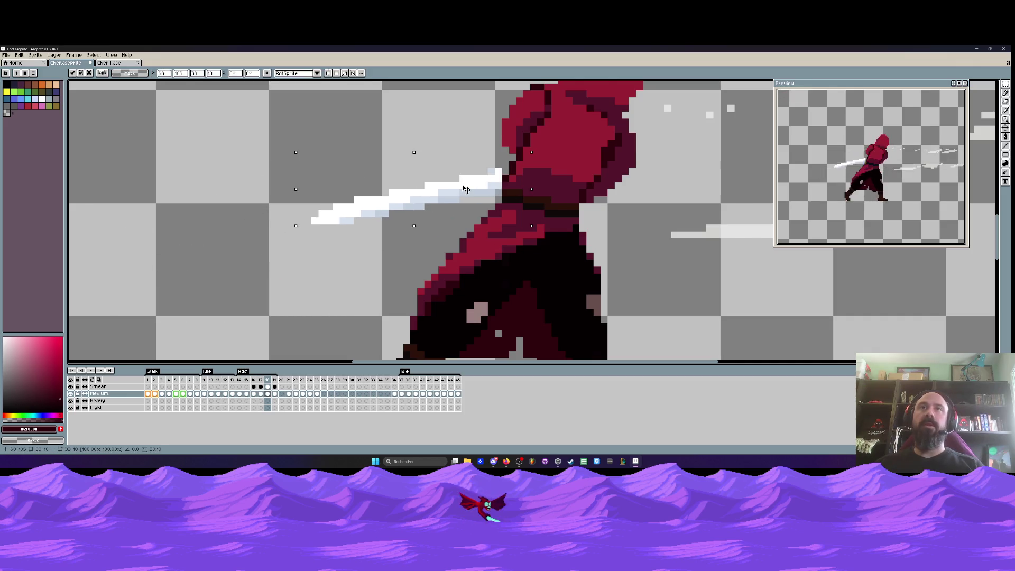
{"action": "key", "text": "Return"}
{"action": "scroll", "coordinate": [483, 179], "scroll_direction": "up", "scroll_amount": 1}
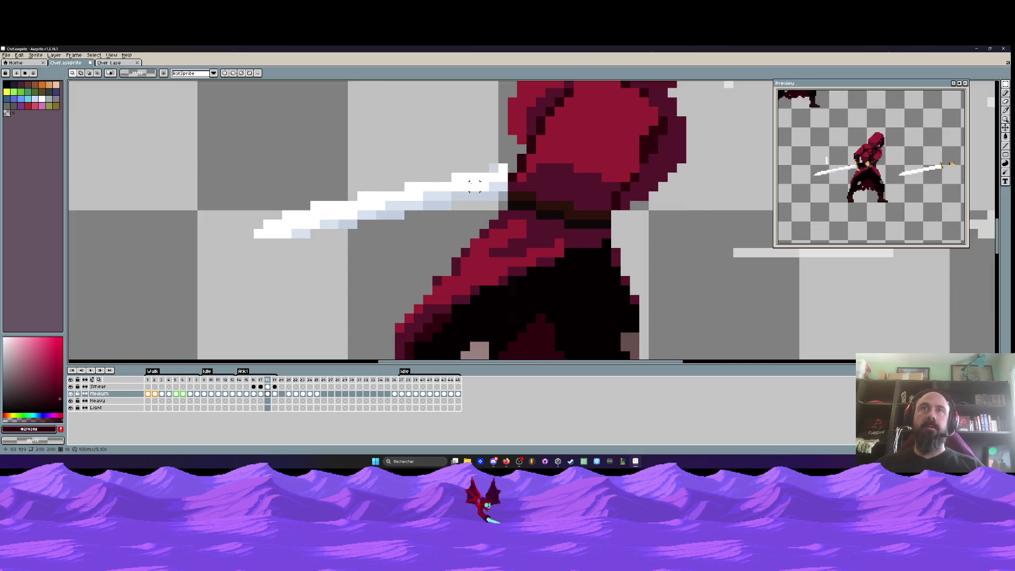
{"action": "scroll", "coordinate": [498, 172], "scroll_direction": "up", "scroll_amount": 1}
{"action": "key", "text": "i"}
{"action": "left_click", "coordinate": [510, 164]}
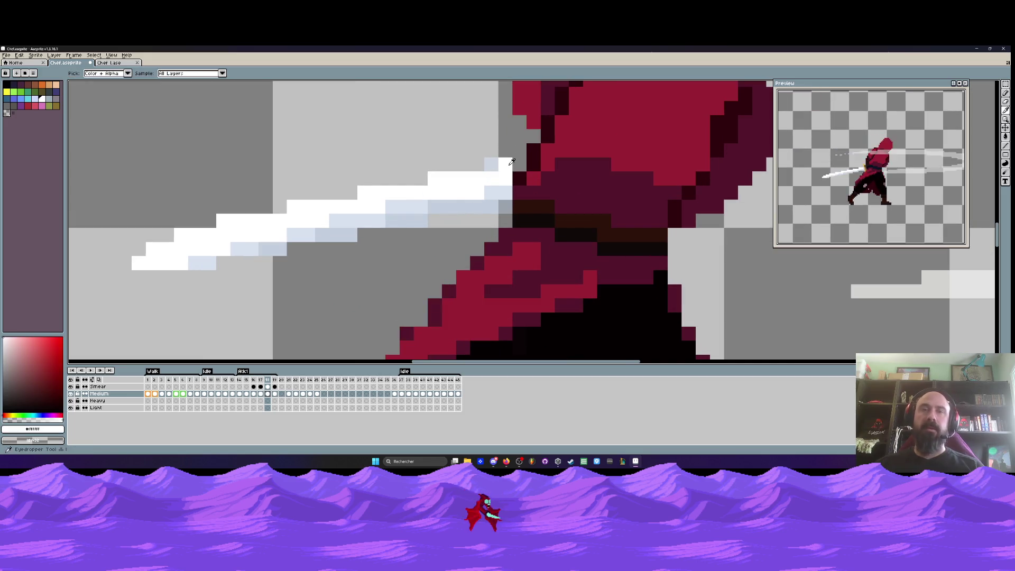
Pencil the blade-tip and blade-edge pixels near the hilt light blue-grey #c2cedd
{"action": "key", "text": "b"}
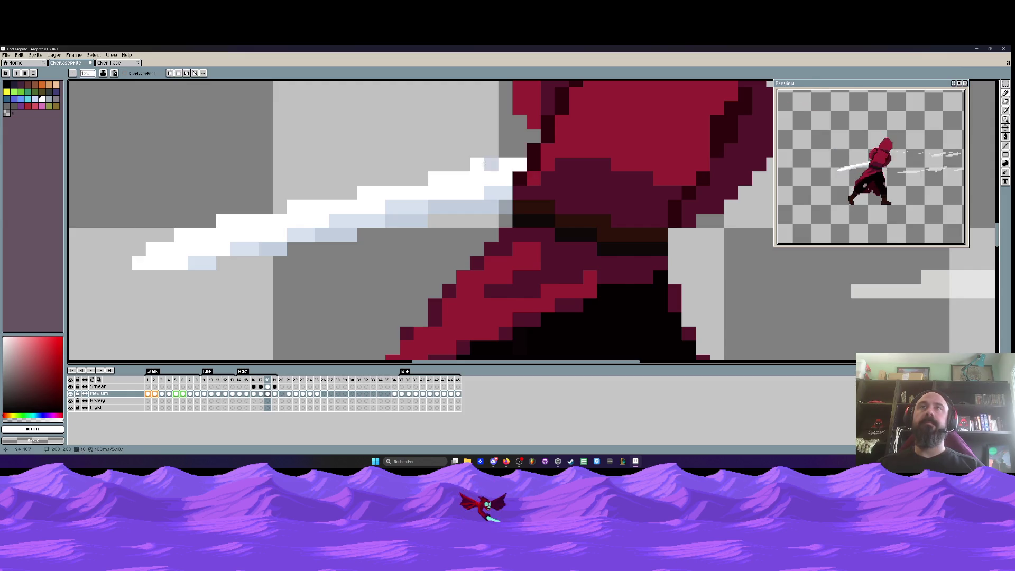
{"action": "left_click", "coordinate": [495, 205], "text": "alt"}
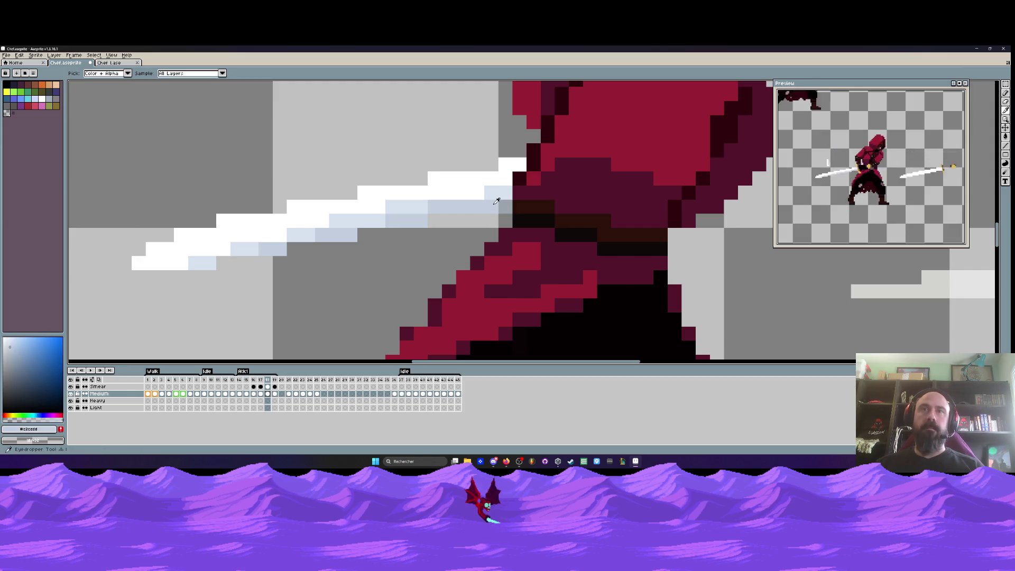
{"action": "left_click", "coordinate": [502, 205]}
{"action": "scroll", "coordinate": [502, 205], "scroll_direction": "up", "scroll_amount": 1}
{"action": "left_click_drag", "start_coordinate": [512, 190], "coordinate": [525, 157]}
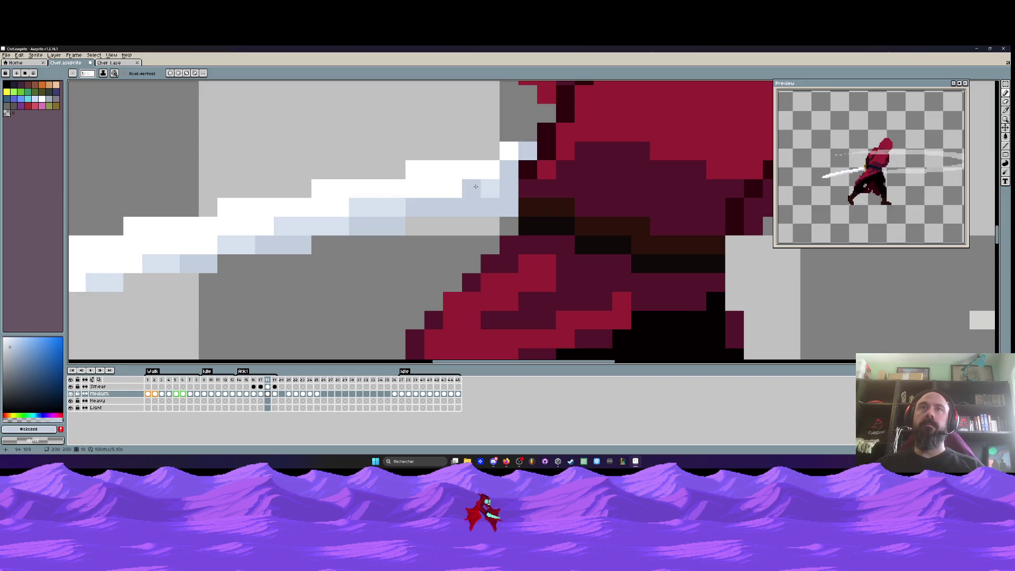
Flip back and forth between frames 17 and 18 to compare the sword and waist
{"action": "scroll", "coordinate": [499, 227], "scroll_direction": "down", "scroll_amount": 7}
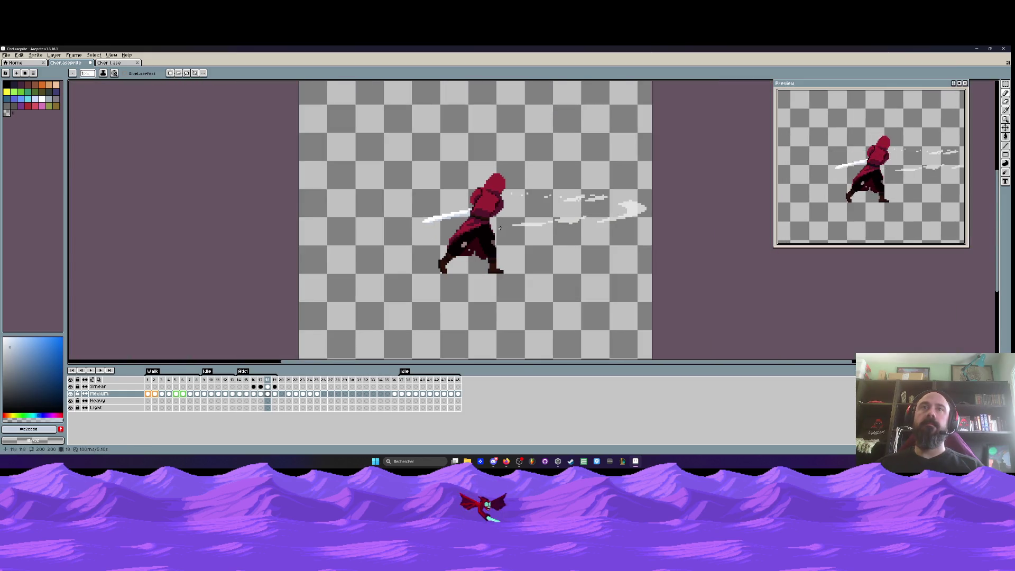
{"action": "scroll", "coordinate": [500, 228], "scroll_direction": "up", "scroll_amount": 3}
{"action": "key", "text": "Left"}
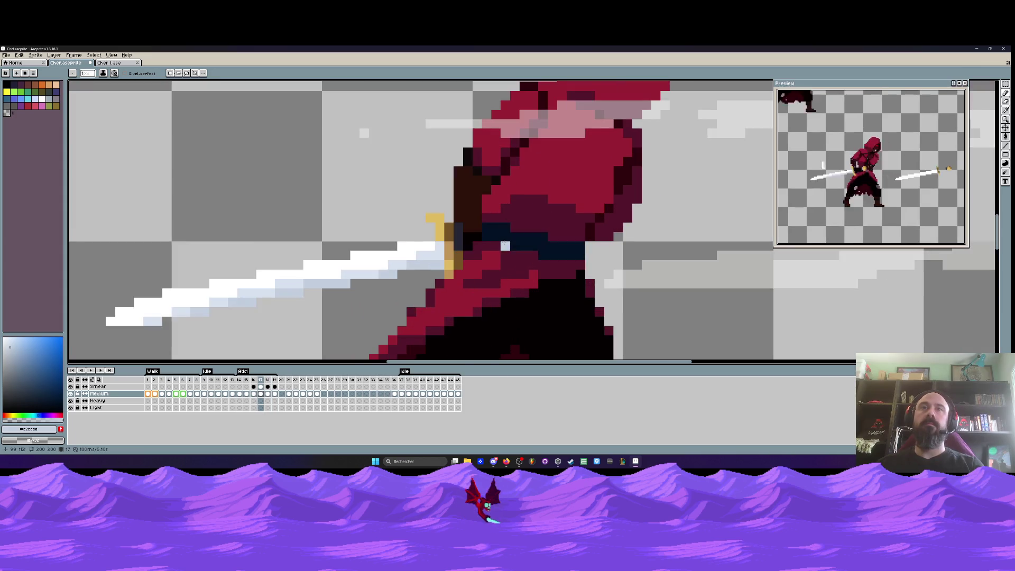
{"action": "scroll", "coordinate": [505, 245], "scroll_direction": "up", "scroll_amount": 1}
{"action": "key", "text": "Right"}
{"action": "scroll", "coordinate": [552, 248], "scroll_direction": "down", "scroll_amount": 1}
{"action": "key", "text": "Left"}
{"action": "key", "text": "Right"}
{"action": "scroll", "coordinate": [551, 249], "scroll_direction": "down", "scroll_amount": 3}
{"action": "key", "text": "Left"}
{"action": "scroll", "coordinate": [551, 248], "scroll_direction": "up", "scroll_amount": 2}
{"action": "key", "text": "Right"}
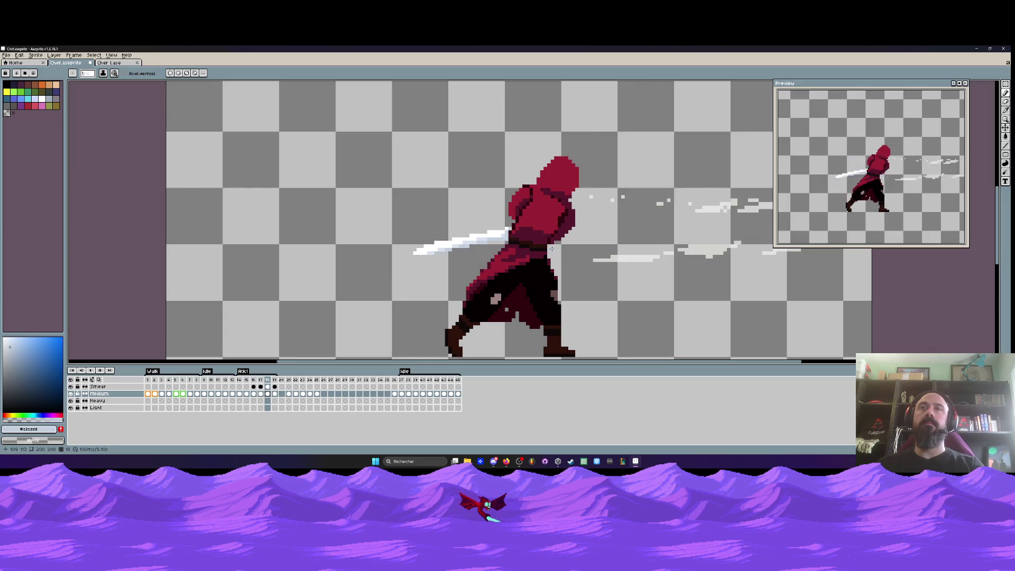
{"action": "key", "text": "Left"}
{"action": "scroll", "coordinate": [551, 249], "scroll_direction": "up", "scroll_amount": 2}
Sample navy #031024 and paint the belt band across the waist on frame 18
{"action": "key", "text": "i"}
{"action": "left_click", "coordinate": [539, 241]}
{"action": "key", "text": "Right"}
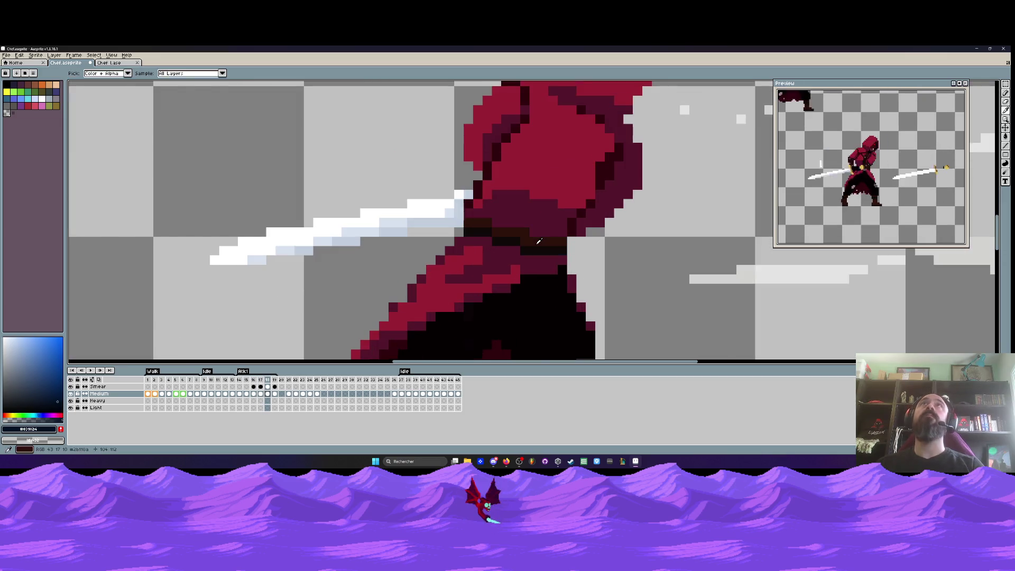
{"action": "scroll", "coordinate": [538, 241], "scroll_direction": "up", "scroll_amount": 3}
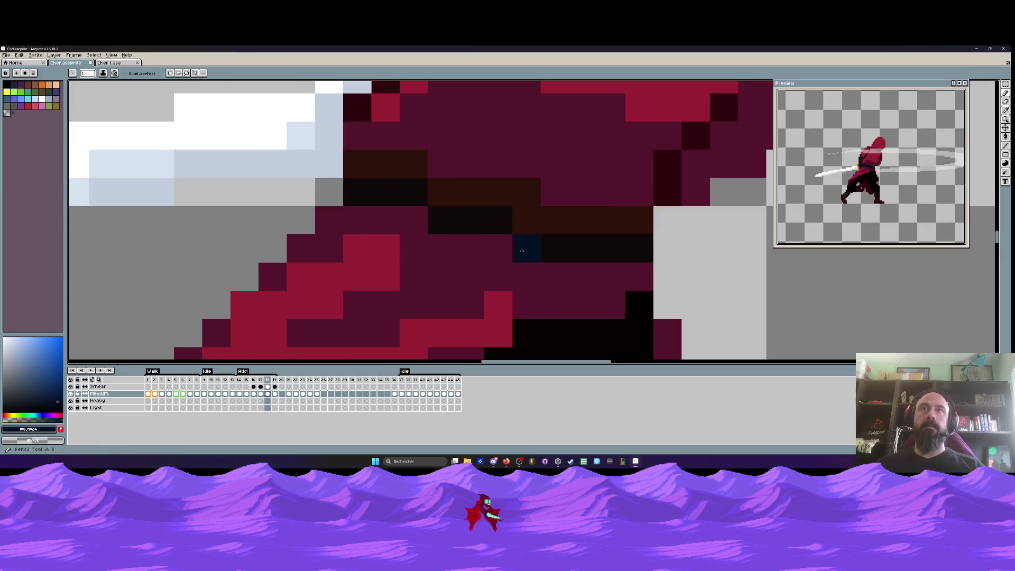
{"action": "mouse_move", "coordinate": [358, 180]}
{"action": "left_mouse_down"}
{"action": "mouse_move", "coordinate": [503, 204]}
{"action": "mouse_move", "coordinate": [559, 227]}
{"action": "left_mouse_up"}
{"action": "scroll", "coordinate": [602, 233], "scroll_direction": "down", "scroll_amount": 1}
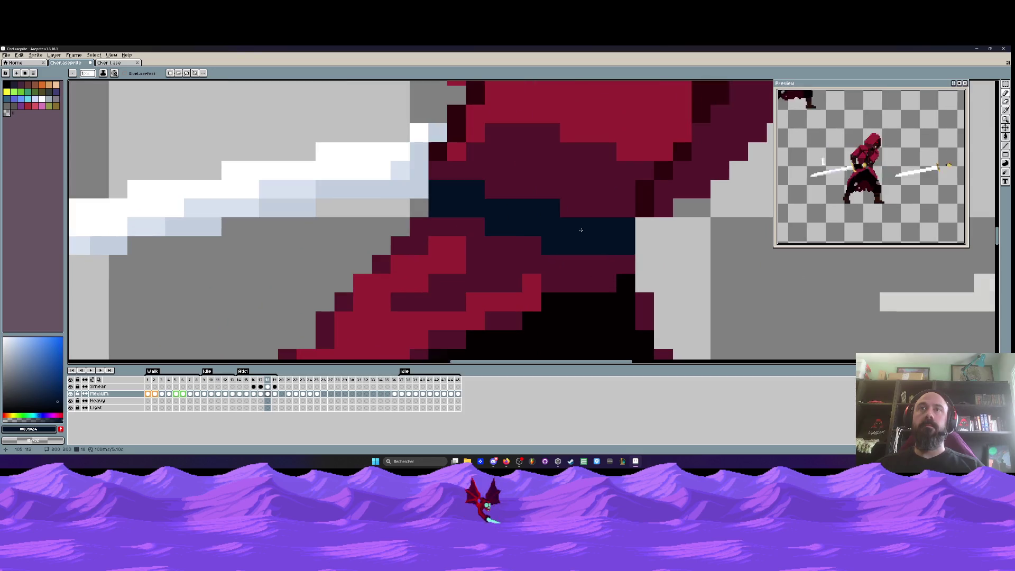
{"action": "left_click", "coordinate": [592, 192], "text": "alt"}
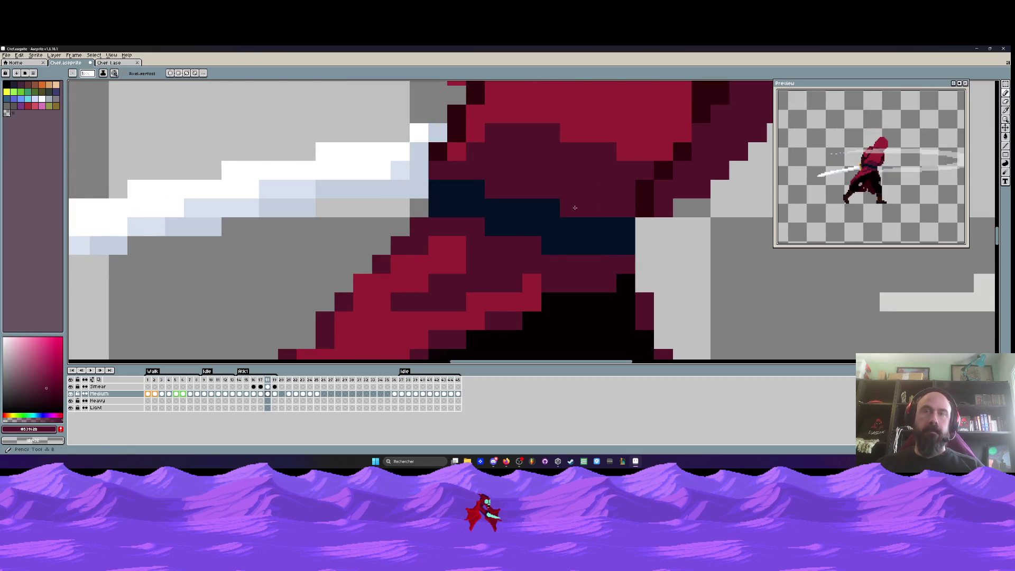
{"action": "scroll", "coordinate": [633, 200], "scroll_direction": "down", "scroll_amount": 3}
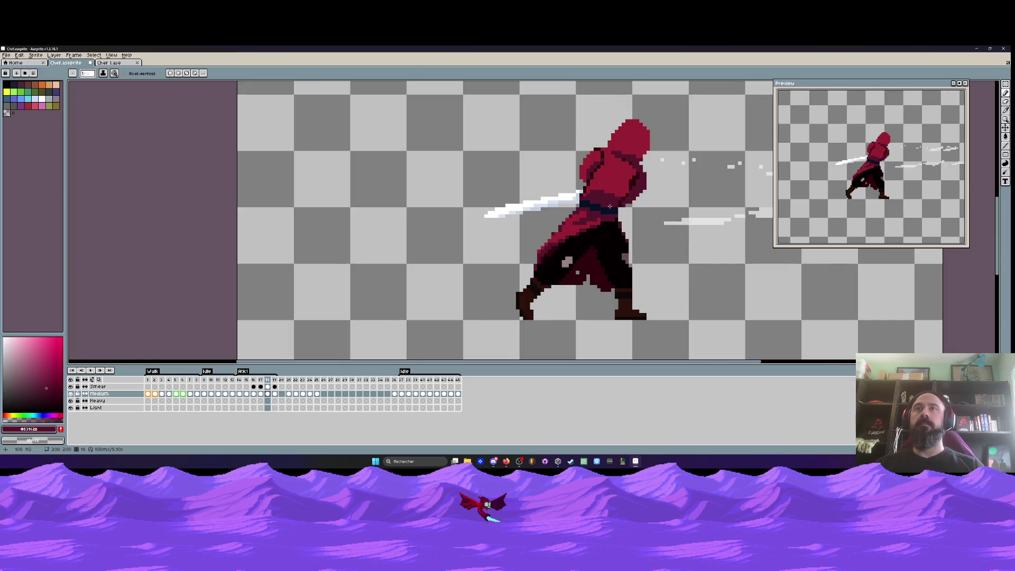
{"action": "scroll", "coordinate": [609, 206], "scroll_direction": "up", "scroll_amount": 3}
Zoom out to review the attack frames, landing on frame 14
{"action": "scroll", "coordinate": [542, 222], "scroll_direction": "down", "scroll_amount": 2}
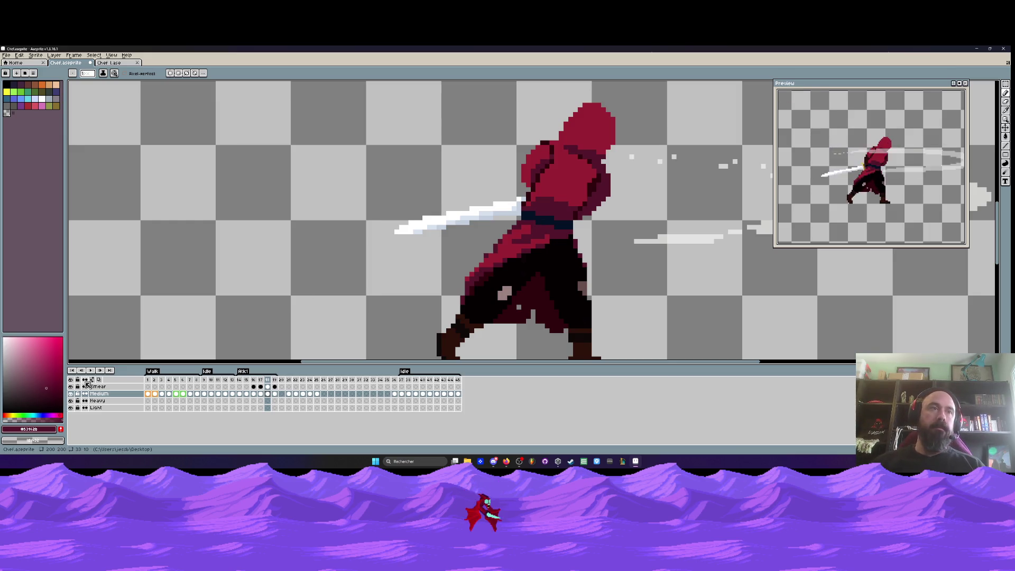
{"action": "scroll", "coordinate": [221, 287], "scroll_direction": "down", "scroll_amount": 2}
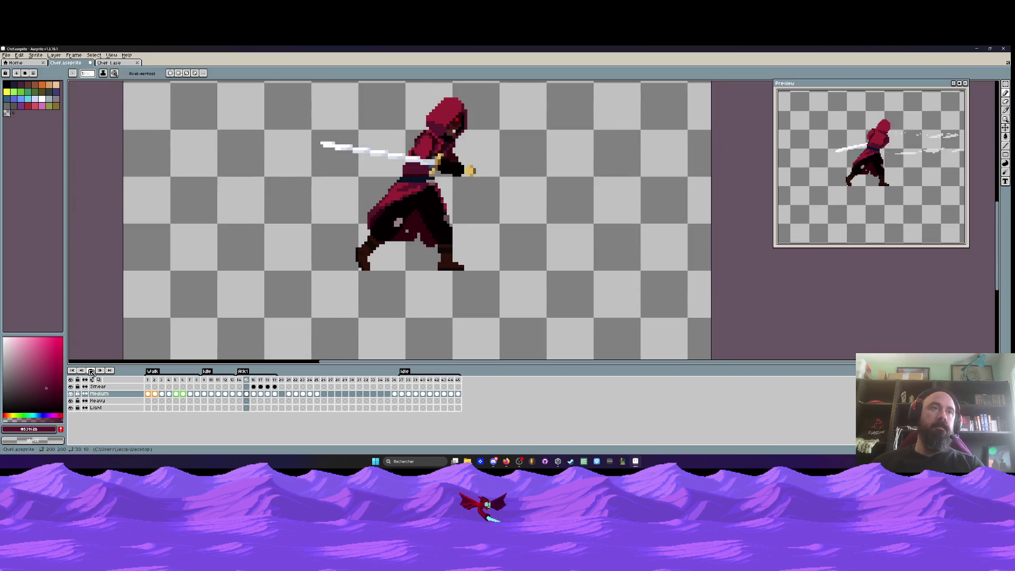
{"action": "left_click", "coordinate": [238, 387]}
Marquee the boot tip and compare frame 14's pose against frames 13 and 15
{"action": "scroll", "coordinate": [448, 260], "scroll_direction": "up", "scroll_amount": 3}
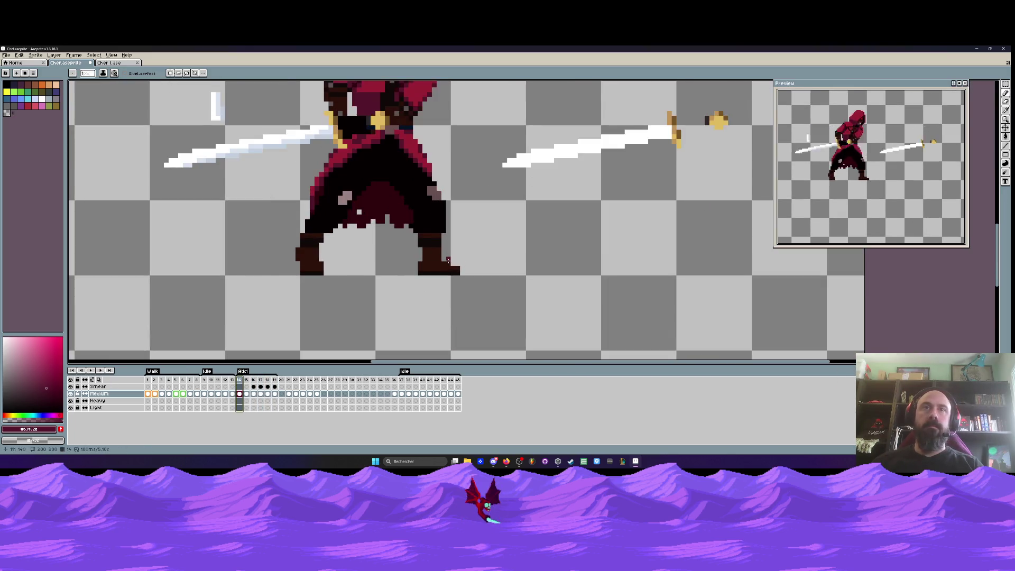
{"action": "key", "text": "m"}
{"action": "left_click_drag", "start_coordinate": [443, 250], "coordinate": [481, 294]}
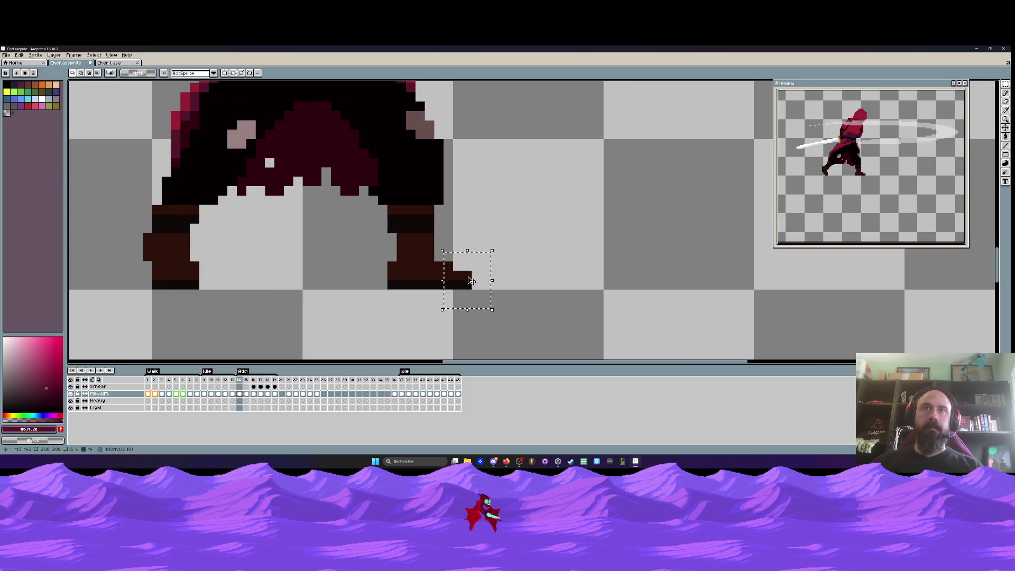
{"action": "scroll", "coordinate": [356, 263], "scroll_direction": "down", "scroll_amount": 3}
{"action": "key", "text": "Right"}
{"action": "key", "text": "Left"}
{"action": "key", "text": "Right"}
{"action": "key", "text": "Left"}
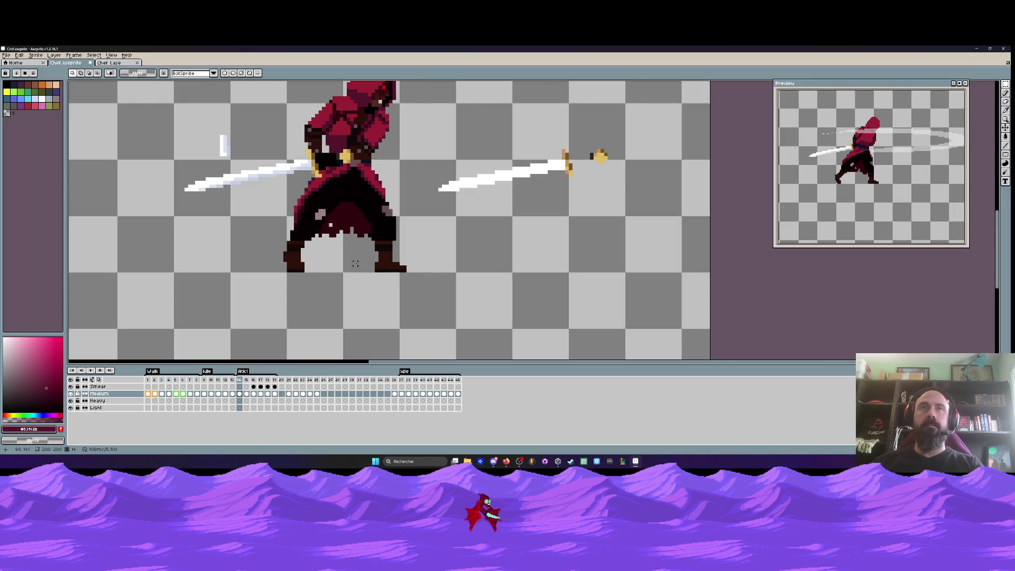
{"action": "key", "text": "Right"}
{"action": "key", "text": "Left"}
{"action": "key", "text": "Left"}
{"action": "key", "text": "Right"}
{"action": "key", "text": "Right"}
{"action": "key", "text": "Left"}
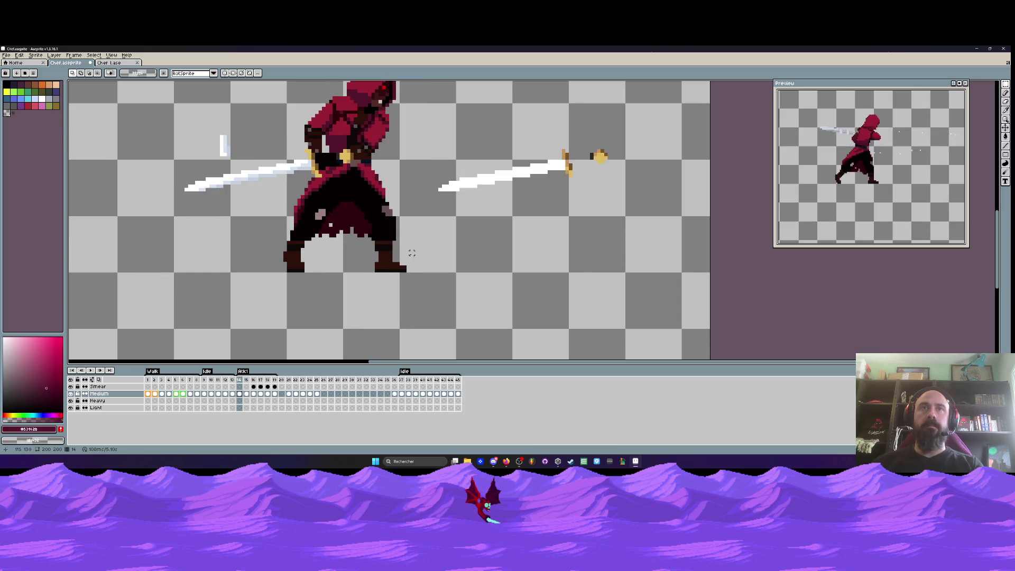
Marquee the right boot on frame 14, then drop the selection
{"action": "scroll", "coordinate": [411, 253], "scroll_direction": "up", "scroll_amount": 3}
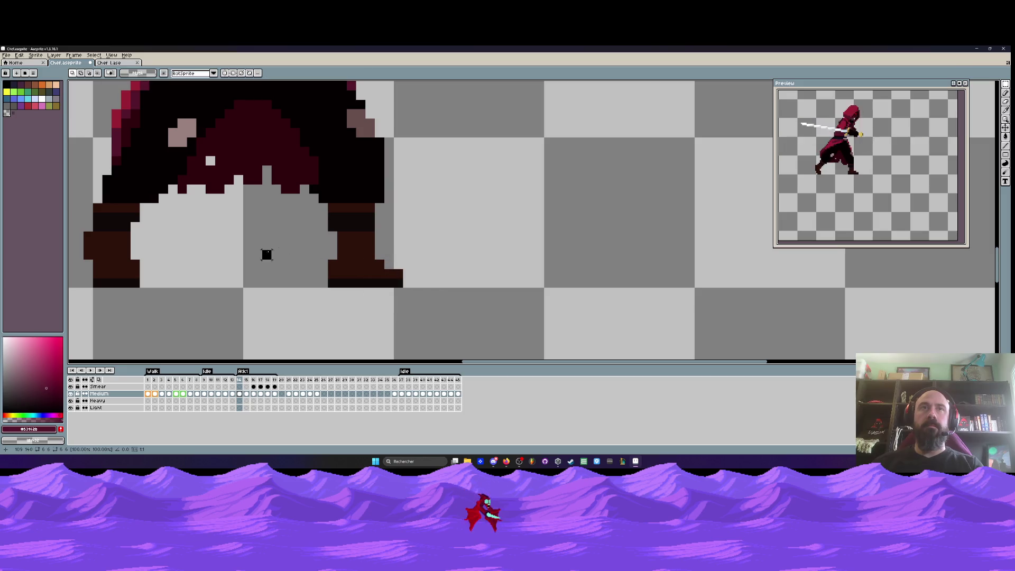
{"action": "left_click_drag", "start_coordinate": [319, 214], "coordinate": [351, 277]}
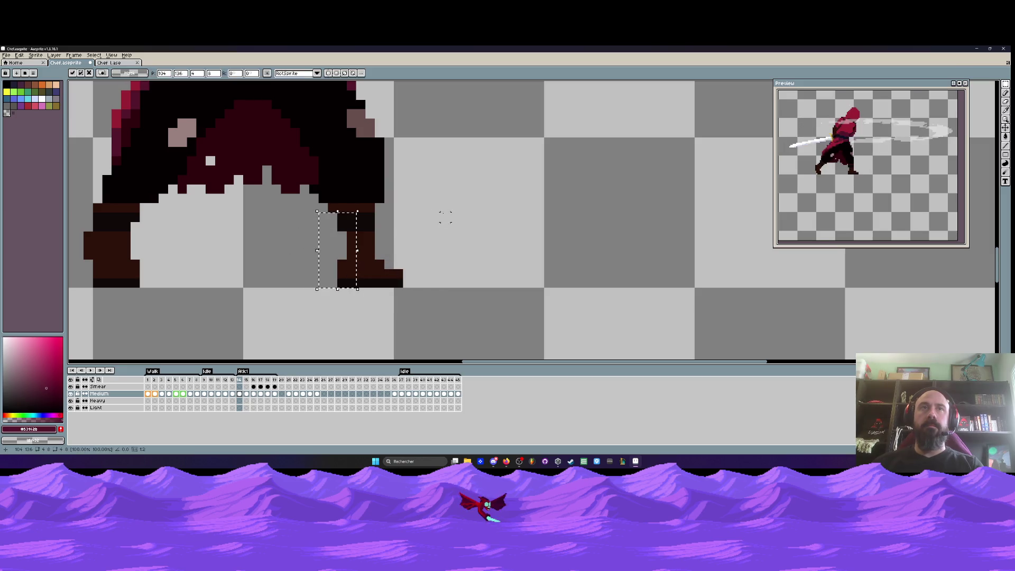
{"action": "left_click", "coordinate": [444, 217]}
{"action": "scroll", "coordinate": [444, 217], "scroll_direction": "down", "scroll_amount": 2}
{"action": "scroll", "coordinate": [452, 210], "scroll_direction": "up", "scroll_amount": 1}
{"action": "scroll", "coordinate": [454, 211], "scroll_direction": "down", "scroll_amount": 2}
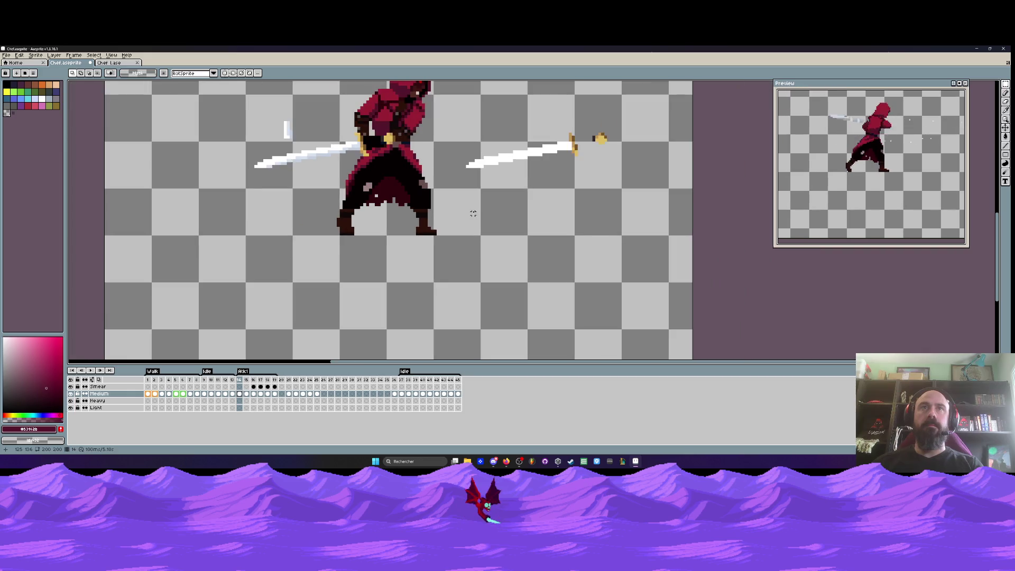
{"action": "scroll", "coordinate": [470, 210], "scroll_direction": "up", "scroll_amount": 2}
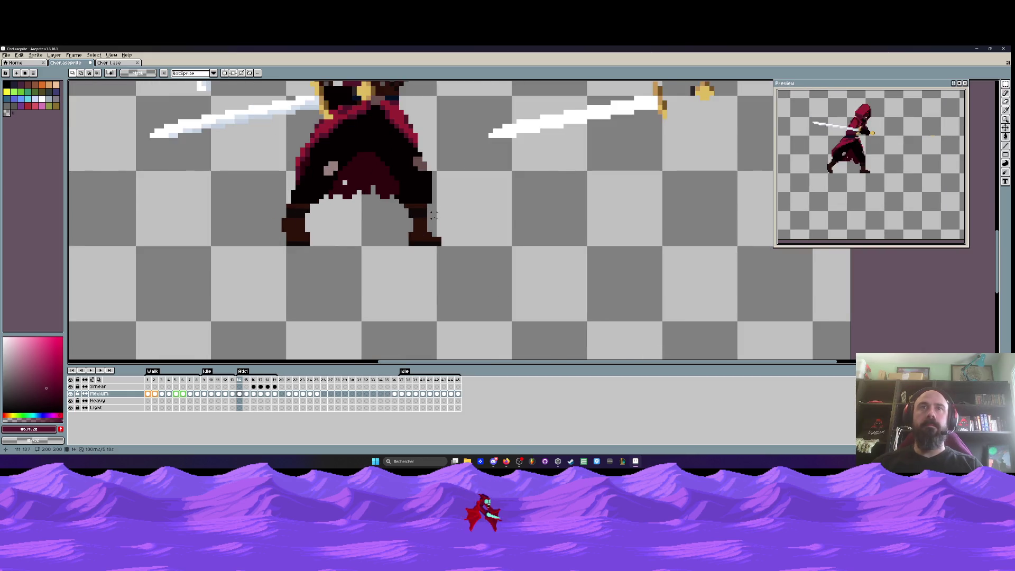
{"action": "scroll", "coordinate": [421, 226], "scroll_direction": "up", "scroll_amount": 2}
Sample the boot's dark brown and pencil it into the gap in the boot
{"action": "key", "text": "i"}
{"action": "left_click", "coordinate": [420, 225]}
{"action": "key", "text": "b"}
{"action": "left_click_drag", "start_coordinate": [401, 227], "coordinate": [402, 240]}
{"action": "scroll", "coordinate": [442, 233], "scroll_direction": "down", "scroll_amount": 3}
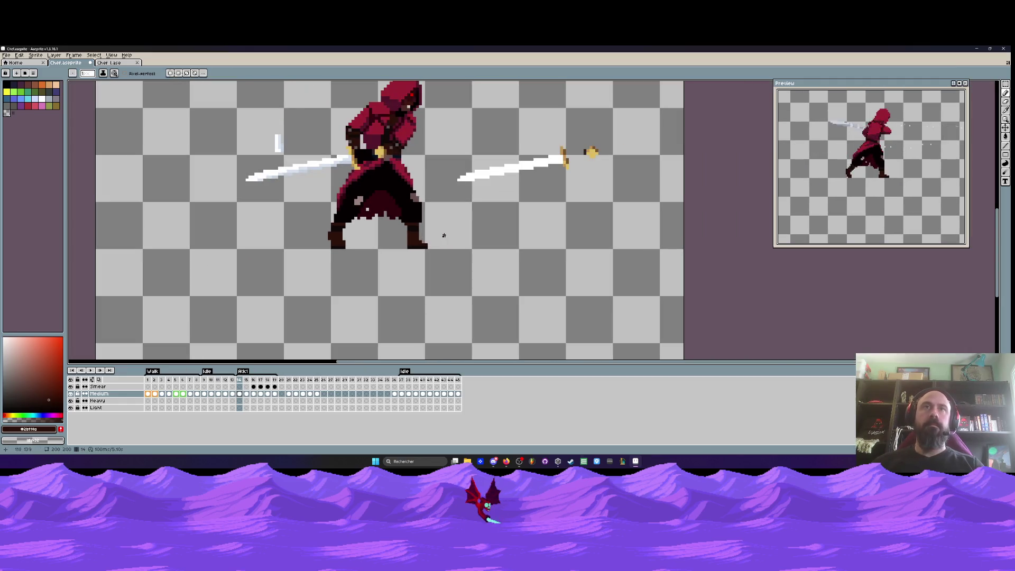
Flip between frames 13, 14 and the next attack frame to compare the boot positions
{"action": "key", "text": "Left"}
{"action": "key", "text": "Right"}
{"action": "key", "text": "Left"}
{"action": "key", "text": "Right"}
{"action": "key", "text": "Left"}
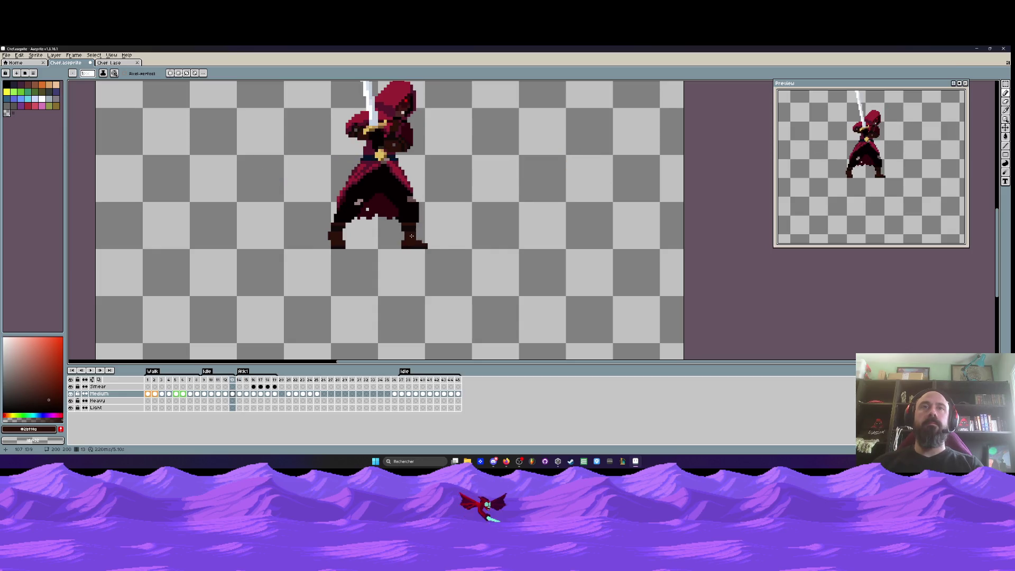
{"action": "key", "text": "Right"}
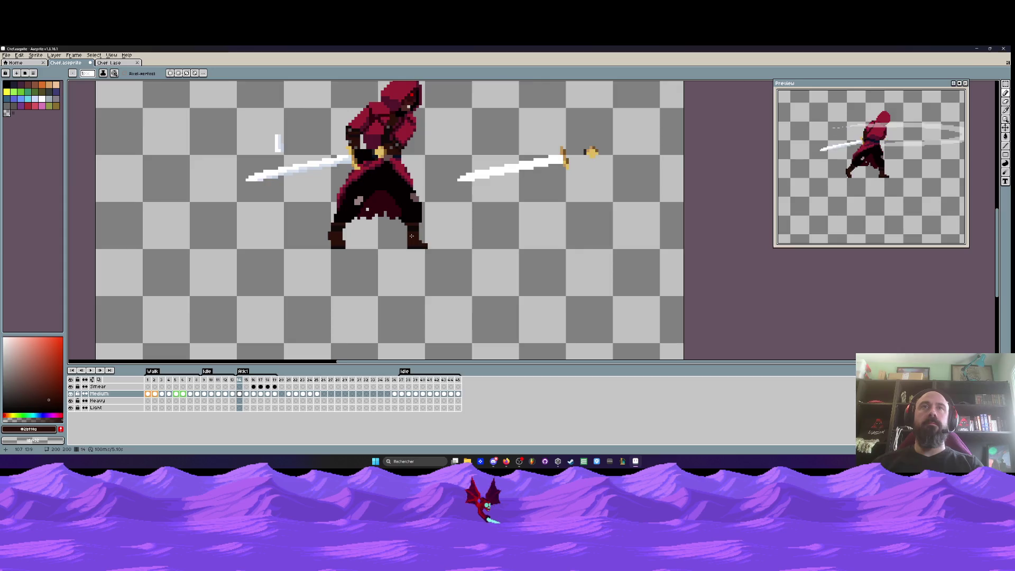
{"action": "scroll", "coordinate": [411, 236], "scroll_direction": "down", "scroll_amount": 2}
{"action": "key", "text": "Right"}
{"action": "key", "text": "Left"}
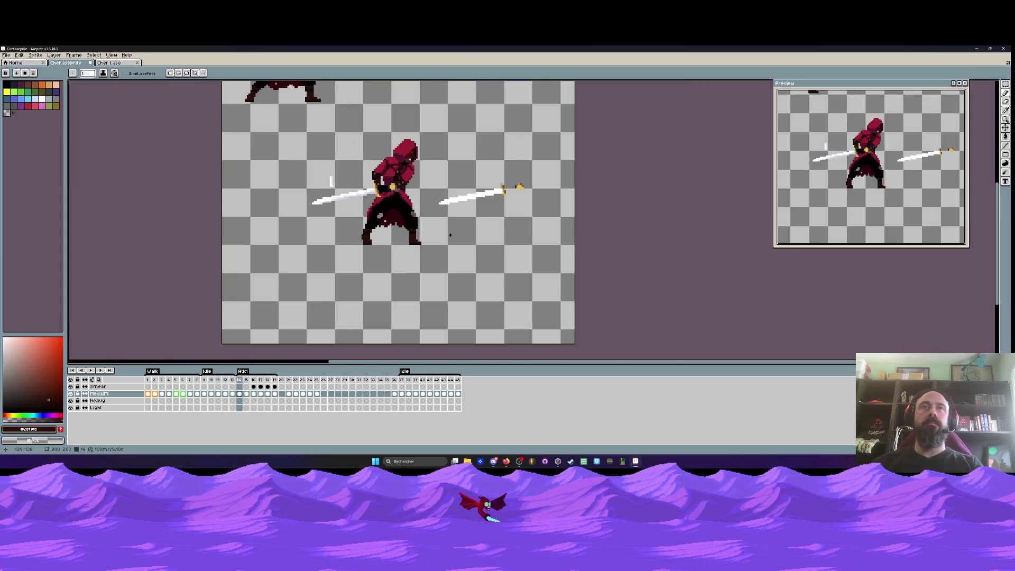
{"action": "scroll", "coordinate": [418, 240], "scroll_direction": "up", "scroll_amount": 2}
{"action": "scroll", "coordinate": [414, 239], "scroll_direction": "up", "scroll_amount": 2}
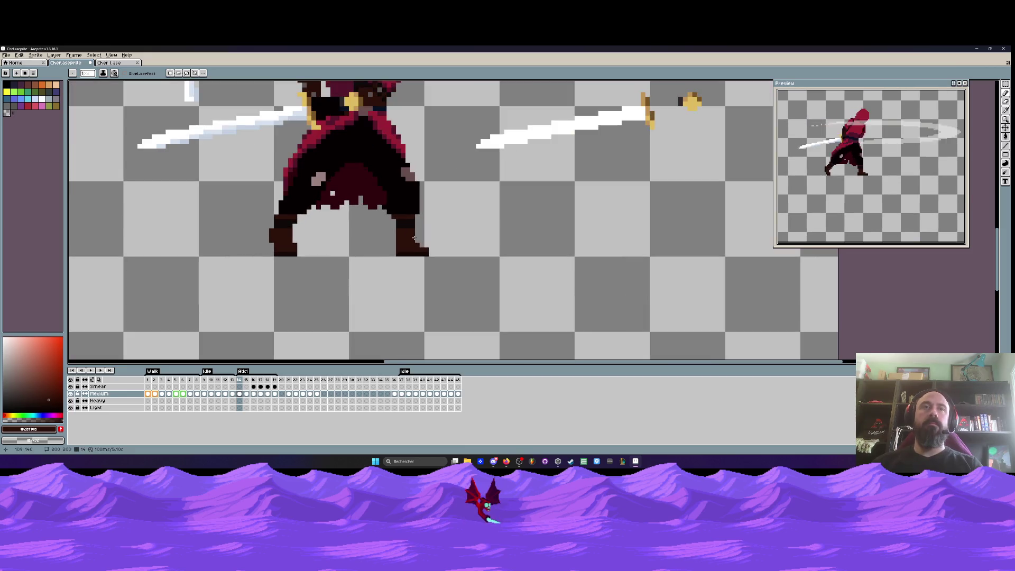
Marquee the lower right boot on the sword-swing frame and shift it to the right
{"action": "key", "text": "ctrl+d"}
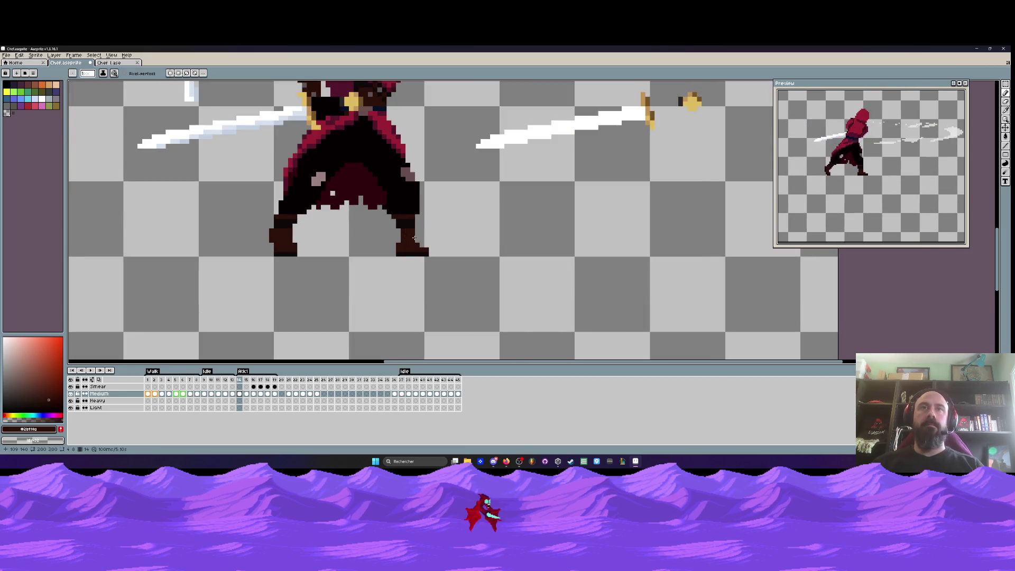
{"action": "key", "text": "m"}
{"action": "scroll", "coordinate": [317, 236], "scroll_direction": "up", "scroll_amount": 1}
{"action": "key", "text": "ctrl+z"}
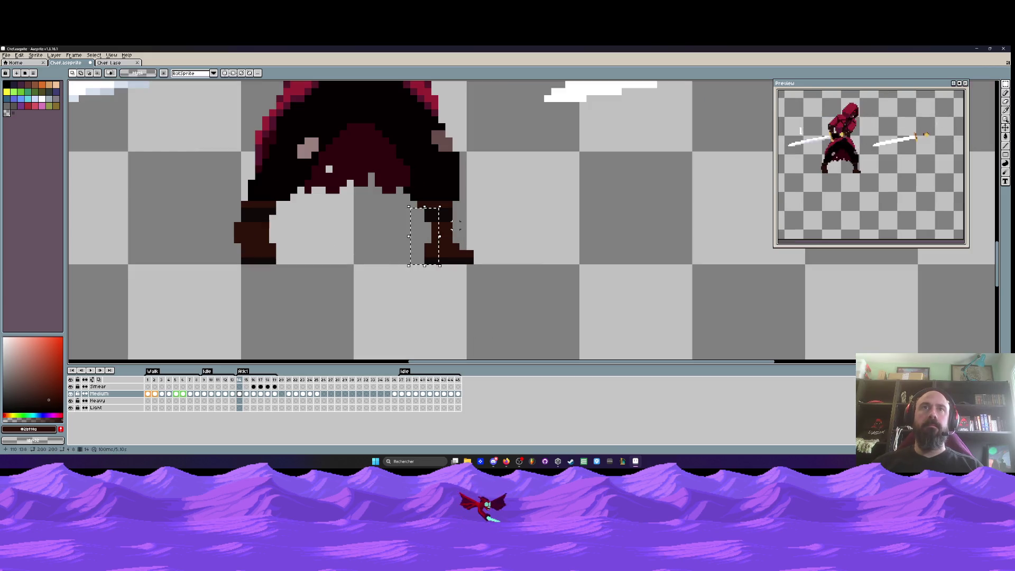
{"action": "left_click_drag", "start_coordinate": [223, 210], "coordinate": [301, 262]}
{"action": "left_click_drag", "start_coordinate": [227, 192], "coordinate": [294, 273]}
{"action": "left_click_drag", "start_coordinate": [227, 201], "coordinate": [306, 279]}
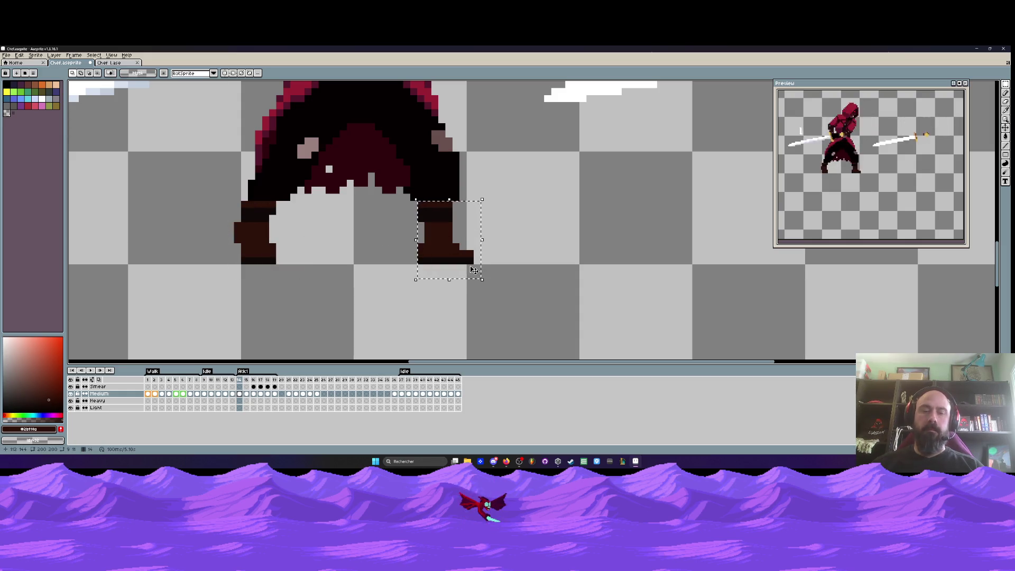
{"action": "left_click", "coordinate": [242, 219]}
{"action": "left_click_drag", "start_coordinate": [242, 219], "coordinate": [443, 220]}
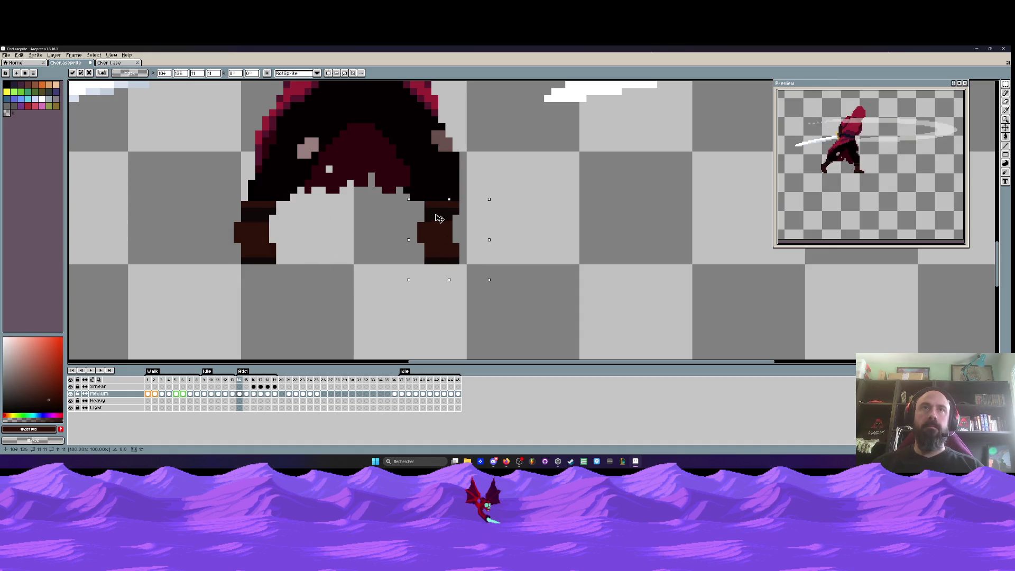
{"action": "scroll", "coordinate": [439, 218], "scroll_direction": "down", "scroll_amount": 3}
{"action": "key", "text": "Return"}
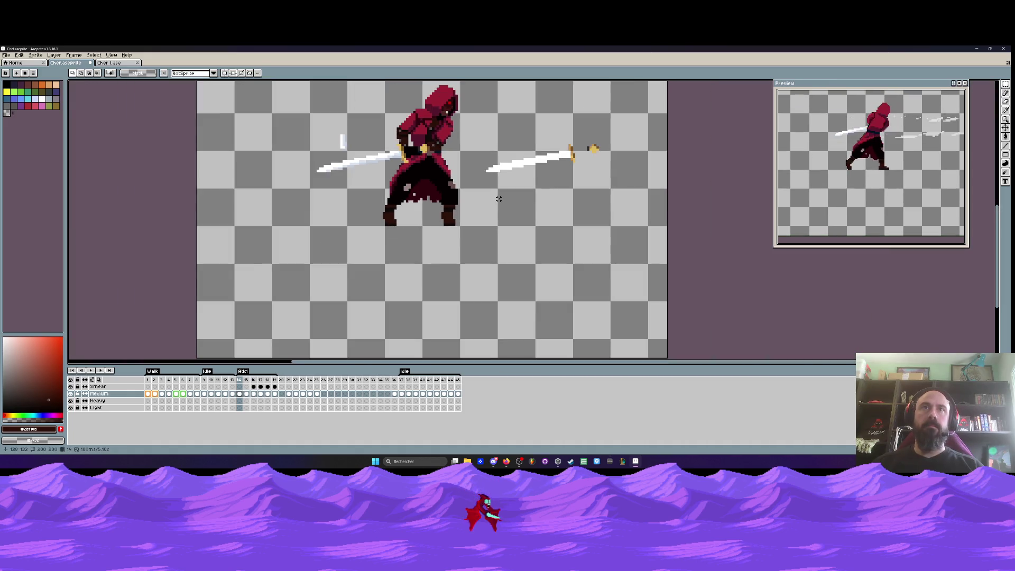
Check the neighbouring frame, undo and redo the boot move, then switch to the Chef Lase sprite
{"action": "key", "text": "Right"}
{"action": "key", "text": "Left"}
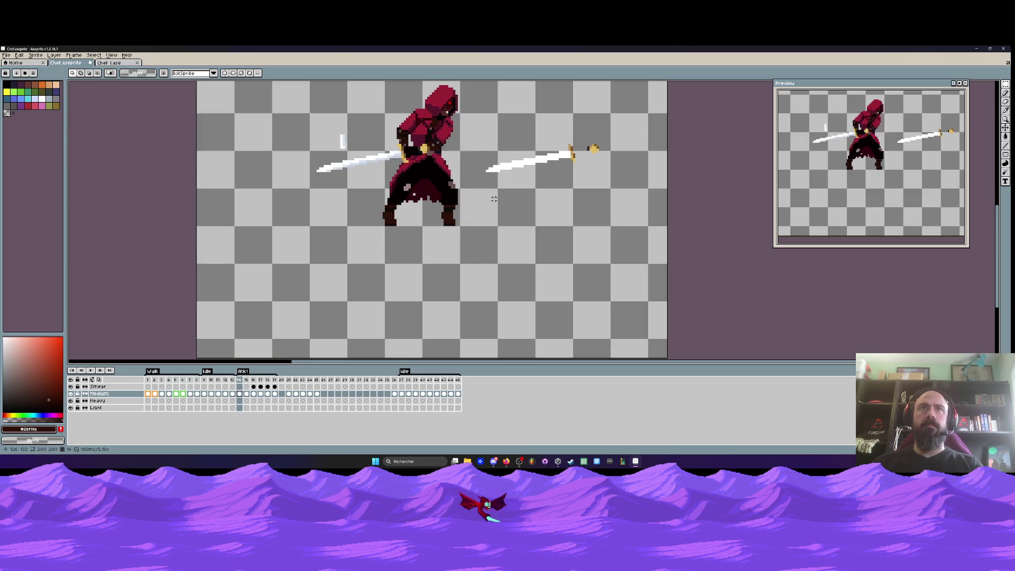
{"action": "key", "text": "ctrl+z"}
{"action": "key", "text": "ctrl+y"}
{"action": "scroll", "coordinate": [493, 199], "scroll_direction": "up", "scroll_amount": 1}
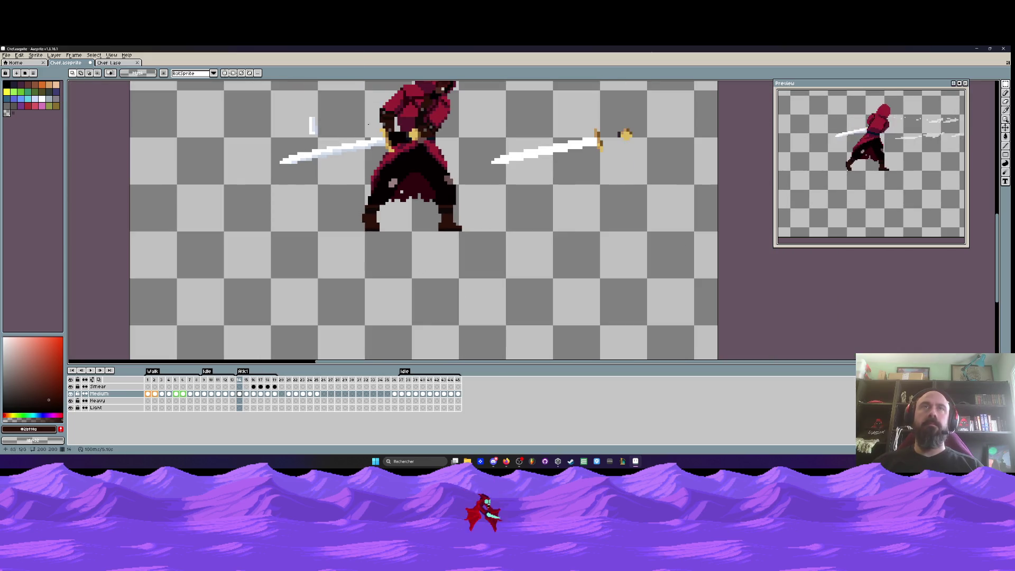
{"action": "key", "text": "ctrl+Tab"}
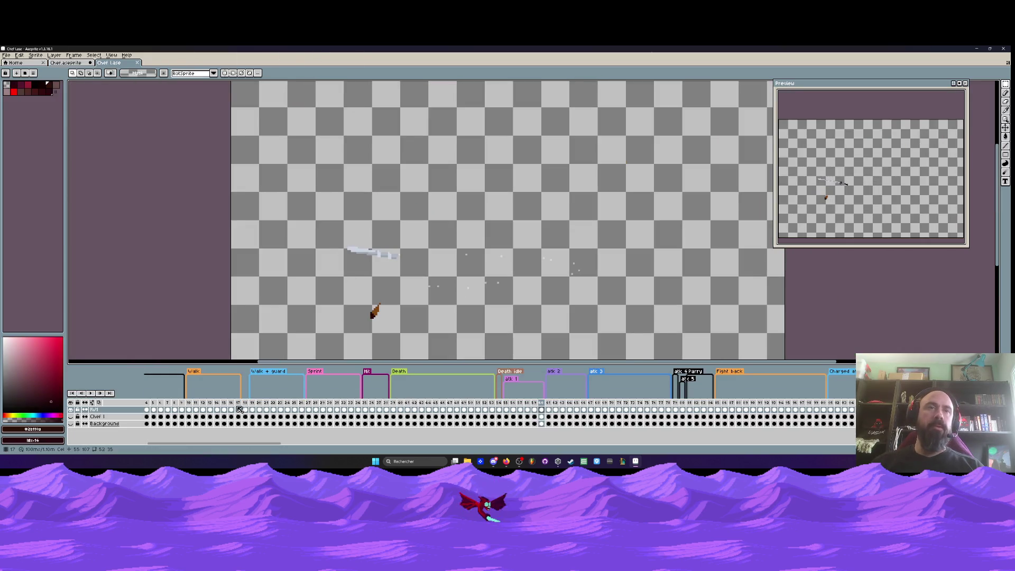
Show the Chef 1 layer, hide the white effects layer, and go to attack frame 63
{"action": "left_click", "coordinate": [71, 416]}
{"action": "left_click", "coordinate": [70, 410]}
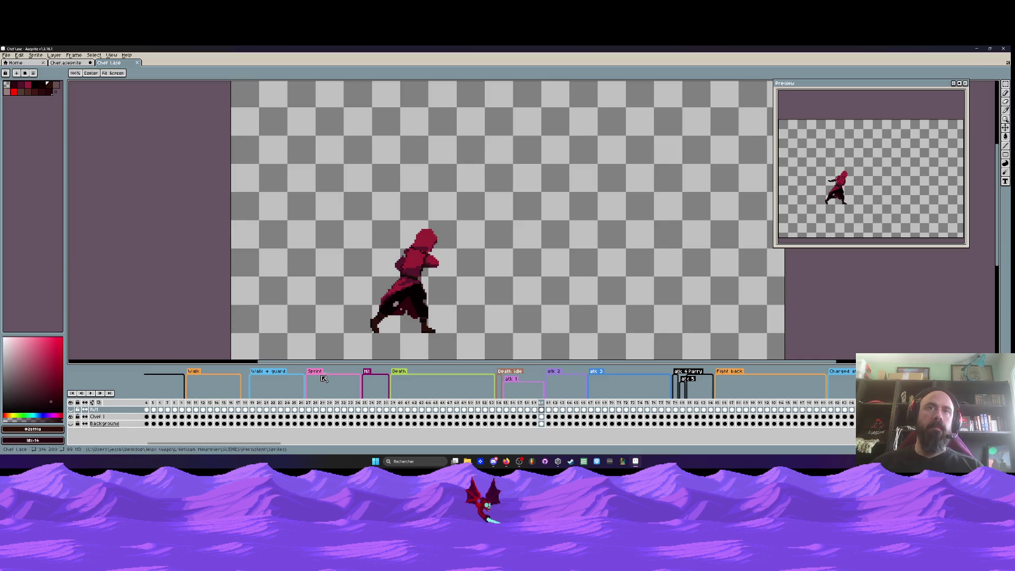
{"action": "left_click", "coordinate": [259, 403]}
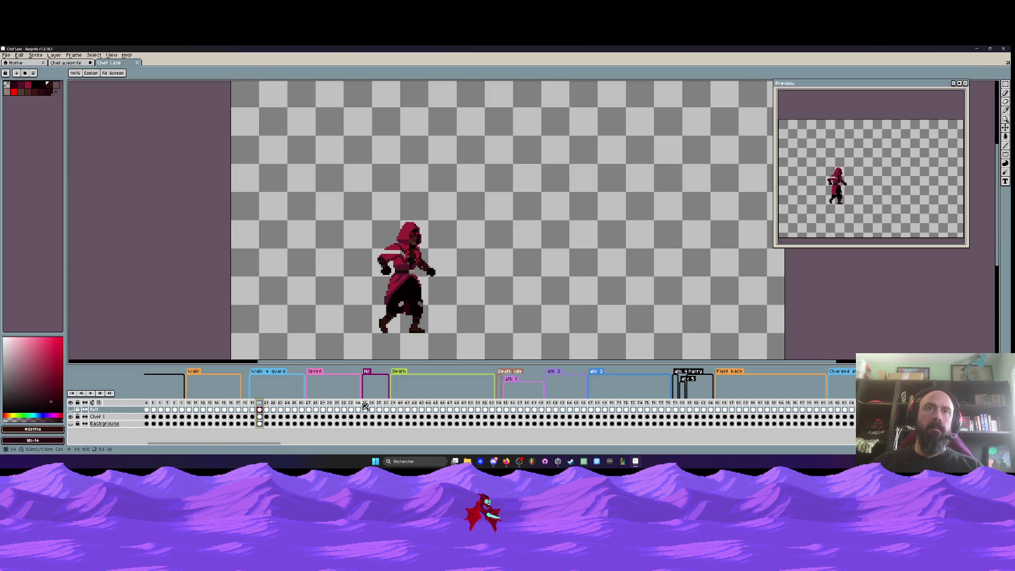
{"action": "mouse_move", "coordinate": [508, 405]}
{"action": "left_mouse_down"}
{"action": "mouse_move", "coordinate": [354, 412]}
{"action": "mouse_move", "coordinate": [580, 416]}
{"action": "mouse_move", "coordinate": [563, 416]}
{"action": "left_mouse_up"}
{"action": "left_click", "coordinate": [563, 417]}
Marquee the right boot on frame 63 and return to the Chef.aseprite sprite
{"action": "key", "text": "m"}
{"action": "scroll", "coordinate": [465, 281], "scroll_direction": "up", "scroll_amount": 5}
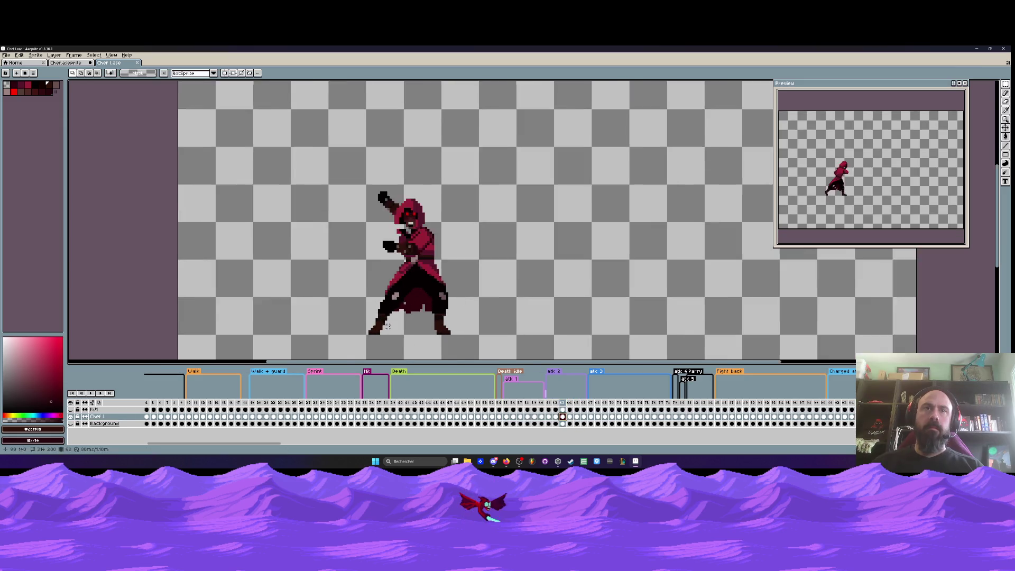
{"action": "left_click_drag", "start_coordinate": [447, 262], "coordinate": [527, 342]}
{"action": "left_click", "coordinate": [66, 62]}
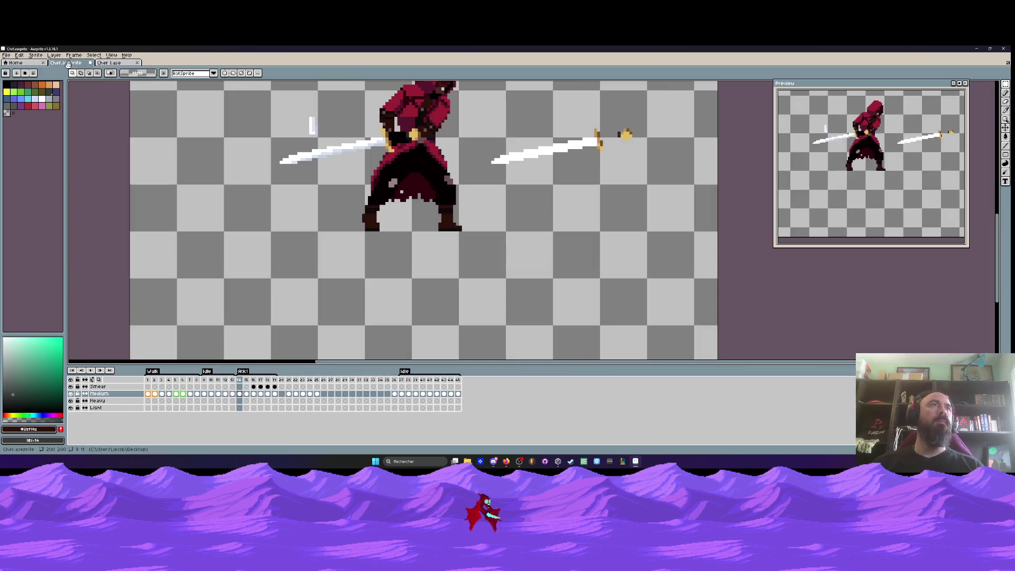
Paste the copied boot and fit it onto the swordsman's right leg, moving the original boot aside
{"action": "scroll", "coordinate": [442, 226], "scroll_direction": "up", "scroll_amount": 2}
{"action": "scroll", "coordinate": [443, 227], "scroll_direction": "up", "scroll_amount": 1}
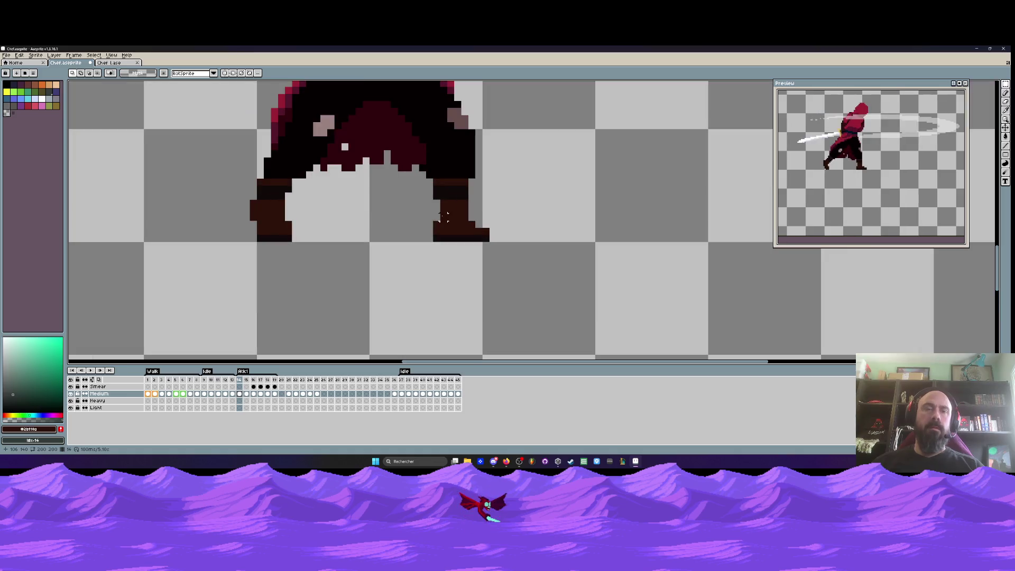
{"action": "key", "text": "ctrl+v"}
{"action": "key", "text": "Right"}
{"action": "key", "text": "Right"}
{"action": "key", "text": "Right"}
{"action": "key", "text": "Return"}
{"action": "left_click_drag", "start_coordinate": [423, 174], "coordinate": [498, 259]}
{"action": "left_click_drag", "start_coordinate": [460, 211], "coordinate": [382, 303]}
{"action": "left_click_drag", "start_coordinate": [524, 156], "coordinate": [596, 258]}
{"action": "left_click_drag", "start_coordinate": [564, 221], "coordinate": [459, 227]}
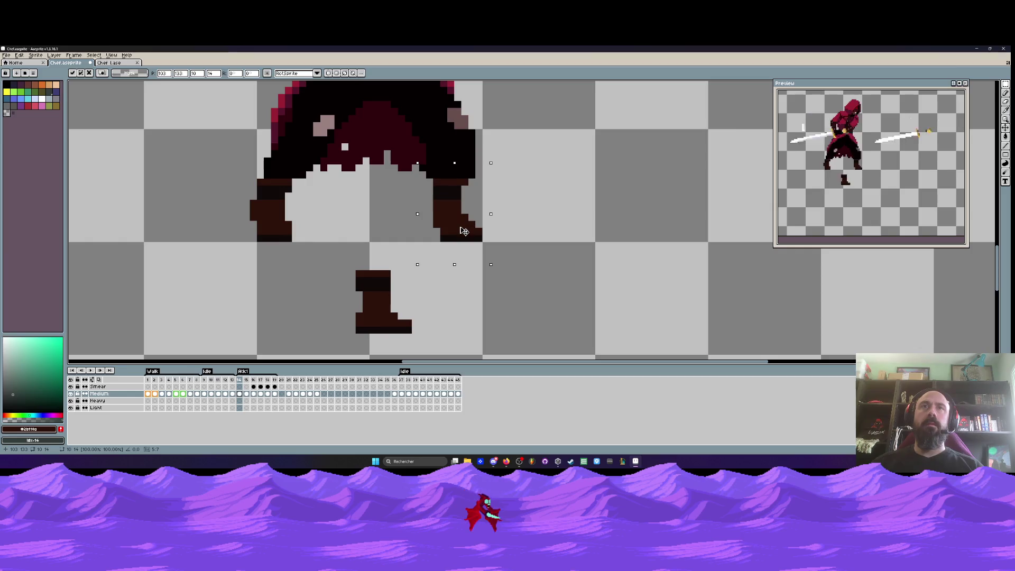
{"action": "scroll", "coordinate": [509, 207], "scroll_direction": "down", "scroll_amount": 3}
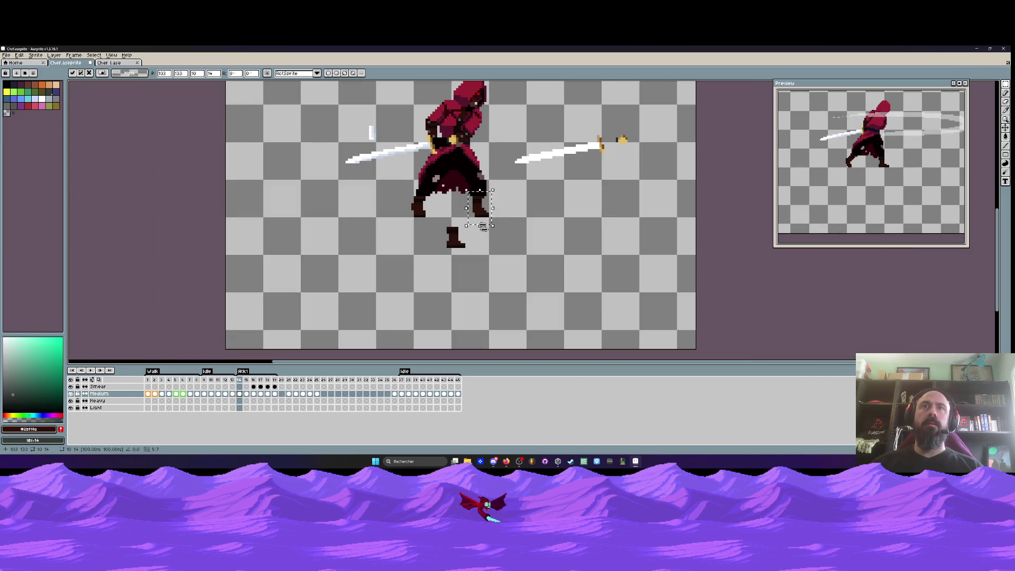
{"action": "scroll", "coordinate": [482, 227], "scroll_direction": "up", "scroll_amount": 1}
{"action": "left_click", "coordinate": [540, 222]}
Compare the placed boot against the neighbouring sword-raised frame 13
{"action": "key", "text": "Left"}
{"action": "key", "text": "Right"}
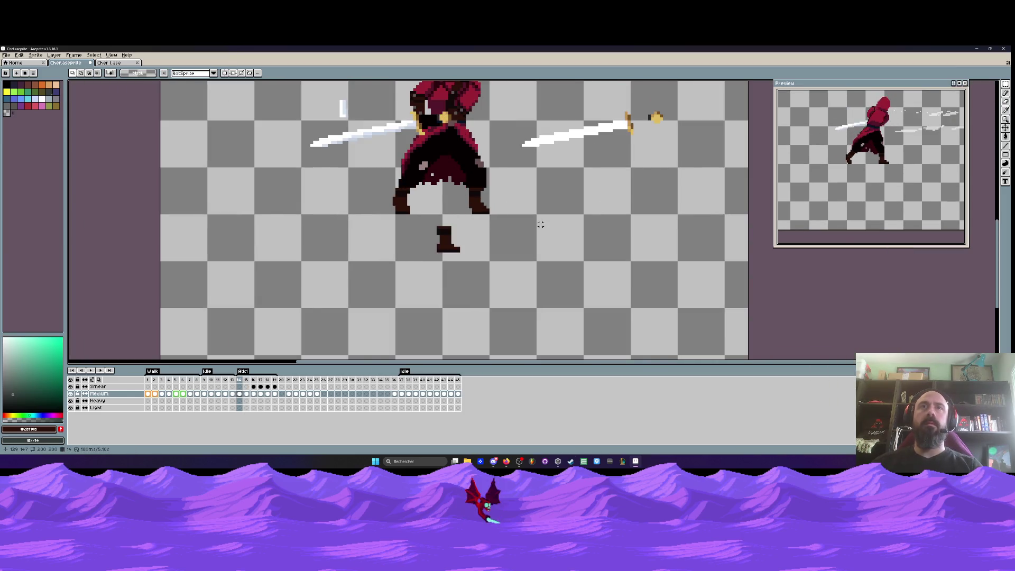
{"action": "scroll", "coordinate": [540, 224], "scroll_direction": "down", "scroll_amount": 1}
{"action": "key", "text": "Left"}
{"action": "key", "text": "Right"}
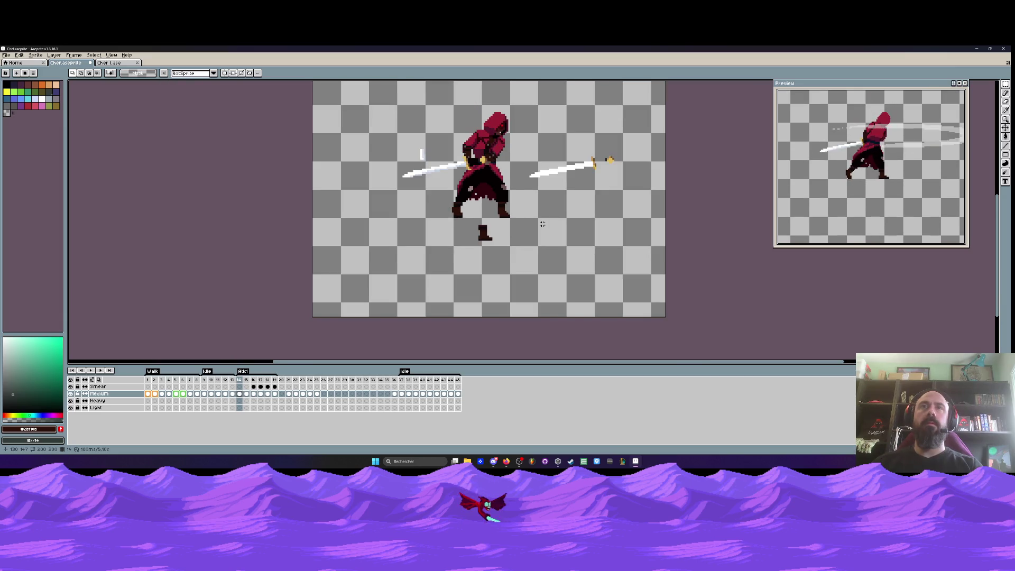
On frame 13, try moving the right boot down and right, then undo the change
{"action": "key", "text": "Left"}
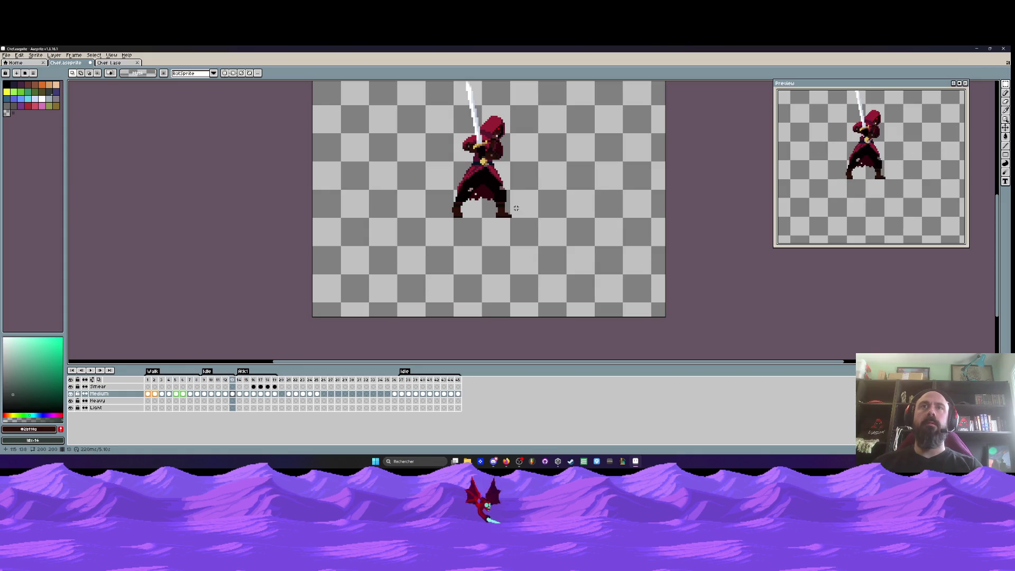
{"action": "scroll", "coordinate": [505, 210], "scroll_direction": "up", "scroll_amount": 1}
{"action": "left_click_drag", "start_coordinate": [482, 192], "coordinate": [547, 253]}
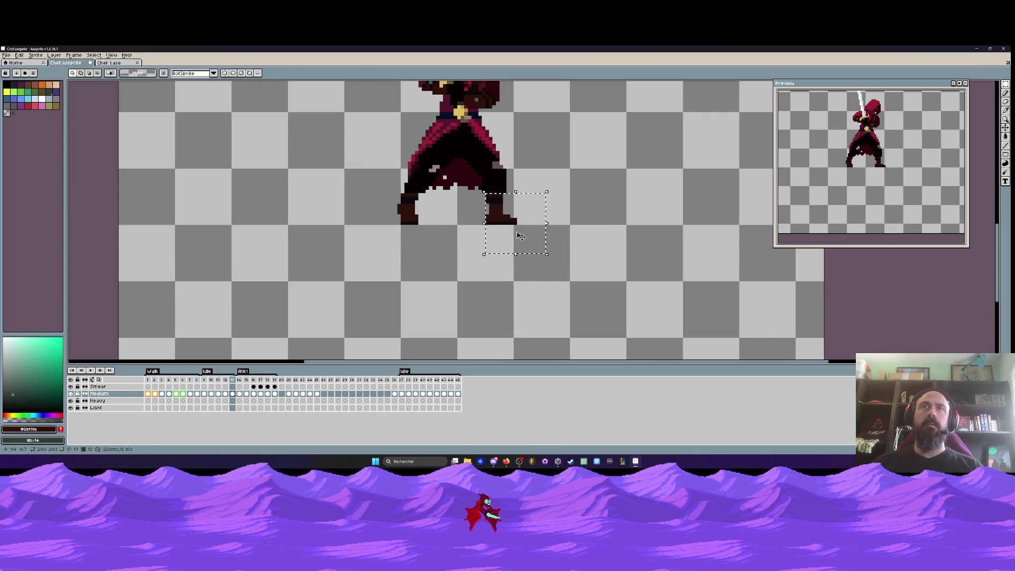
{"action": "left_click_drag", "start_coordinate": [523, 222], "coordinate": [555, 272]}
{"action": "left_click_drag", "start_coordinate": [479, 191], "coordinate": [522, 233]}
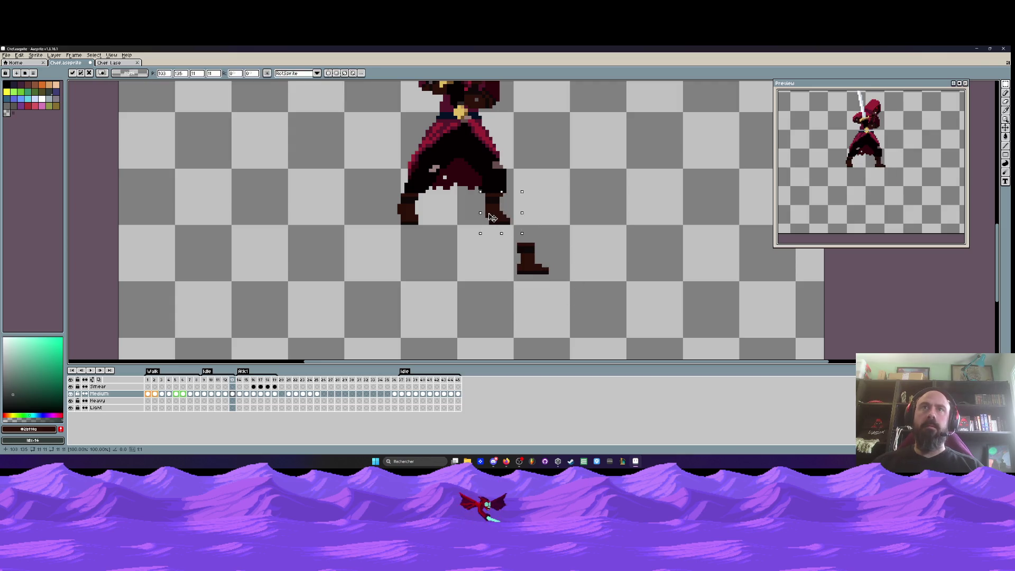
{"action": "scroll", "coordinate": [572, 163], "scroll_direction": "down", "scroll_amount": 1}
{"action": "key", "text": "ctrl+d"}
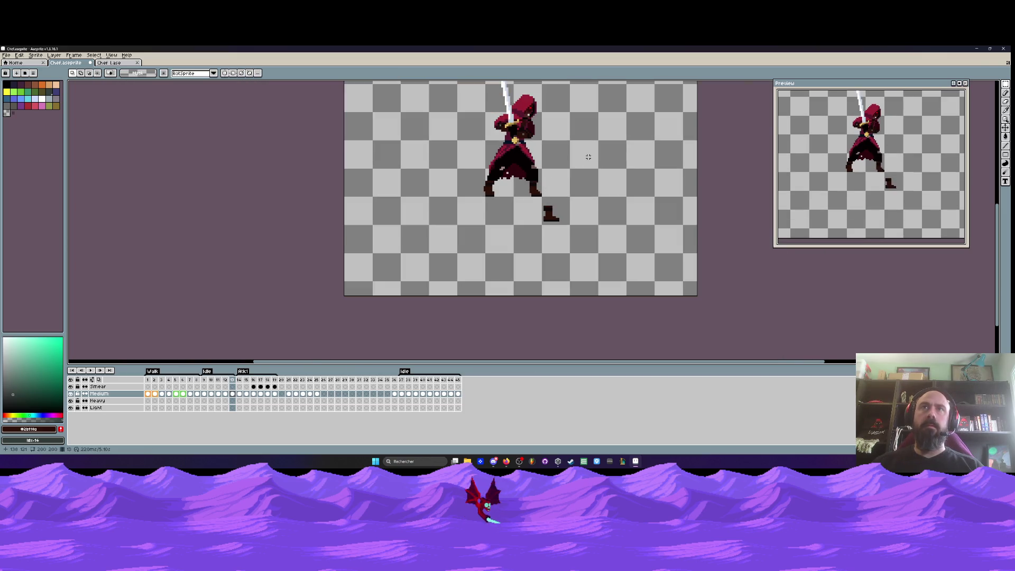
{"action": "key", "text": "ctrl+z"}
{"action": "key", "text": "ctrl+z"}
{"action": "key", "text": "ctrl+z"}
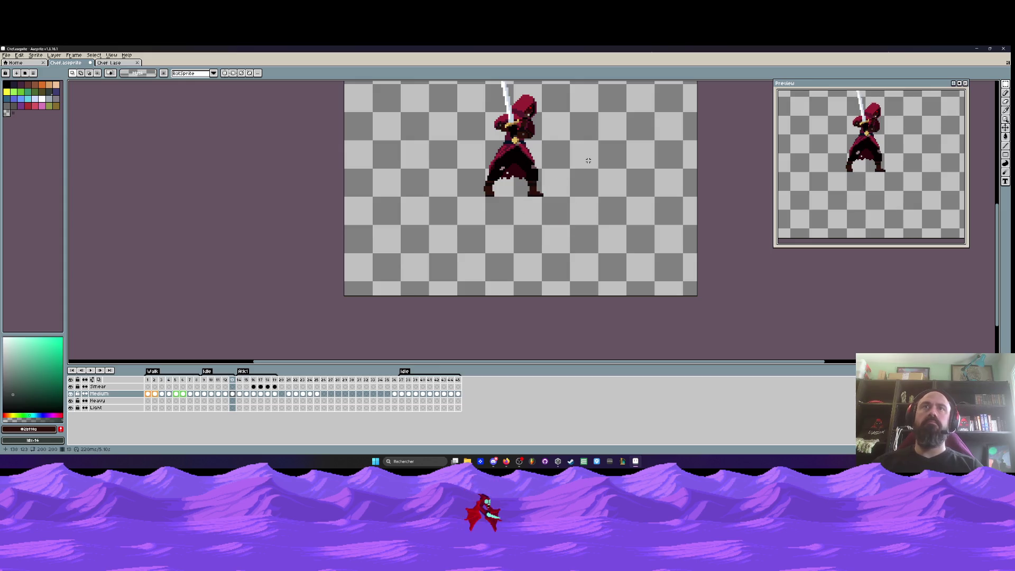
Play the attack animation twice to check the boot, ending on frame 15
{"action": "key", "text": "Right"}
{"action": "key", "text": "Right"}
{"action": "key", "text": "Left"}
{"action": "key", "text": "Return"}
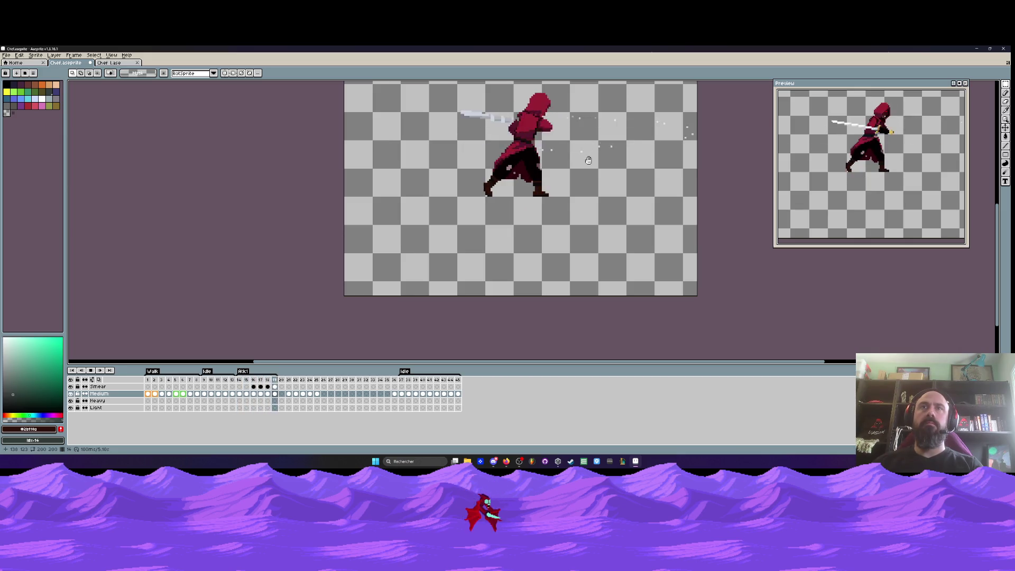
{"action": "key", "text": "Return"}
{"action": "key", "text": "Left"}
{"action": "key", "text": "Left"}
{"action": "key", "text": "Left"}
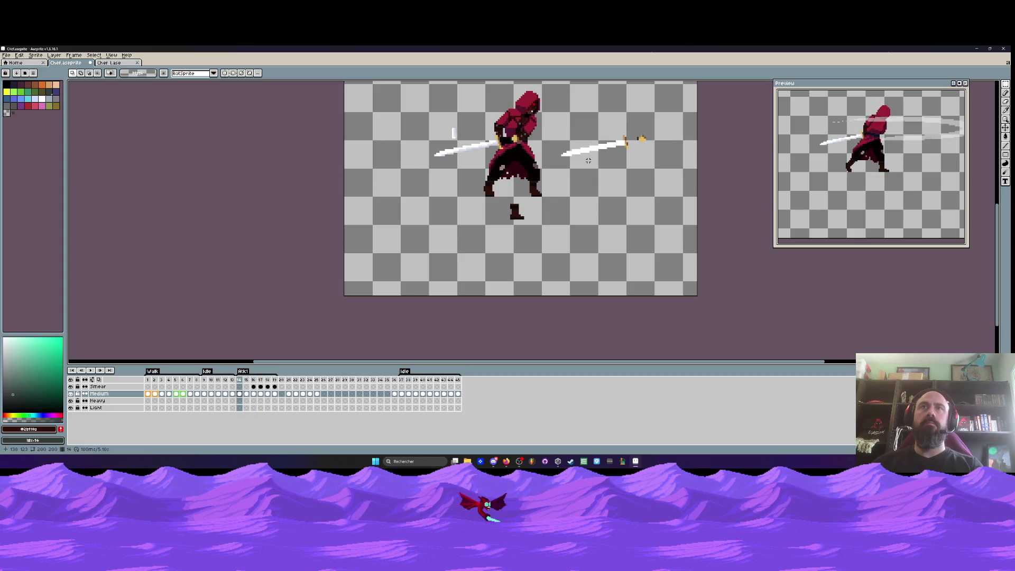
{"action": "key", "text": "Right"}
{"action": "key", "text": "Right"}
{"action": "key", "text": "Right"}
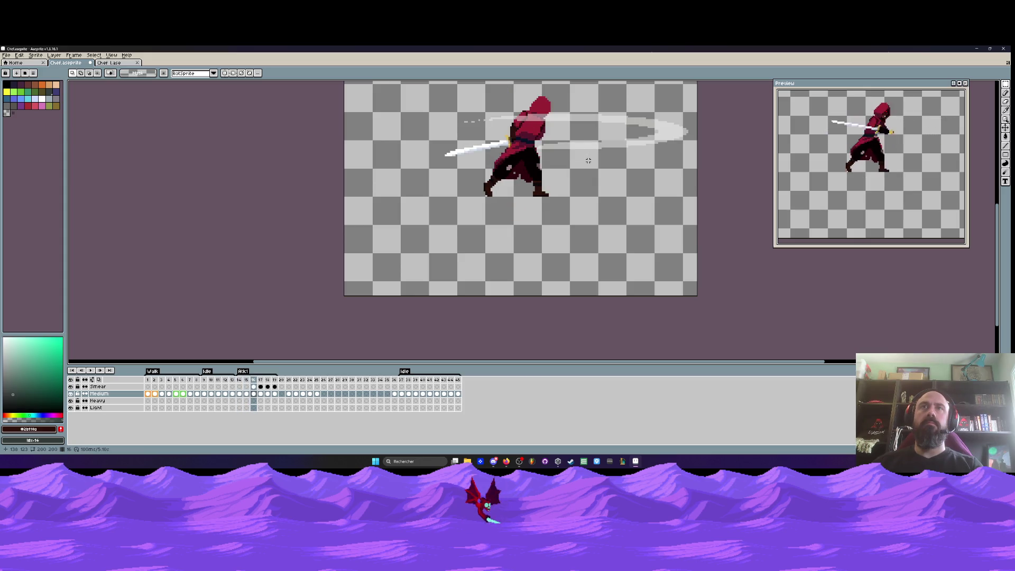
{"action": "key", "text": "Return"}
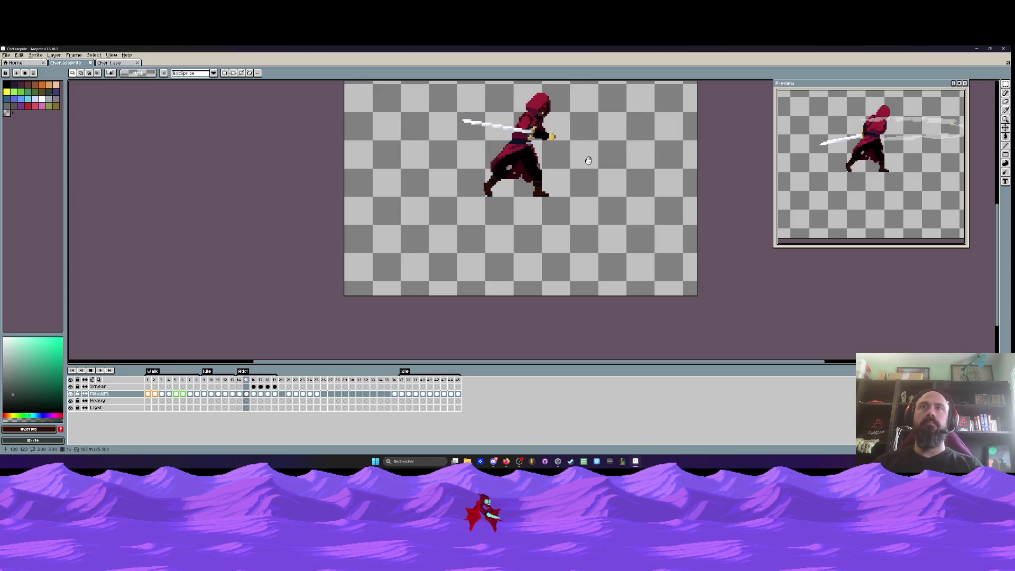
{"action": "key", "text": "Return"}
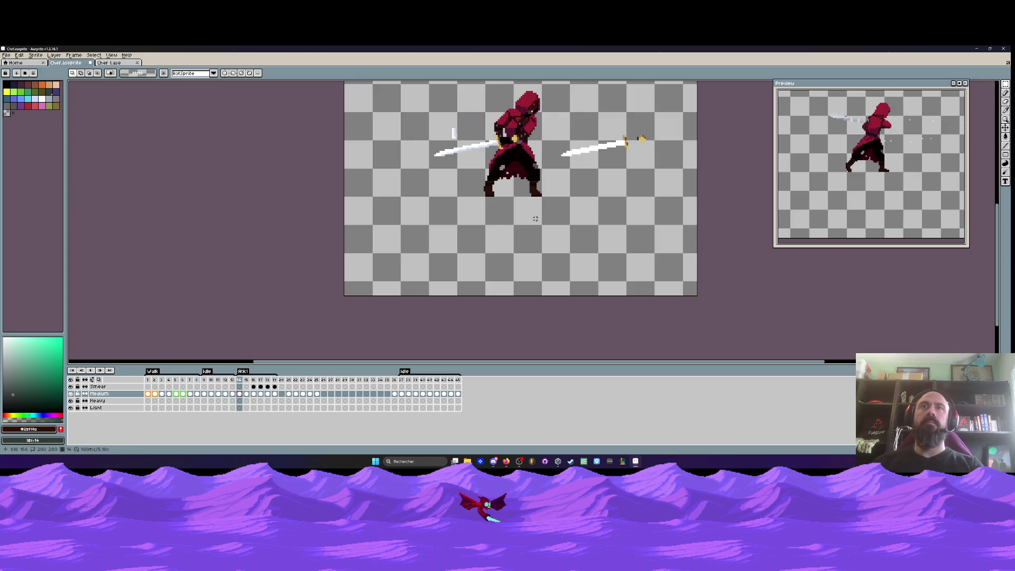
{"action": "scroll", "coordinate": [554, 201], "scroll_direction": "up", "scroll_amount": 2}
{"action": "key", "text": "Right"}
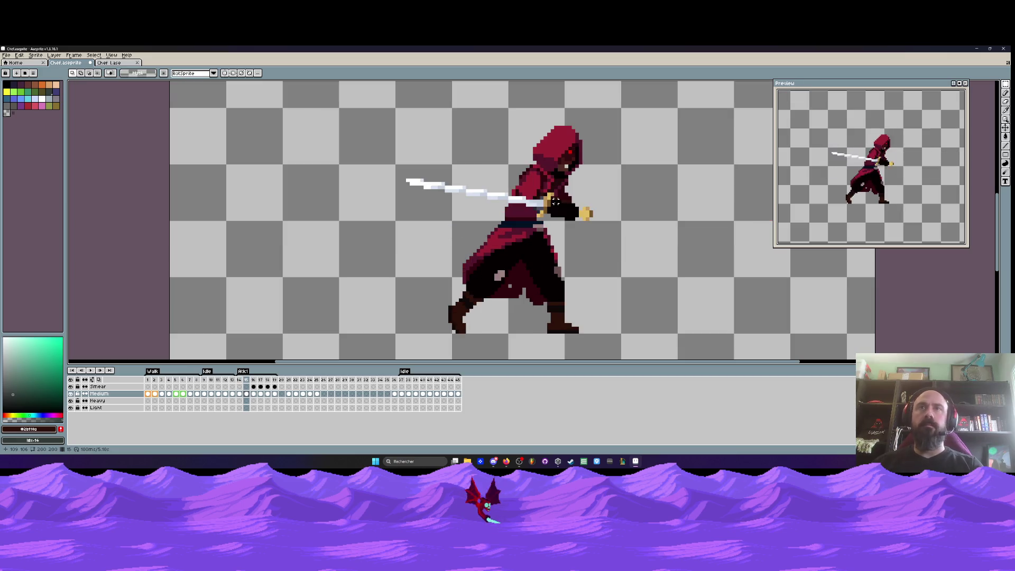
Eyedrop the torso's dark maroon and pencil one pixel just right of the belt
{"action": "scroll", "coordinate": [555, 201], "scroll_direction": "up", "scroll_amount": 3}
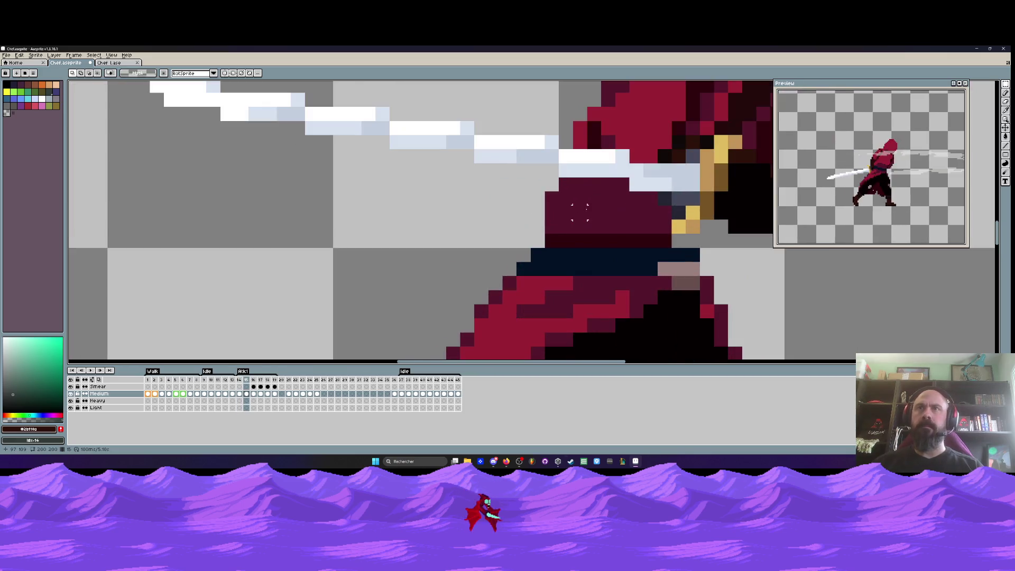
{"action": "scroll", "coordinate": [488, 208], "scroll_direction": "down", "scroll_amount": 2}
{"action": "scroll", "coordinate": [538, 228], "scroll_direction": "up", "scroll_amount": 1}
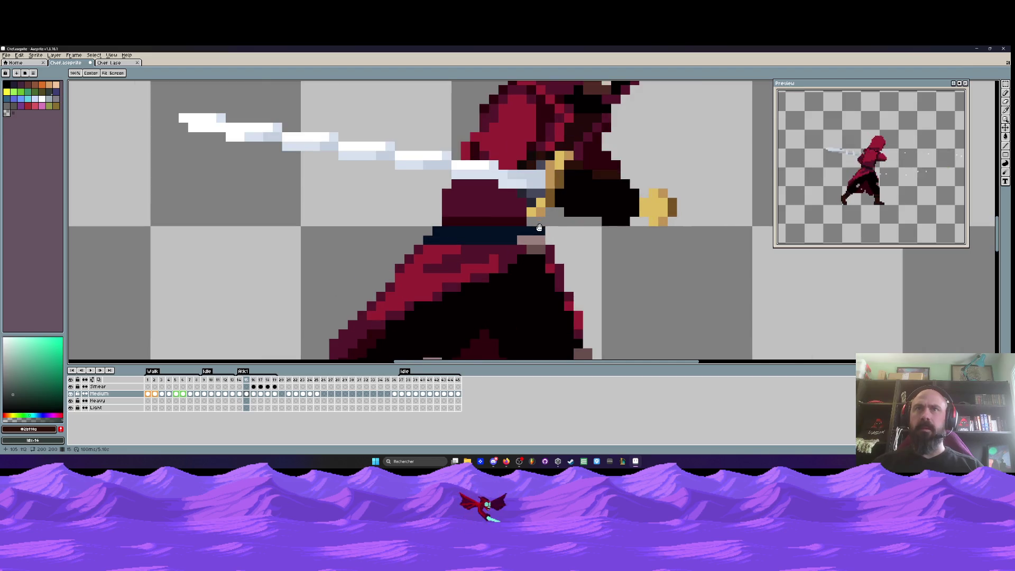
{"action": "key", "text": "i"}
{"action": "left_click", "coordinate": [523, 210]}
{"action": "scroll", "coordinate": [523, 210], "scroll_direction": "up", "scroll_amount": 1}
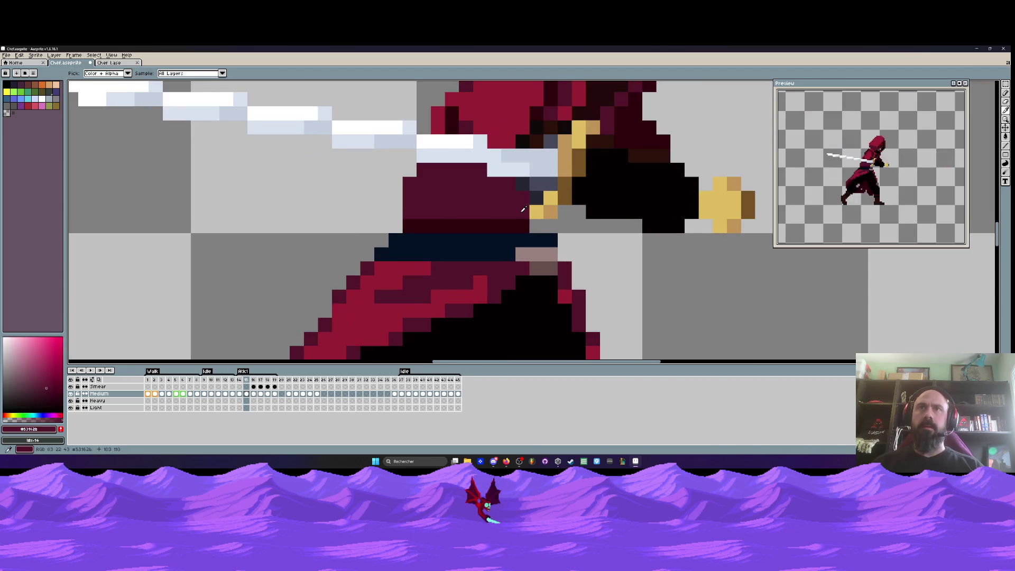
{"action": "key", "text": "b"}
{"action": "left_click", "coordinate": [529, 225]}
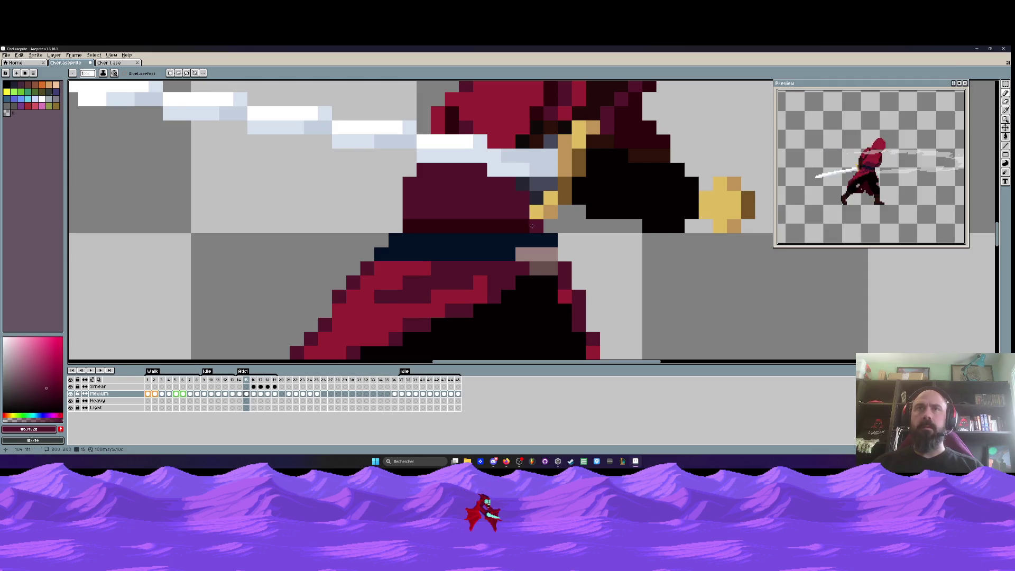
Flip between frame 15 and its neighbour to compare the new belt pixel
{"action": "scroll", "coordinate": [562, 226], "scroll_direction": "down", "scroll_amount": 3}
{"action": "key", "text": "Right"}
{"action": "key", "text": "Left"}
{"action": "key", "text": "Right"}
{"action": "key", "text": "Left"}
{"action": "key", "text": "Right"}
{"action": "key", "text": "Left"}
Eyedrop the hood crimson, repaint pixels along the hood's edge, then undo the last stroke
{"action": "scroll", "coordinate": [532, 176], "scroll_direction": "up", "scroll_amount": 3}
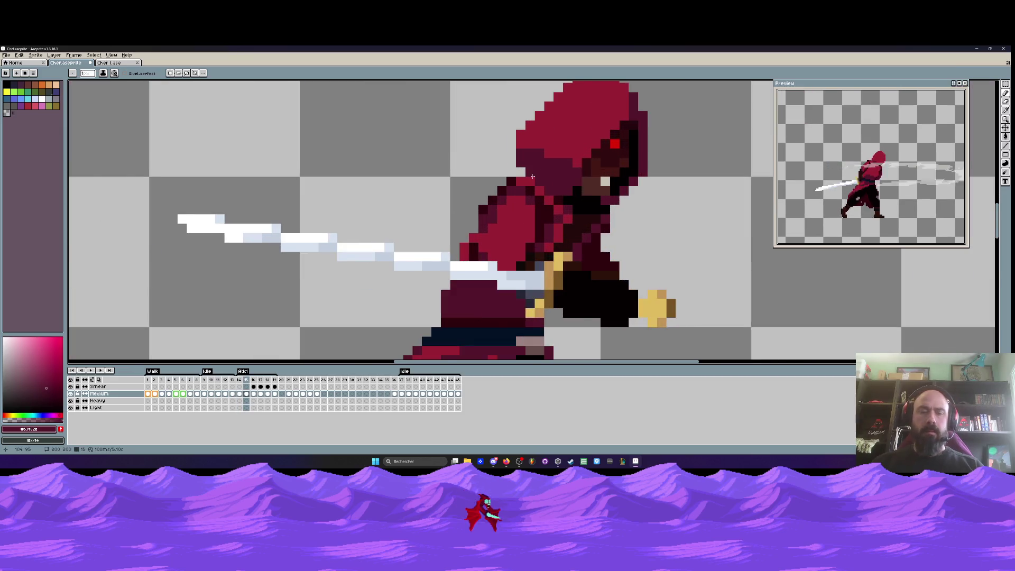
{"action": "scroll", "coordinate": [532, 175], "scroll_direction": "up", "scroll_amount": 1}
{"action": "left_click", "coordinate": [534, 176], "text": "alt"}
{"action": "left_click", "coordinate": [538, 177]}
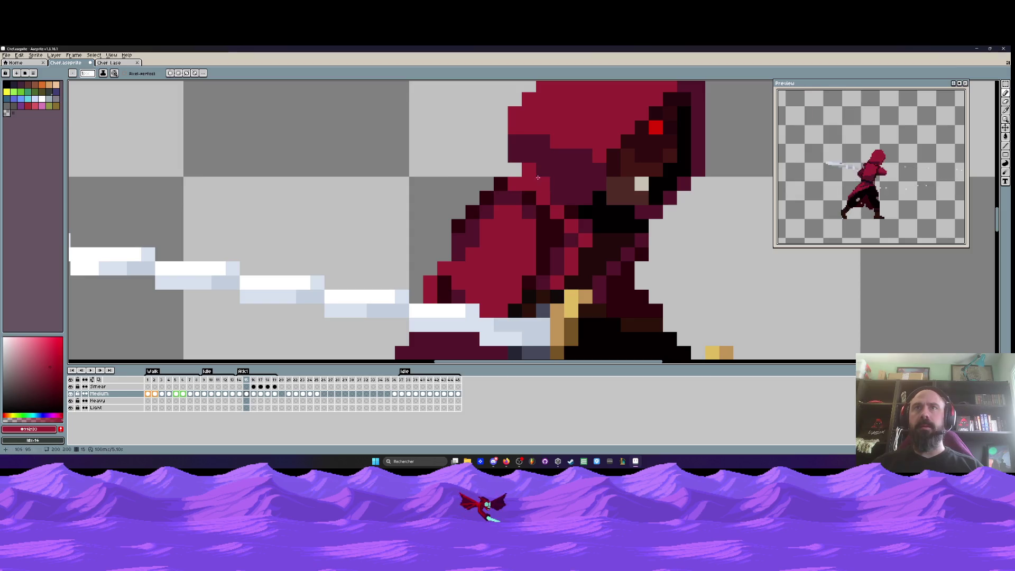
{"action": "left_click", "coordinate": [520, 175]}
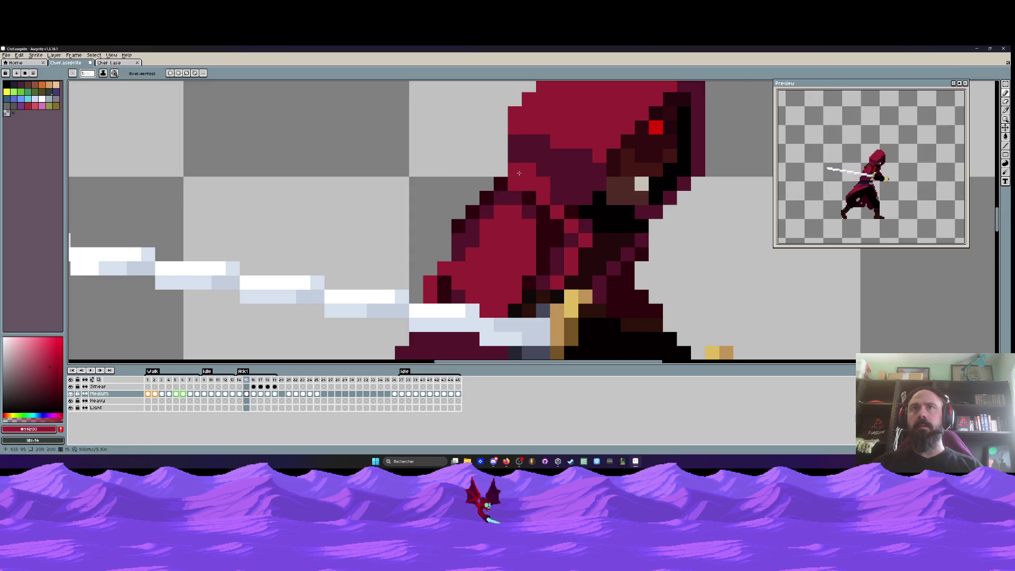
{"action": "scroll", "coordinate": [601, 205], "scroll_direction": "down", "scroll_amount": 5}
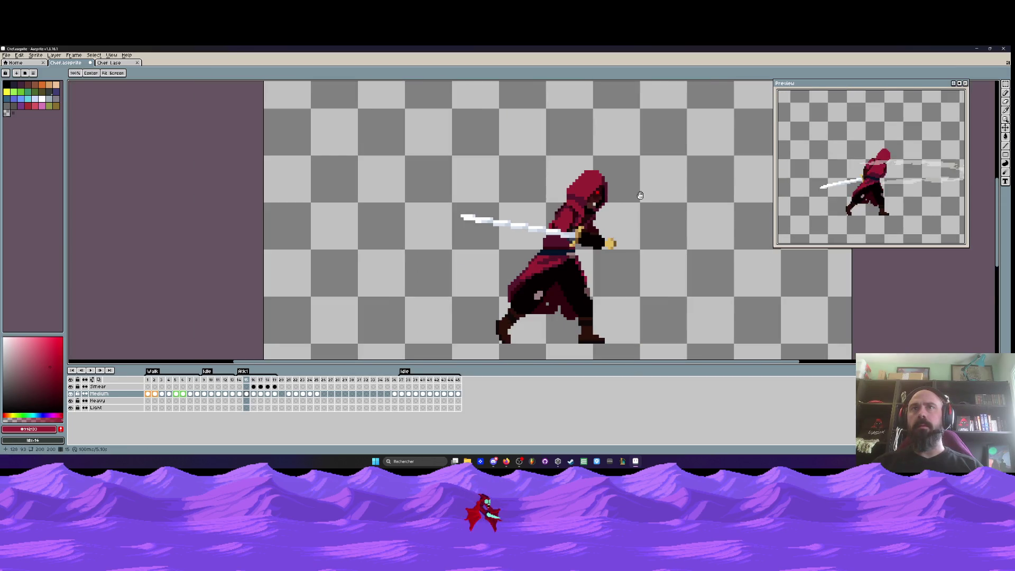
{"action": "key", "text": "ctrl+z"}
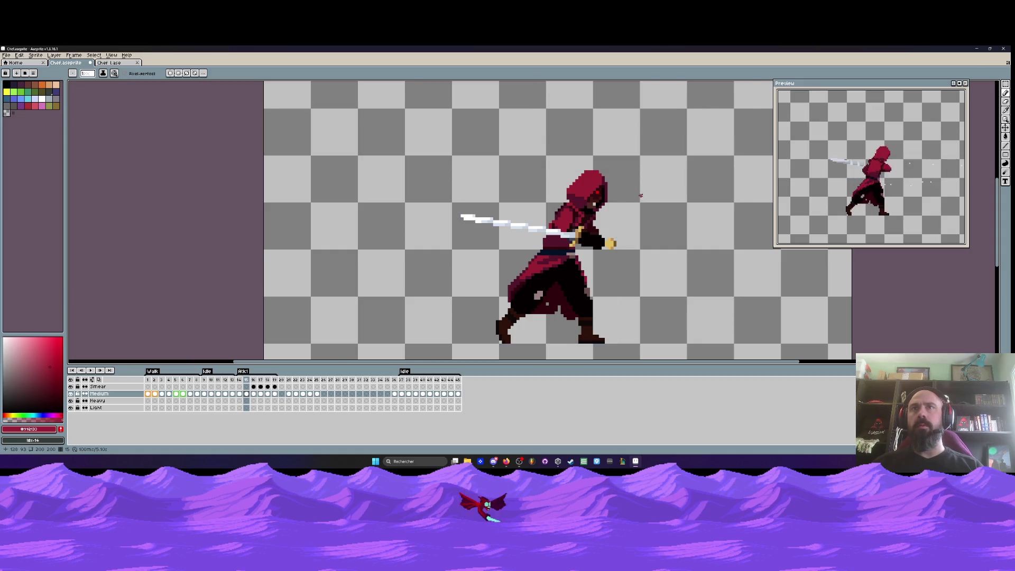
Step back to frame 14 and pan the view to centre the character
{"action": "scroll", "coordinate": [644, 195], "scroll_direction": "down", "scroll_amount": 1}
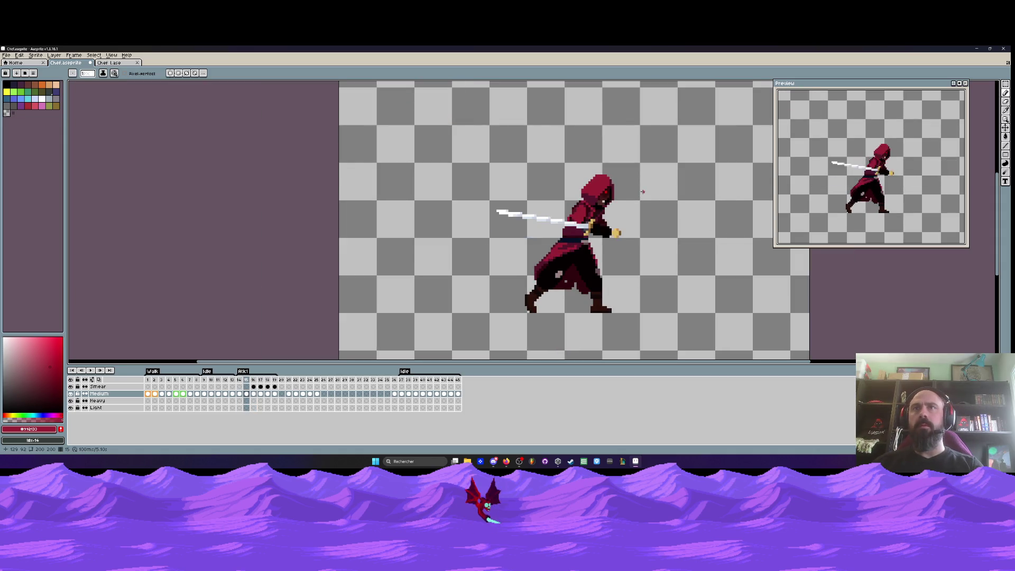
{"action": "scroll", "coordinate": [580, 203], "scroll_direction": "up", "scroll_amount": 1}
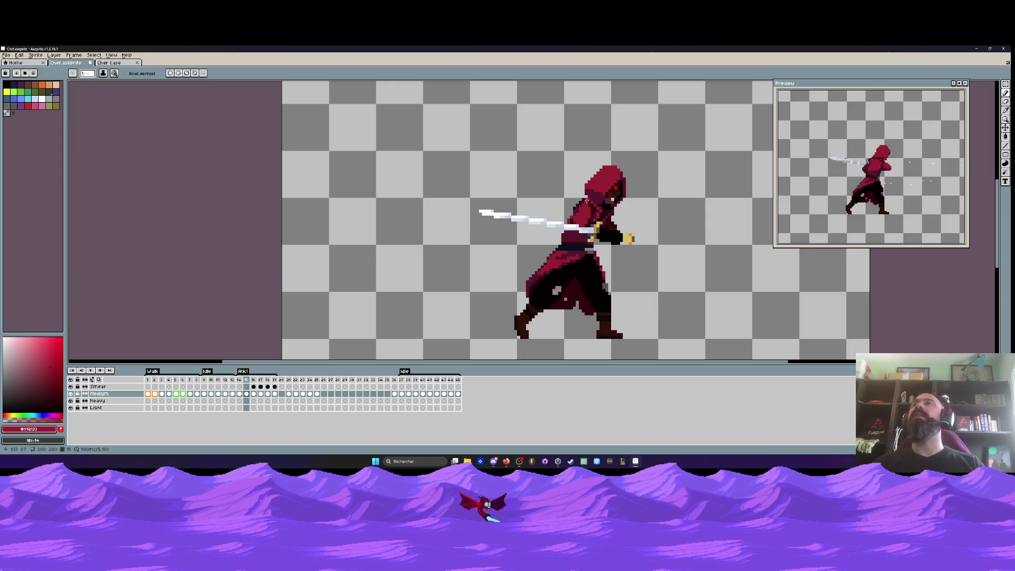
{"action": "scroll", "coordinate": [586, 199], "scroll_direction": "down", "scroll_amount": 1}
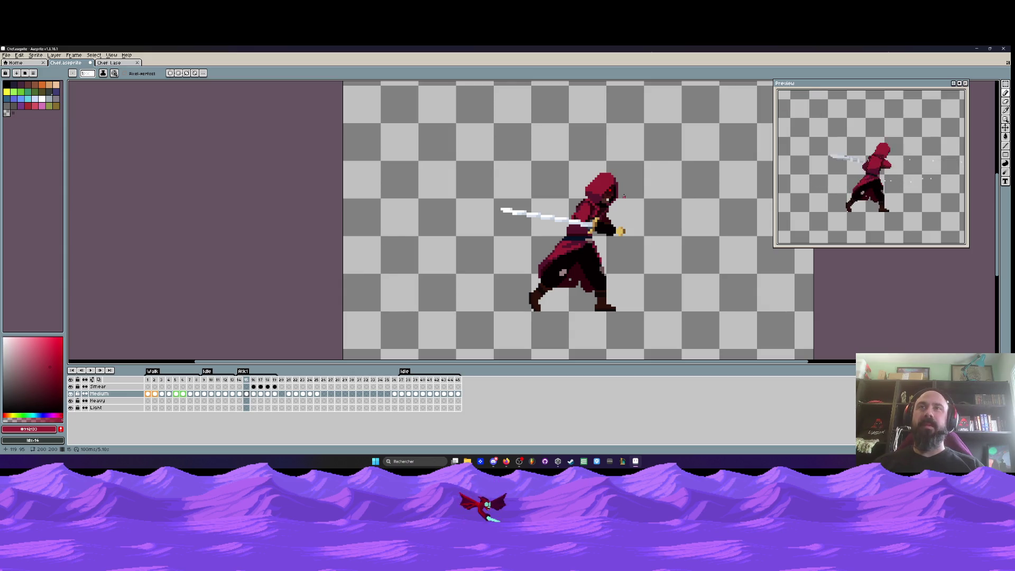
{"action": "scroll", "coordinate": [623, 196], "scroll_direction": "up", "scroll_amount": 1}
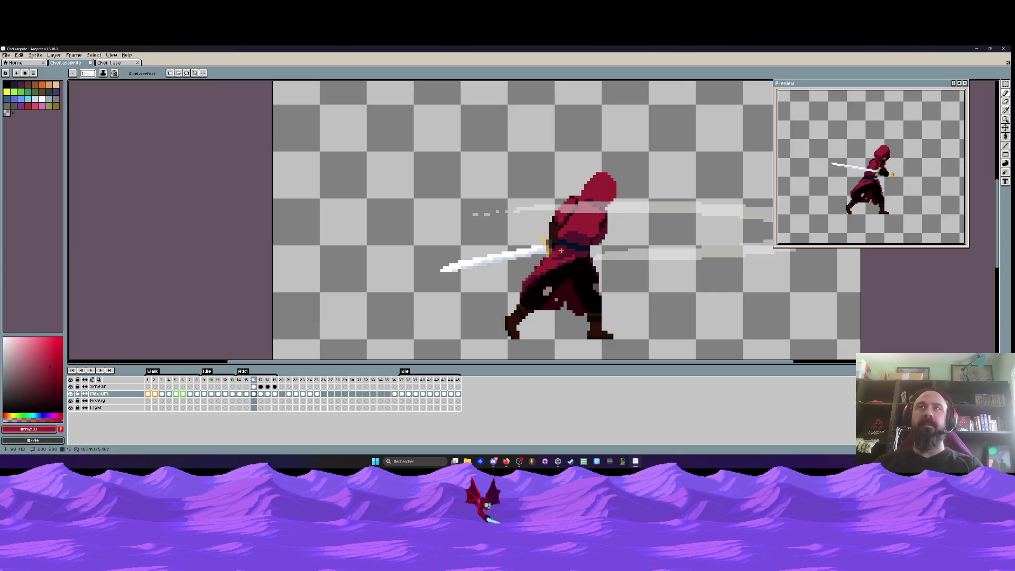
{"action": "key", "text": "Left"}
{"action": "scroll", "coordinate": [561, 250], "scroll_direction": "down", "scroll_amount": 1}
{"action": "left_click_drag", "start_coordinate": [561, 250], "coordinate": [460, 242]}
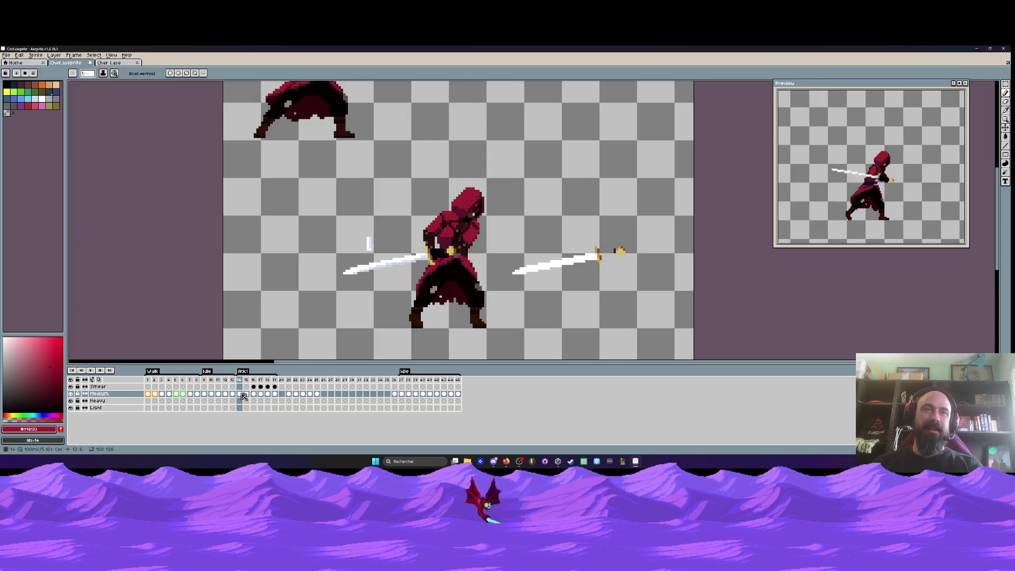
{"action": "left_click", "coordinate": [120, 63]}
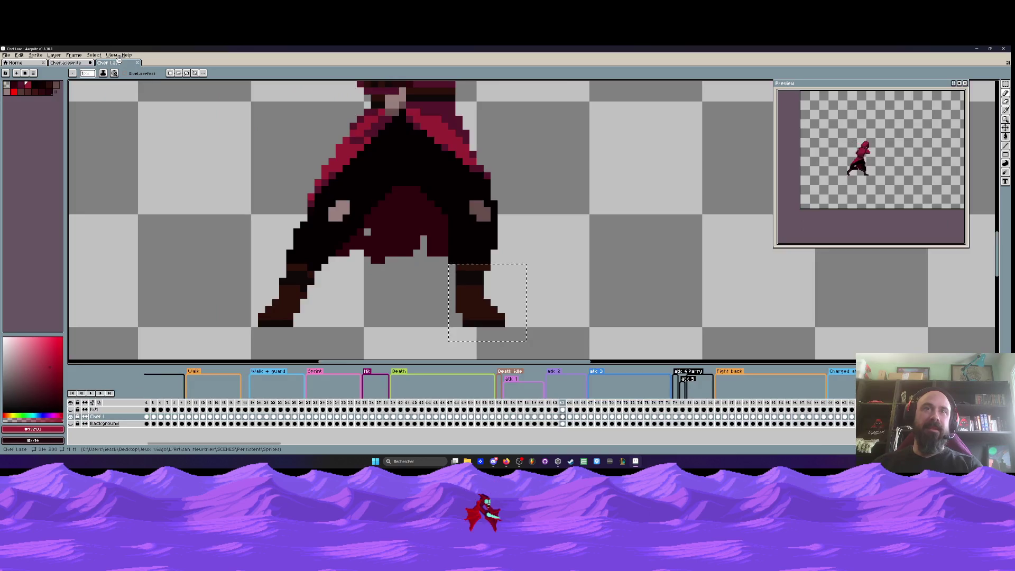
{"action": "scroll", "coordinate": [333, 275], "scroll_direction": "down", "scroll_amount": 1}
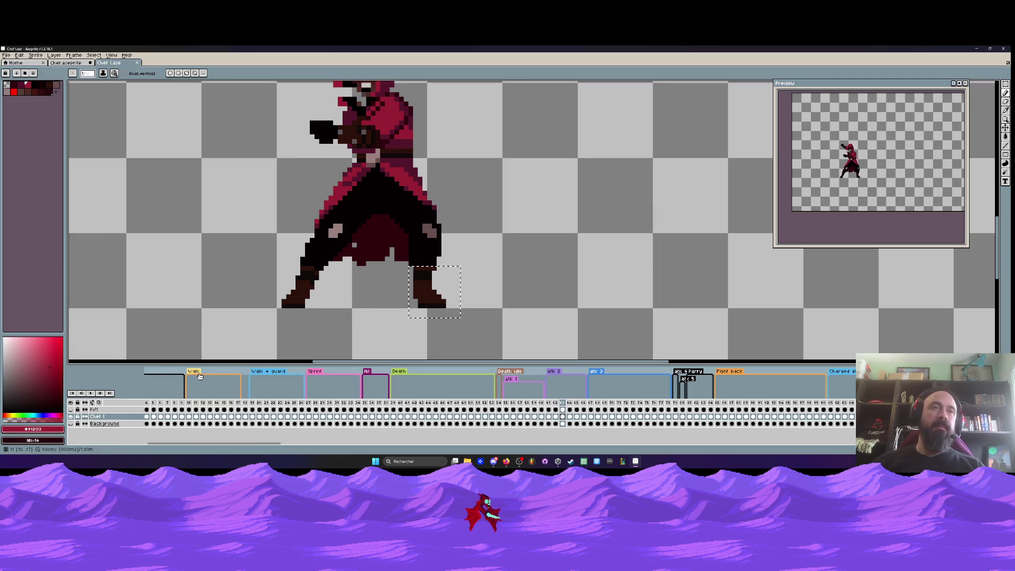
{"action": "left_click_drag", "start_coordinate": [242, 443], "coordinate": [222, 443]}
{"action": "left_click", "coordinate": [148, 416]}
{"action": "left_click", "coordinate": [211, 402]}
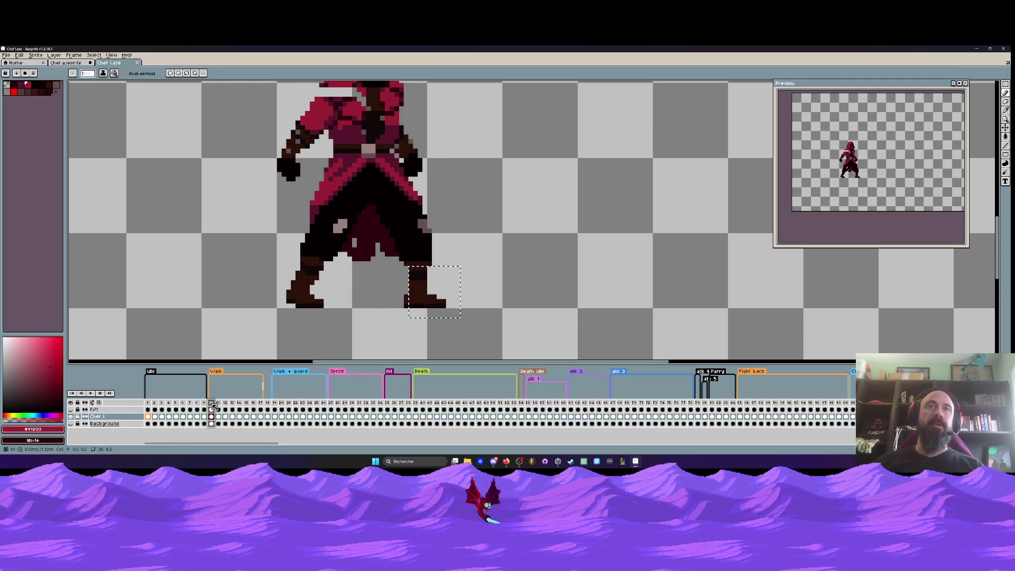
{"action": "left_click", "coordinate": [335, 371]}
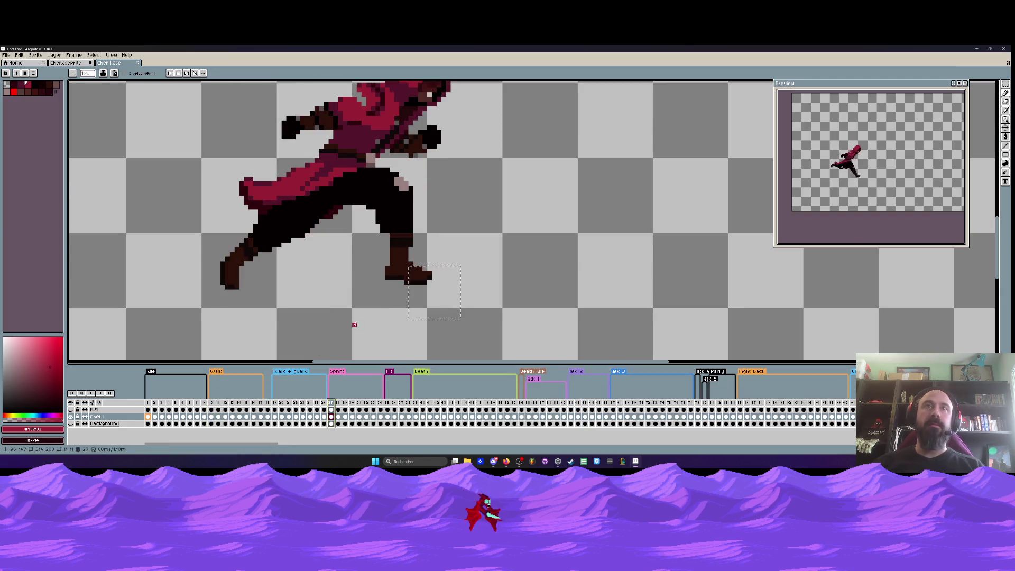
{"action": "scroll", "coordinate": [413, 278], "scroll_direction": "down", "scroll_amount": 2}
{"action": "key", "text": "Return"}
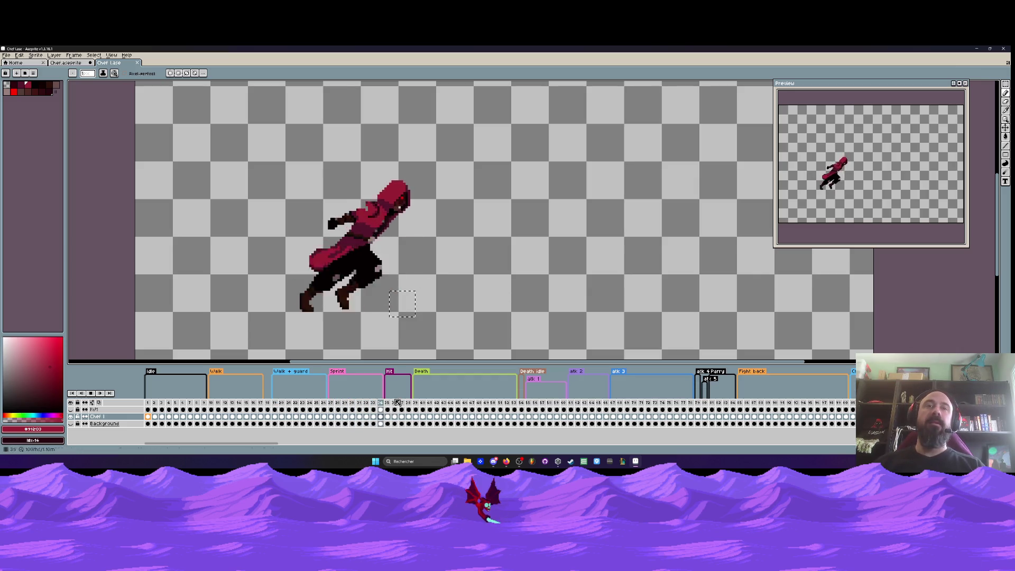
{"action": "left_click", "coordinate": [421, 371]}
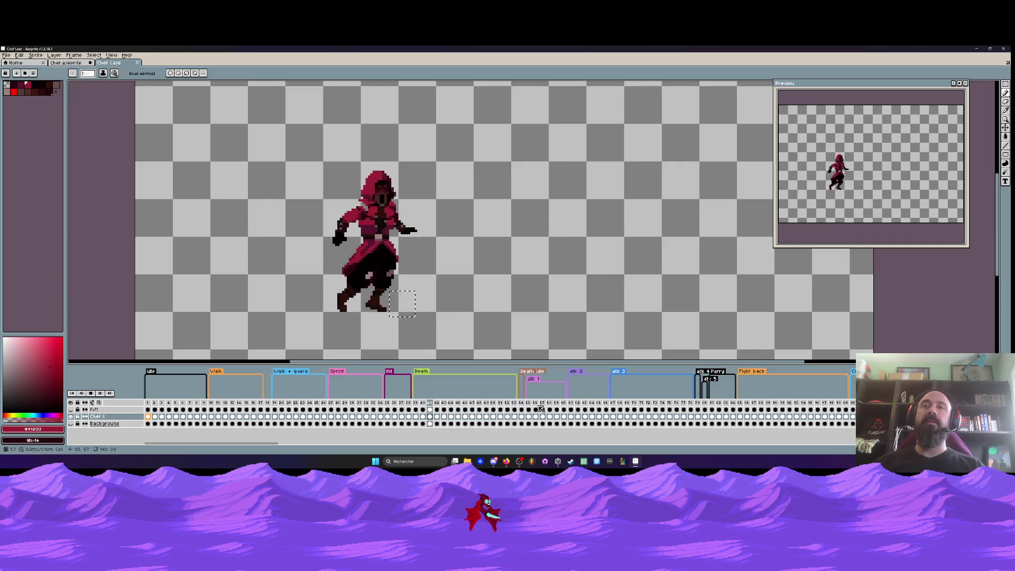
{"action": "left_click", "coordinate": [534, 379]}
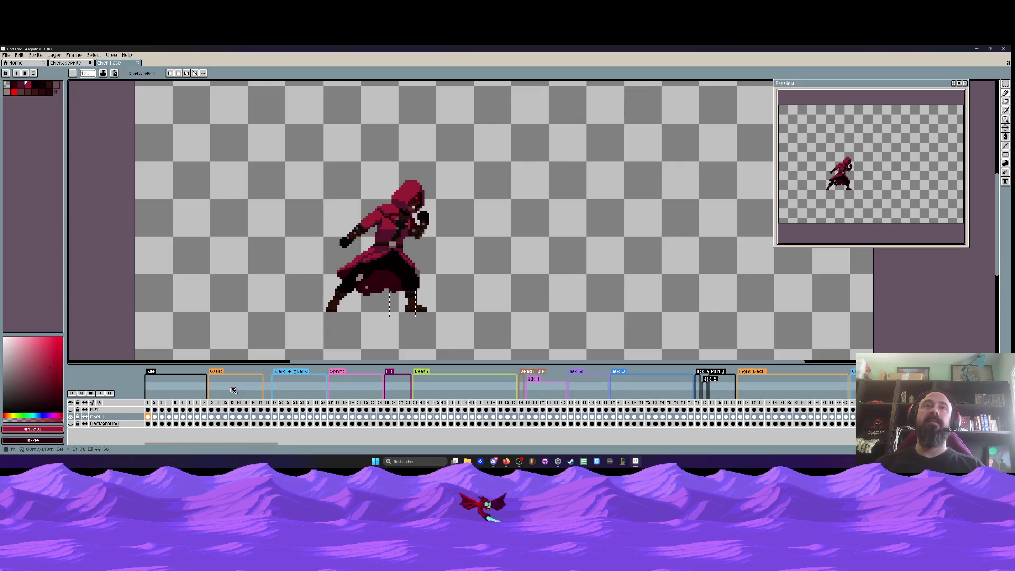
{"action": "left_click", "coordinate": [92, 394]}
{"action": "left_click", "coordinate": [92, 394]}
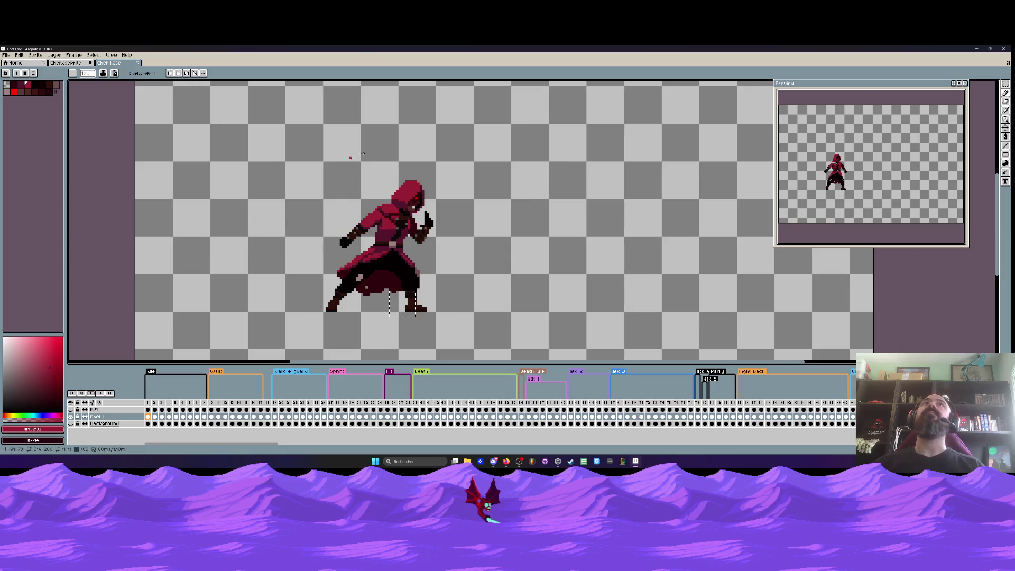
{"action": "left_click_drag", "start_coordinate": [150, 405], "coordinate": [246, 405]}
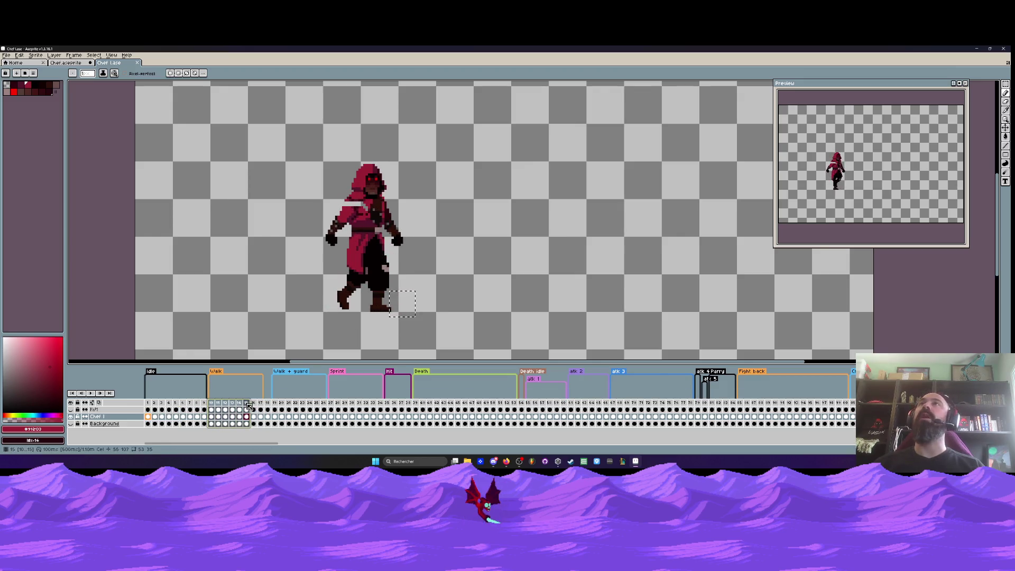
{"action": "key", "text": "ctrl+Tab"}
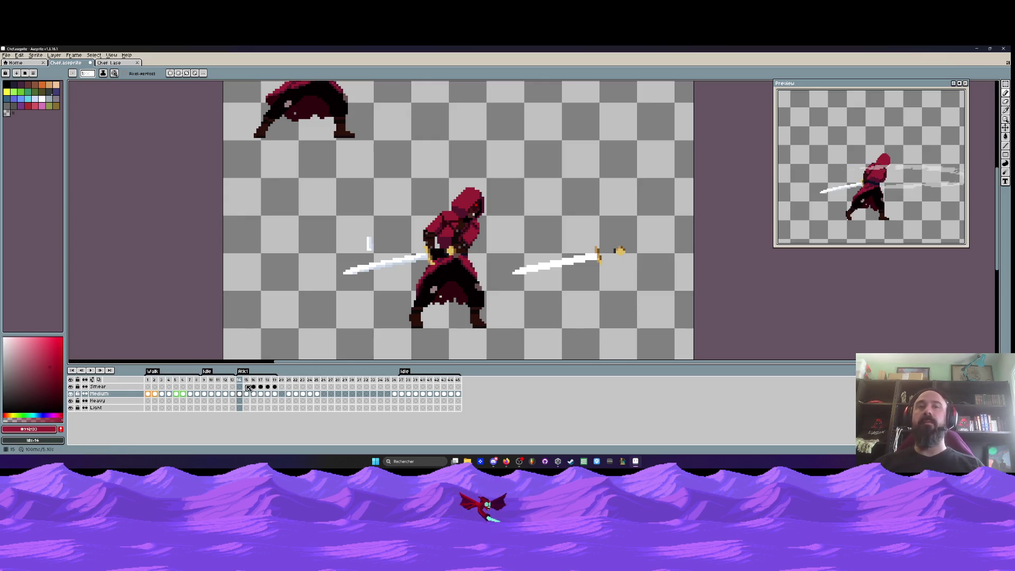
Jump between frames 19 and 15 in the timeline
{"action": "left_click", "coordinate": [275, 380]}
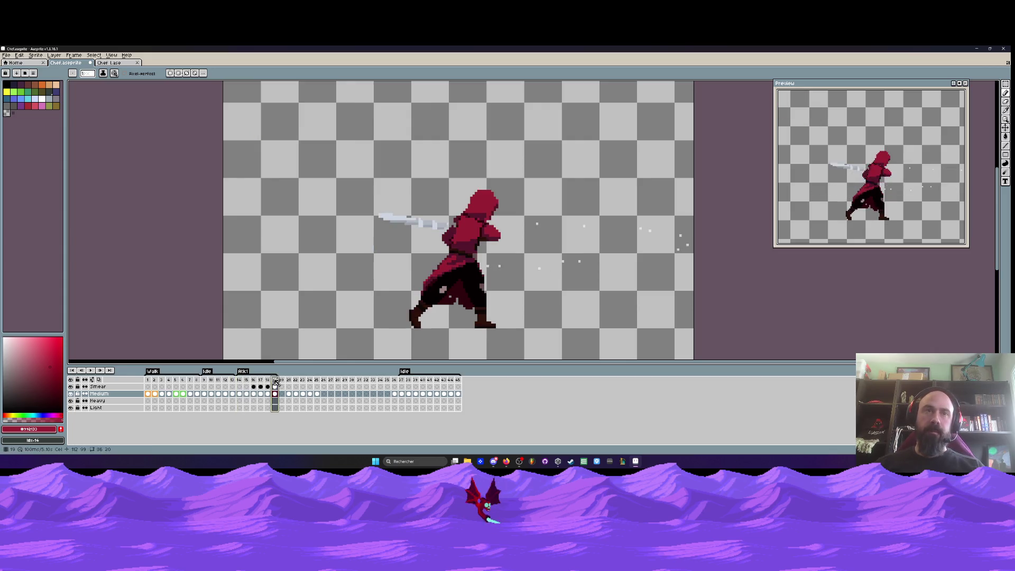
{"action": "scroll", "coordinate": [411, 276], "scroll_direction": "up", "scroll_amount": 1}
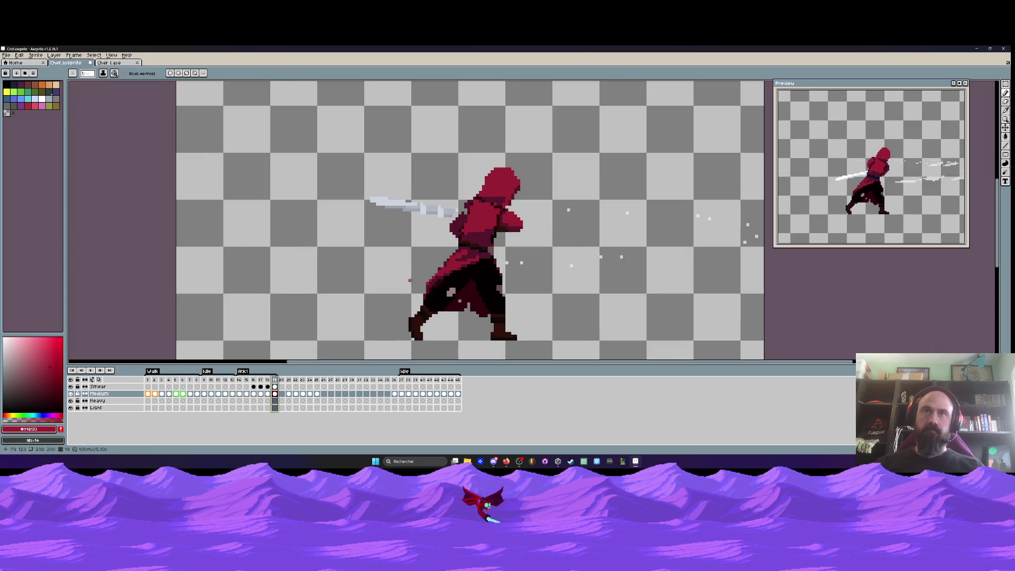
{"action": "left_click", "coordinate": [241, 380]}
{"action": "key", "text": "Right"}
{"action": "key", "text": "Right"}
{"action": "key", "text": "Right"}
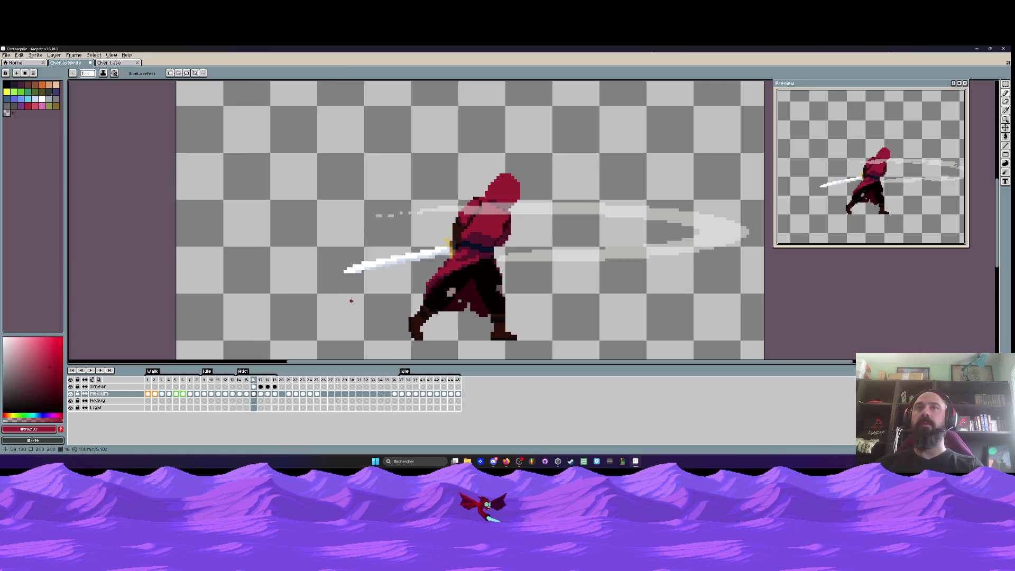
Flip back and forth between smear frames 17 and 18, settling on frame 18
{"action": "key", "text": "Left"}
{"action": "key", "text": "Left"}
{"action": "key", "text": "Right"}
{"action": "key", "text": "Left"}
{"action": "key", "text": "Right"}
{"action": "key", "text": "Left"}
{"action": "key", "text": "Right"}
{"action": "key", "text": "Left"}
{"action": "key", "text": "Right"}
{"action": "key", "text": "Left"}
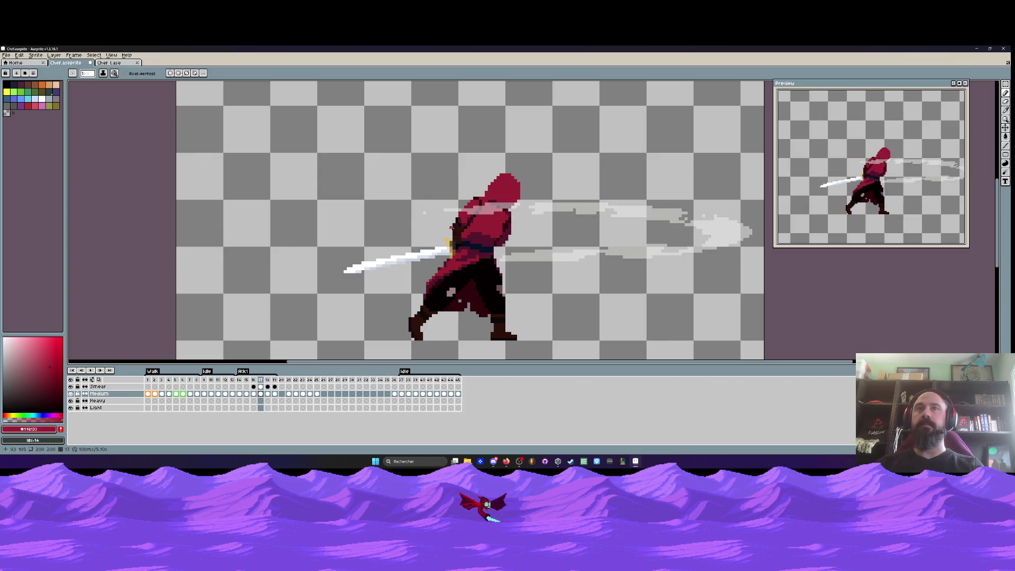
{"action": "scroll", "coordinate": [452, 227], "scroll_direction": "up", "scroll_amount": 5}
{"action": "key", "text": "Right"}
Switch to the pixel-perfect pencil and step between frames 17 and 19
{"action": "key", "text": "v"}
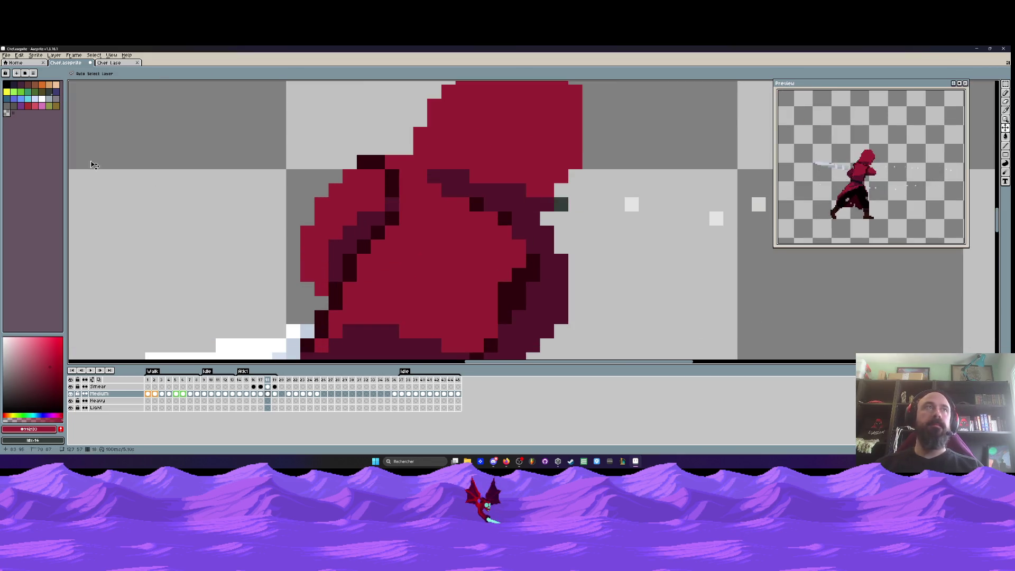
{"action": "key", "text": "b"}
{"action": "scroll", "coordinate": [601, 206], "scroll_direction": "down", "scroll_amount": 5}
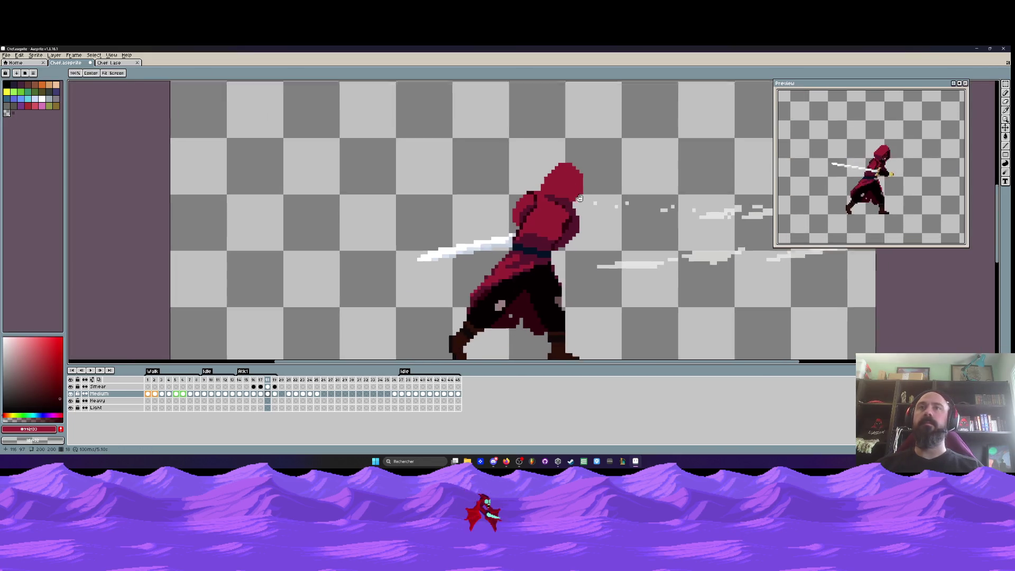
{"action": "key", "text": "Left"}
{"action": "key", "text": "Right"}
{"action": "key", "text": "Right"}
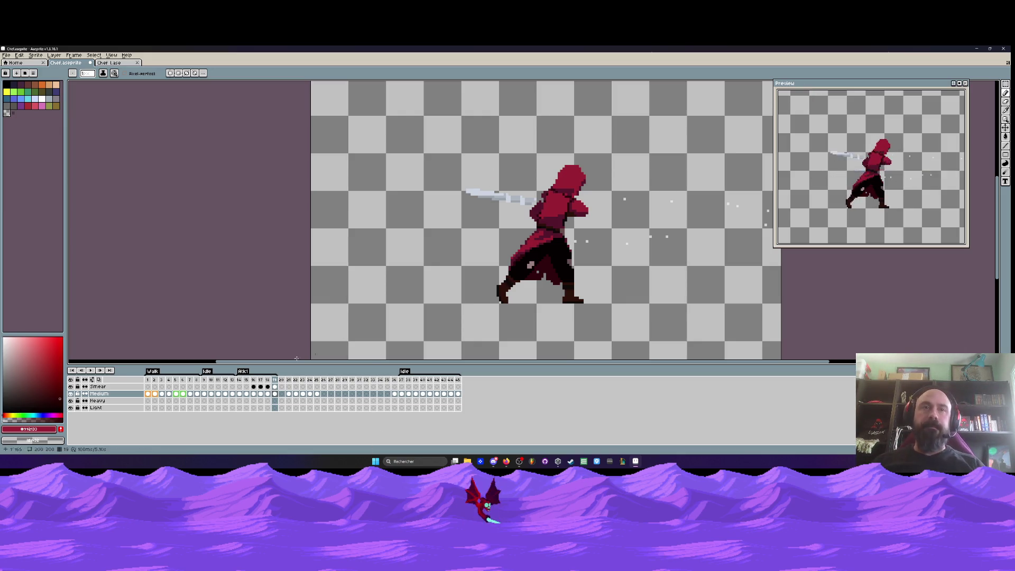
Compare swoosh frames 15 through 18, settling on frame 18
{"action": "key", "text": "Left"}
{"action": "key", "text": "Left"}
{"action": "key", "text": "Left"}
{"action": "key", "text": "Right"}
{"action": "key", "text": "Left"}
{"action": "key", "text": "Right"}
{"action": "key", "text": "Right"}
{"action": "key", "text": "Right"}
{"action": "key", "text": "Left"}
{"action": "key", "text": "Right"}
{"action": "key", "text": "Left"}
{"action": "key", "text": "Right"}
{"action": "key", "text": "Left"}
{"action": "key", "text": "Right"}
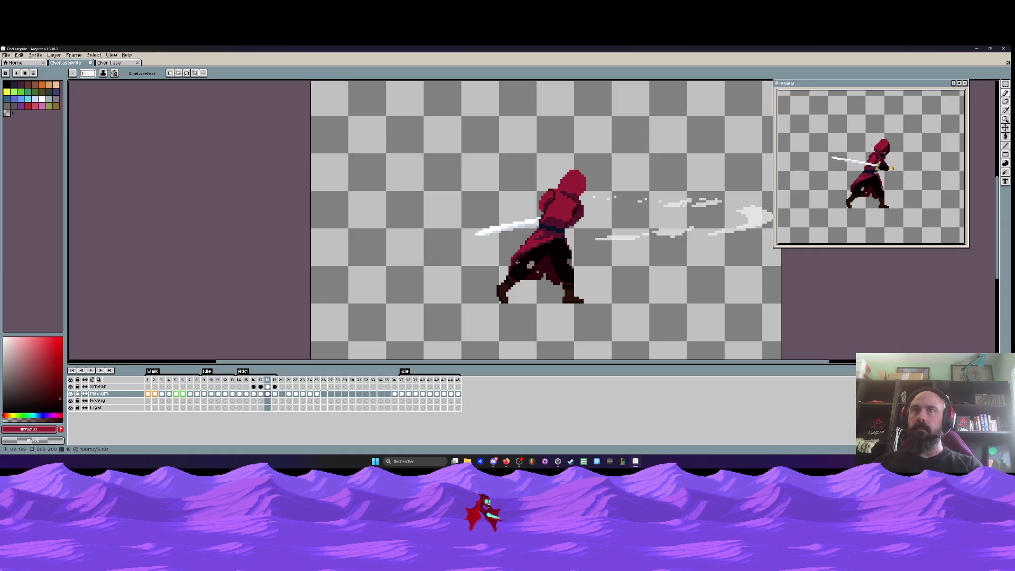
{"action": "key", "text": "Left"}
{"action": "key", "text": "Right"}
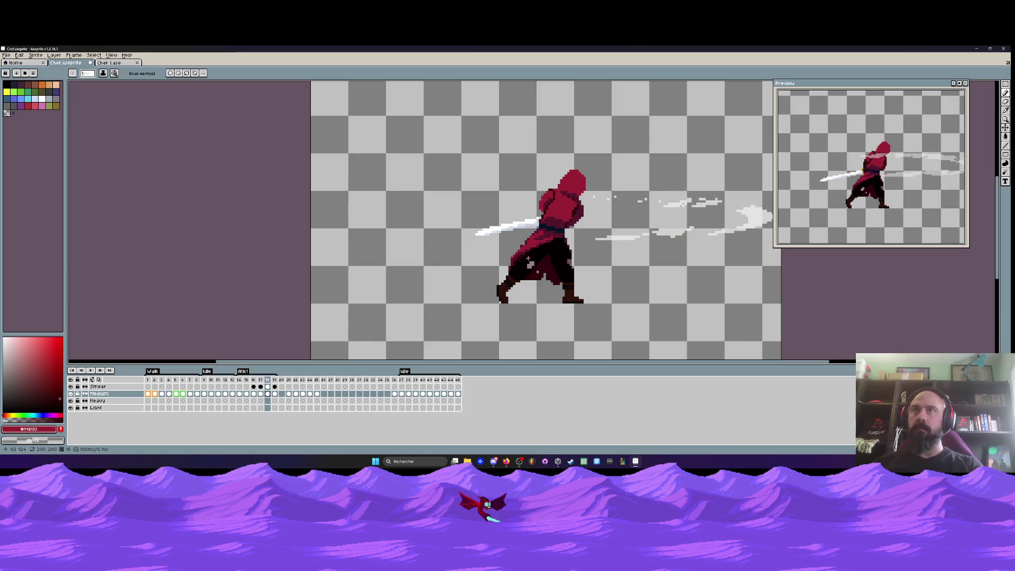
Zoom in on the hood and place a red pixel beside it
{"action": "scroll", "coordinate": [593, 189], "scroll_direction": "up", "scroll_amount": 3}
{"action": "scroll", "coordinate": [583, 192], "scroll_direction": "down", "scroll_amount": 1}
{"action": "scroll", "coordinate": [586, 197], "scroll_direction": "up", "scroll_amount": 1}
{"action": "left_click", "coordinate": [587, 198]}
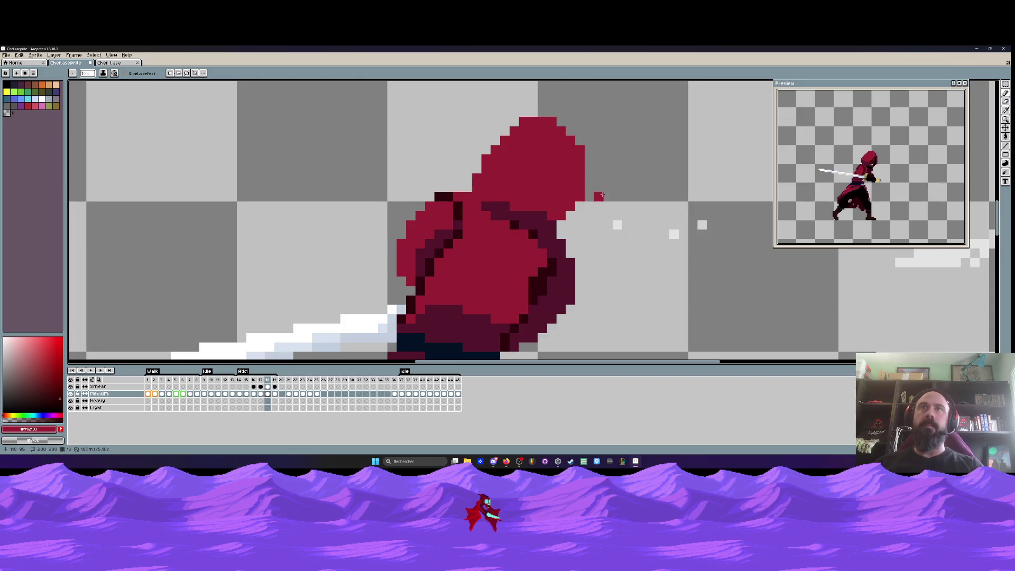
Try a red pixel higher beside the hood, compare with adjacent frames, then undo it
{"action": "key", "text": "Left"}
{"action": "key", "text": "Right"}
{"action": "key", "text": "ctrl+z"}
{"action": "left_click", "coordinate": [598, 187]}
{"action": "key", "text": "Left"}
{"action": "key", "text": "Right"}
{"action": "key", "text": "Left"}
{"action": "key", "text": "Right"}
{"action": "key", "text": "ctrl+z"}
{"action": "scroll", "coordinate": [592, 191], "scroll_direction": "up", "scroll_amount": 1}
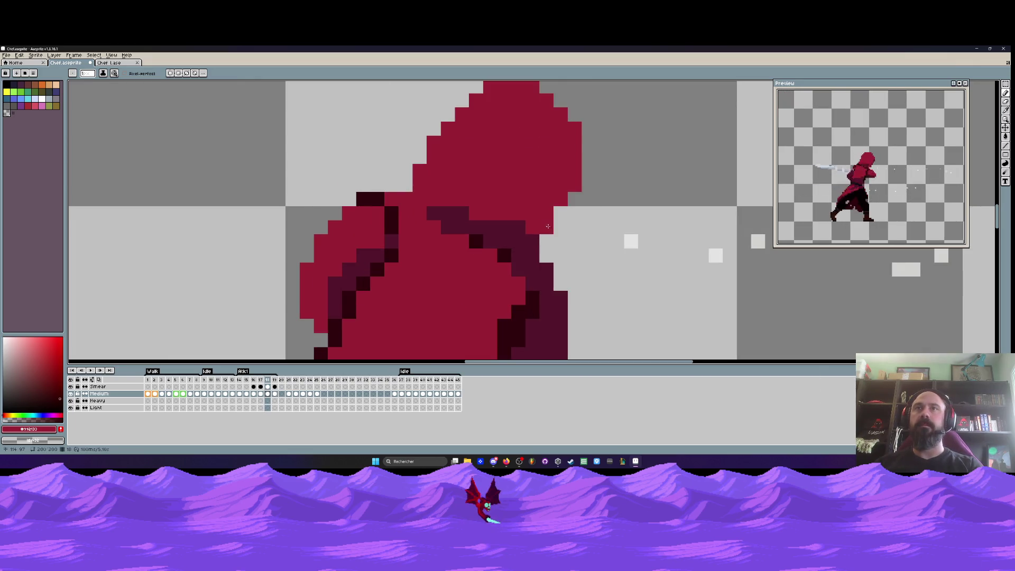
Sample the hood's dark maroon and test a dark pixel beside the hood, then undo it
{"action": "left_click", "coordinate": [533, 226], "text": "alt"}
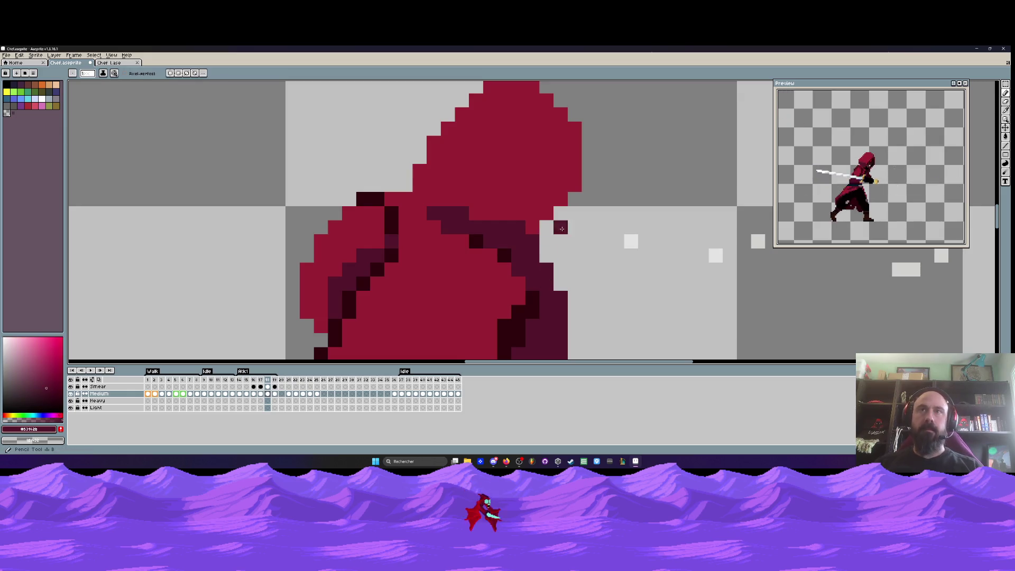
{"action": "scroll", "coordinate": [564, 202], "scroll_direction": "down", "scroll_amount": 4}
{"action": "key", "text": "Left"}
{"action": "key", "text": "Right"}
{"action": "scroll", "coordinate": [564, 202], "scroll_direction": "up", "scroll_amount": 2}
{"action": "left_click", "coordinate": [608, 196]}
{"action": "key", "text": "Left"}
{"action": "key", "text": "Right"}
{"action": "key", "text": "Left"}
{"action": "key", "text": "Right"}
{"action": "key", "text": "ctrl+z"}
{"action": "scroll", "coordinate": [543, 183], "scroll_direction": "up", "scroll_amount": 2}
Add a dark pixel at the hood top and repaint the upper-left edge pixels hood red
{"action": "left_click", "coordinate": [543, 183]}
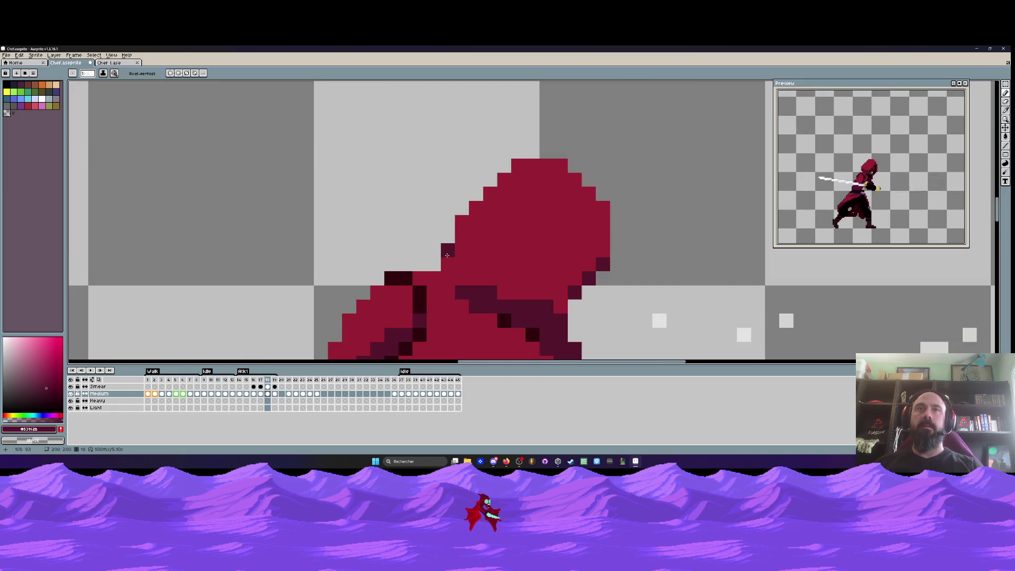
{"action": "left_click", "coordinate": [494, 233], "text": "alt"}
{"action": "left_click", "coordinate": [447, 250]}
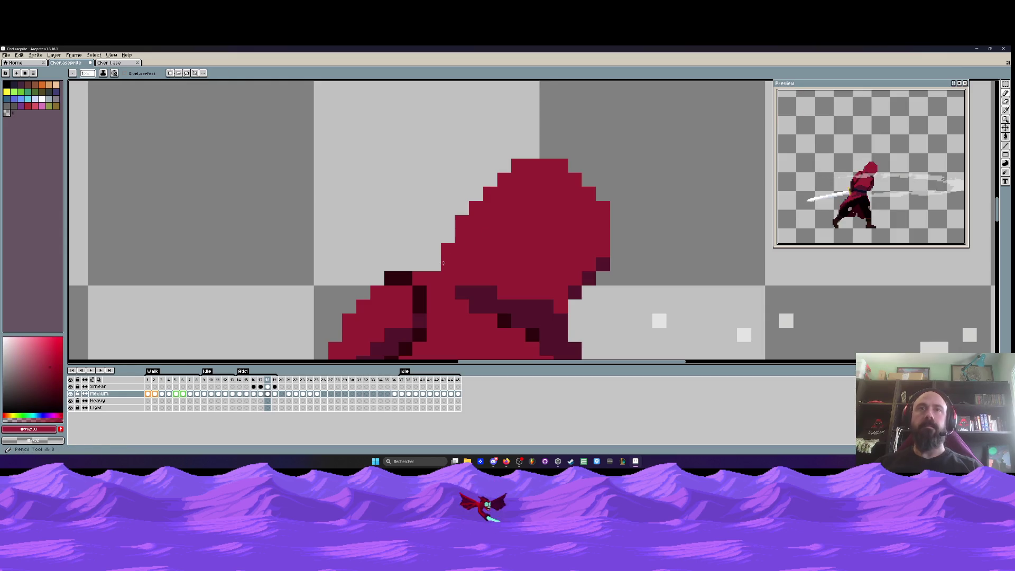
{"action": "left_click", "coordinate": [490, 180]}
{"action": "left_click", "coordinate": [504, 165]}
{"action": "scroll", "coordinate": [581, 182], "scroll_direction": "down", "scroll_amount": 5}
Flip between frames 17 and 18 to check the repainted hood outline
{"action": "key", "text": "Left"}
{"action": "key", "text": "Right"}
{"action": "key", "text": "Right"}
{"action": "key", "text": "Left"}
{"action": "key", "text": "Left"}
{"action": "key", "text": "Right"}
{"action": "key", "text": "Left"}
{"action": "key", "text": "Right"}
{"action": "scroll", "coordinate": [577, 176], "scroll_direction": "up", "scroll_amount": 3}
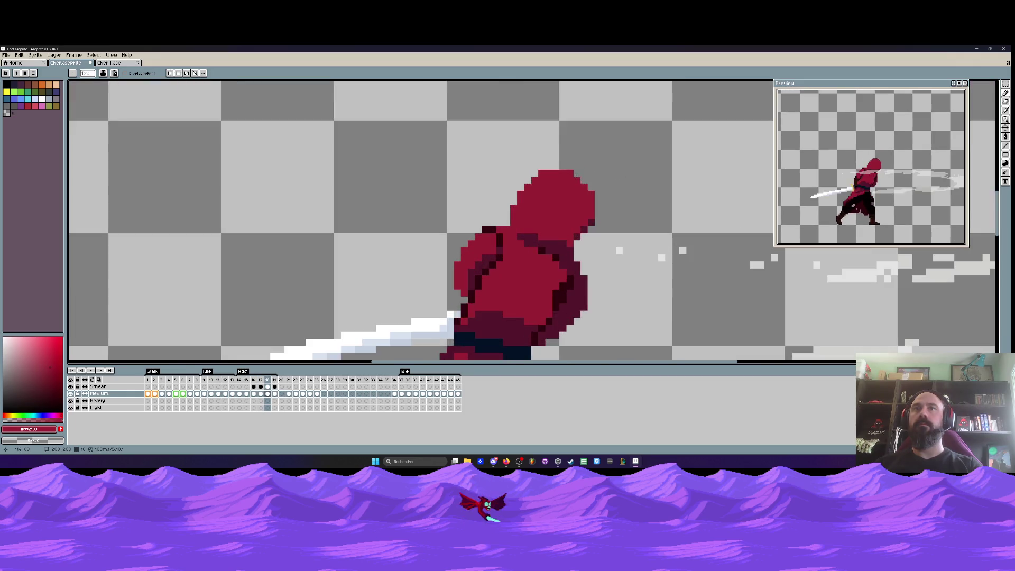
Compare the hood against frame 19 with the sword raised
{"action": "key", "text": "Right"}
{"action": "key", "text": "Left"}
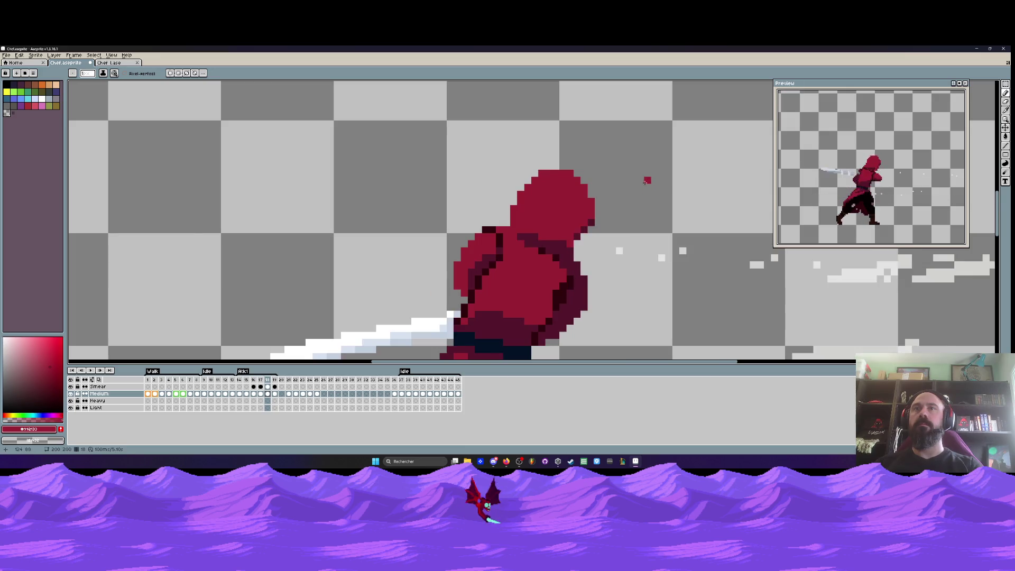
{"action": "scroll", "coordinate": [650, 190], "scroll_direction": "down", "scroll_amount": 2}
{"action": "key", "text": "Left"}
{"action": "key", "text": "Right"}
{"action": "key", "text": "Right"}
{"action": "key", "text": "Left"}
{"action": "key", "text": "Right"}
{"action": "scroll", "coordinate": [625, 189], "scroll_direction": "up", "scroll_amount": 2}
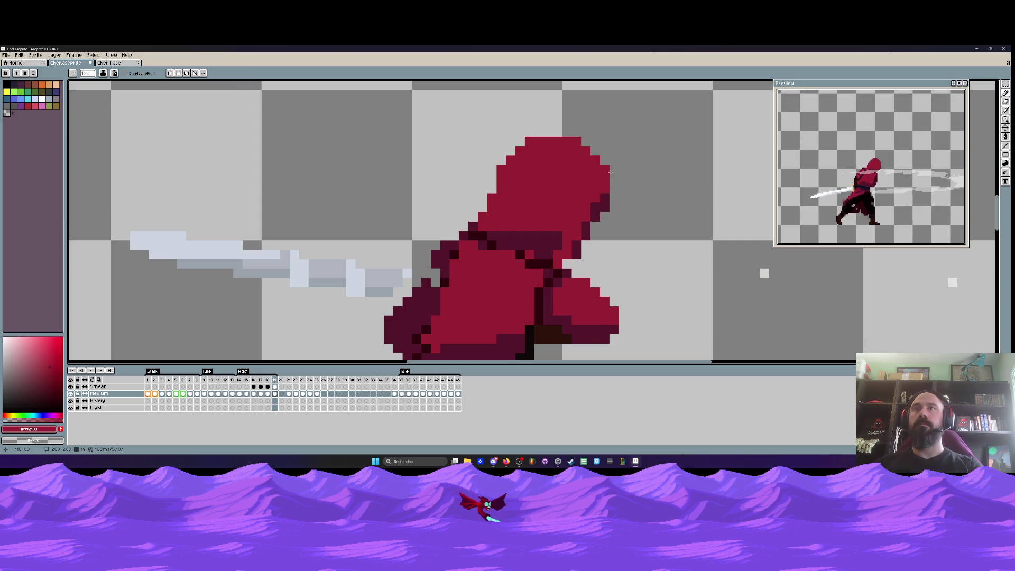
{"action": "scroll", "coordinate": [649, 200], "scroll_direction": "down", "scroll_amount": 2}
{"action": "scroll", "coordinate": [621, 178], "scroll_direction": "up", "scroll_amount": 2}
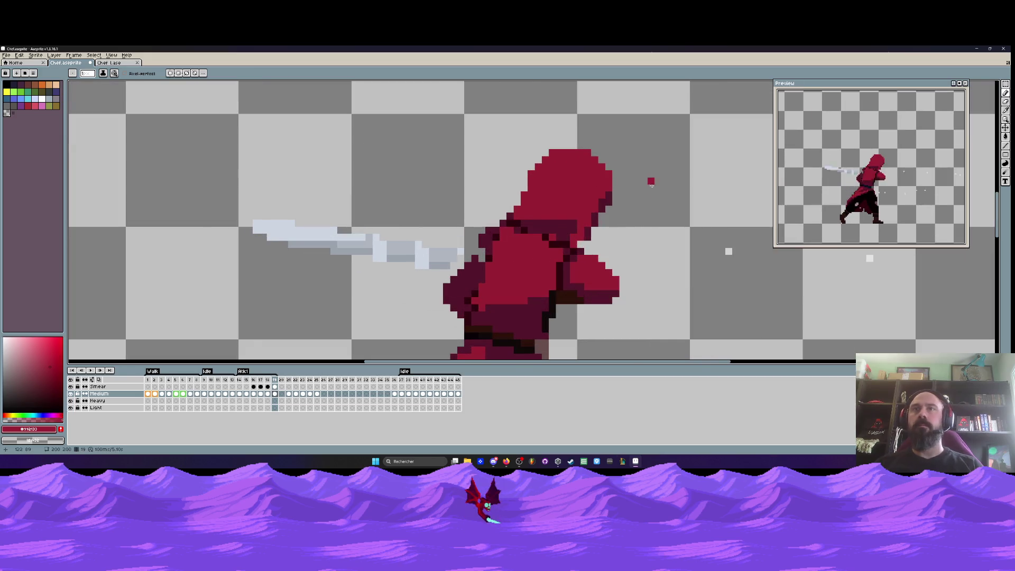
{"action": "key", "text": "v"}
{"action": "key", "text": "b"}
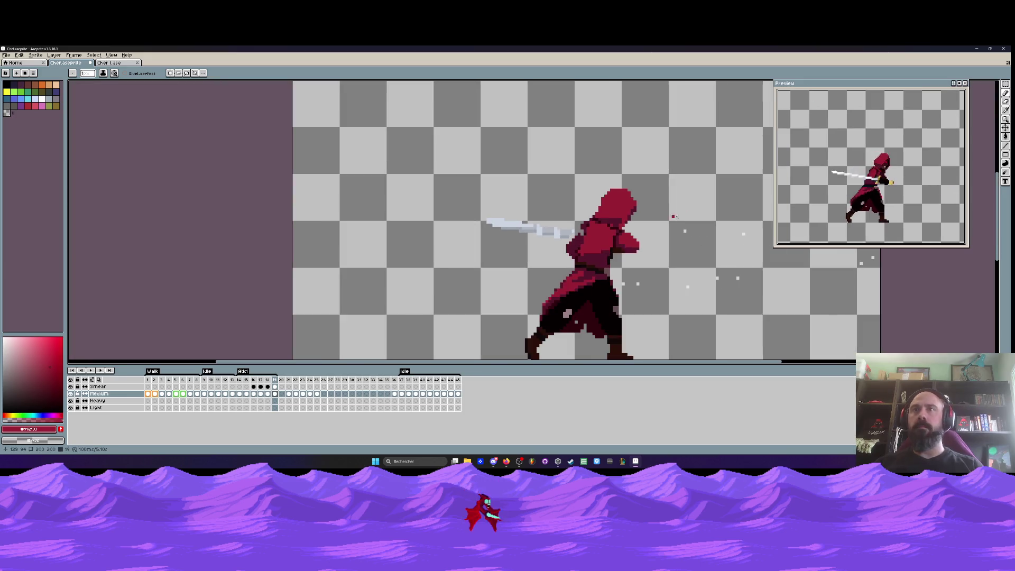
{"action": "scroll", "coordinate": [634, 222], "scroll_direction": "down", "scroll_amount": 3}
Recheck frames 18 and 19, then sample the dark maroon from the hood edge
{"action": "key", "text": "Left"}
{"action": "key", "text": "Right"}
{"action": "key", "text": "Left"}
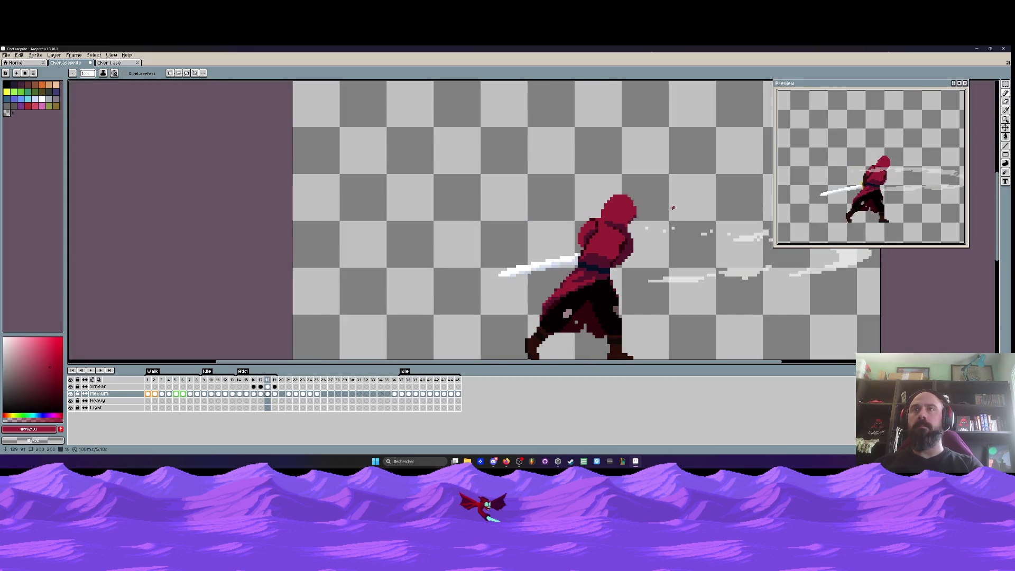
{"action": "key", "text": "Right"}
{"action": "scroll", "coordinate": [621, 210], "scroll_direction": "up", "scroll_amount": 3}
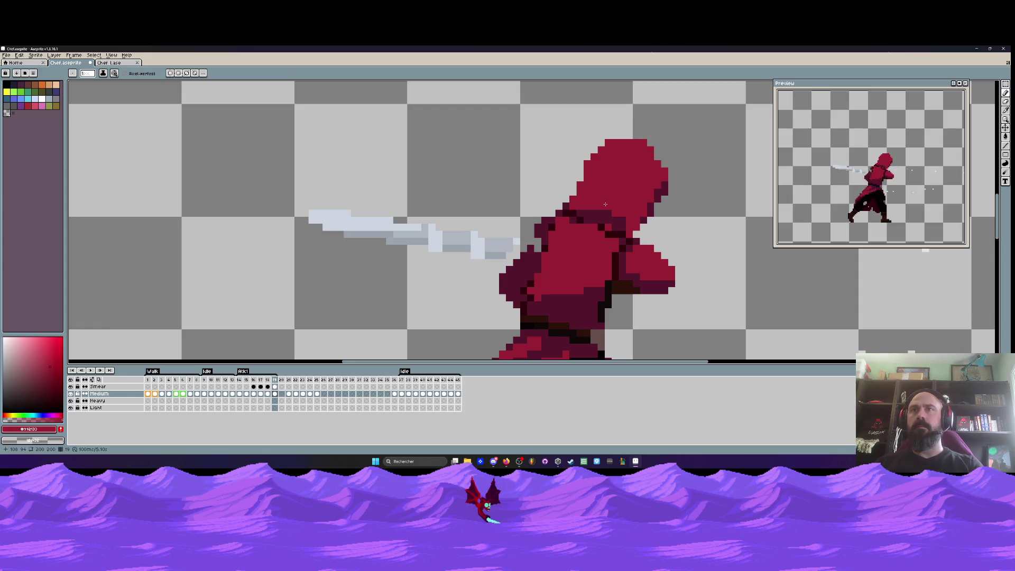
{"action": "left_click", "coordinate": [594, 211], "text": "alt"}
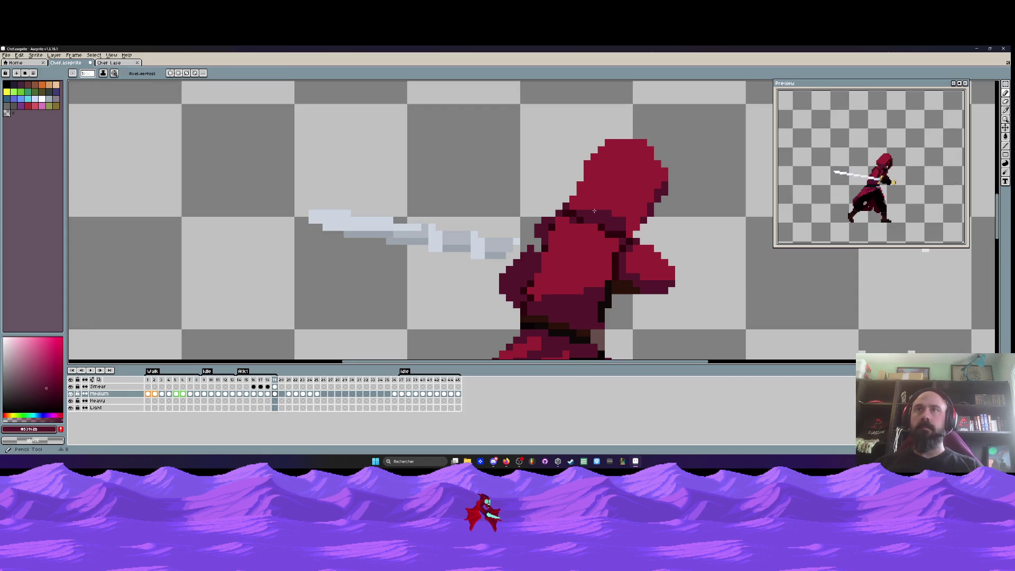
Go back through frame 17 to frame 18, zooming around the hood
{"action": "key", "text": "v"}
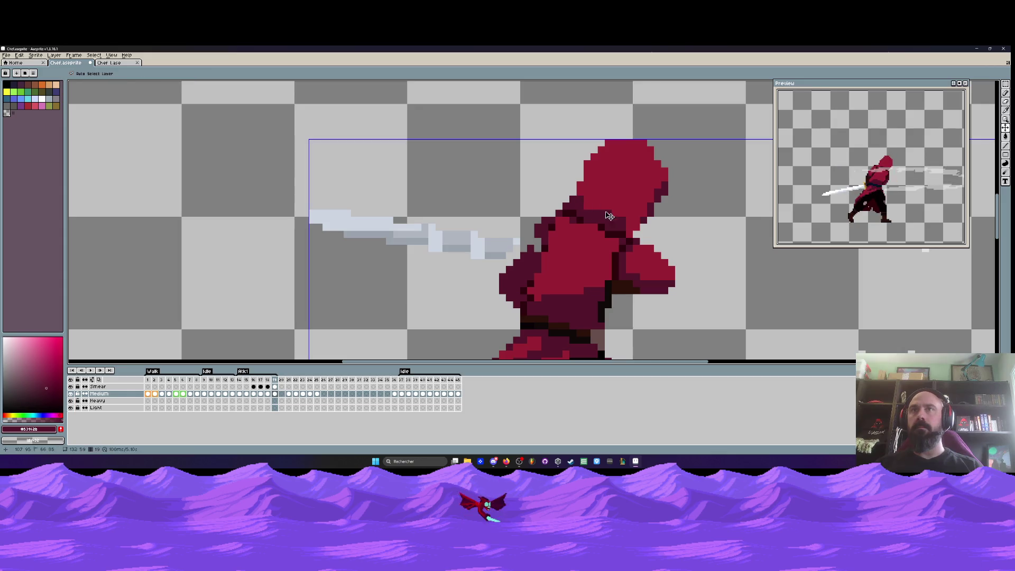
{"action": "key", "text": "b"}
{"action": "scroll", "coordinate": [569, 211], "scroll_direction": "down", "scroll_amount": 3}
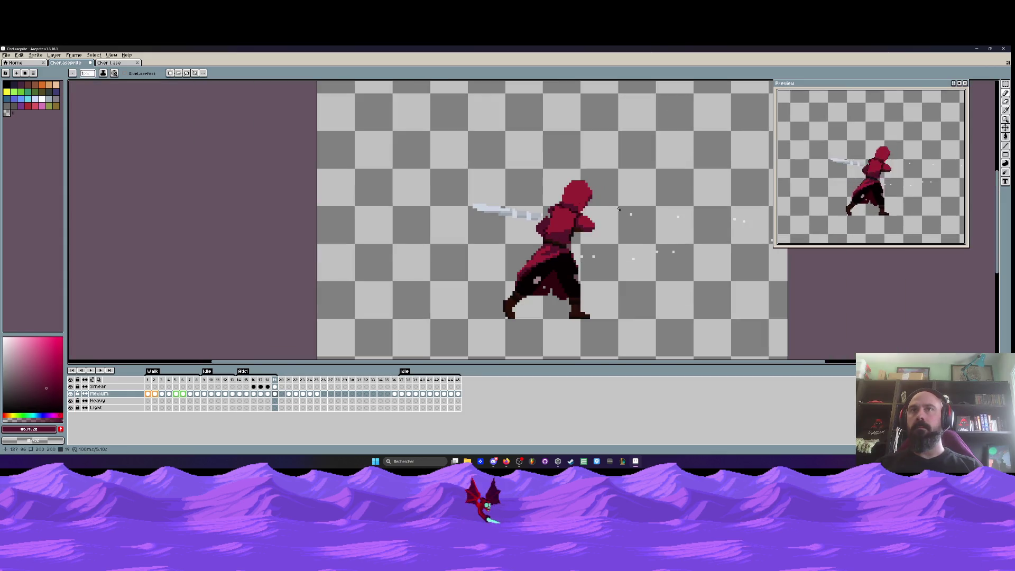
{"action": "scroll", "coordinate": [569, 211], "scroll_direction": "up", "scroll_amount": 3}
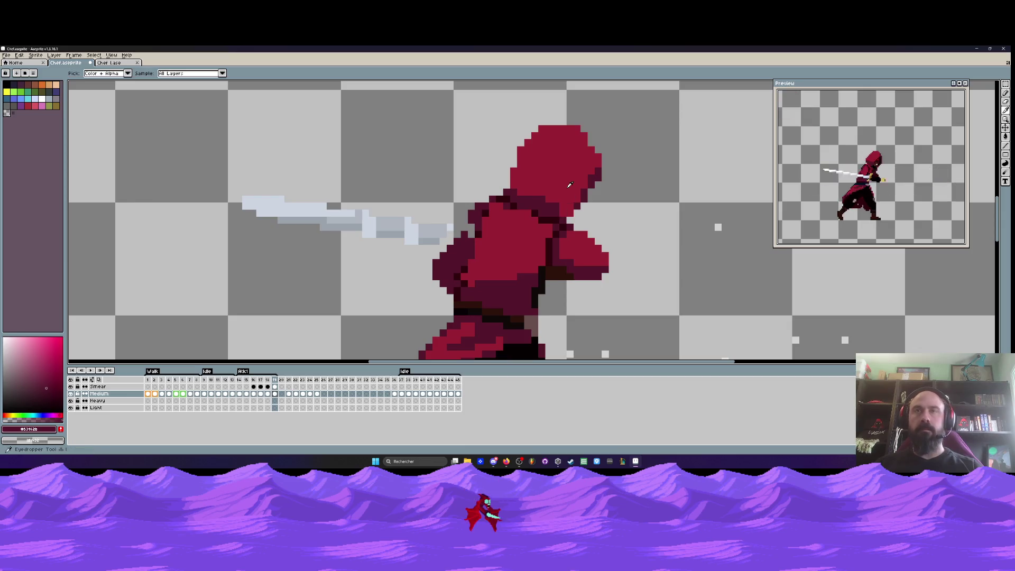
{"action": "scroll", "coordinate": [562, 218], "scroll_direction": "up", "scroll_amount": 2}
{"action": "scroll", "coordinate": [526, 203], "scroll_direction": "down", "scroll_amount": 3}
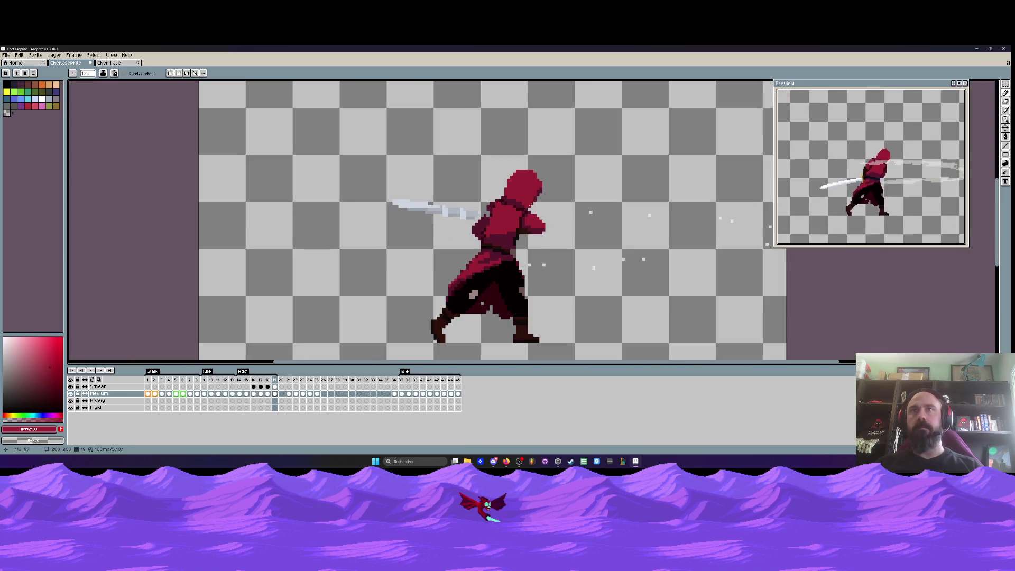
{"action": "key", "text": "comma"}
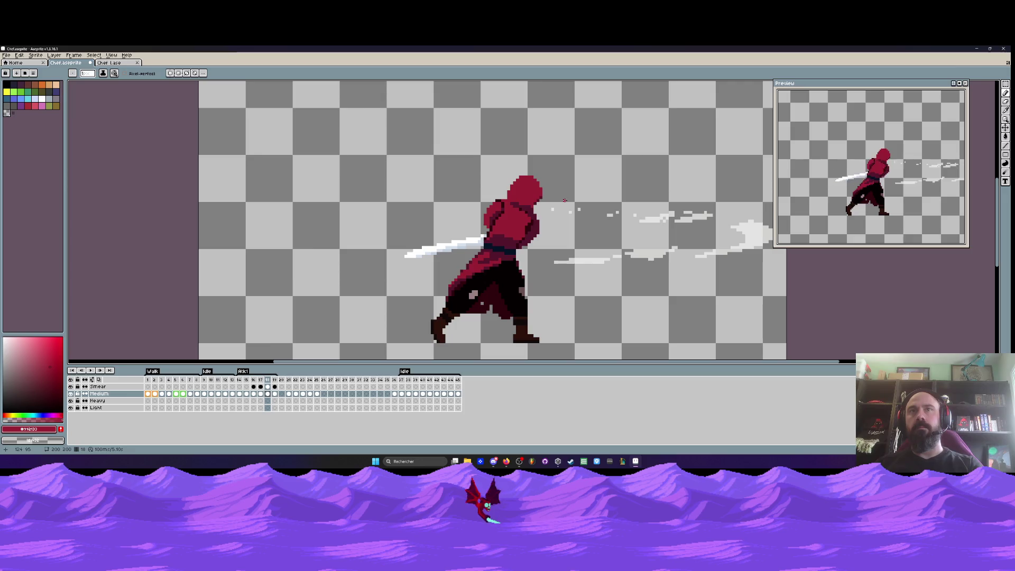
{"action": "key", "text": "comma"}
{"action": "key", "text": "period"}
Flip between frame 18 and the previous smear frame to compare the hood
{"action": "scroll", "coordinate": [531, 208], "scroll_direction": "up", "scroll_amount": 3}
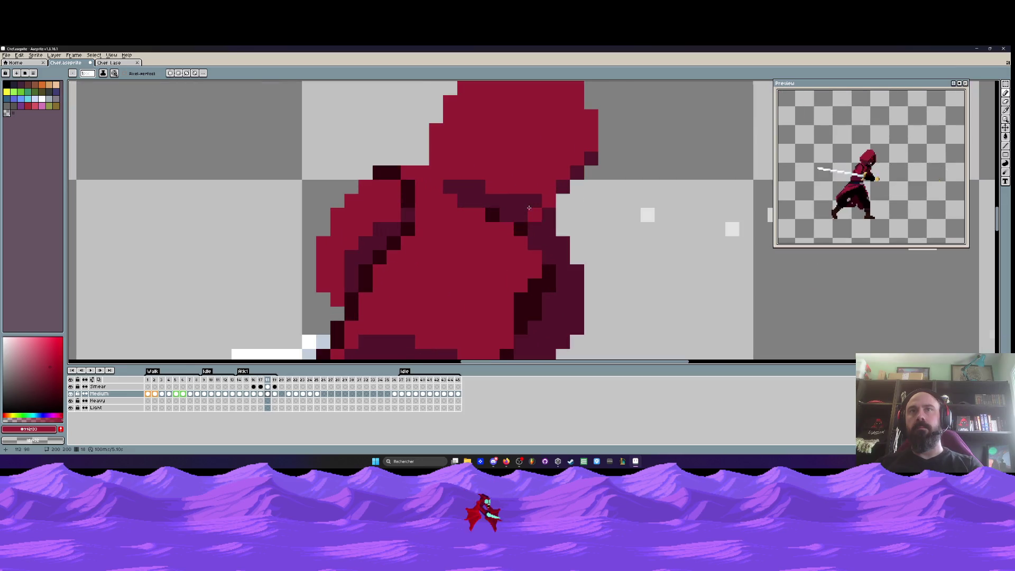
{"action": "scroll", "coordinate": [569, 255], "scroll_direction": "down", "scroll_amount": 3}
{"action": "key", "text": "comma"}
{"action": "key", "text": "period"}
{"action": "scroll", "coordinate": [581, 262], "scroll_direction": "up", "scroll_amount": 1}
{"action": "key", "text": "comma"}
{"action": "key", "text": "period"}
Select the dark fold pixels inside the hood and move them lower into a diagonal crease
{"action": "scroll", "coordinate": [559, 247], "scroll_direction": "up", "scroll_amount": 2}
{"action": "scroll", "coordinate": [560, 248], "scroll_direction": "up", "scroll_amount": 1}
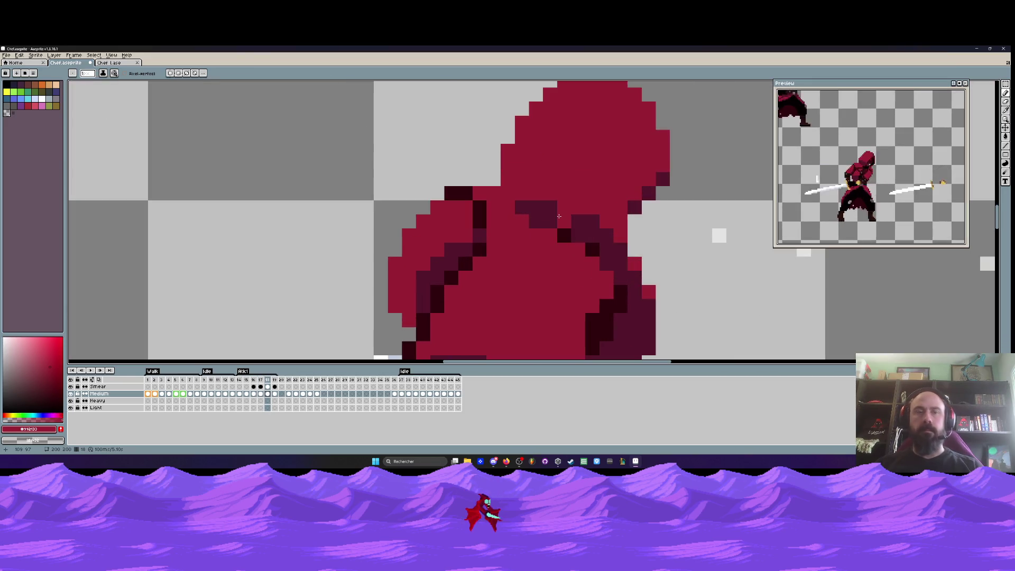
{"action": "mouse_move", "coordinate": [517, 206]}
{"action": "left_mouse_down"}
{"action": "mouse_move", "coordinate": [555, 208]}
{"action": "mouse_move", "coordinate": [613, 260]}
{"action": "mouse_move", "coordinate": [563, 232]}
{"action": "left_mouse_up"}
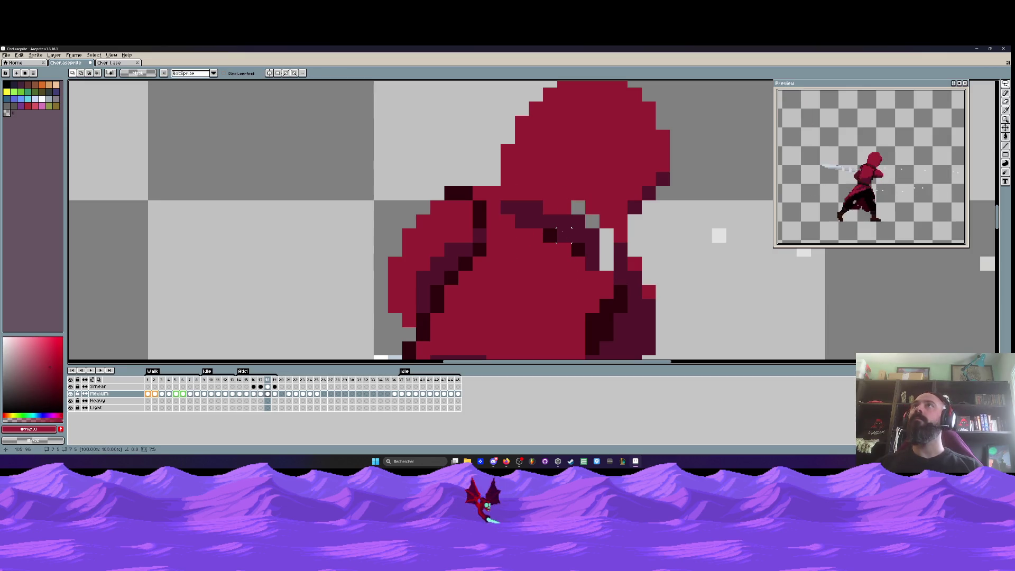
{"action": "key", "text": "Return"}
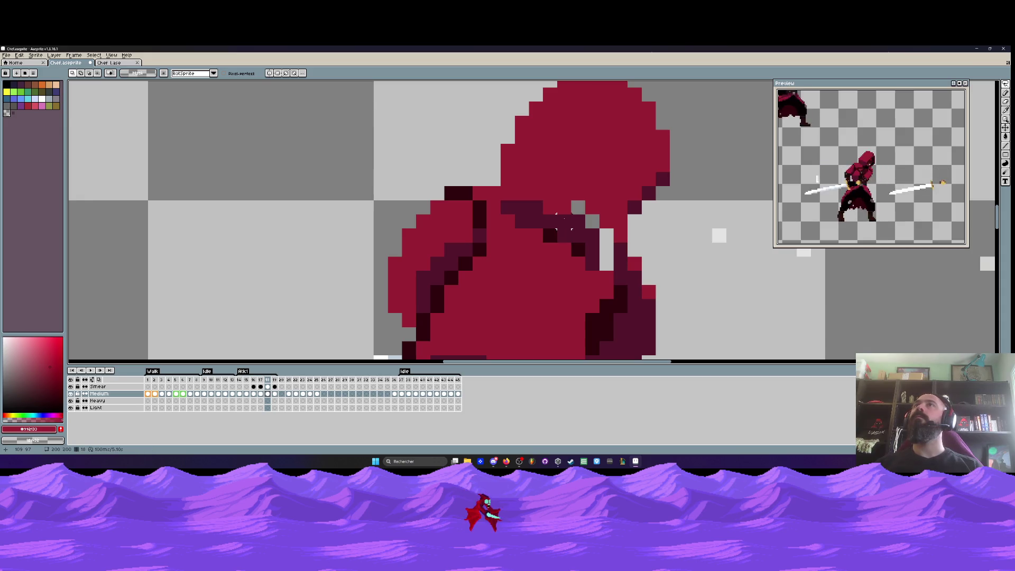
{"action": "scroll", "coordinate": [560, 227], "scroll_direction": "down", "scroll_amount": 2}
{"action": "scroll", "coordinate": [556, 214], "scroll_direction": "up", "scroll_amount": 2}
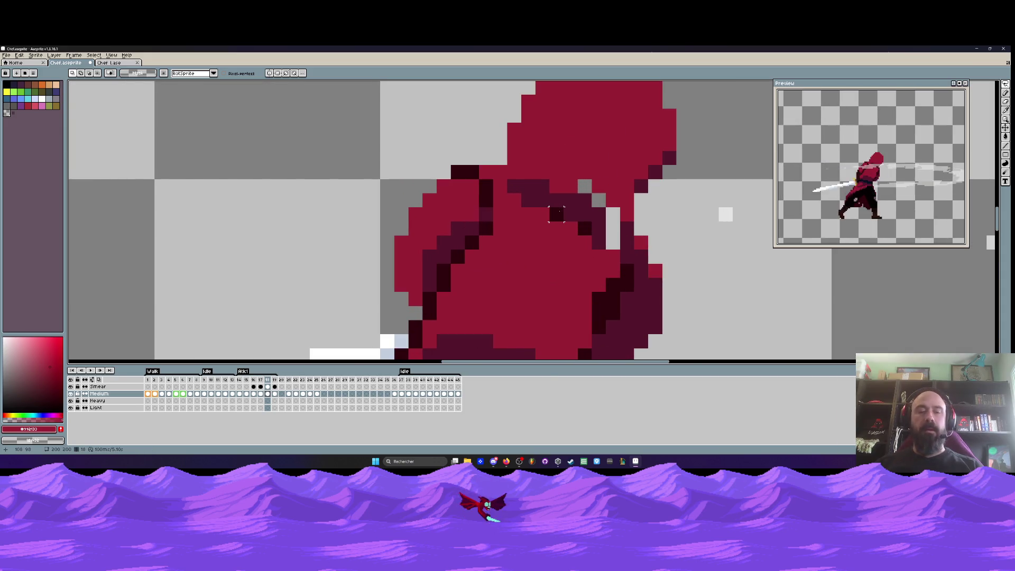
{"action": "key", "text": "b"}
{"action": "scroll", "coordinate": [592, 164], "scroll_direction": "up", "scroll_amount": 1}
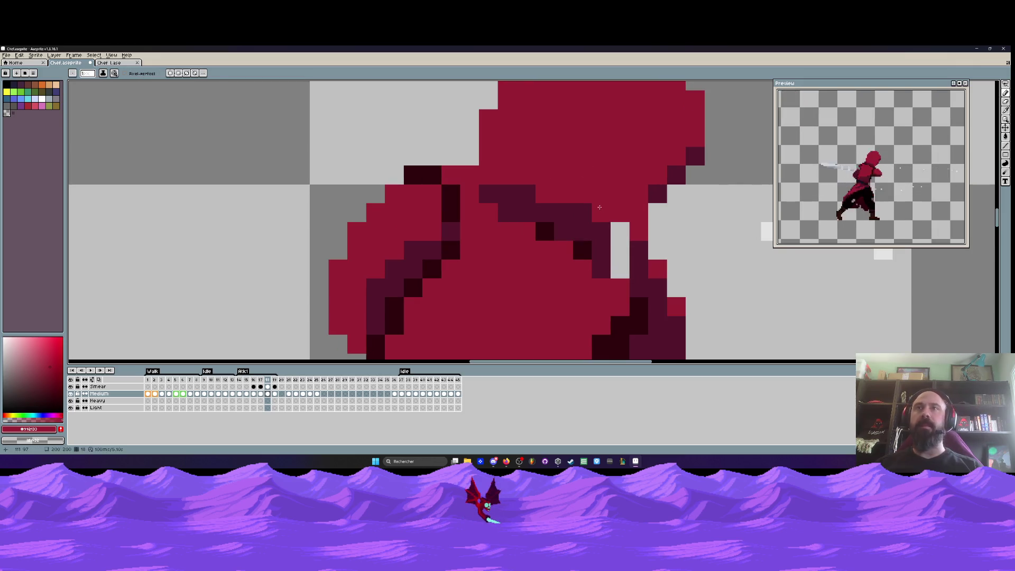
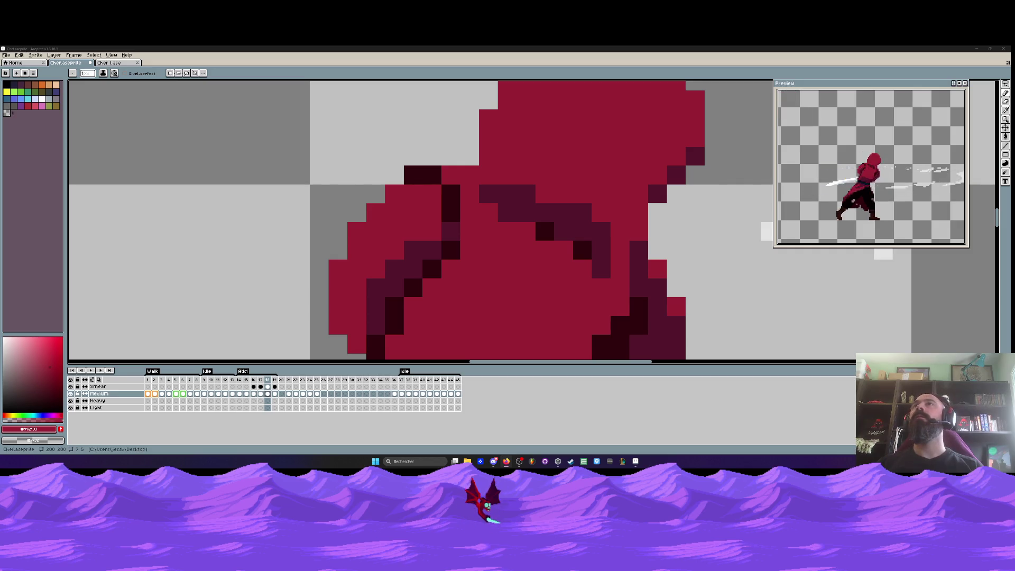
Sample the darker red from the hood and return to the Pencil on frame 18
{"action": "scroll", "coordinate": [550, 214], "scroll_direction": "down", "scroll_amount": 3}
{"action": "scroll", "coordinate": [566, 218], "scroll_direction": "up", "scroll_amount": 3}
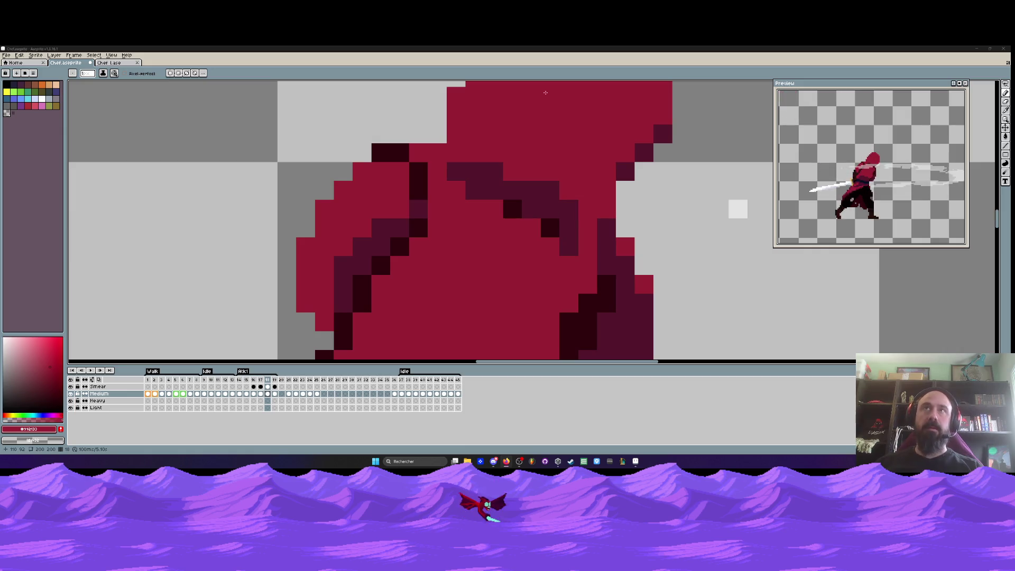
{"action": "key", "text": "i"}
{"action": "left_click", "coordinate": [558, 211]}
{"action": "scroll", "coordinate": [604, 235], "scroll_direction": "up", "scroll_amount": 1}
{"action": "key", "text": "b"}
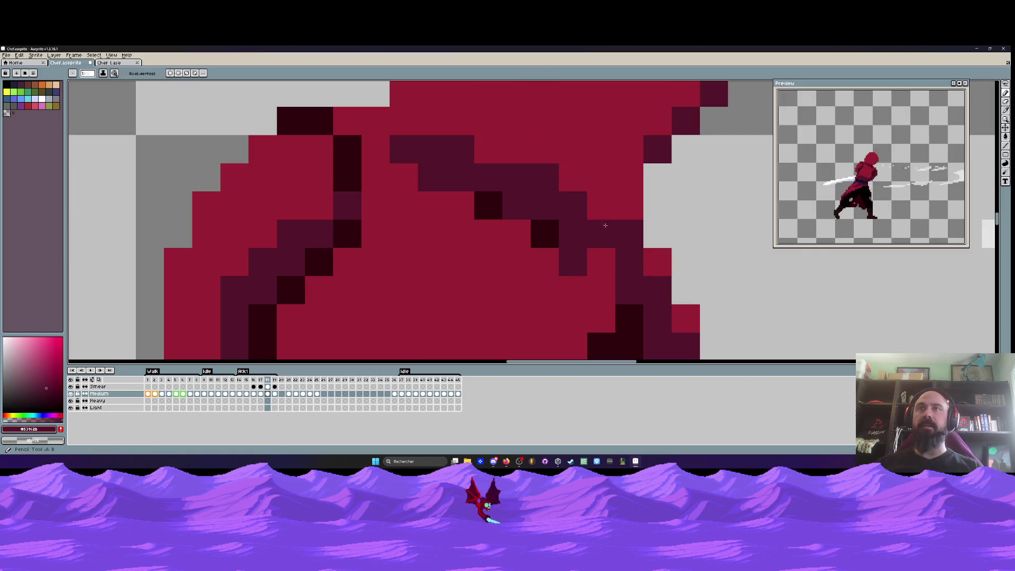
Resample the hood shading and compare frame 18 against frame 17
{"action": "scroll", "coordinate": [600, 256], "scroll_direction": "down", "scroll_amount": 3}
{"action": "scroll", "coordinate": [599, 255], "scroll_direction": "up", "scroll_amount": 1}
{"action": "key", "text": "i"}
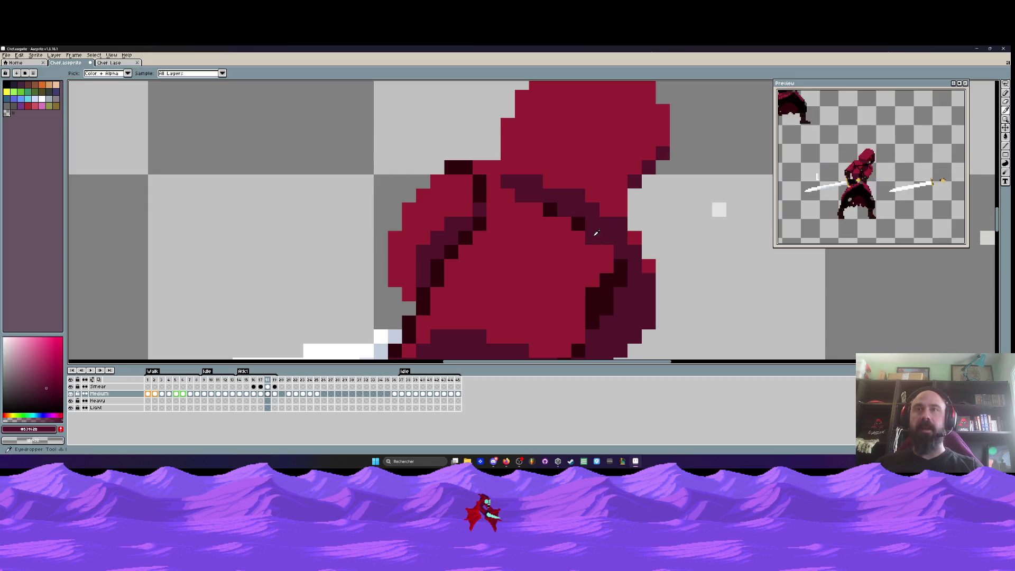
{"action": "key", "text": "b"}
{"action": "scroll", "coordinate": [602, 232], "scroll_direction": "down", "scroll_amount": 3}
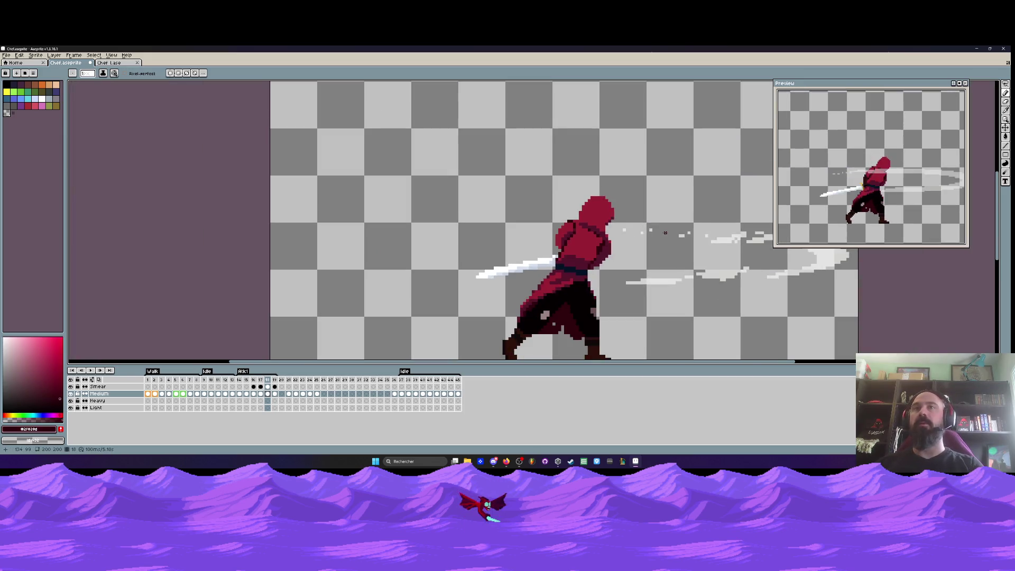
{"action": "scroll", "coordinate": [616, 238], "scroll_direction": "up", "scroll_amount": 1}
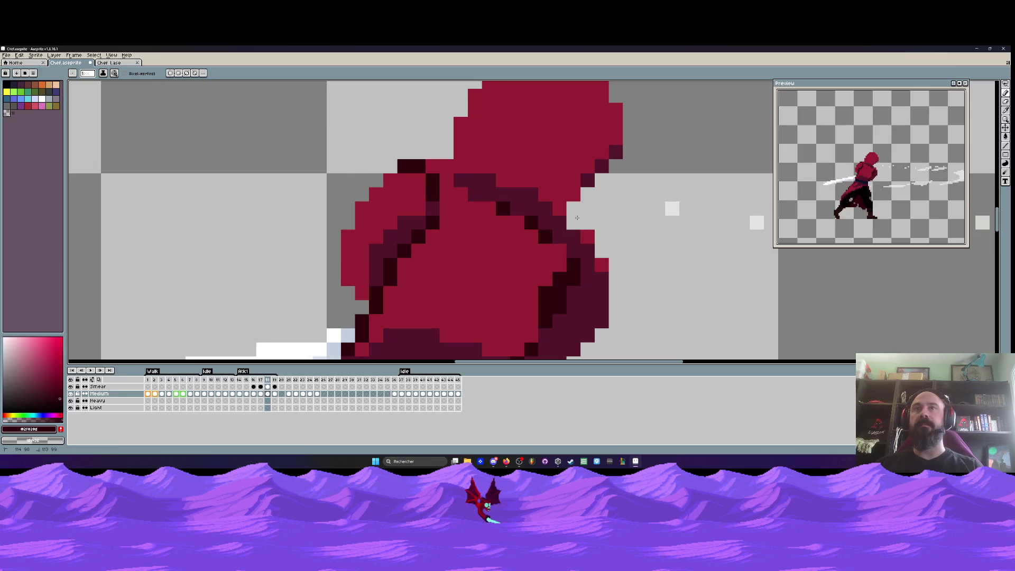
{"action": "key", "text": "Left"}
{"action": "scroll", "coordinate": [592, 222], "scroll_direction": "down", "scroll_amount": 3}
{"action": "key", "text": "Right"}
{"action": "scroll", "coordinate": [617, 221], "scroll_direction": "up", "scroll_amount": 3}
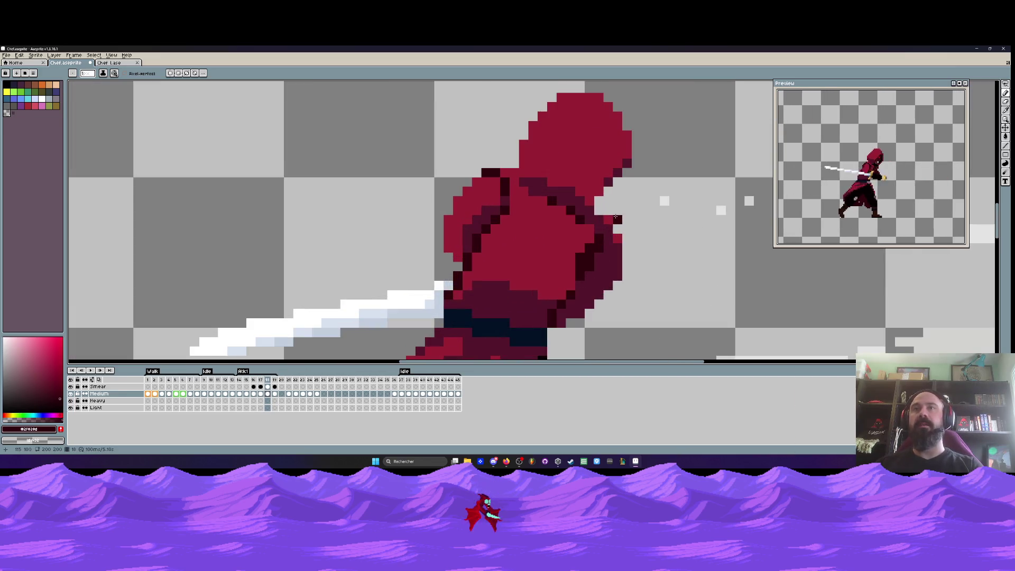
{"action": "scroll", "coordinate": [617, 261], "scroll_direction": "down", "scroll_amount": 3}
Flip between frames 17 and 18, then settle on frame 19 with the raised sword
{"action": "key", "text": "Left"}
{"action": "key", "text": "Right"}
{"action": "key", "text": "Left"}
{"action": "key", "text": "Right"}
{"action": "key", "text": "Left"}
{"action": "key", "text": "Right"}
{"action": "key", "text": "Left"}
{"action": "key", "text": "Right"}
{"action": "key", "text": "Right"}
{"action": "key", "text": "Left"}
{"action": "key", "text": "Right"}
{"action": "key", "text": "Left"}
{"action": "key", "text": "Right"}
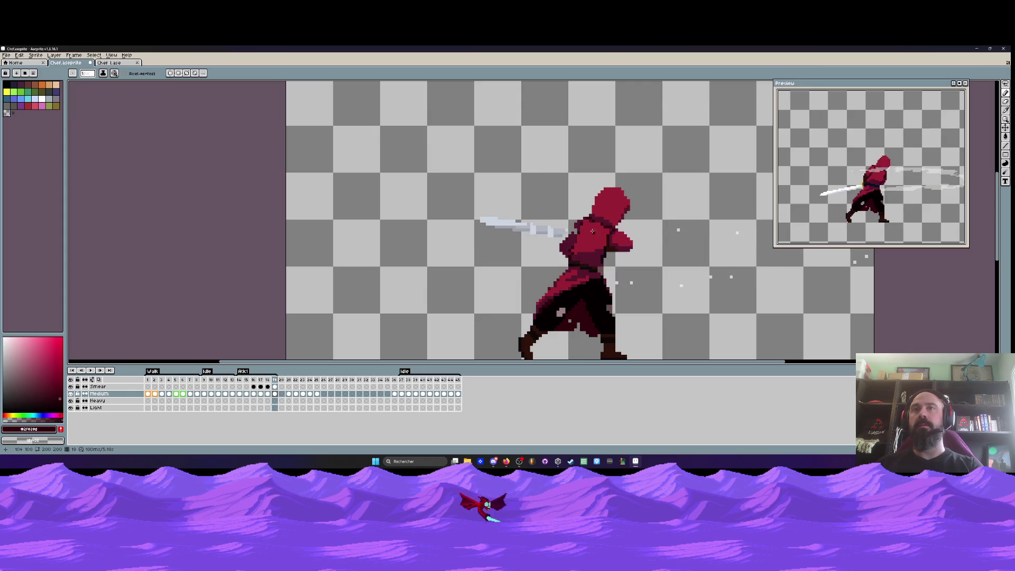
{"action": "scroll", "coordinate": [582, 216], "scroll_direction": "up", "scroll_amount": 5}
{"action": "scroll", "coordinate": [593, 205], "scroll_direction": "down", "scroll_amount": 3}
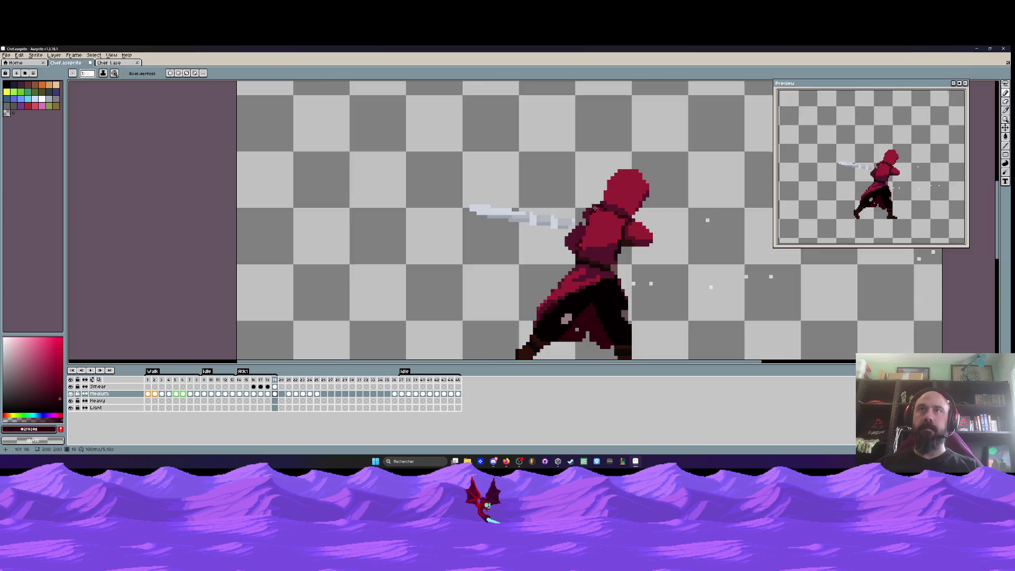
{"action": "scroll", "coordinate": [581, 217], "scroll_direction": "up", "scroll_amount": 2}
Sample the dark crimson shade and compare frame 19's hood against frame 18
{"action": "key", "text": "i"}
{"action": "left_click", "coordinate": [577, 224]}
{"action": "key", "text": "b"}
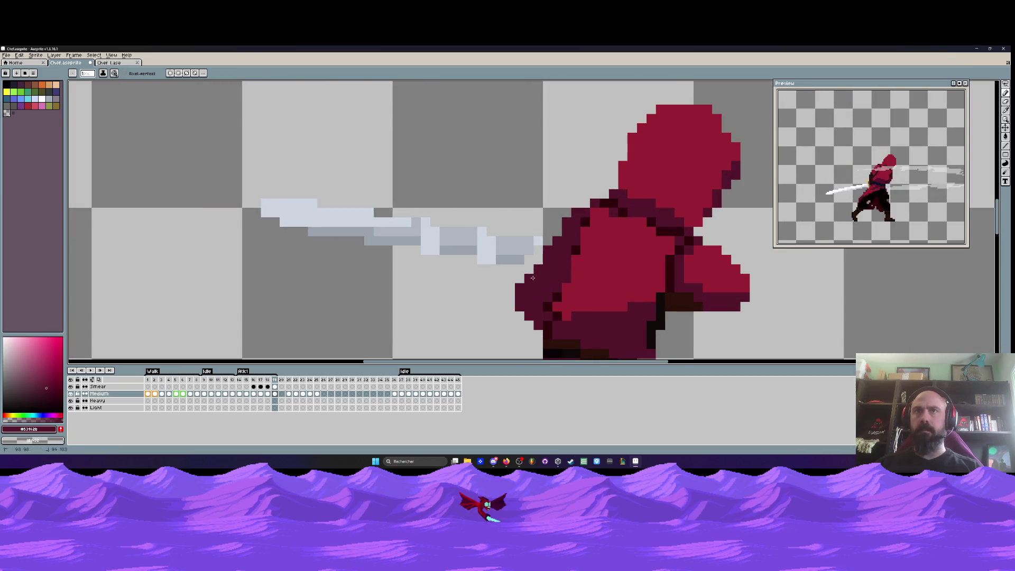
{"action": "scroll", "coordinate": [567, 223], "scroll_direction": "down", "scroll_amount": 3}
{"action": "key", "text": "Left"}
{"action": "scroll", "coordinate": [586, 217], "scroll_direction": "up", "scroll_amount": 3}
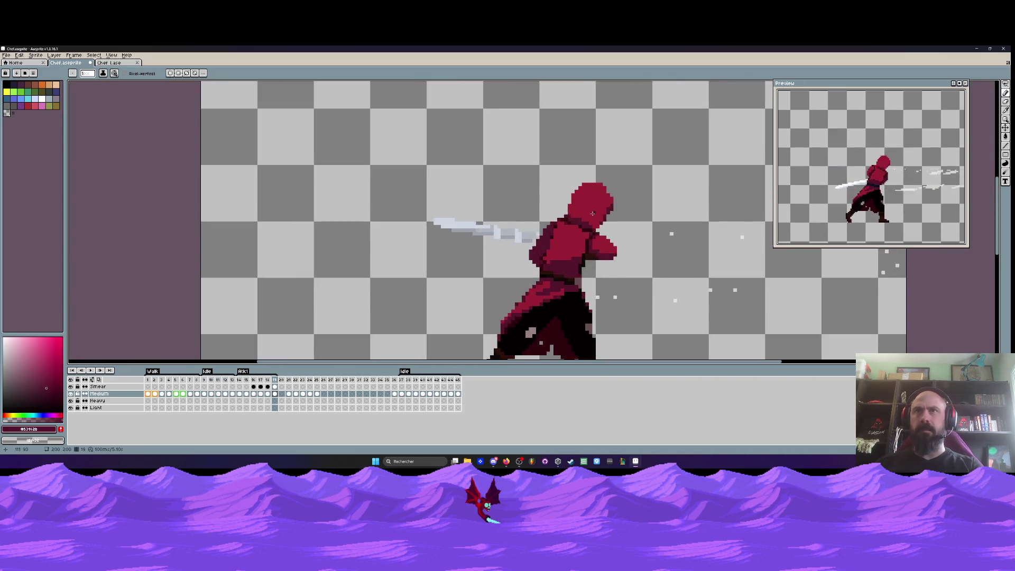
{"action": "key", "text": "Right"}
{"action": "key", "text": "Left"}
{"action": "key", "text": "Right"}
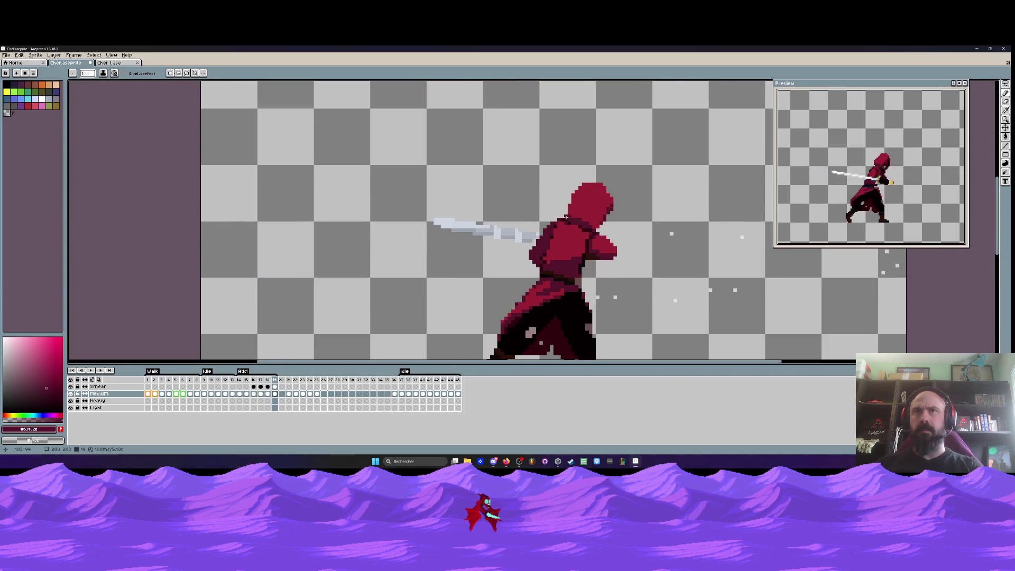
{"action": "scroll", "coordinate": [565, 215], "scroll_direction": "up", "scroll_amount": 2}
{"action": "scroll", "coordinate": [568, 209], "scroll_direction": "down", "scroll_amount": 2}
Check frames 18 through the empty frame 20, settling back on frame 19
{"action": "key", "text": "Right"}
{"action": "key", "text": "Left"}
{"action": "key", "text": "Right"}
{"action": "key", "text": "Left"}
{"action": "key", "text": "Left"}
{"action": "key", "text": "Right"}
{"action": "key", "text": "Left"}
{"action": "key", "text": "Right"}
{"action": "scroll", "coordinate": [577, 193], "scroll_direction": "up", "scroll_amount": 2}
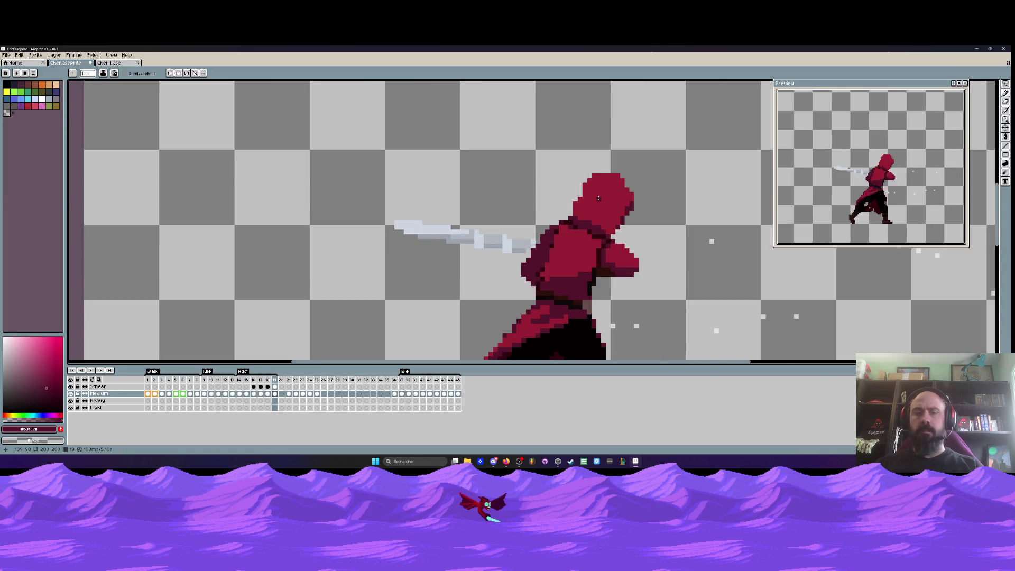
Repaint frame 19's hood with its red colour, comparing against frame 18
{"action": "left_click", "coordinate": [600, 195], "text": "alt"}
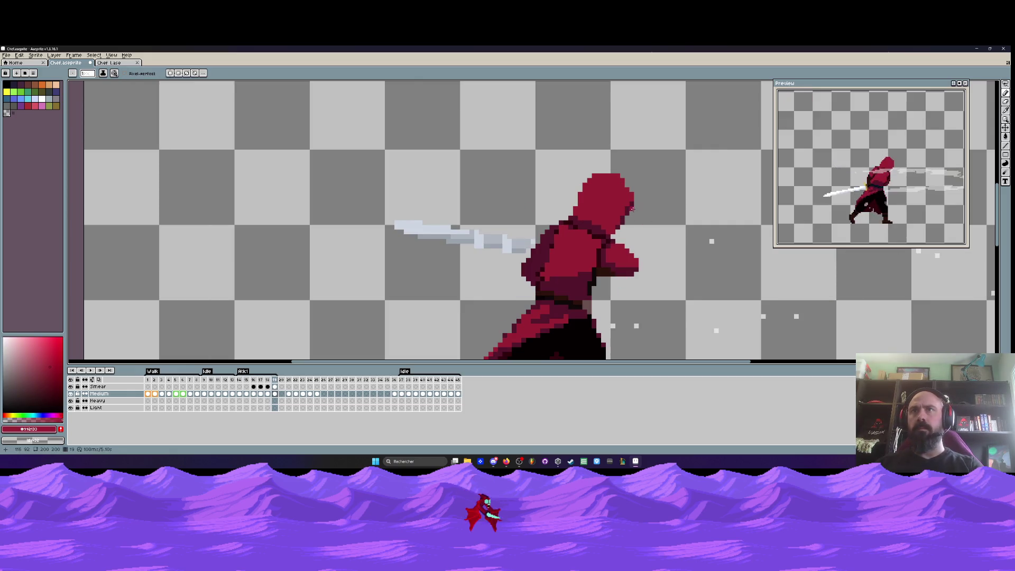
{"action": "scroll", "coordinate": [634, 211], "scroll_direction": "down", "scroll_amount": 3}
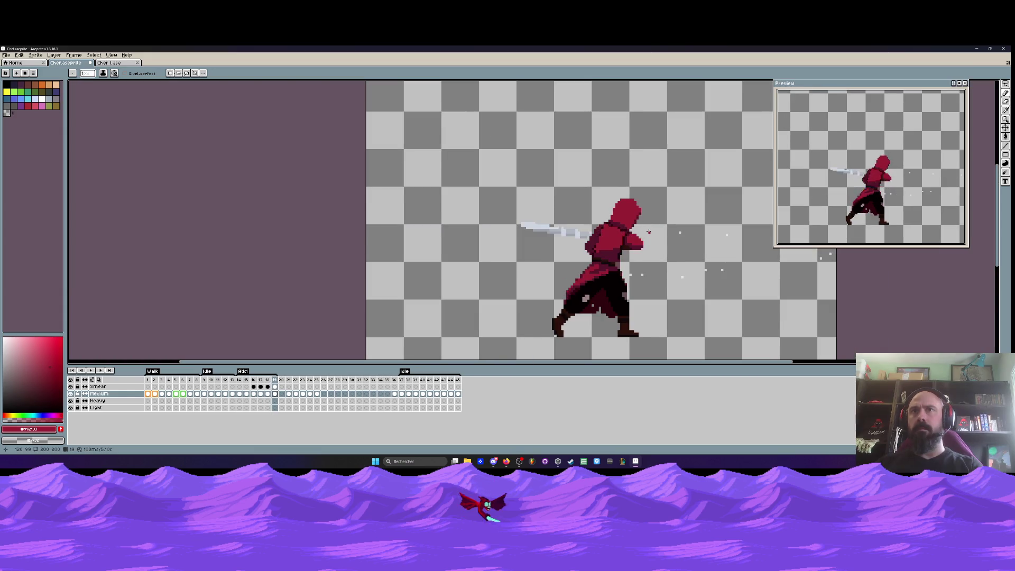
{"action": "key", "text": "Left"}
{"action": "key", "text": "Right"}
{"action": "key", "text": "Left"}
{"action": "key", "text": "Right"}
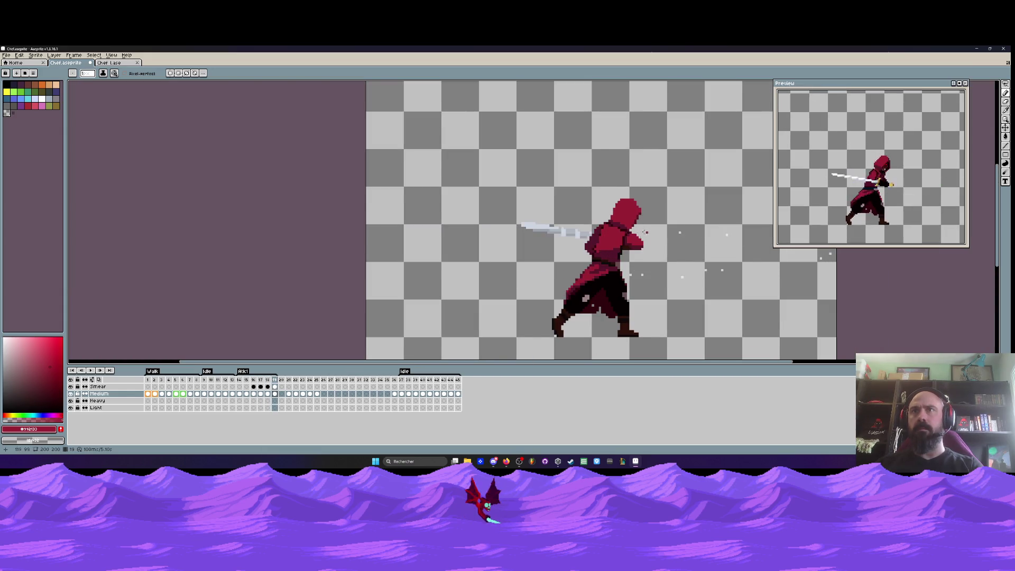
{"action": "scroll", "coordinate": [643, 231], "scroll_direction": "up", "scroll_amount": 3}
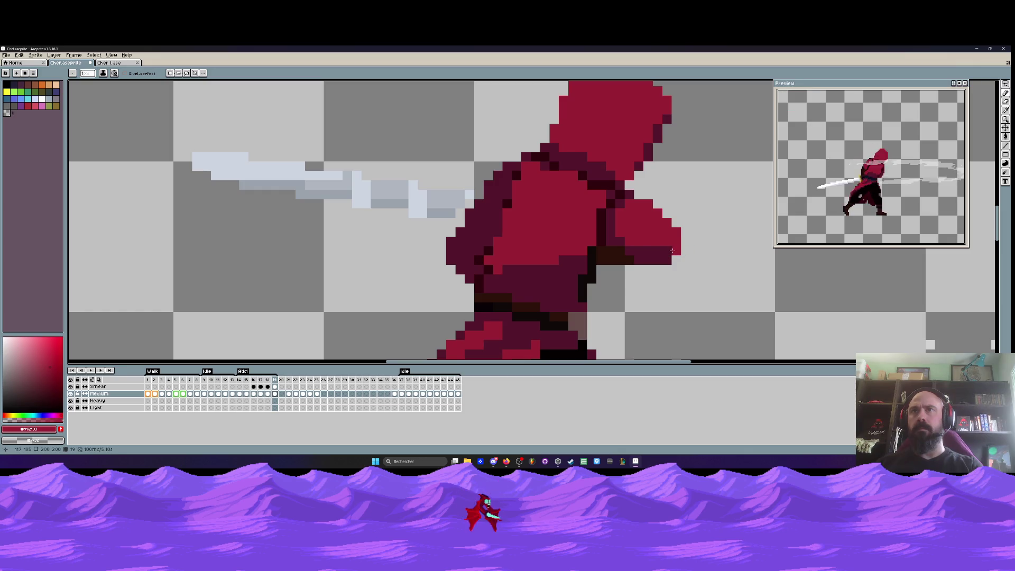
{"action": "scroll", "coordinate": [672, 251], "scroll_direction": "down", "scroll_amount": 2}
{"action": "scroll", "coordinate": [715, 244], "scroll_direction": "up", "scroll_amount": 1}
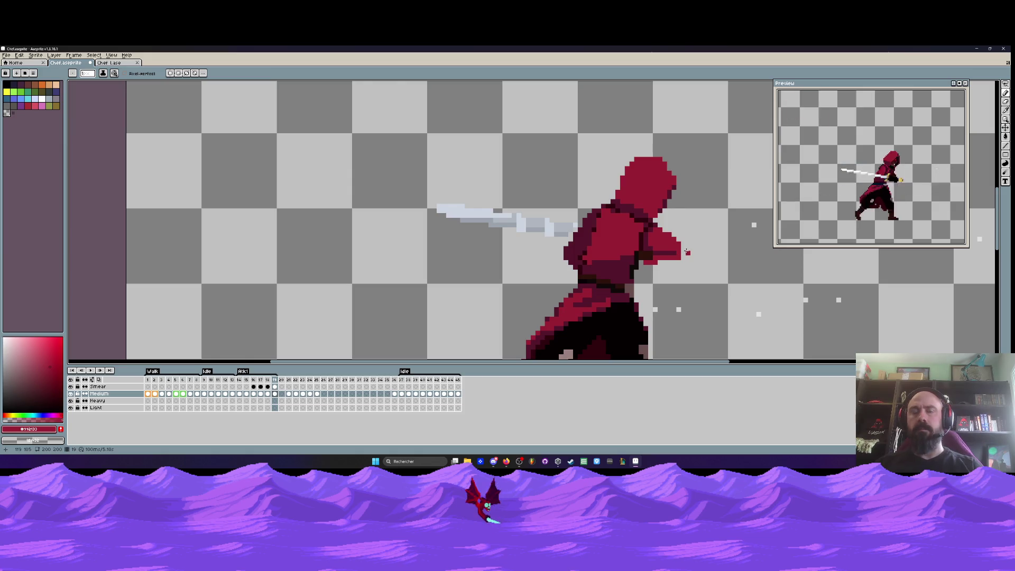
Center the swordsman in the view on frame 19 with the Pencil active
{"action": "key", "text": "v"}
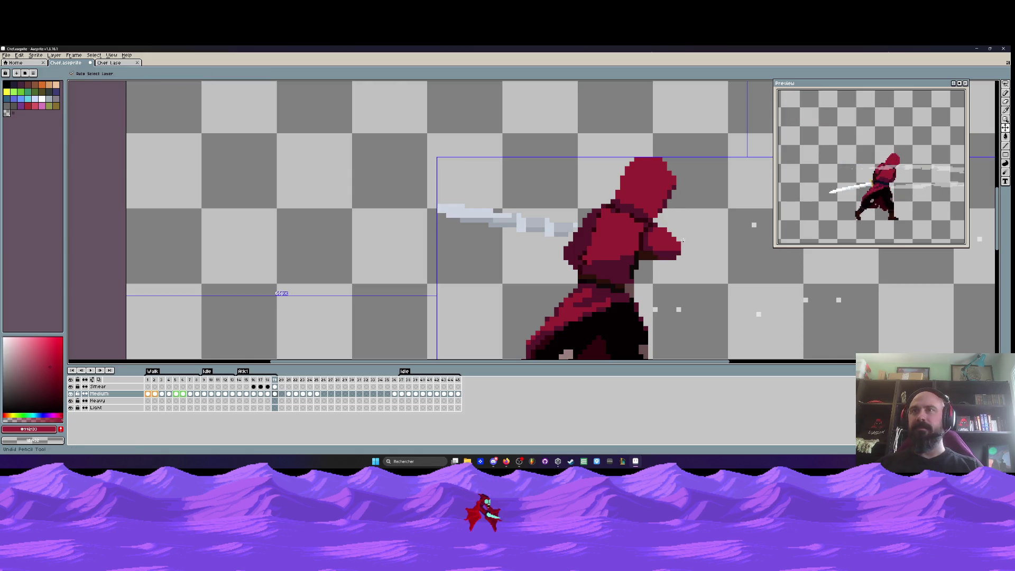
{"action": "scroll", "coordinate": [684, 235], "scroll_direction": "down", "scroll_amount": 3}
{"action": "key", "text": "b"}
{"action": "key", "text": "Left"}
{"action": "key", "text": "Right"}
{"action": "scroll", "coordinate": [608, 229], "scroll_direction": "up", "scroll_amount": 3}
{"action": "left_click_drag", "start_coordinate": [726, 244], "coordinate": [322, 249]}
Preview the next frame's sword smear twice, returning to frame 19
{"action": "scroll", "coordinate": [370, 247], "scroll_direction": "up", "scroll_amount": 2}
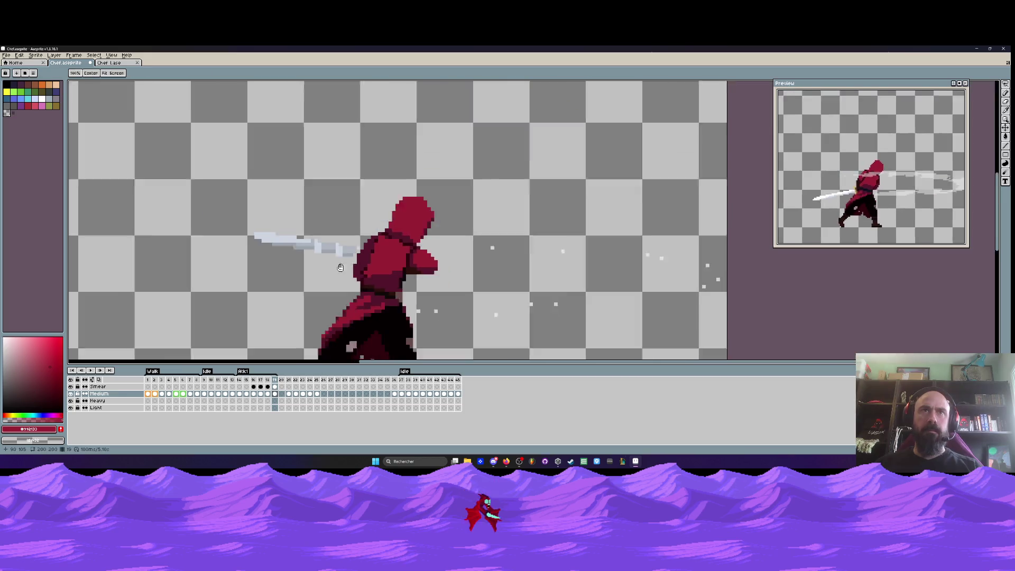
{"action": "scroll", "coordinate": [360, 262], "scroll_direction": "down", "scroll_amount": 3}
{"action": "key", "text": "Right"}
{"action": "key", "text": "Left"}
{"action": "scroll", "coordinate": [348, 252], "scroll_direction": "up", "scroll_amount": 1}
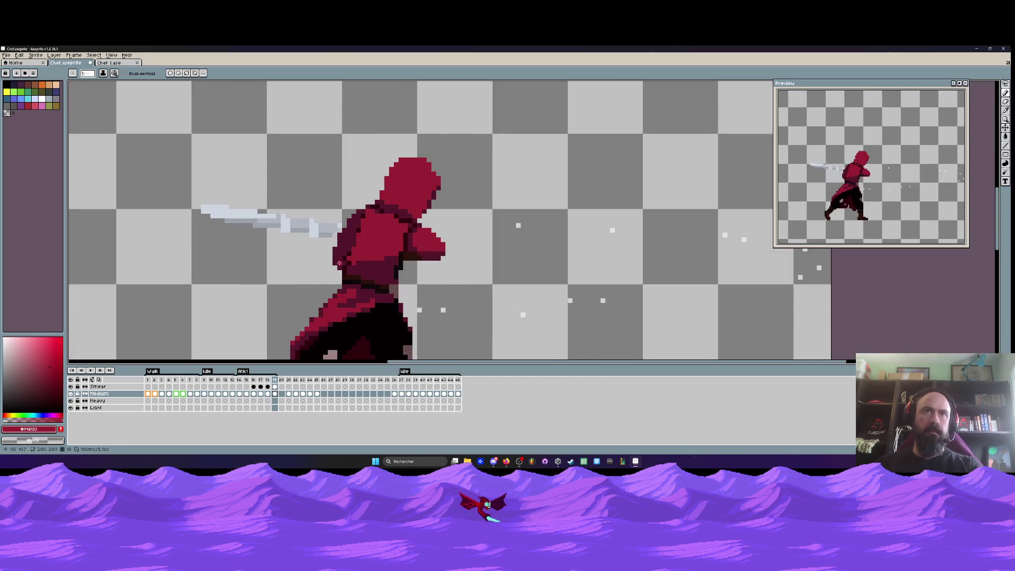
{"action": "key", "text": "Right"}
{"action": "key", "text": "Left"}
{"action": "scroll", "coordinate": [297, 282], "scroll_direction": "down", "scroll_amount": 2}
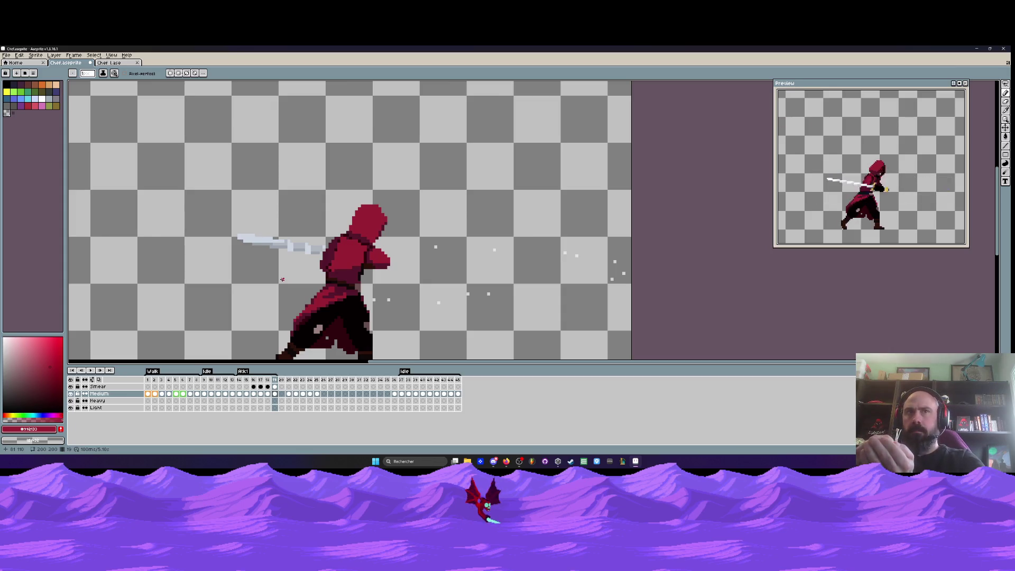
Zoom in and out to inspect frame 19's shoulder and waist shading
{"action": "scroll", "coordinate": [280, 279], "scroll_direction": "up", "scroll_amount": 2}
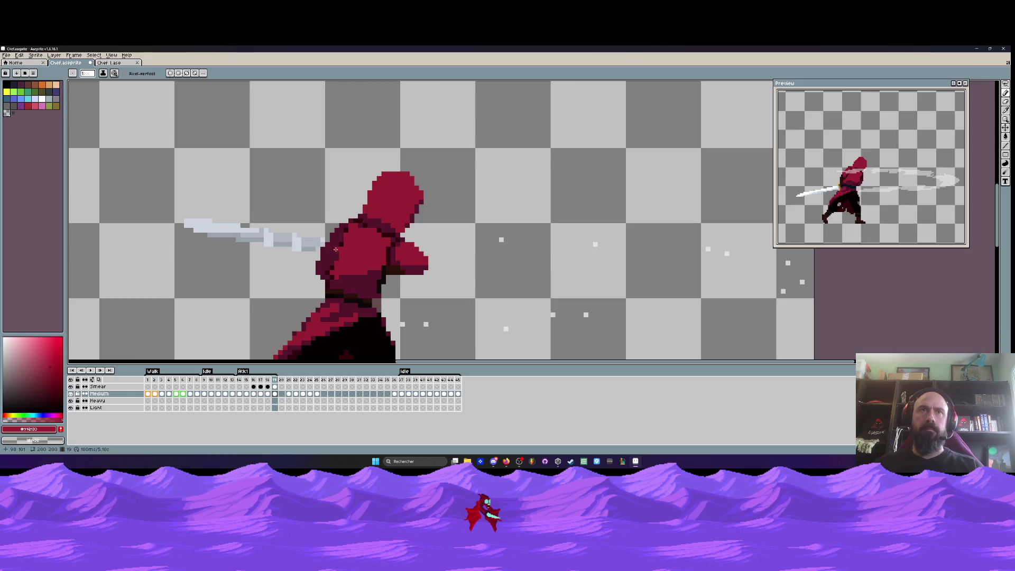
{"action": "scroll", "coordinate": [321, 285], "scroll_direction": "down", "scroll_amount": 5}
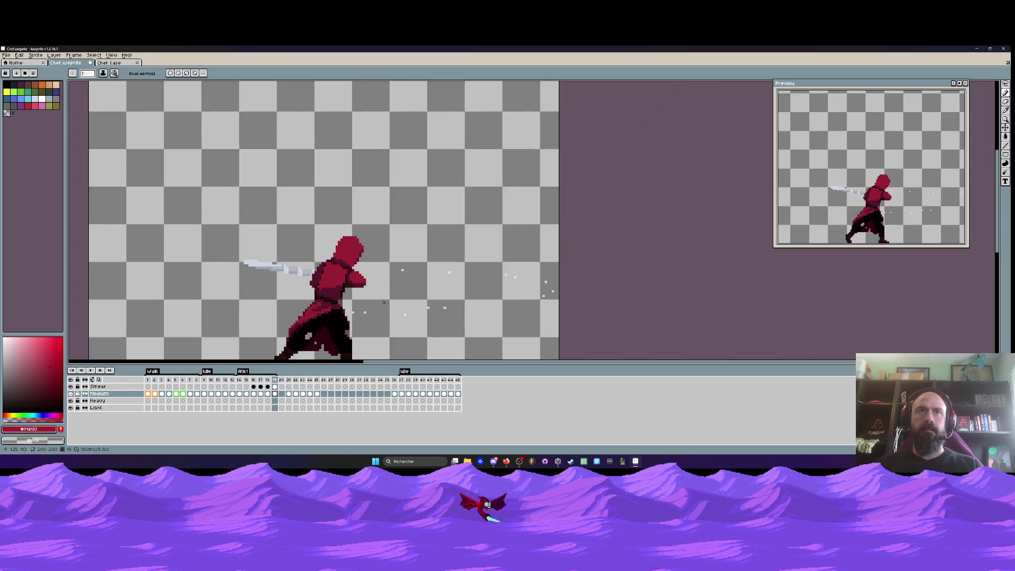
{"action": "scroll", "coordinate": [334, 271], "scroll_direction": "up", "scroll_amount": 3}
{"action": "scroll", "coordinate": [335, 271], "scroll_direction": "up", "scroll_amount": 3}
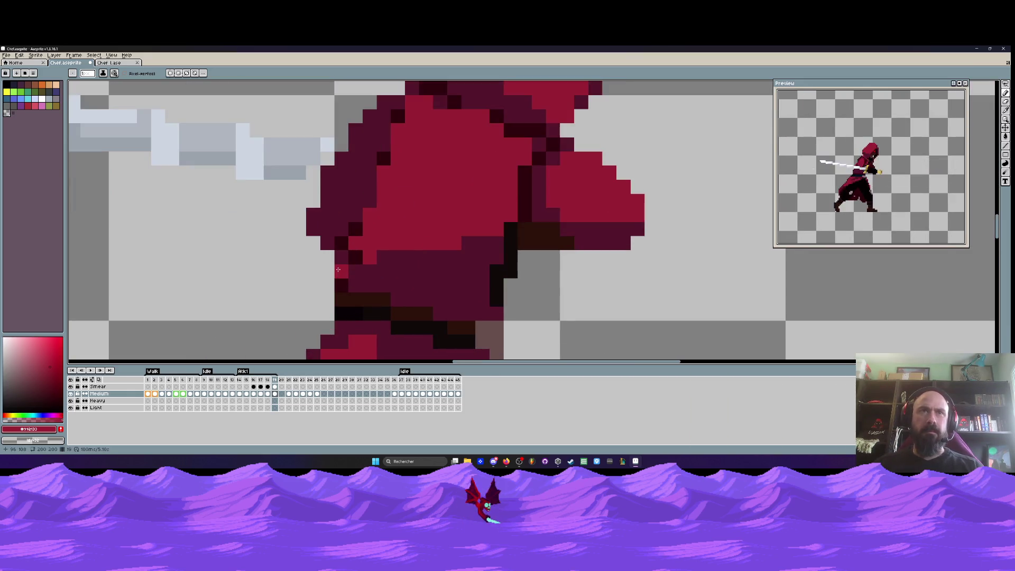
{"action": "scroll", "coordinate": [331, 289], "scroll_direction": "down", "scroll_amount": 4}
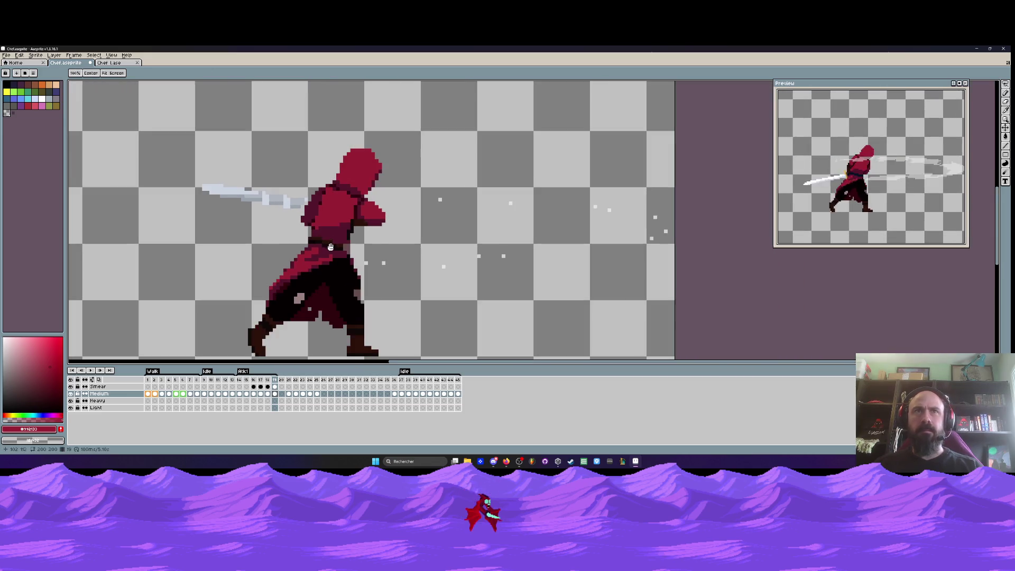
{"action": "scroll", "coordinate": [367, 244], "scroll_direction": "up", "scroll_amount": 2}
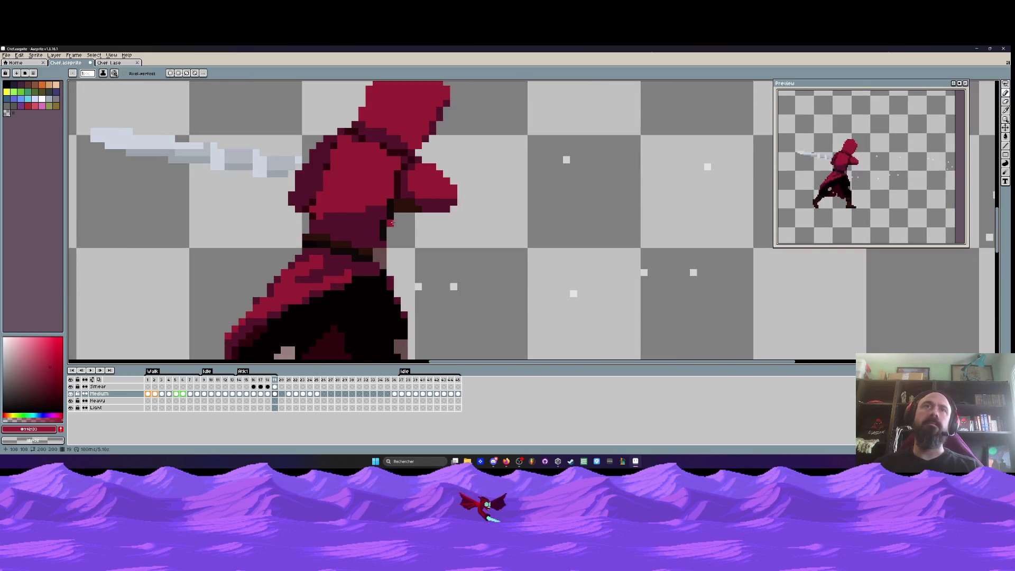
{"action": "scroll", "coordinate": [379, 252], "scroll_direction": "down", "scroll_amount": 4}
{"action": "scroll", "coordinate": [384, 236], "scroll_direction": "up", "scroll_amount": 3}
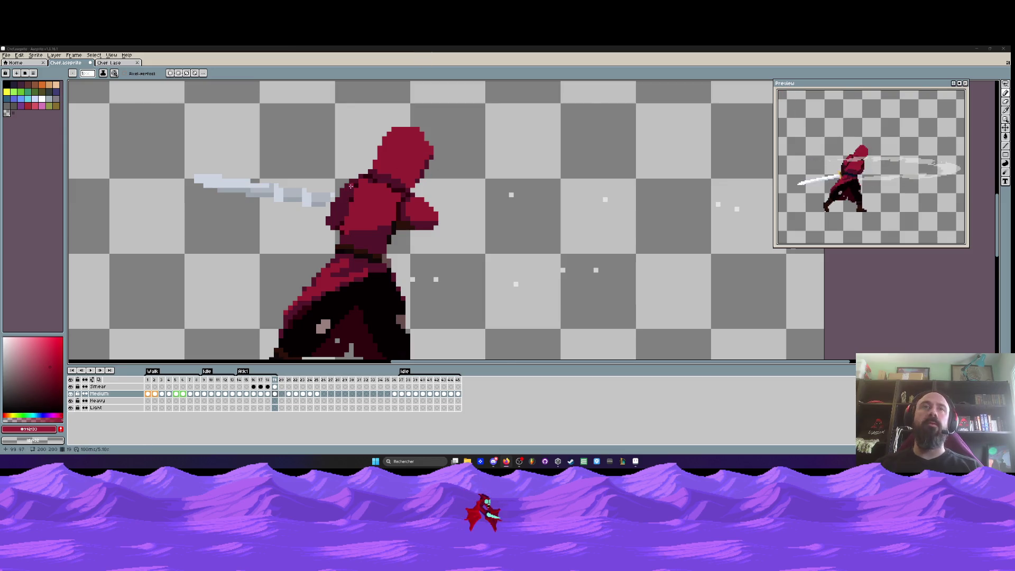
{"action": "scroll", "coordinate": [350, 186], "scroll_direction": "up", "scroll_amount": 2}
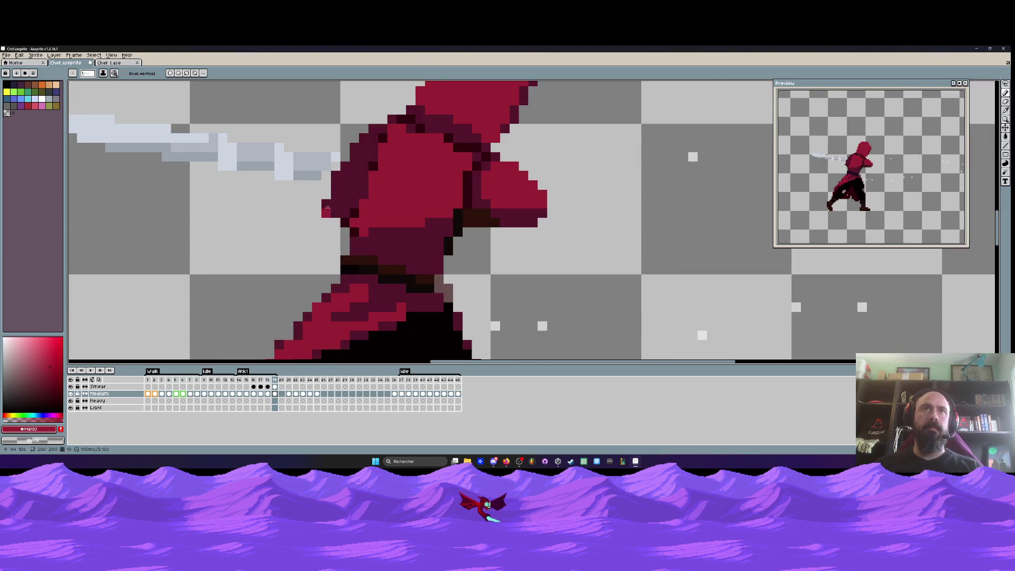
{"action": "scroll", "coordinate": [266, 222], "scroll_direction": "down", "scroll_amount": 2}
{"action": "scroll", "coordinate": [289, 222], "scroll_direction": "up", "scroll_amount": 2}
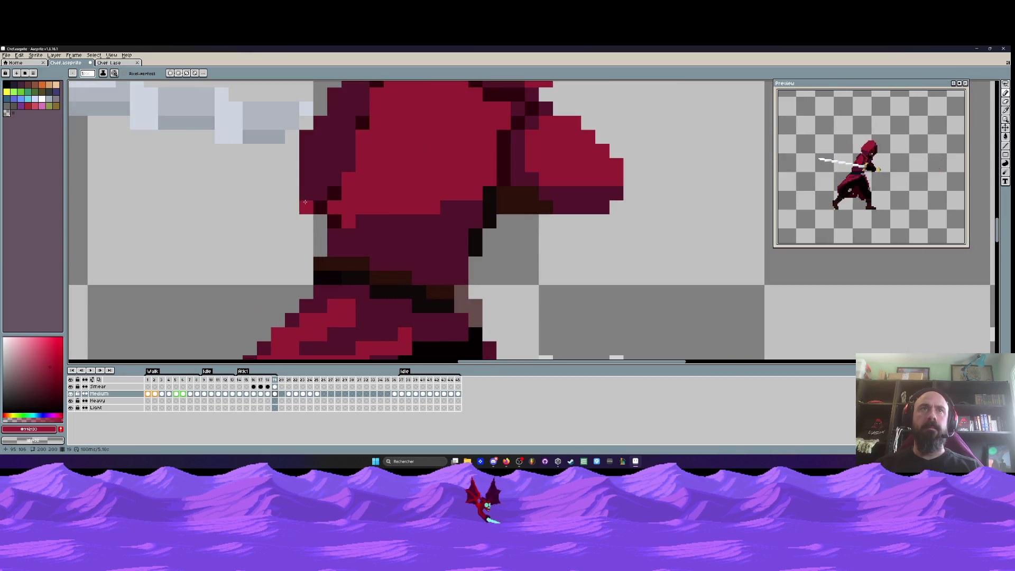
Sample a dark shade and add shading pixels along the shoulder's lower edge
{"action": "key", "text": "i"}
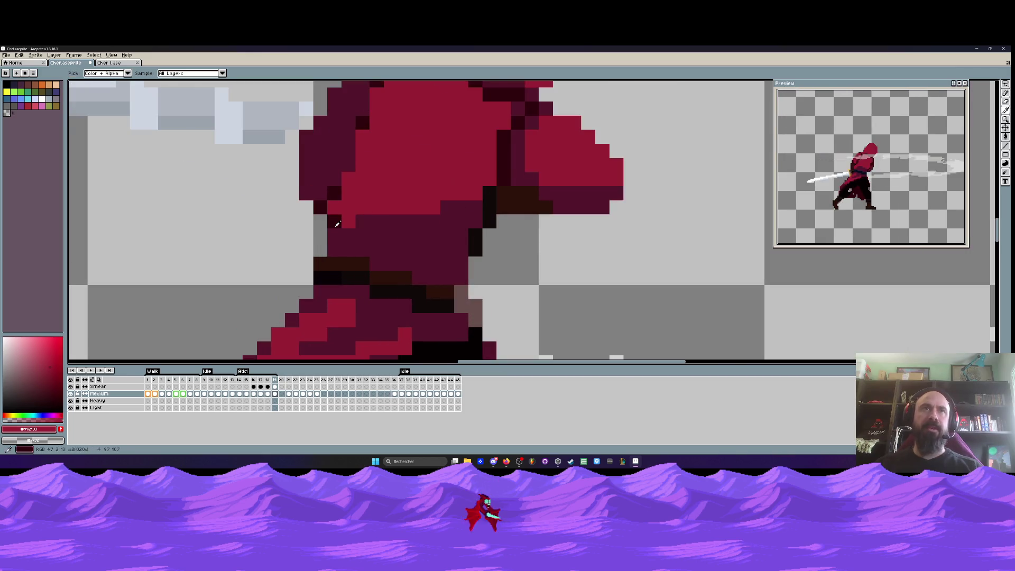
{"action": "scroll", "coordinate": [345, 219], "scroll_direction": "down", "scroll_amount": 2}
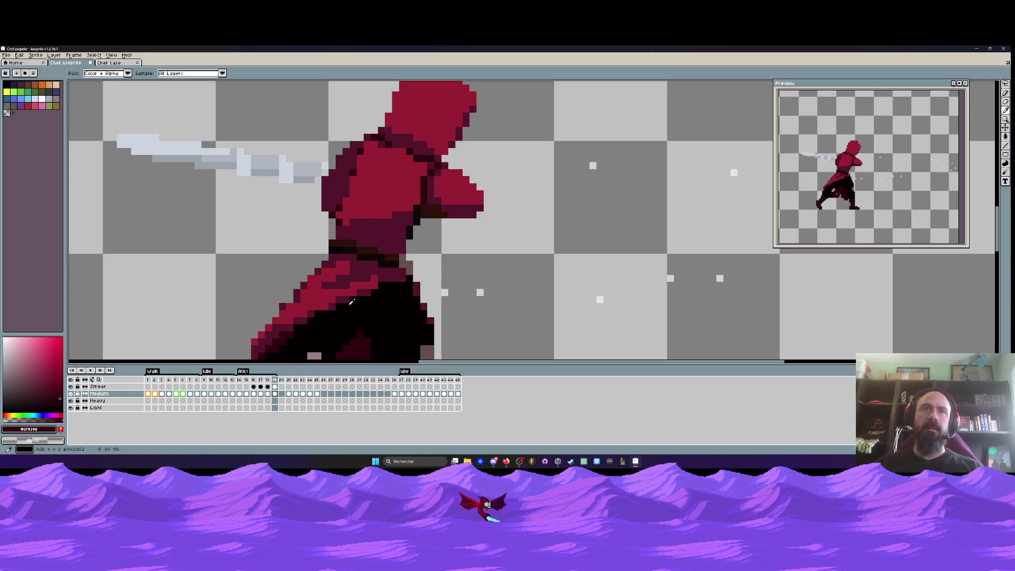
{"action": "scroll", "coordinate": [474, 183], "scroll_direction": "up", "scroll_amount": 2}
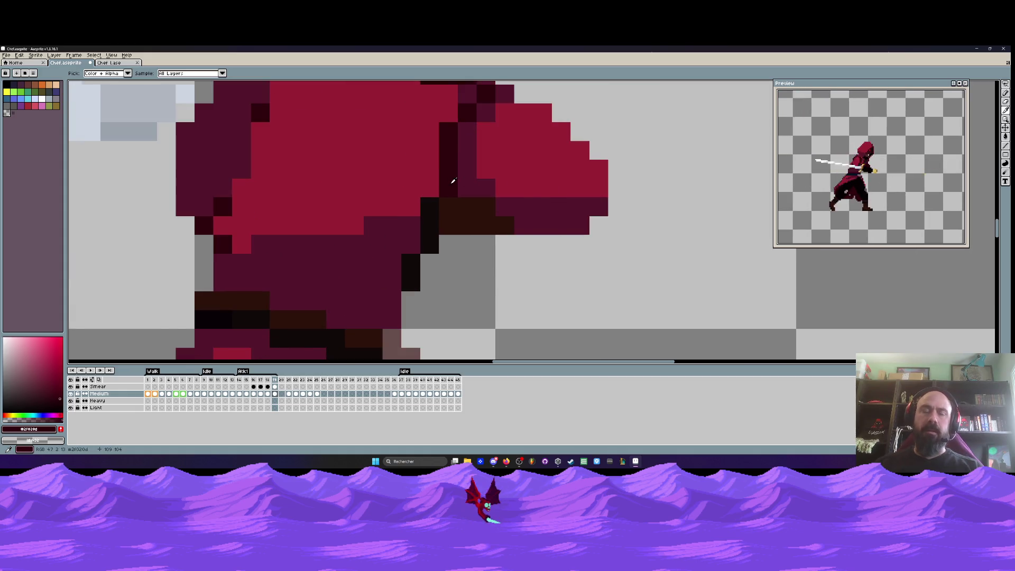
{"action": "key", "text": "b"}
{"action": "left_click_drag", "start_coordinate": [344, 214], "coordinate": [481, 197]}
{"action": "left_click", "coordinate": [340, 232]}
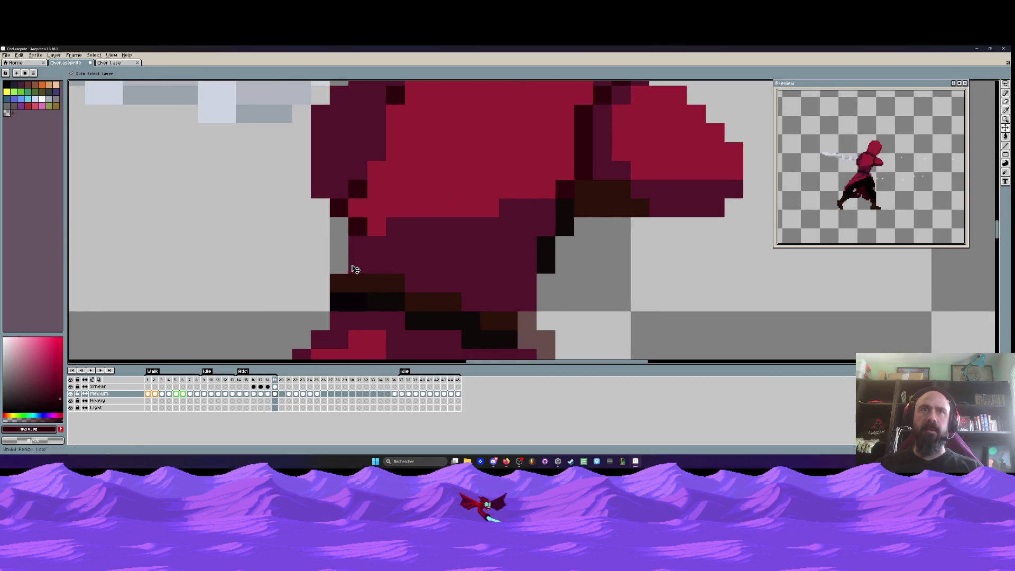
{"action": "scroll", "coordinate": [352, 267], "scroll_direction": "down", "scroll_amount": 3}
{"action": "key", "text": "Left"}
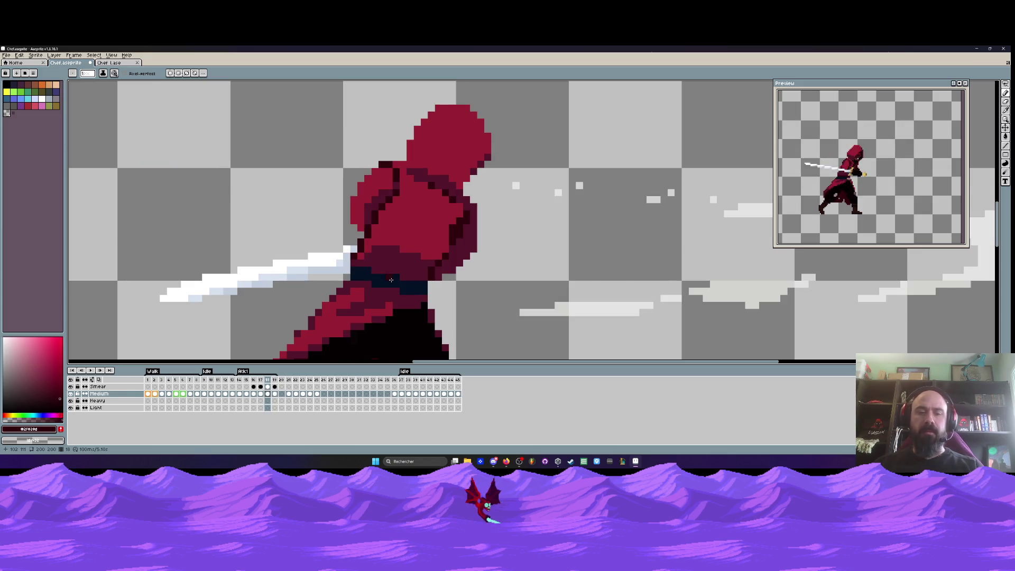
Sample the dark-blue belt colour, advance a frame and switch back to the Pencil
{"action": "key", "text": "i"}
{"action": "left_click", "coordinate": [391, 280]}
{"action": "key", "text": "Right"}
{"action": "scroll", "coordinate": [406, 275], "scroll_direction": "up", "scroll_amount": 2}
{"action": "key", "text": "b"}
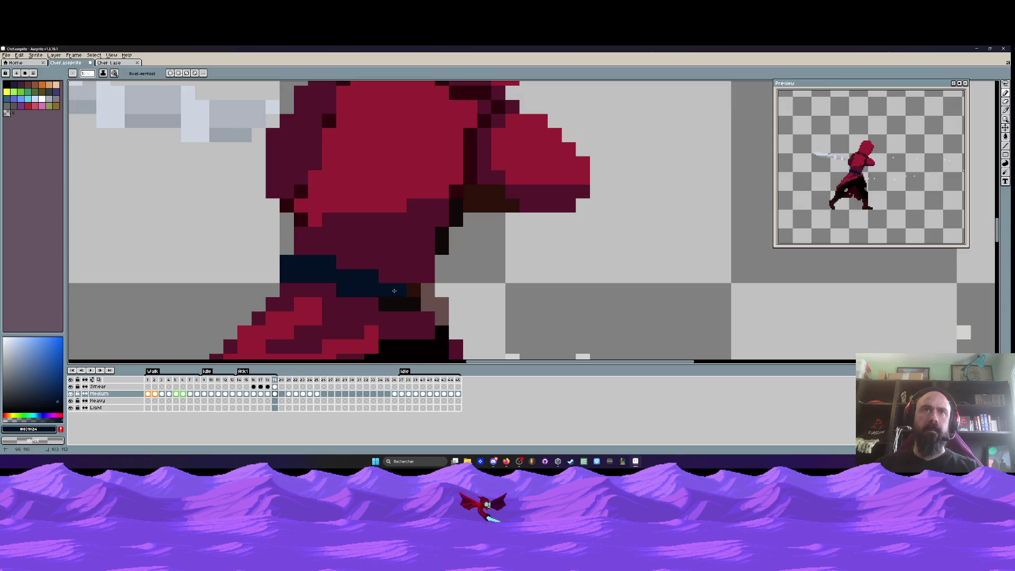
{"action": "scroll", "coordinate": [390, 303], "scroll_direction": "down", "scroll_amount": 3}
{"action": "scroll", "coordinate": [413, 242], "scroll_direction": "up", "scroll_amount": 2}
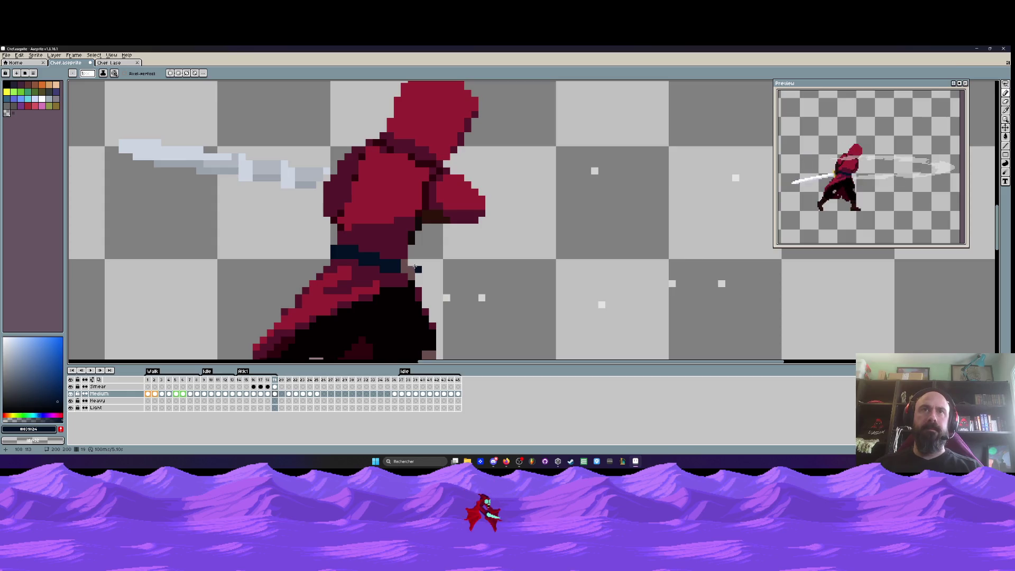
{"action": "scroll", "coordinate": [426, 268], "scroll_direction": "down", "scroll_amount": 3}
Play the animation and centre the view on the sprite
{"action": "key", "text": "Return"}
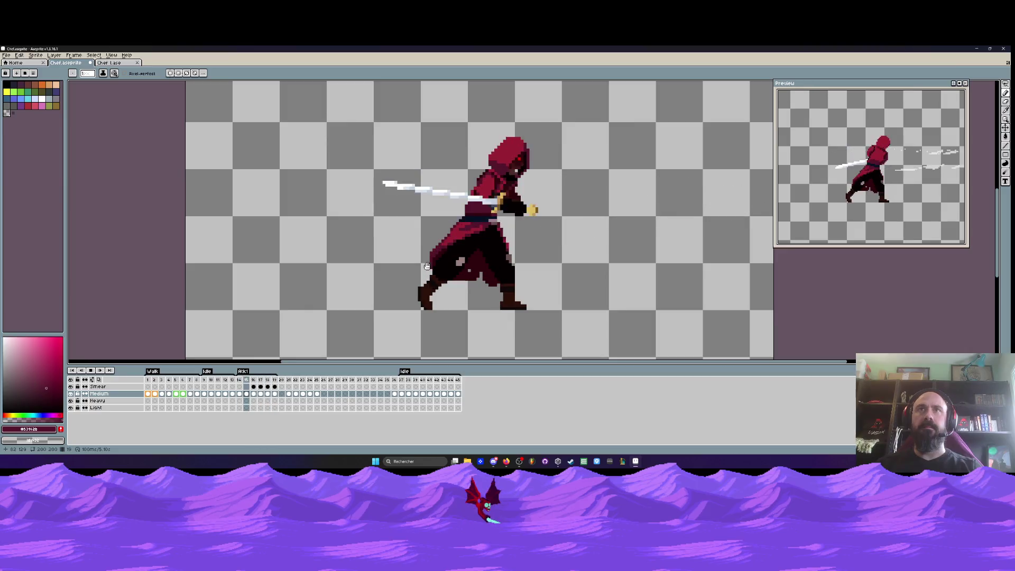
{"action": "left_click_drag", "start_coordinate": [529, 170], "coordinate": [504, 169]}
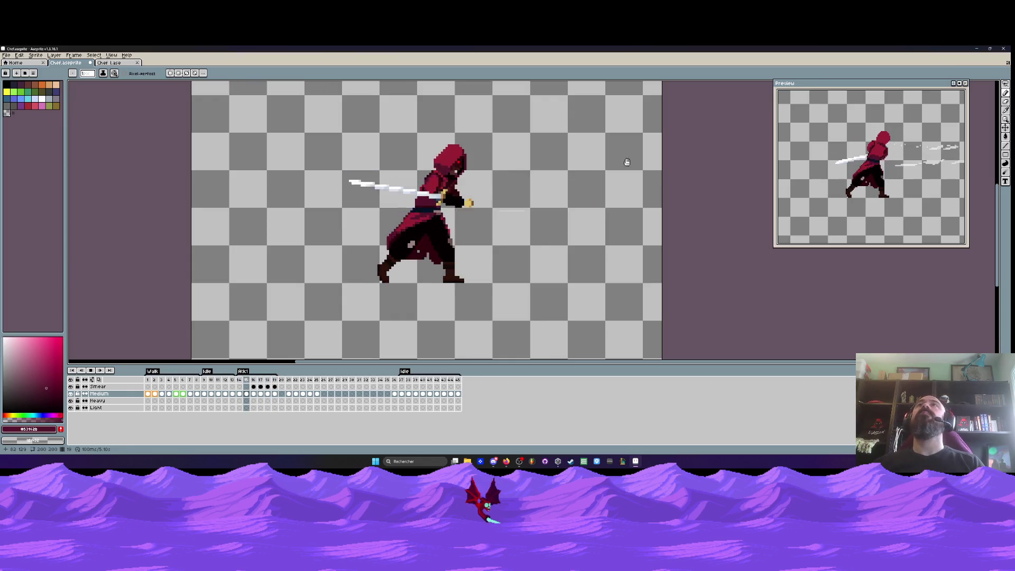
{"action": "scroll", "coordinate": [625, 160], "scroll_direction": "down", "scroll_amount": 2}
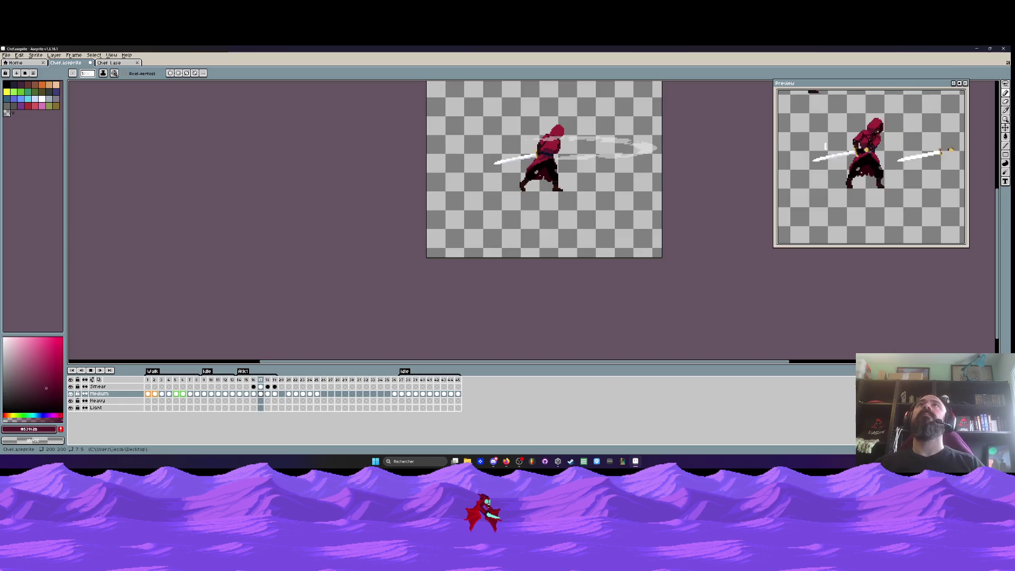
{"action": "scroll", "coordinate": [585, 133], "scroll_direction": "up", "scroll_amount": 1}
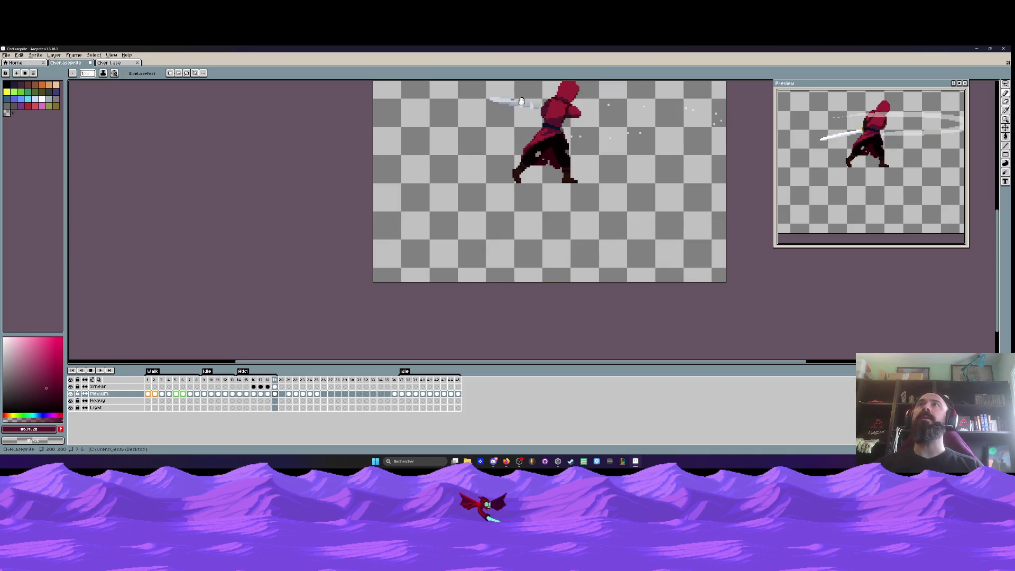
{"action": "left_click_drag", "start_coordinate": [553, 114], "coordinate": [468, 209]}
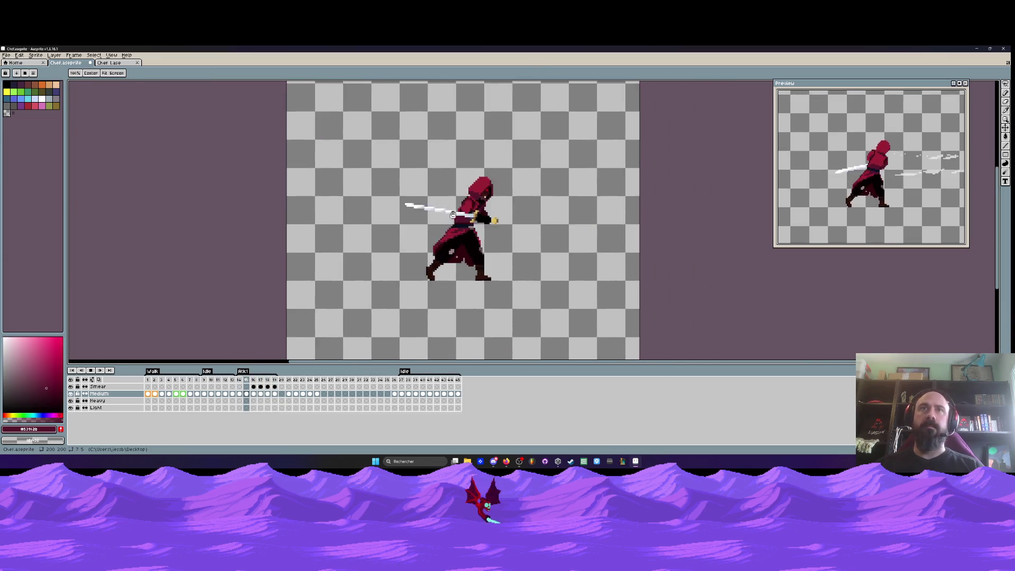
{"action": "scroll", "coordinate": [468, 209], "scroll_direction": "up", "scroll_amount": 1}
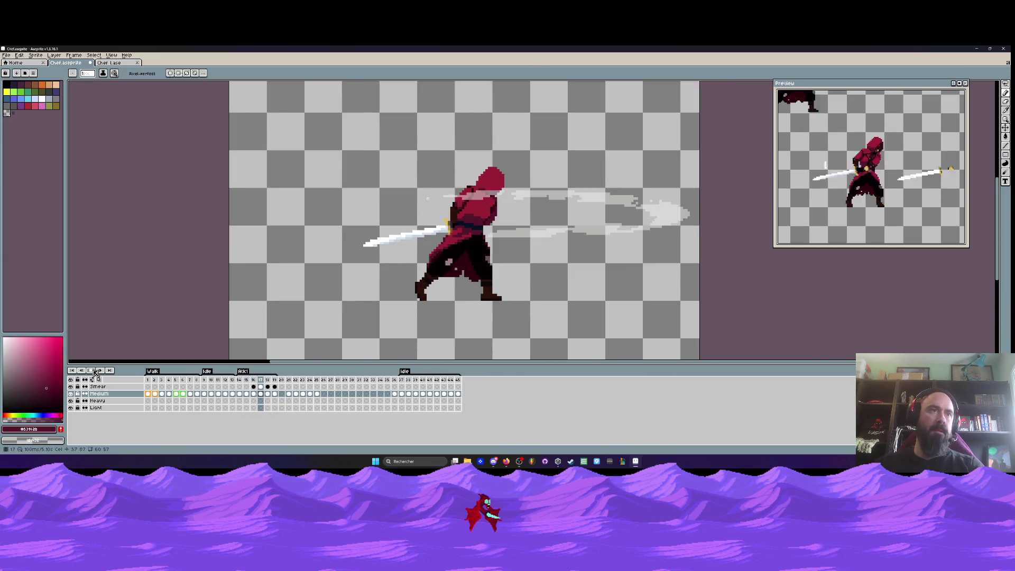
Stop on frame 14 and remove the right sword's tip, gold guard and smear
{"action": "left_click", "coordinate": [242, 380]}
{"action": "scroll", "coordinate": [369, 205], "scroll_direction": "up", "scroll_amount": 1}
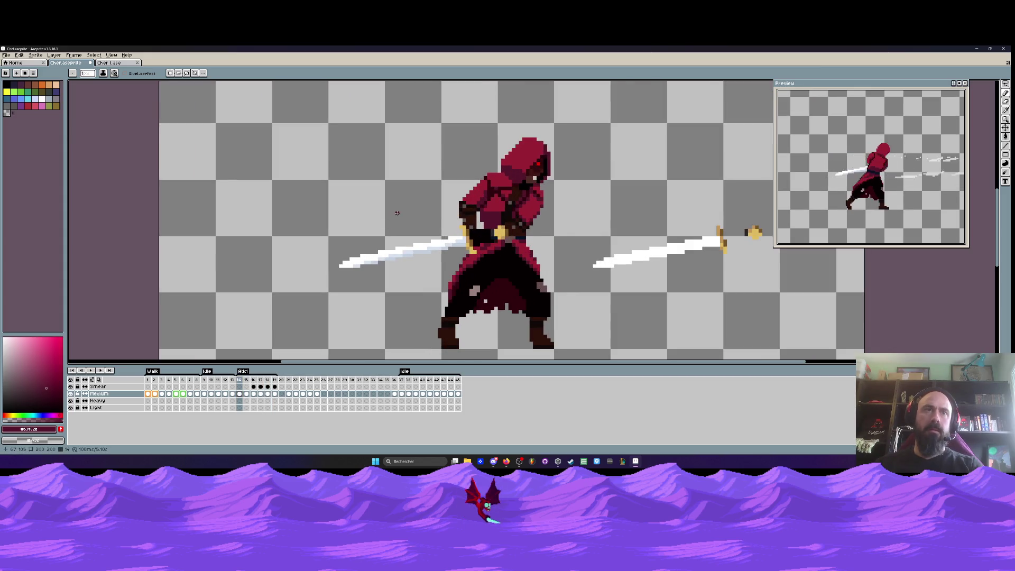
{"action": "scroll", "coordinate": [397, 213], "scroll_direction": "down", "scroll_amount": 1}
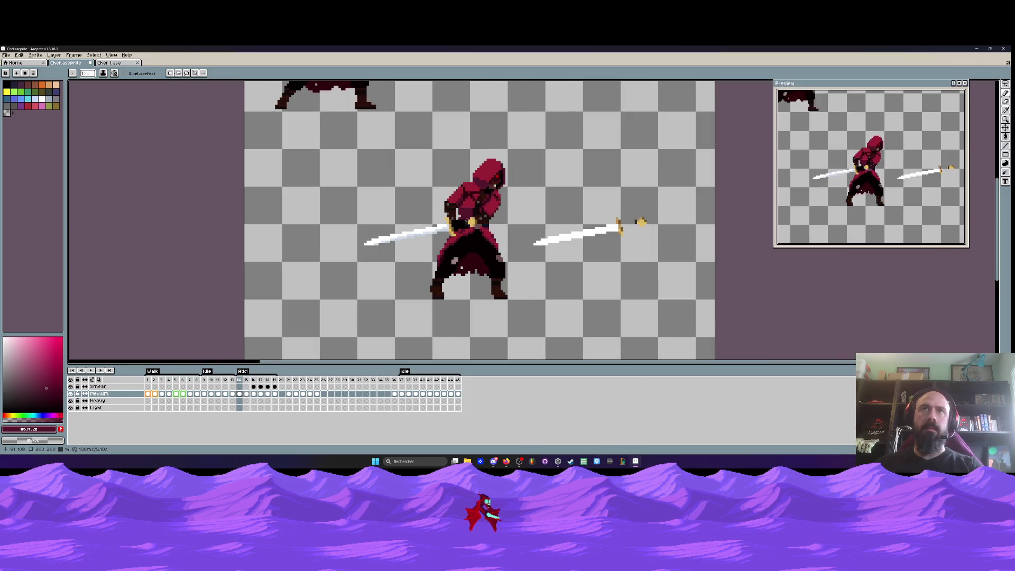
{"action": "scroll", "coordinate": [459, 217], "scroll_direction": "down", "scroll_amount": 3}
{"action": "scroll", "coordinate": [554, 215], "scroll_direction": "up", "scroll_amount": 2}
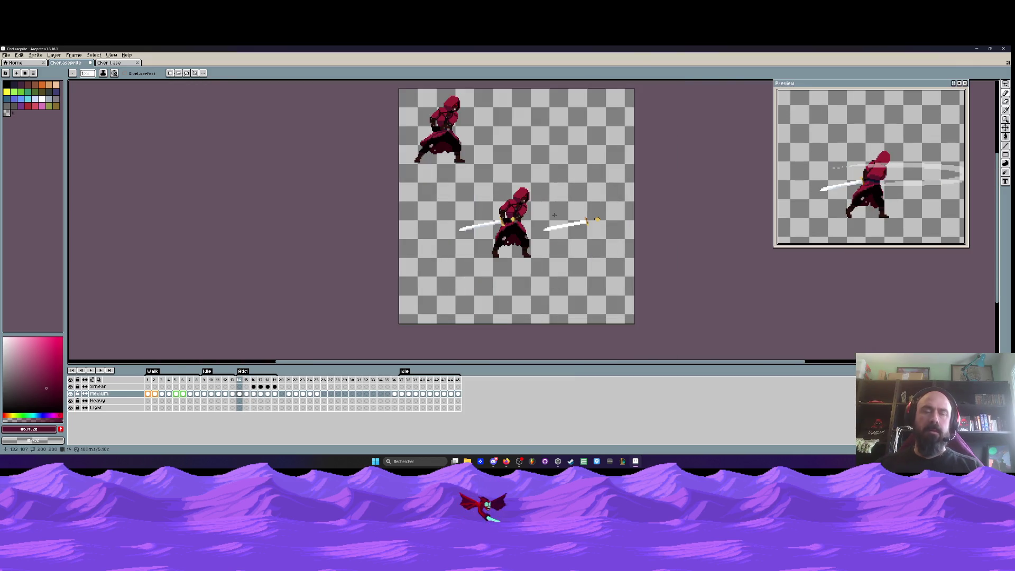
{"action": "scroll", "coordinate": [579, 201], "scroll_direction": "up", "scroll_amount": 1}
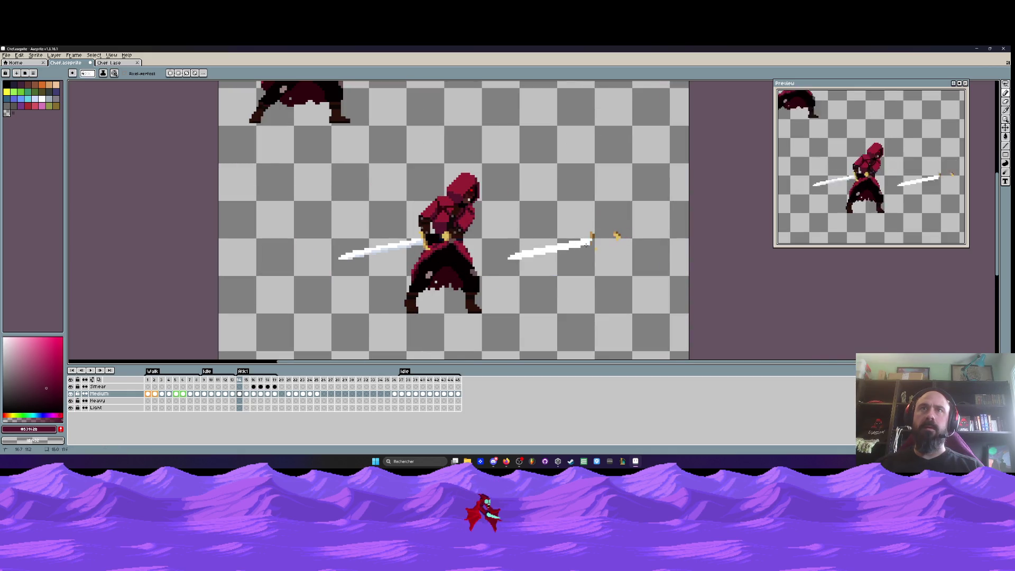
{"action": "key", "text": "ctrl+z"}
{"action": "key", "text": "ctrl+z"}
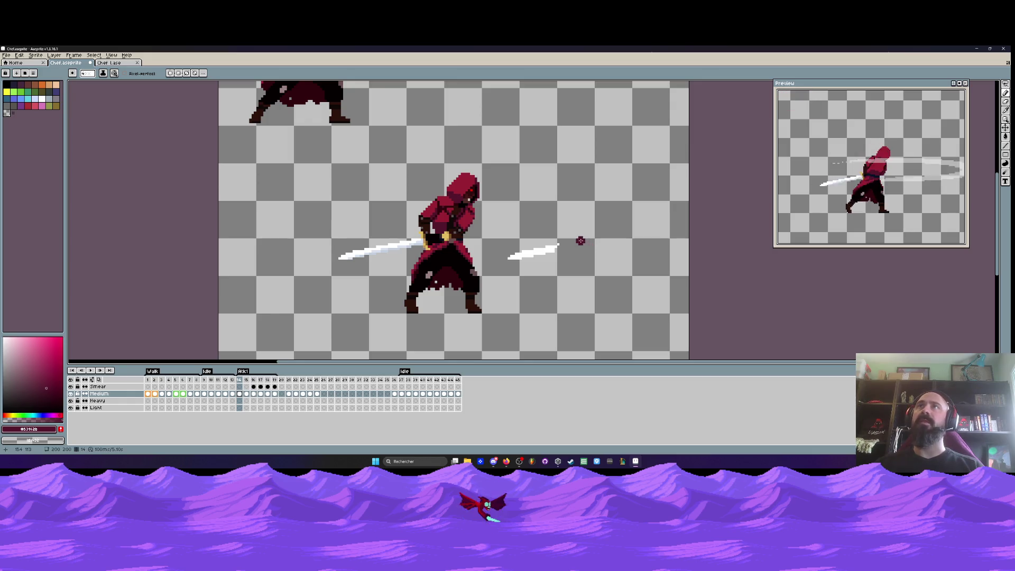
{"action": "left_click_drag", "start_coordinate": [580, 240], "coordinate": [514, 261]}
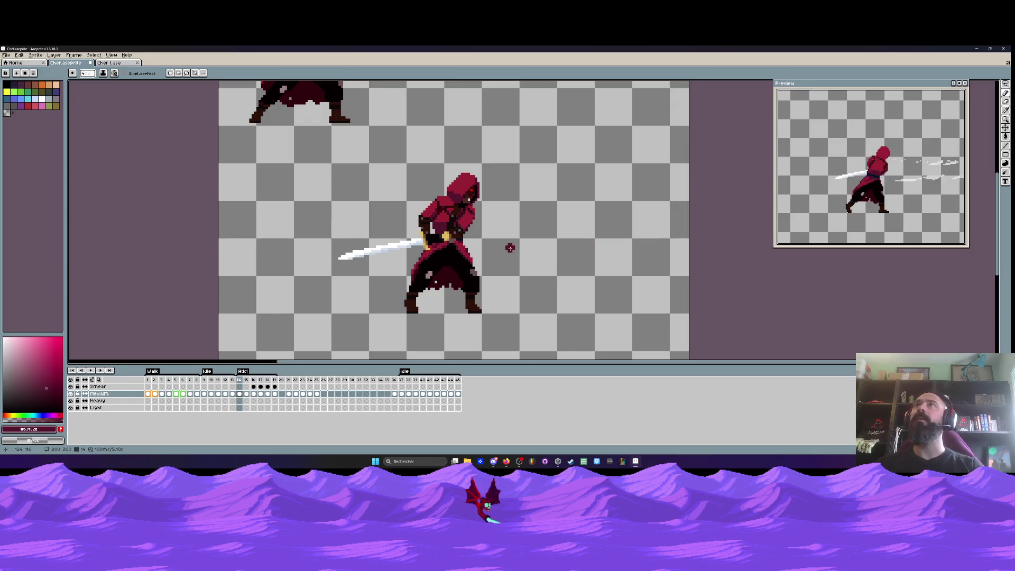
Step through frames 15 to 18 to check the smear
{"action": "key", "text": "Right"}
{"action": "key", "text": "Left"}
{"action": "key", "text": "Right"}
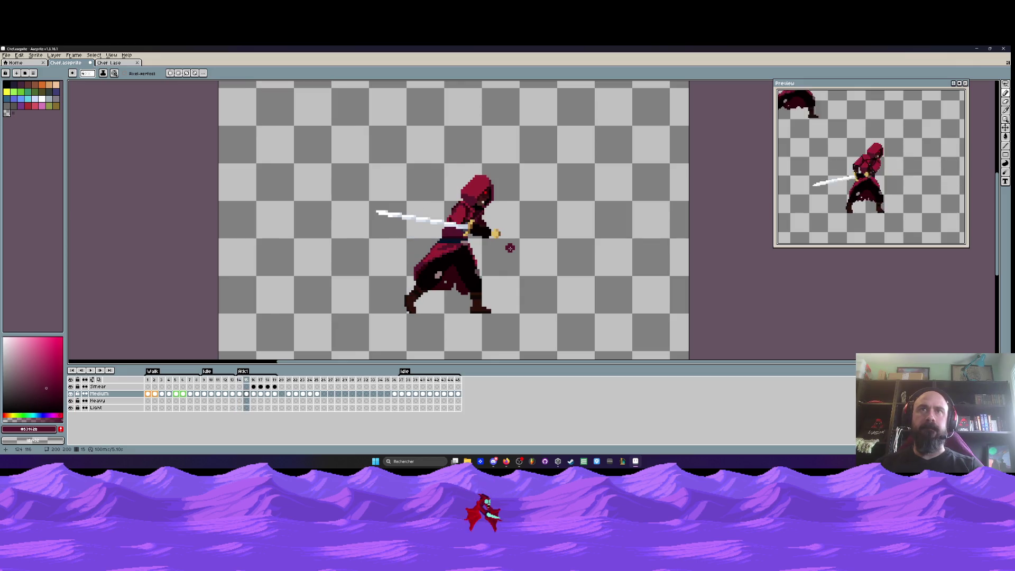
{"action": "key", "text": "Right"}
{"action": "key", "text": "Right"}
{"action": "key", "text": "Left"}
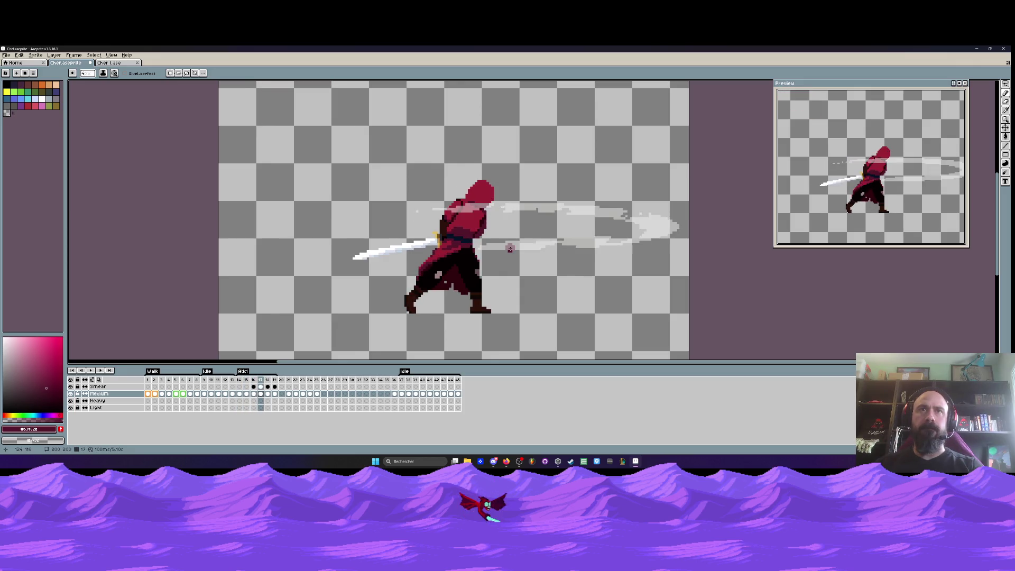
{"action": "scroll", "coordinate": [486, 251], "scroll_direction": "up", "scroll_amount": 4}
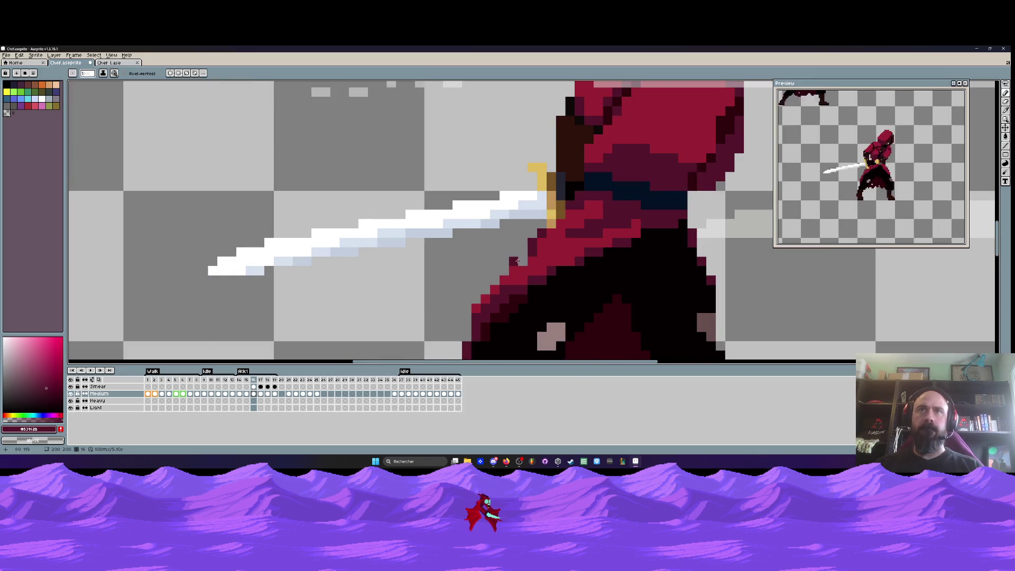
{"action": "scroll", "coordinate": [513, 259], "scroll_direction": "down", "scroll_amount": 3}
{"action": "key", "text": "Right"}
{"action": "key", "text": "Right"}
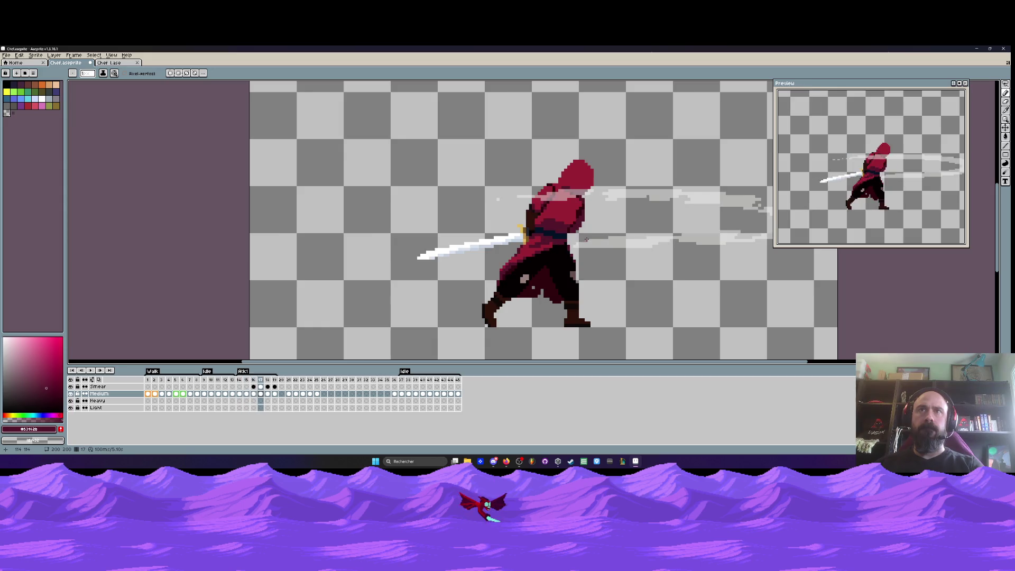
{"action": "key", "text": "Right"}
{"action": "key", "text": "Left"}
{"action": "key", "text": "Left"}
{"action": "key", "text": "Right"}
{"action": "key", "text": "Left"}
Flip between frames 16, 17 and 18 to compare the pose
{"action": "key", "text": "Left"}
{"action": "key", "text": "Right"}
{"action": "scroll", "coordinate": [581, 241], "scroll_direction": "up", "scroll_amount": 2}
{"action": "key", "text": "Left"}
{"action": "key", "text": "Right"}
{"action": "key", "text": "Left"}
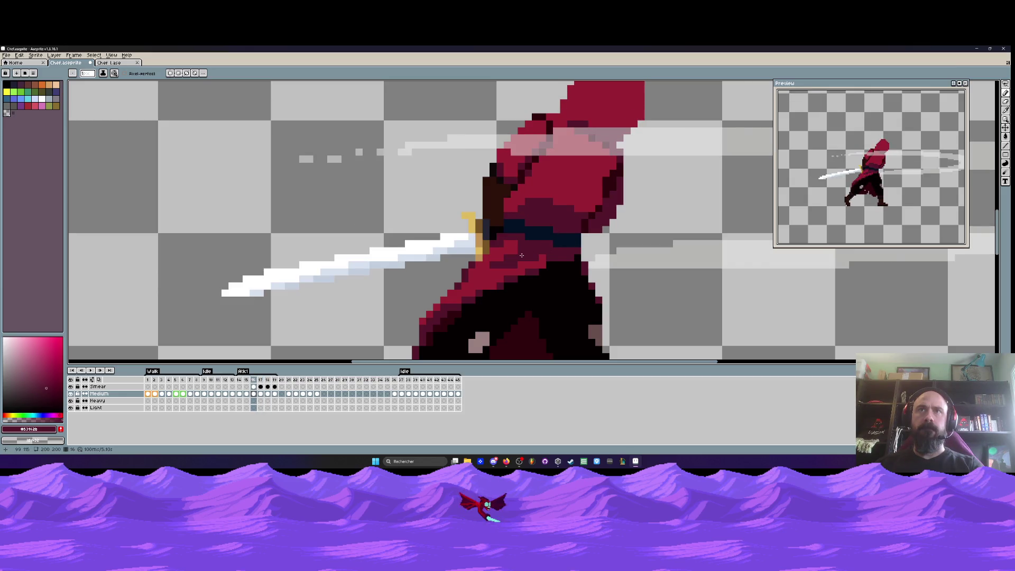
{"action": "key", "text": "Left"}
{"action": "key", "text": "Right"}
{"action": "key", "text": "Right"}
{"action": "key", "text": "Right"}
{"action": "key", "text": "Left"}
{"action": "key", "text": "Left"}
{"action": "key", "text": "Right"}
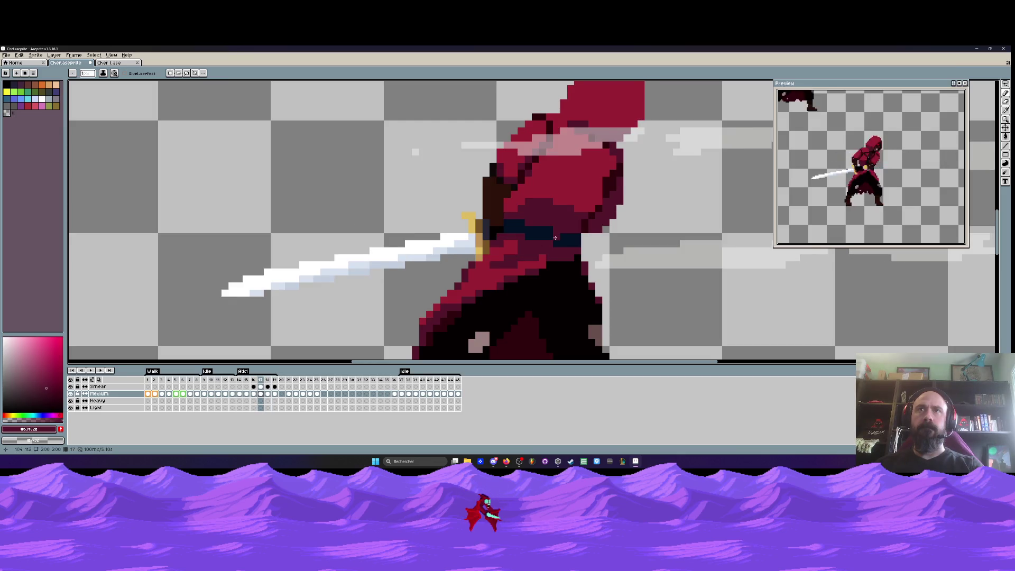
{"action": "key", "text": "Right"}
{"action": "scroll", "coordinate": [555, 238], "scroll_direction": "down", "scroll_amount": 3}
{"action": "key", "text": "Right"}
{"action": "key", "text": "Left"}
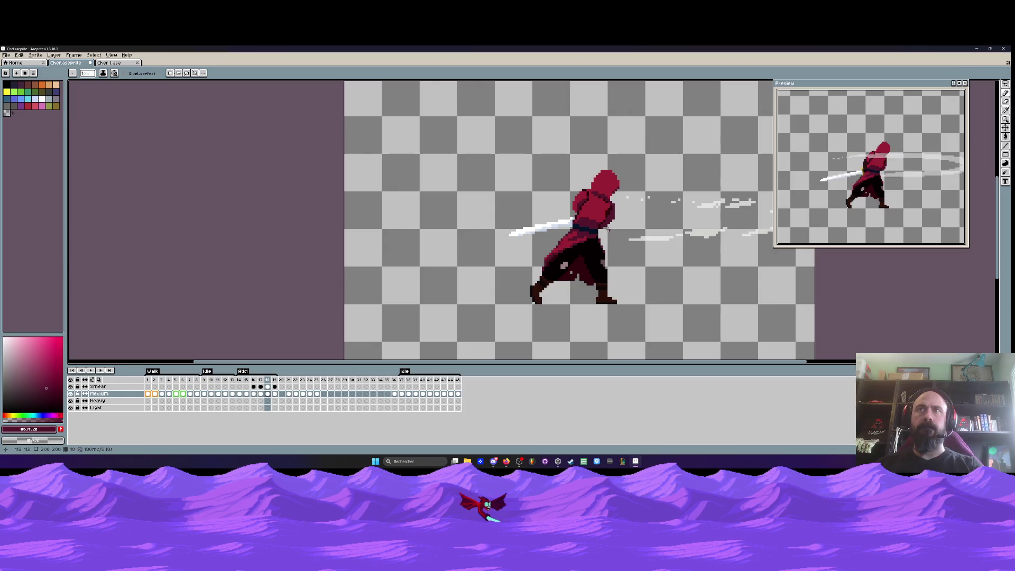
{"action": "scroll", "coordinate": [608, 229], "scroll_direction": "up", "scroll_amount": 1}
{"action": "scroll", "coordinate": [608, 229], "scroll_direction": "down", "scroll_amount": 1}
{"action": "scroll", "coordinate": [608, 229], "scroll_direction": "down", "scroll_amount": 1}
{"action": "left_click_drag", "start_coordinate": [608, 229], "coordinate": [460, 214]}
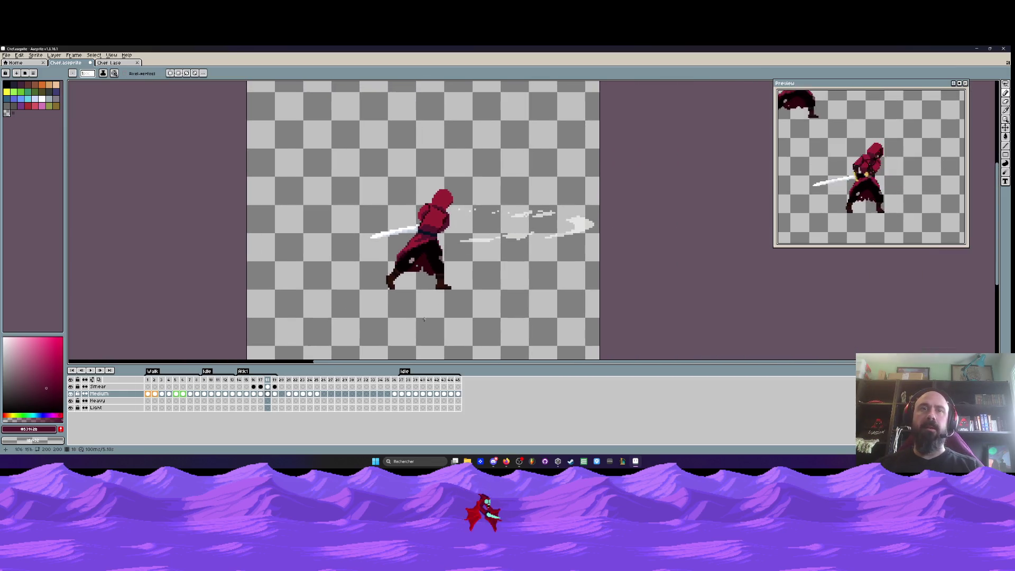
Jump to the first frame and play the animation from the start
{"action": "key", "text": "Home"}
{"action": "scroll", "coordinate": [386, 224], "scroll_direction": "down", "scroll_amount": 1}
{"action": "scroll", "coordinate": [386, 224], "scroll_direction": "up", "scroll_amount": 2}
{"action": "key", "text": "Return"}
{"action": "scroll", "coordinate": [444, 233], "scroll_direction": "up", "scroll_amount": 1}
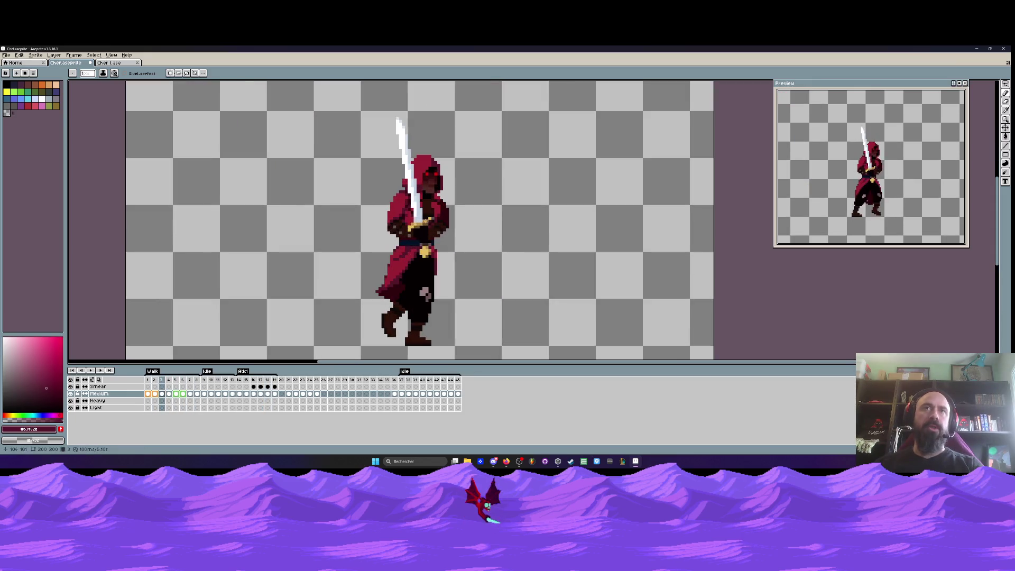
Switch to the Chef Lase sprite and back to Chef.aseprite, landing on idle frame 37
{"action": "left_click", "coordinate": [100, 62]}
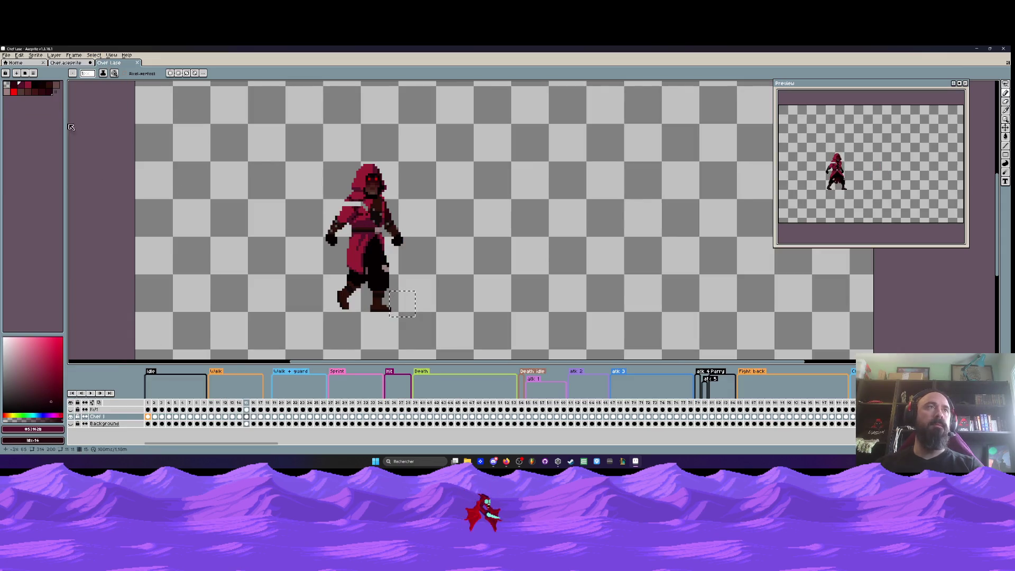
{"action": "left_click", "coordinate": [66, 63]}
{"action": "left_click", "coordinate": [401, 393]}
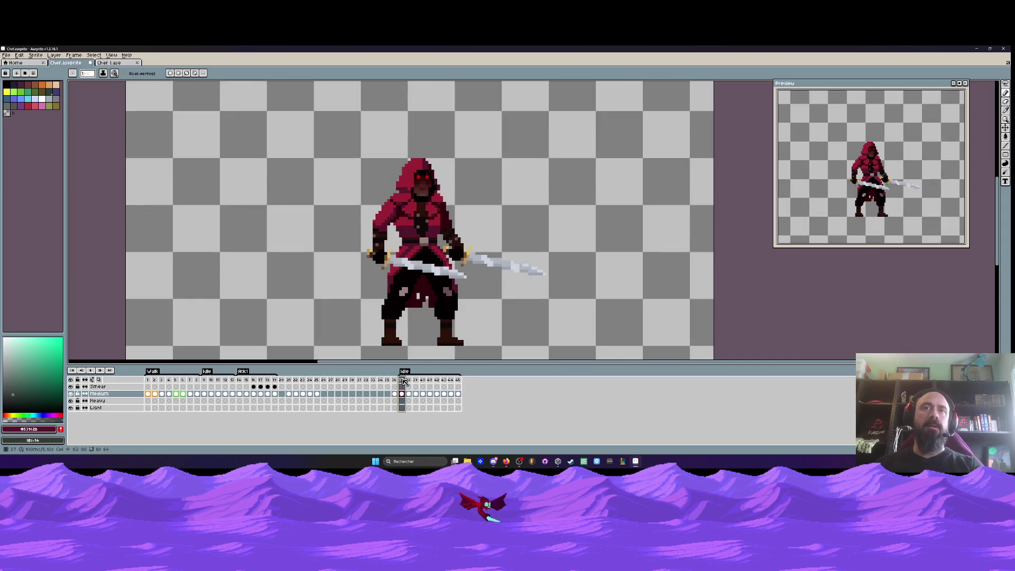
{"action": "scroll", "coordinate": [408, 231], "scroll_direction": "down", "scroll_amount": 1}
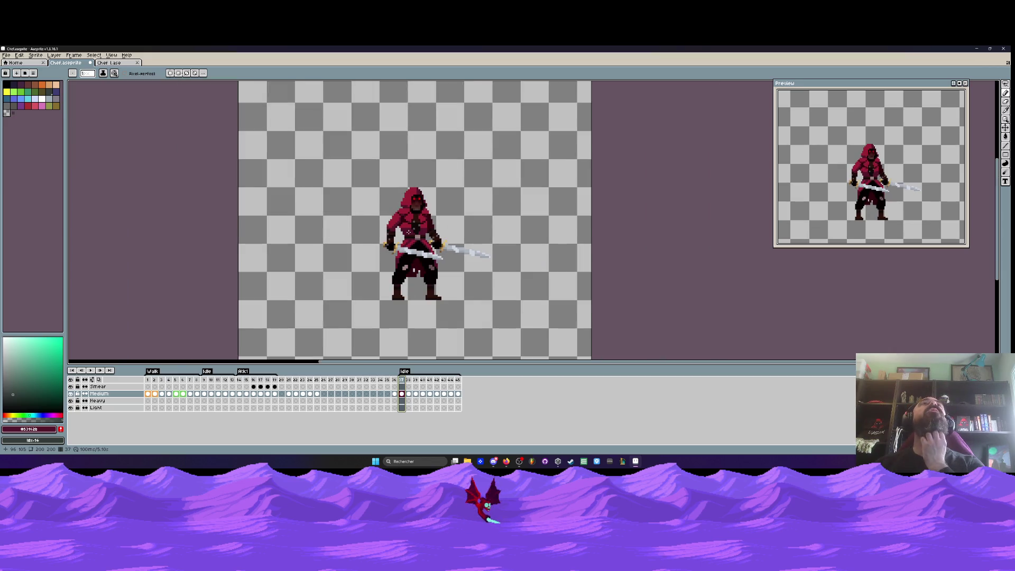
{"action": "scroll", "coordinate": [411, 263], "scroll_direction": "down", "scroll_amount": 1}
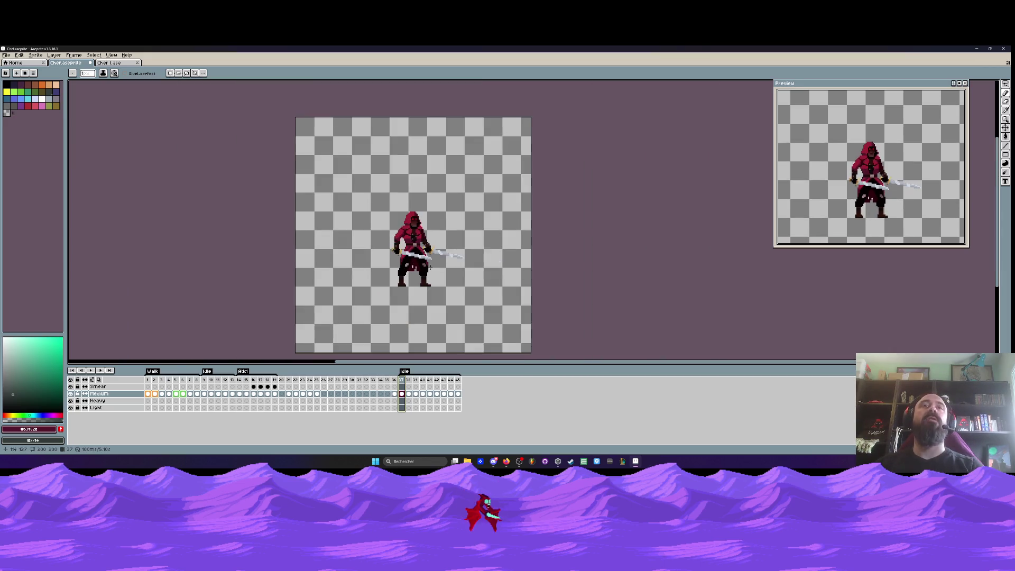
{"action": "scroll", "coordinate": [423, 262], "scroll_direction": "up", "scroll_amount": 2}
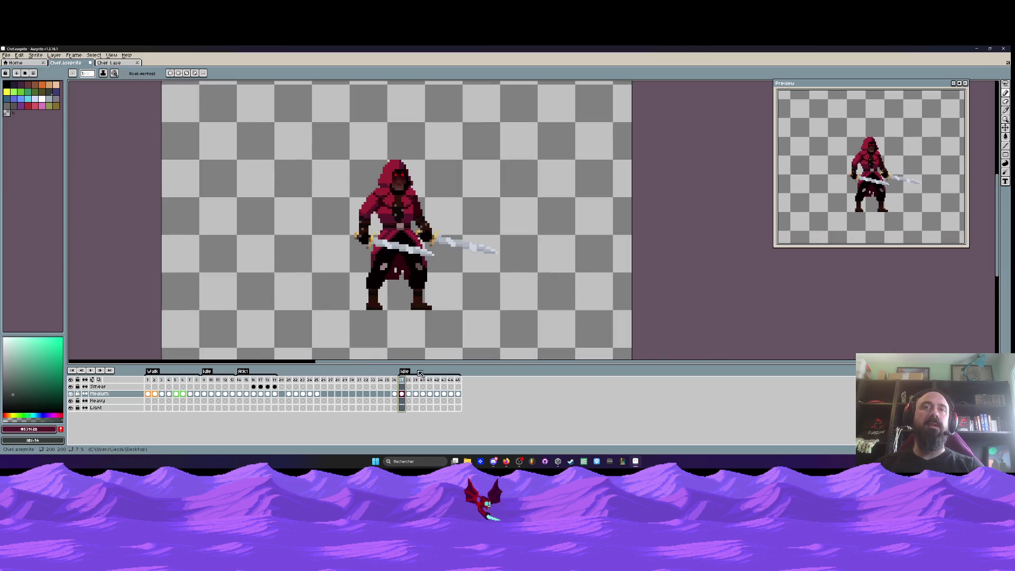
Jump to the Atk1 frames and play the attack animation
{"action": "left_click", "coordinate": [246, 382]}
{"action": "key", "text": "Return"}
{"action": "scroll", "coordinate": [443, 236], "scroll_direction": "down", "scroll_amount": 3}
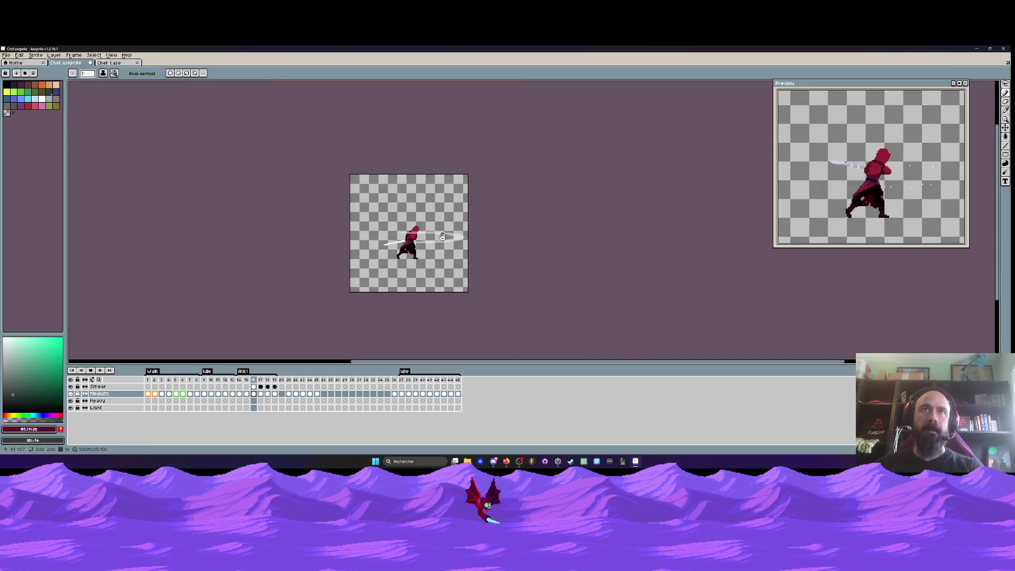
{"action": "scroll", "coordinate": [454, 235], "scroll_direction": "up", "scroll_amount": 2}
{"action": "scroll", "coordinate": [470, 232], "scroll_direction": "up", "scroll_amount": 2}
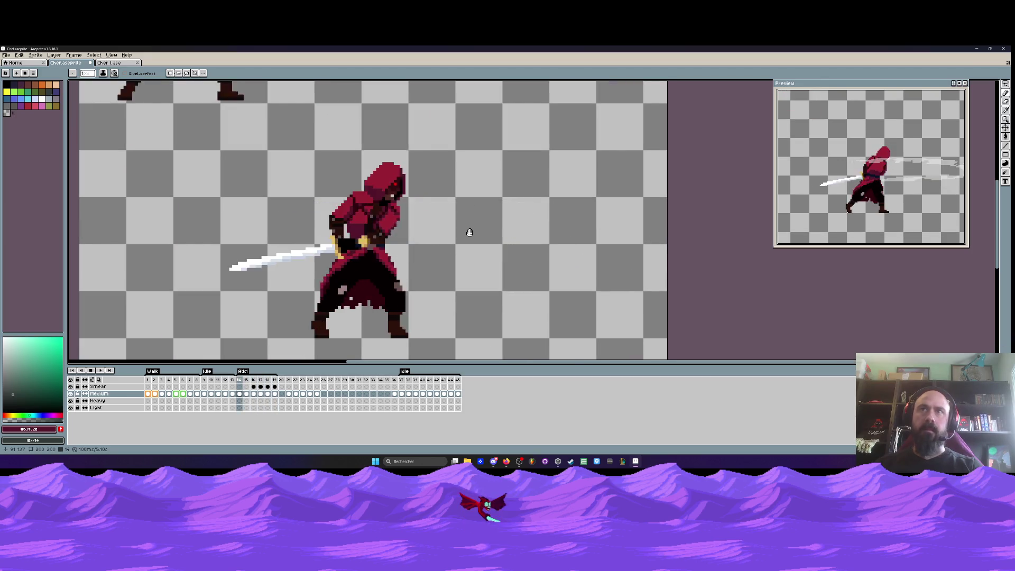
Stop playback, show the Smear layer, enlarge the brush and delete the dark grey smear
{"action": "key", "text": "Return"}
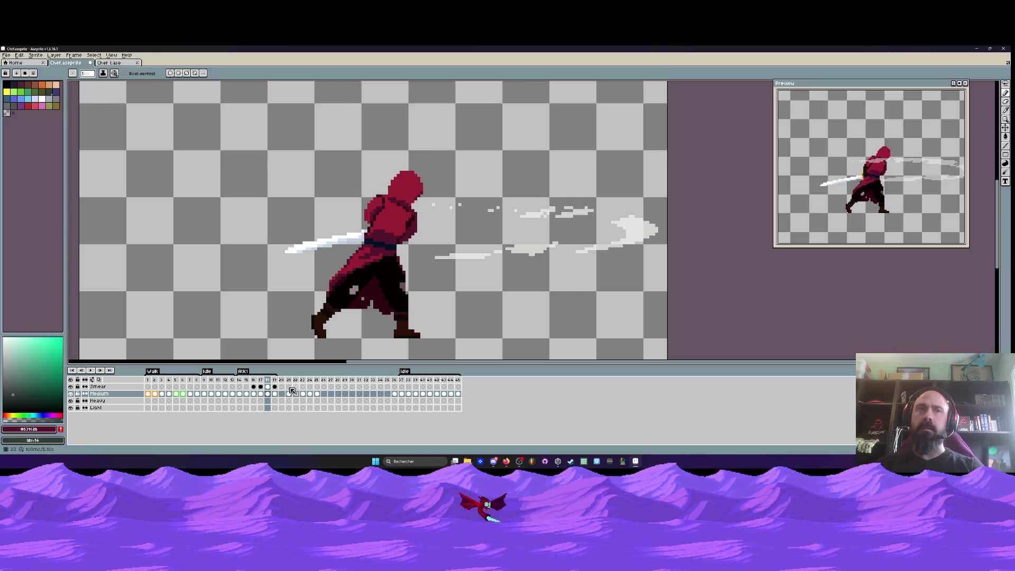
{"action": "left_click", "coordinate": [72, 386]}
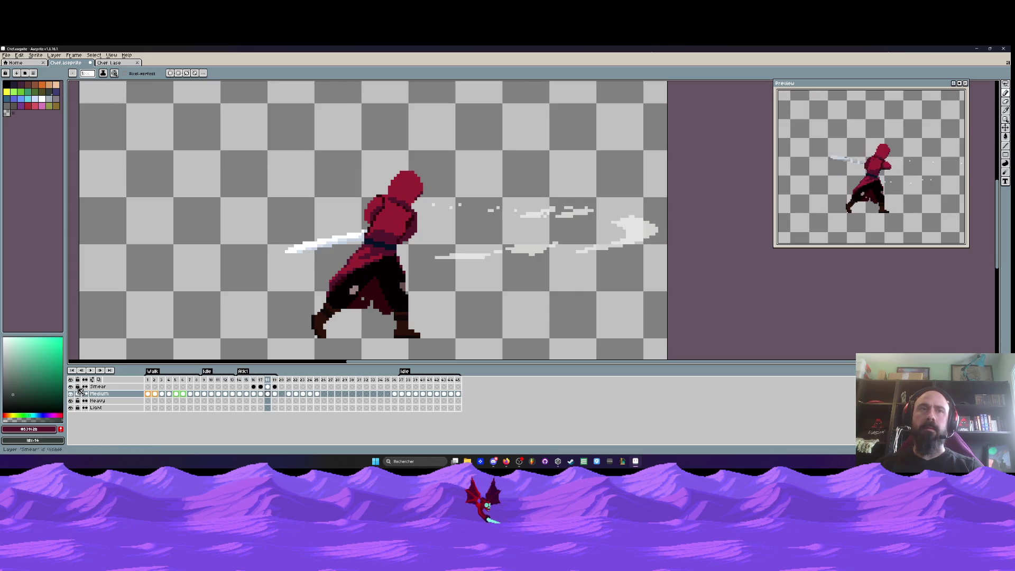
{"action": "key", "text": "plus"}
{"action": "key", "text": "plus"}
{"action": "key", "text": "plus"}
{"action": "key", "text": "Delete"}
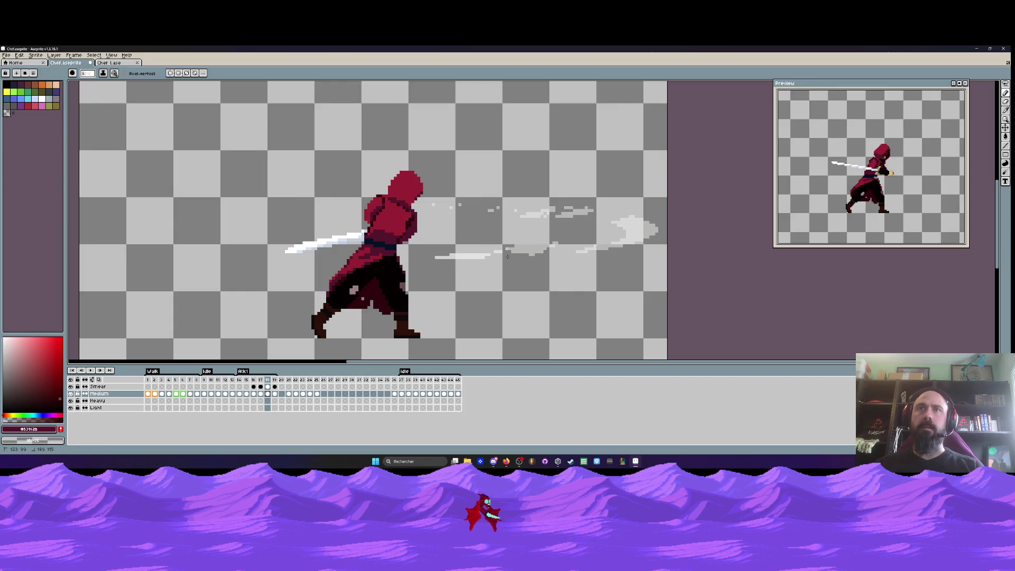
Step to the next frame, replay the animation and stop on frame 15
{"action": "key", "text": "Right"}
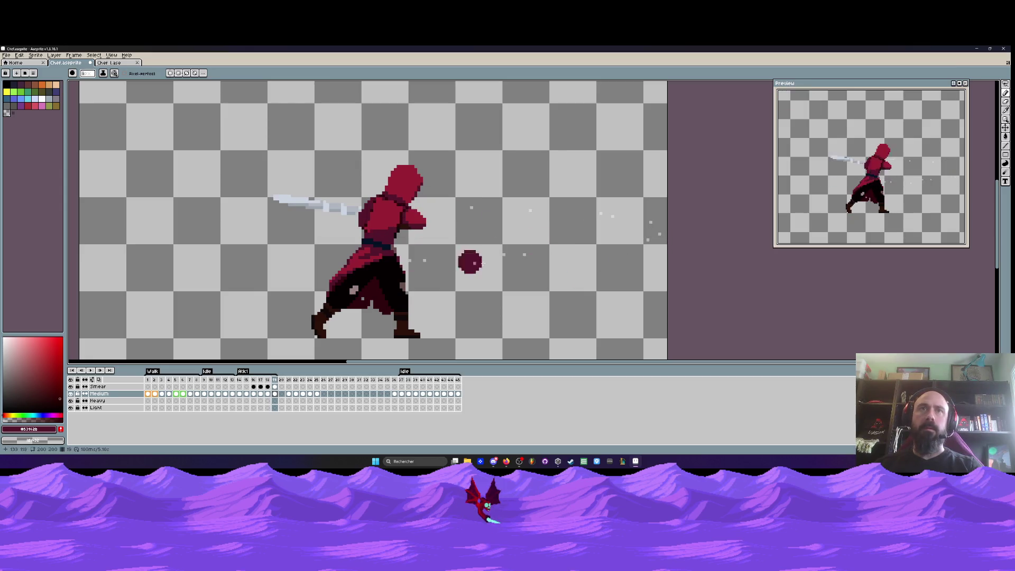
{"action": "key", "text": "Return"}
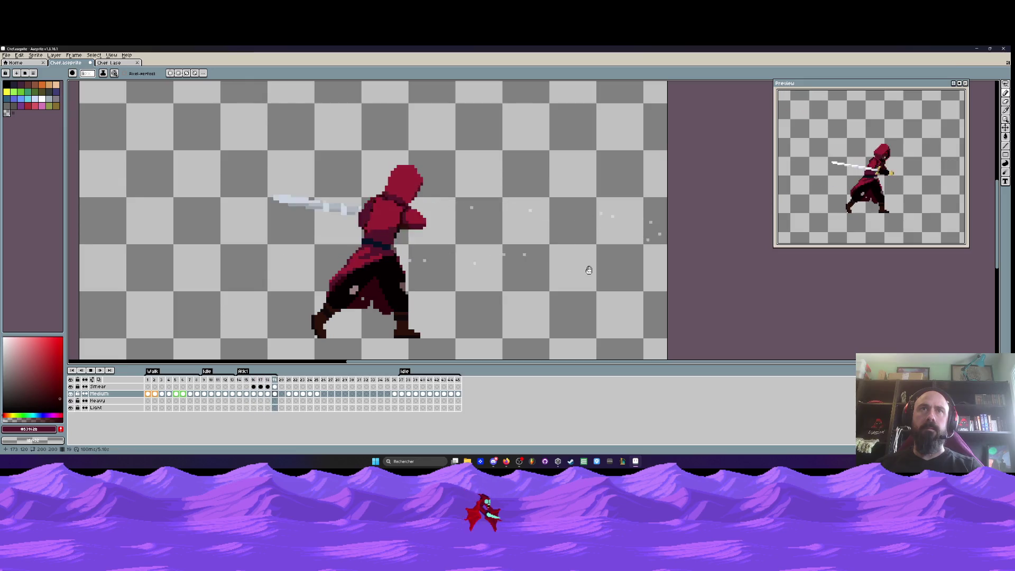
{"action": "key", "text": "Return"}
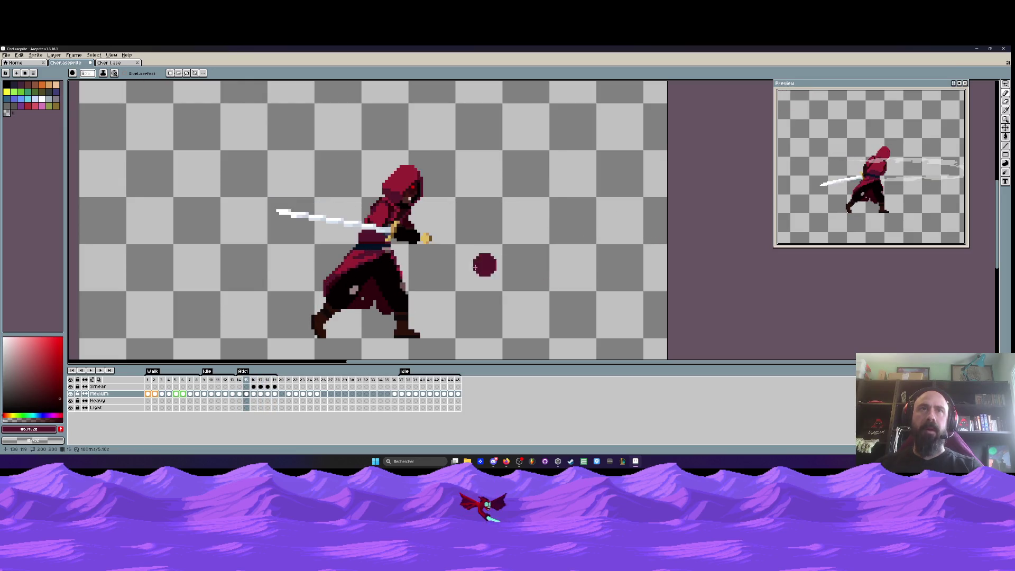
Select the Medium layer's frame 15 cel and compare it with neighbouring frames
{"action": "scroll", "coordinate": [380, 219], "scroll_direction": "up", "scroll_amount": 3}
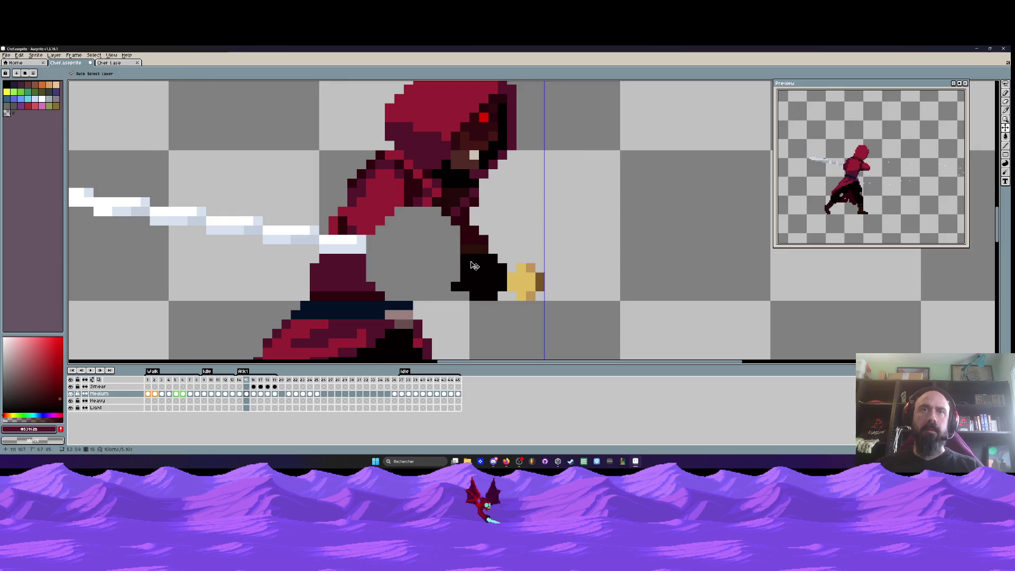
{"action": "left_click", "coordinate": [246, 387]}
{"action": "left_click", "coordinate": [246, 394]}
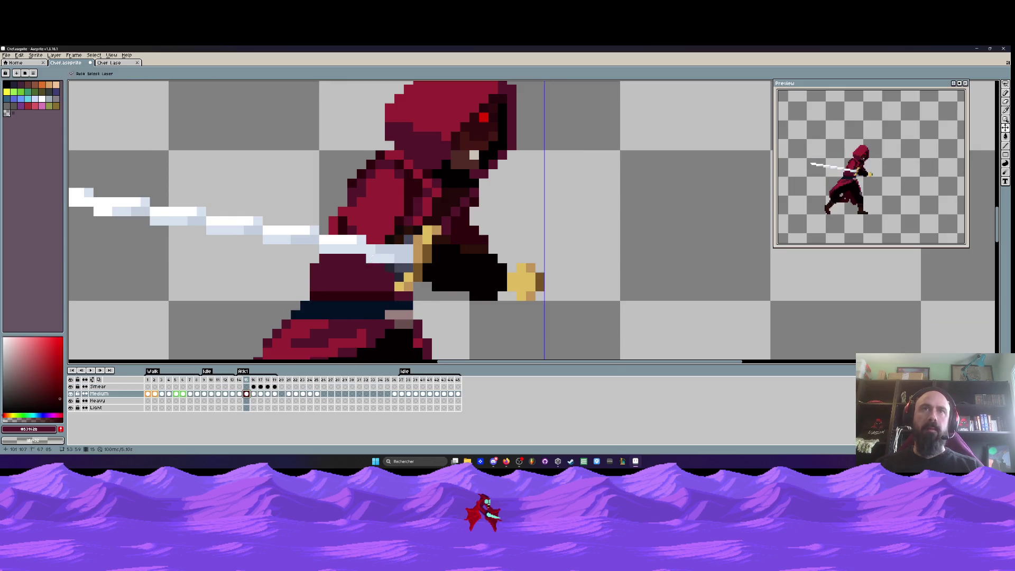
{"action": "scroll", "coordinate": [378, 256], "scroll_direction": "down", "scroll_amount": 2}
{"action": "key", "text": "Left"}
{"action": "key", "text": "Right"}
{"action": "key", "text": "Right"}
{"action": "key", "text": "Left"}
{"action": "scroll", "coordinate": [371, 255], "scroll_direction": "down", "scroll_amount": 2}
{"action": "scroll", "coordinate": [409, 211], "scroll_direction": "up", "scroll_amount": 2}
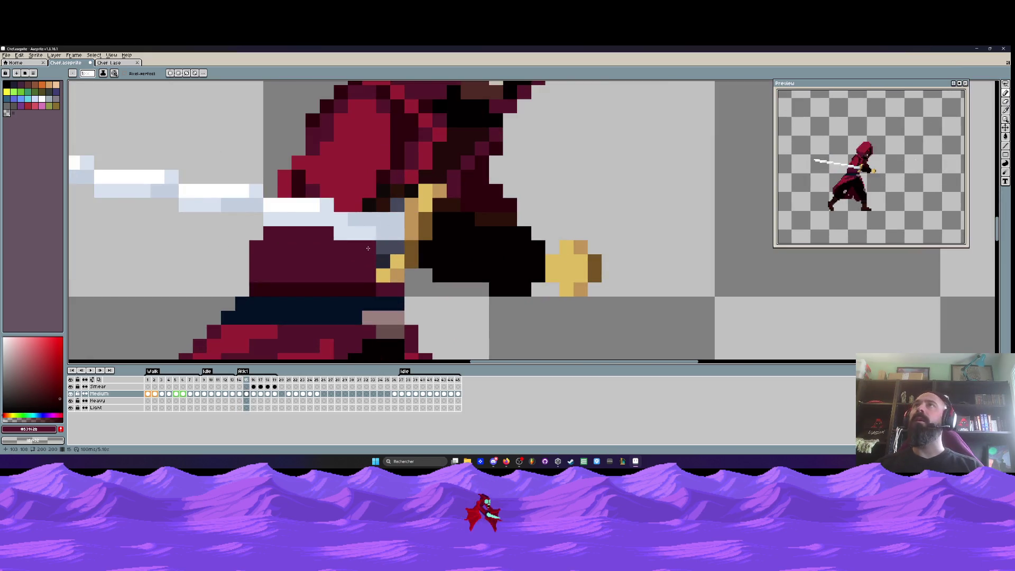
{"action": "scroll", "coordinate": [354, 257], "scroll_direction": "up", "scroll_amount": 1}
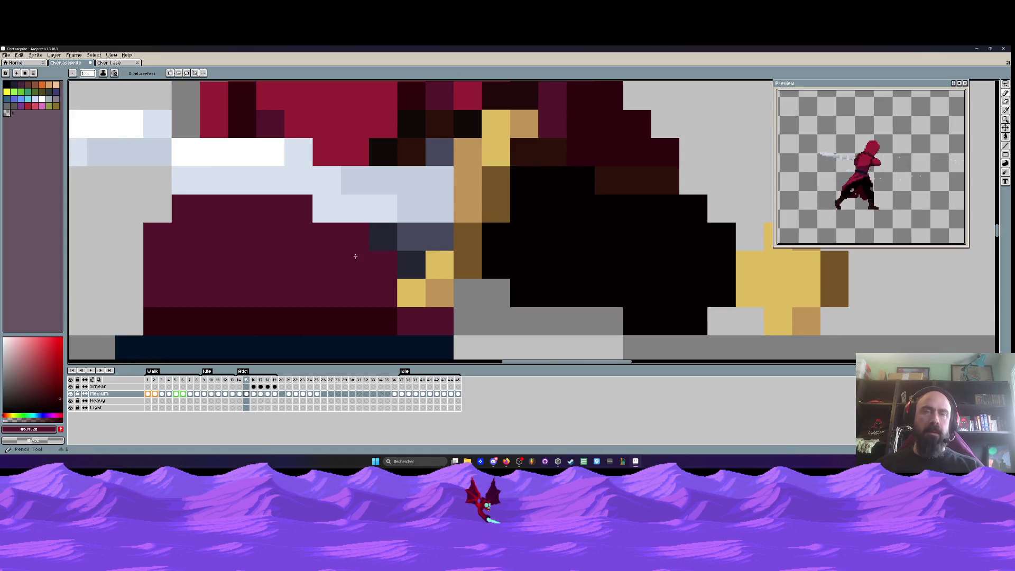
Paint a maroon pixel near the swordsman's hands on frame 15
{"action": "left_click", "coordinate": [417, 239]}
{"action": "scroll", "coordinate": [440, 180], "scroll_direction": "down", "scroll_amount": 3}
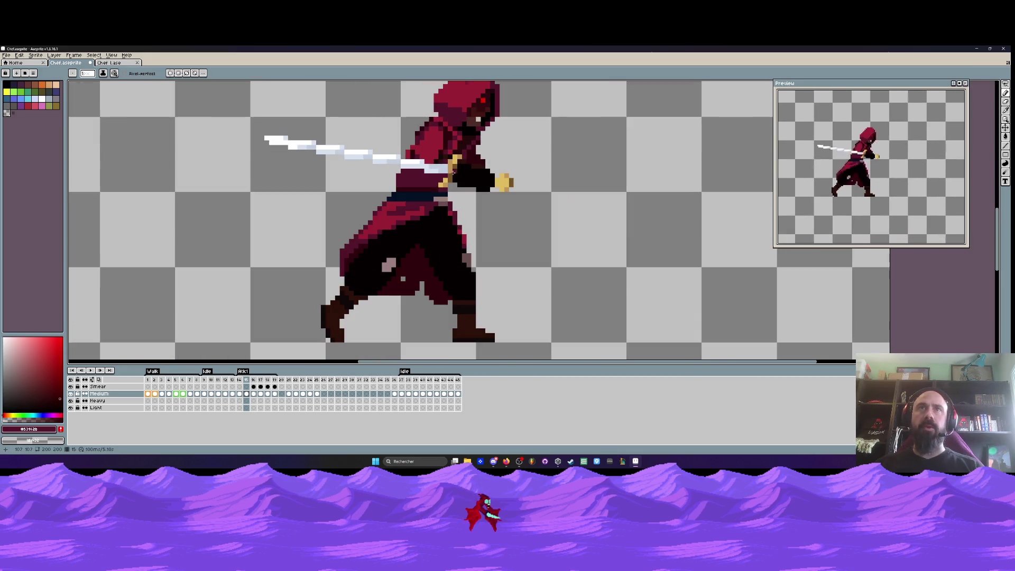
{"action": "scroll", "coordinate": [444, 152], "scroll_direction": "up", "scroll_amount": 2}
{"action": "scroll", "coordinate": [444, 152], "scroll_direction": "down", "scroll_amount": 3}
{"action": "scroll", "coordinate": [445, 153], "scroll_direction": "up", "scroll_amount": 4}
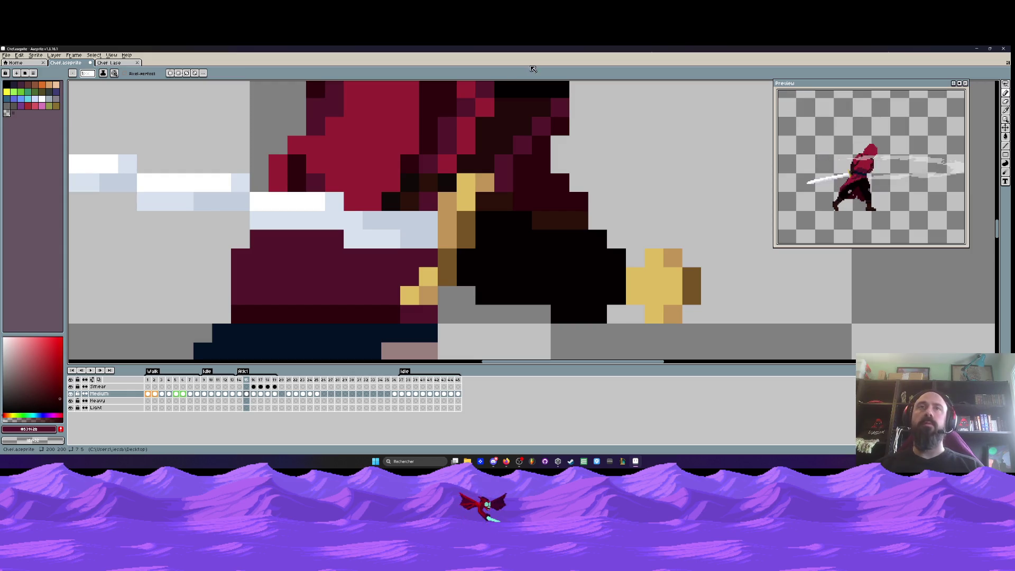
{"action": "scroll", "coordinate": [463, 152], "scroll_direction": "down", "scroll_amount": 3}
{"action": "scroll", "coordinate": [463, 152], "scroll_direction": "up", "scroll_amount": 3}
Sample the hood's dark red, crimson and dark maroon shading colours with the Eyedropper
{"action": "key", "text": "i"}
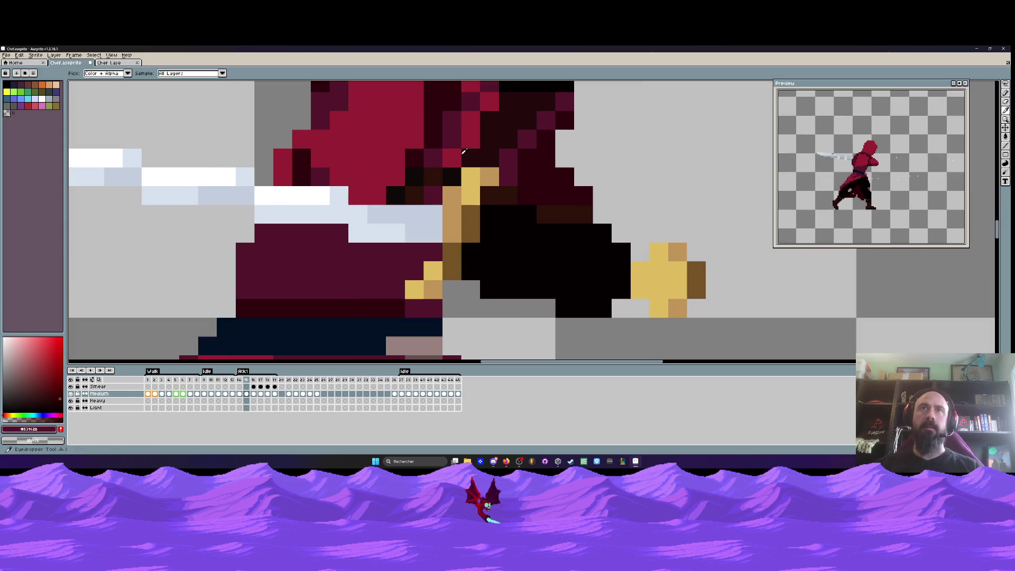
{"action": "left_click", "coordinate": [463, 152]}
{"action": "scroll", "coordinate": [460, 164], "scroll_direction": "down", "scroll_amount": 3}
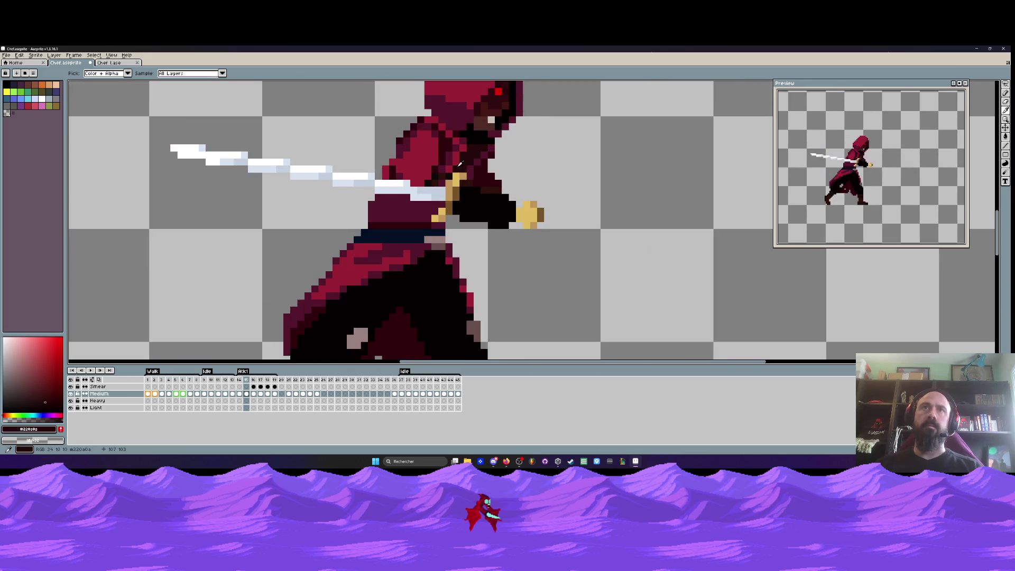
{"action": "scroll", "coordinate": [460, 164], "scroll_direction": "up", "scroll_amount": 2}
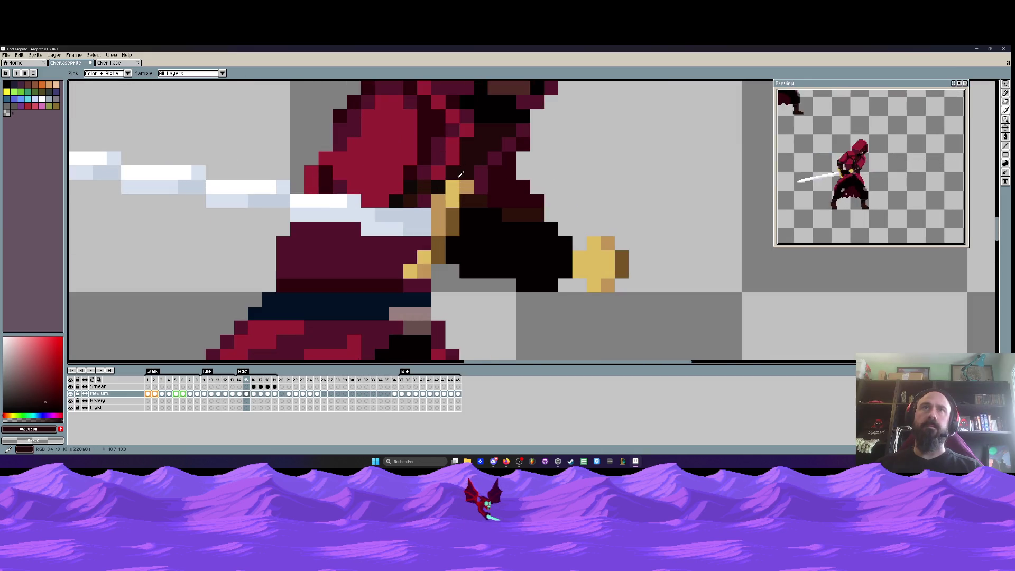
{"action": "left_click", "coordinate": [403, 175]}
{"action": "scroll", "coordinate": [402, 174], "scroll_direction": "down", "scroll_amount": 2}
{"action": "scroll", "coordinate": [400, 172], "scroll_direction": "up", "scroll_amount": 2}
{"action": "left_click", "coordinate": [400, 172]}
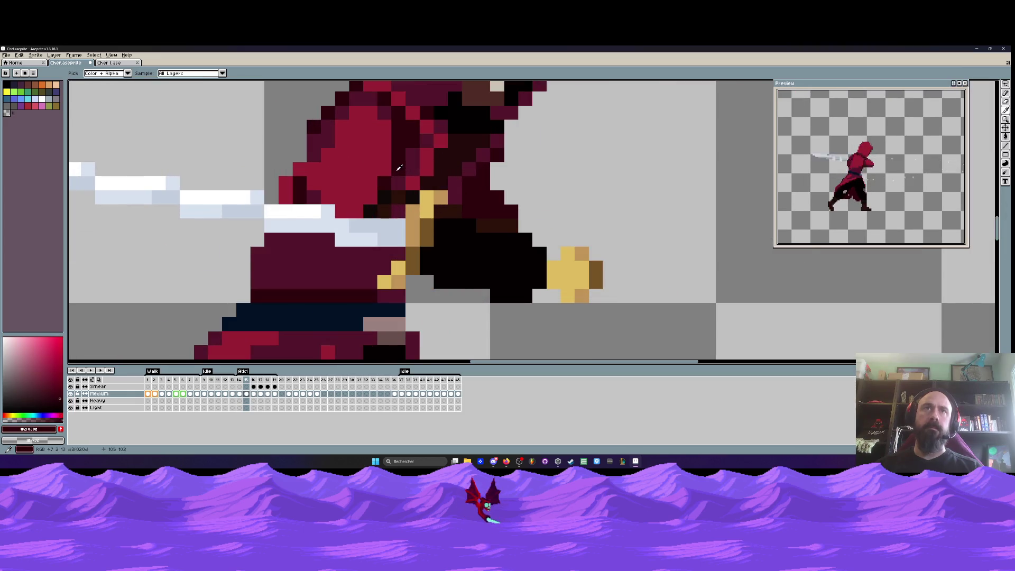
{"action": "scroll", "coordinate": [399, 171], "scroll_direction": "up", "scroll_amount": 2}
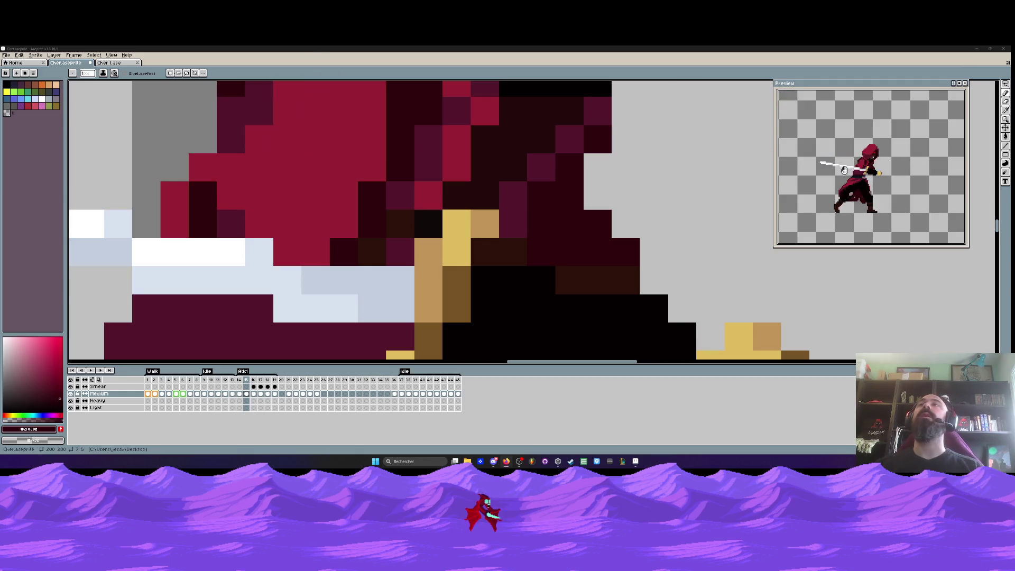
Minimize Aseprite, close the V0.14 folder window and launch Unity Hub
{"action": "left_click", "coordinate": [976, 49]}
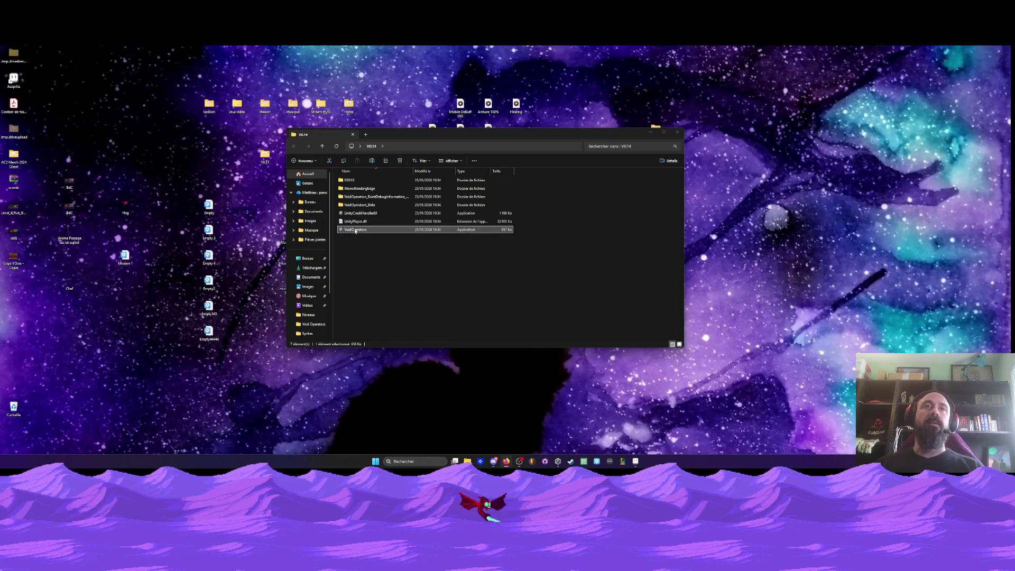
{"action": "left_click", "coordinate": [678, 132]}
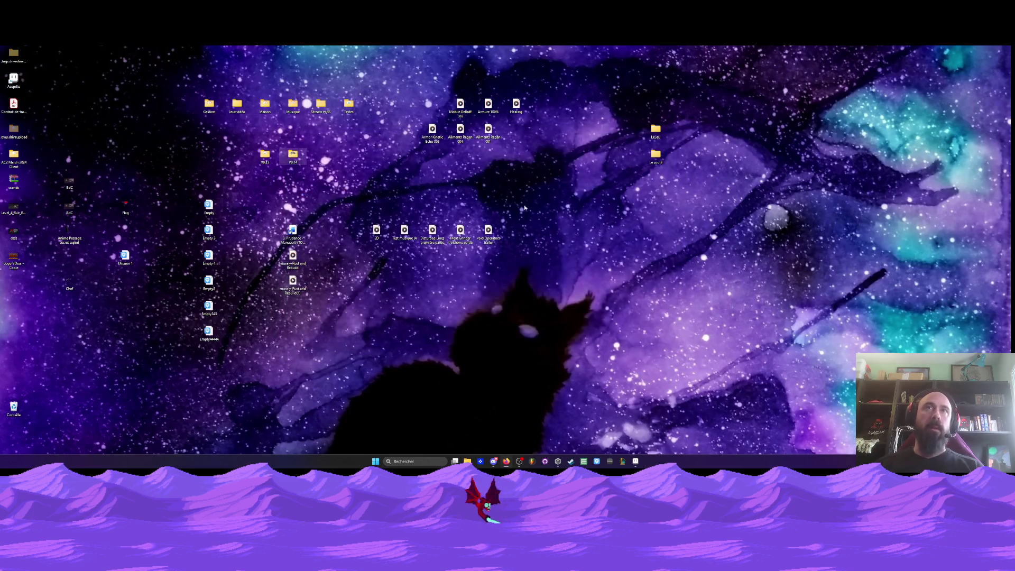
{"action": "left_click", "coordinate": [558, 461]}
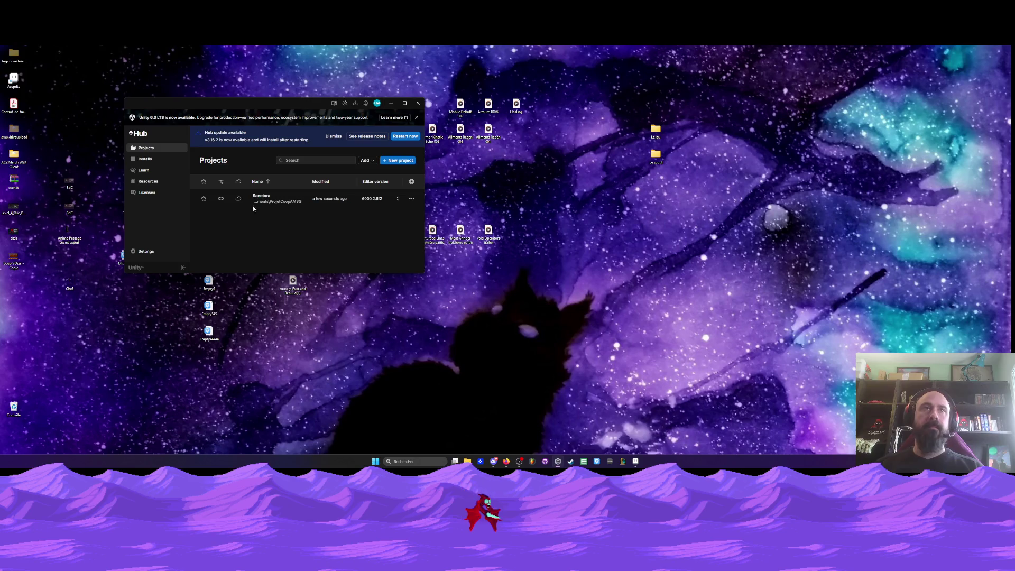
Open the Sanctora project in Unity and start the game running
{"action": "left_click", "coordinate": [274, 207]}
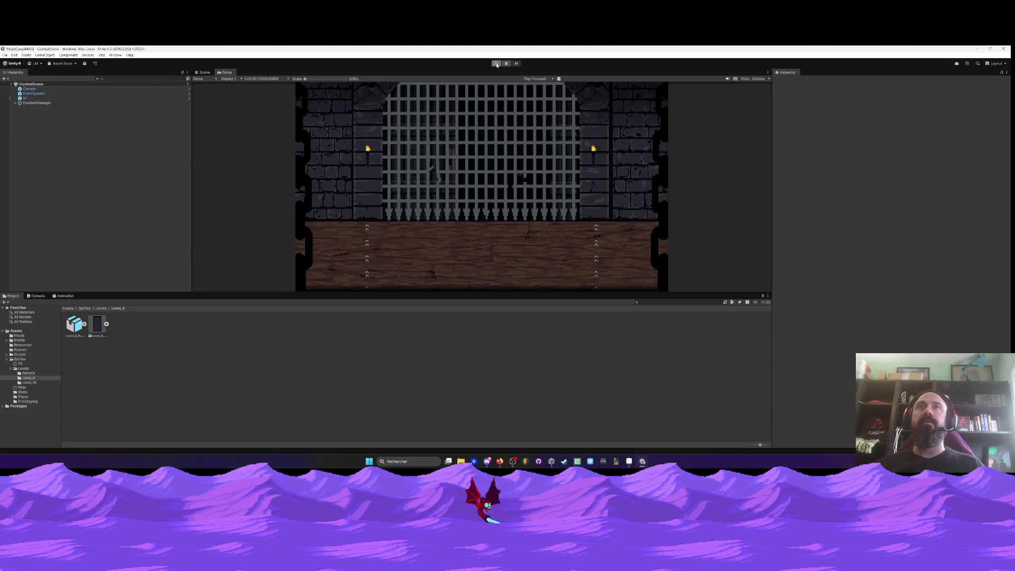
{"action": "left_click", "coordinate": [496, 63]}
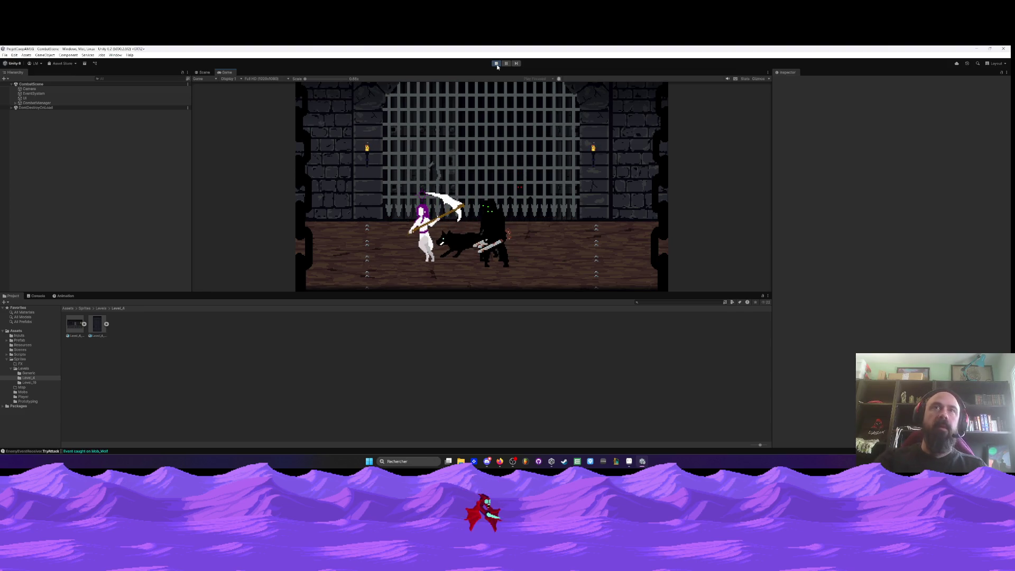
Stop Play mode and leave the editor, returning to Unity Hub
{"action": "left_click", "coordinate": [496, 67]}
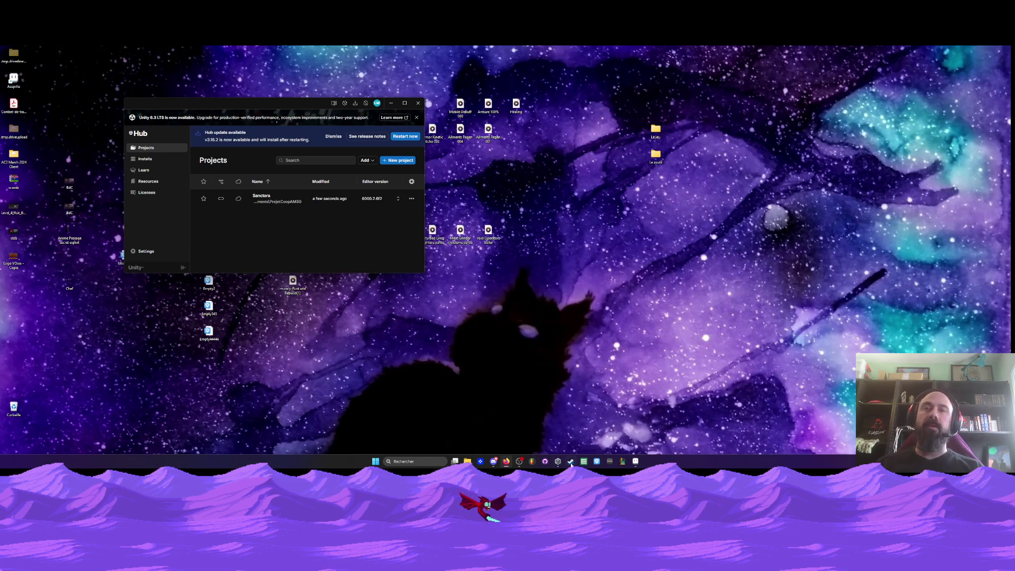
Alt+Tab back to Aseprite's swordsman attack frame
{"action": "key", "text": "alt+Tab"}
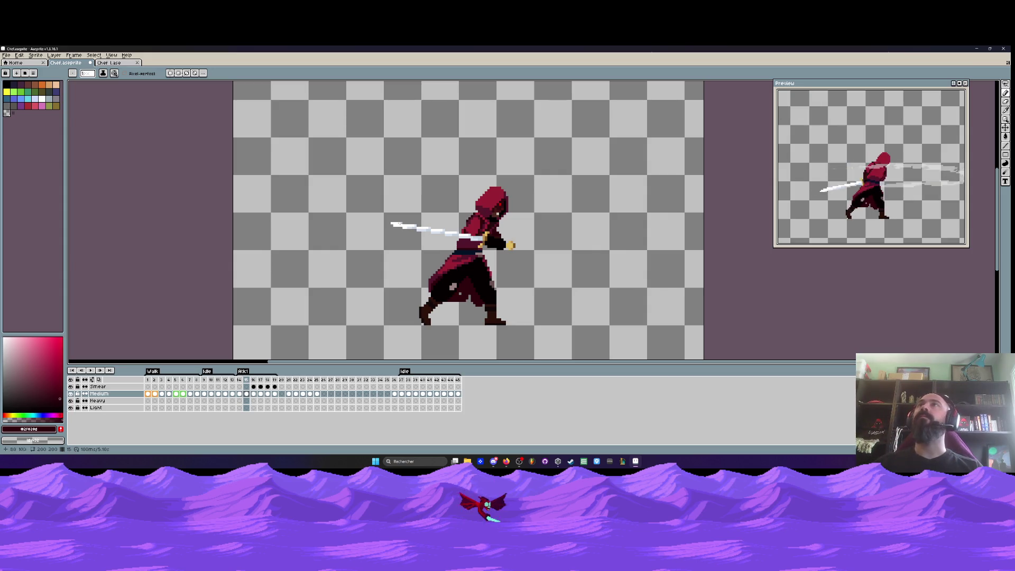
Go to frame 14 and flip between frames 14 and 15 to compare
{"action": "left_click", "coordinate": [239, 379]}
{"action": "scroll", "coordinate": [512, 246], "scroll_direction": "up", "scroll_amount": 1}
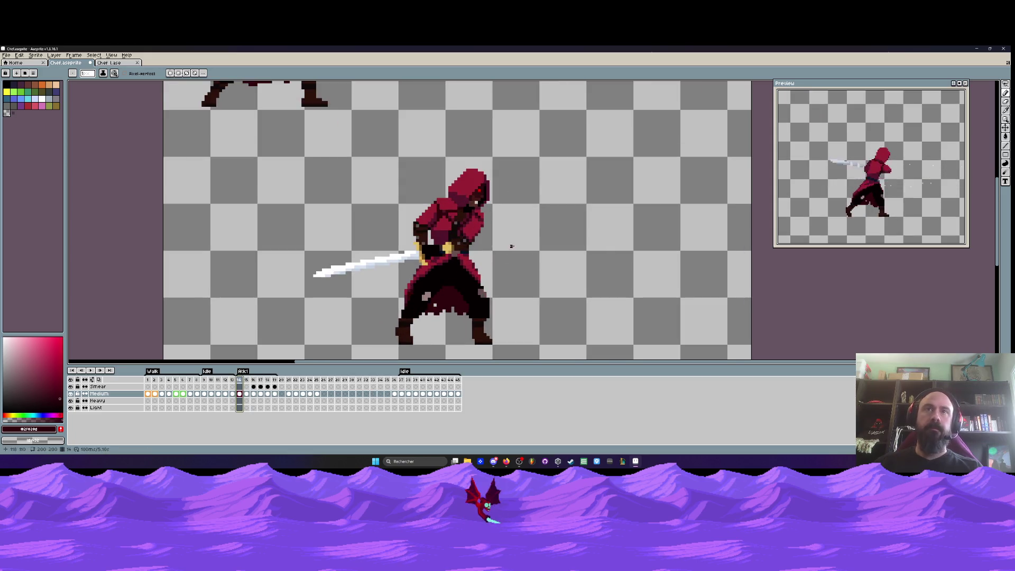
{"action": "key", "text": "Right"}
{"action": "key", "text": "Left"}
{"action": "key", "text": "Right"}
{"action": "key", "text": "Left"}
{"action": "key", "text": "Right"}
{"action": "scroll", "coordinate": [454, 287], "scroll_direction": "down", "scroll_amount": 3}
{"action": "key", "text": "Left"}
{"action": "key", "text": "Right"}
{"action": "key", "text": "Left"}
Step forward through the smear and swing-trail frames to frame 19, then back to 14
{"action": "key", "text": "Right"}
{"action": "scroll", "coordinate": [459, 288], "scroll_direction": "up", "scroll_amount": 1}
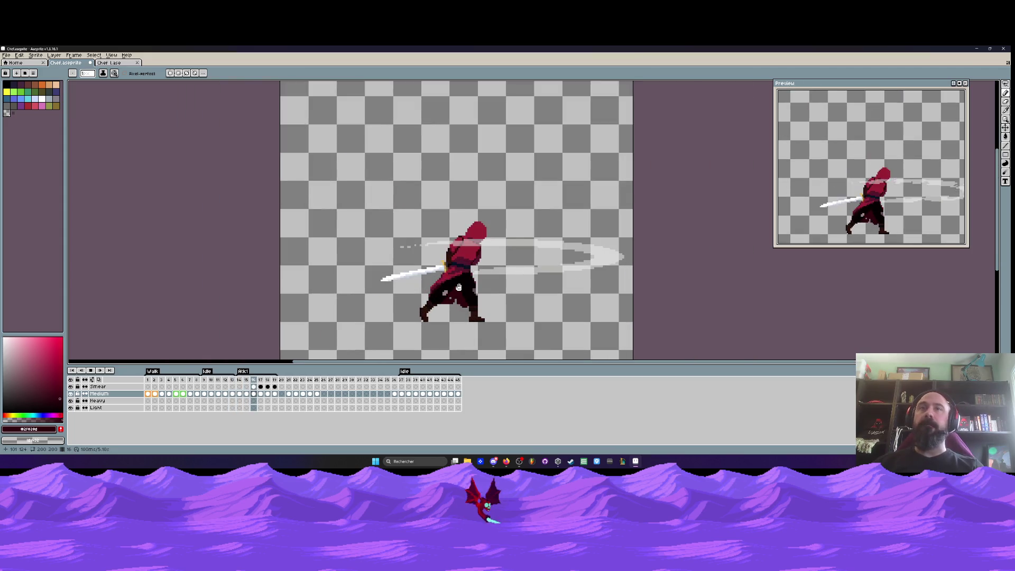
{"action": "key", "text": "Right"}
{"action": "key", "text": "Right"}
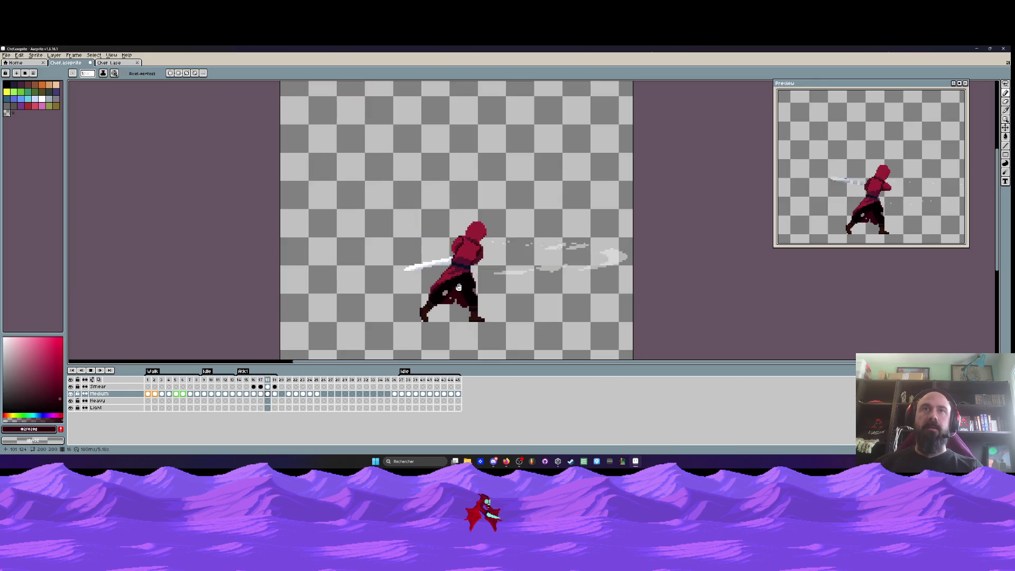
{"action": "key", "text": "Right"}
{"action": "key", "text": "Right"}
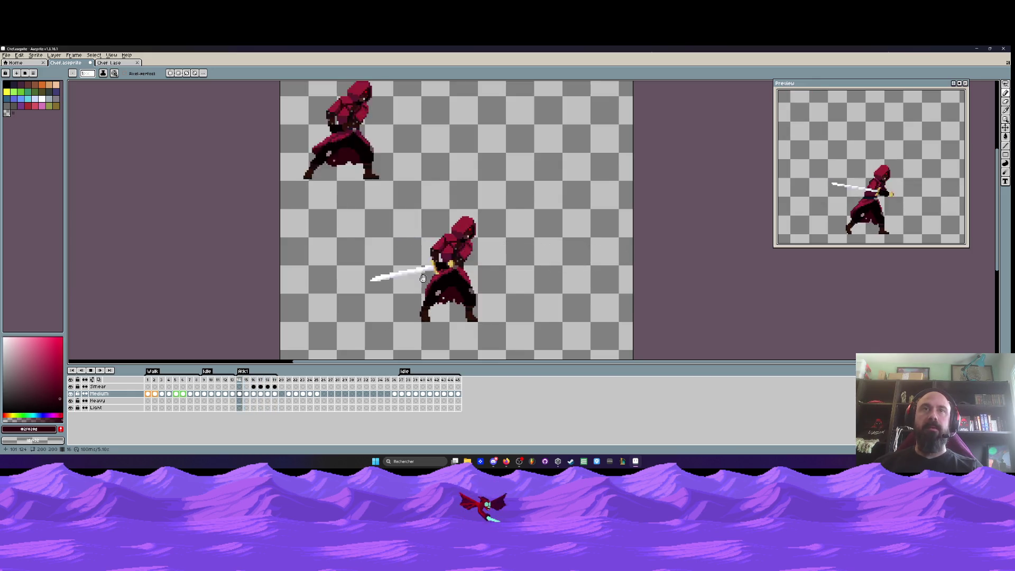
{"action": "scroll", "coordinate": [481, 259], "scroll_direction": "down", "scroll_amount": 1}
{"action": "key", "text": "Left"}
{"action": "scroll", "coordinate": [481, 259], "scroll_direction": "up", "scroll_amount": 1}
{"action": "key", "text": "Left"}
{"action": "key", "text": "Left"}
{"action": "scroll", "coordinate": [473, 249], "scroll_direction": "up", "scroll_amount": 1}
{"action": "key", "text": "Left"}
{"action": "key", "text": "Right"}
{"action": "key", "text": "Right"}
{"action": "scroll", "coordinate": [472, 247], "scroll_direction": "down", "scroll_amount": 1}
{"action": "scroll", "coordinate": [472, 248], "scroll_direction": "up", "scroll_amount": 1}
{"action": "key", "text": "Left"}
{"action": "key", "text": "Left"}
{"action": "key", "text": "Left"}
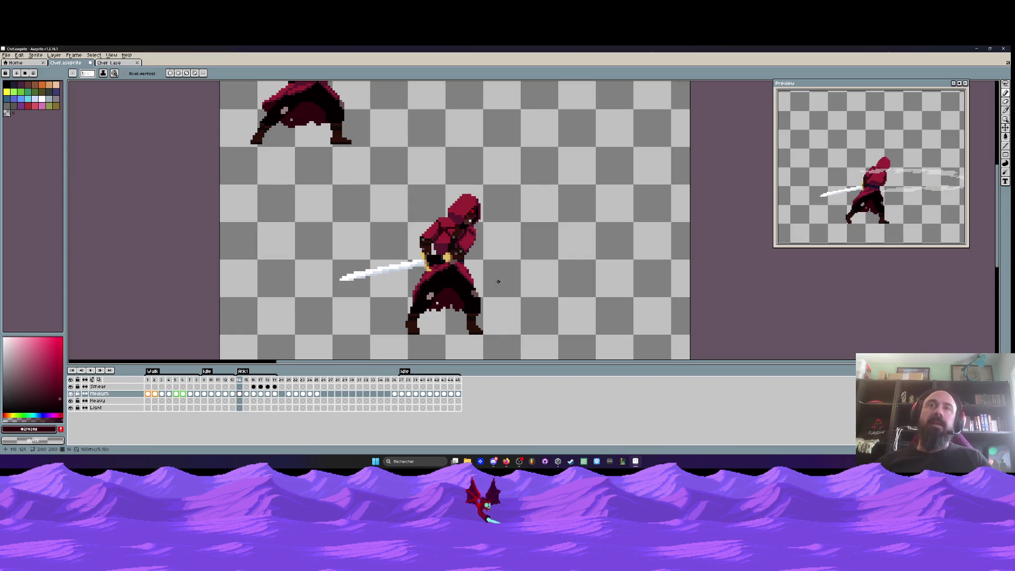
Zoom around the sprite and return to frame 19 with the character
{"action": "scroll", "coordinate": [464, 255], "scroll_direction": "up", "scroll_amount": 1}
{"action": "scroll", "coordinate": [464, 249], "scroll_direction": "down", "scroll_amount": 1}
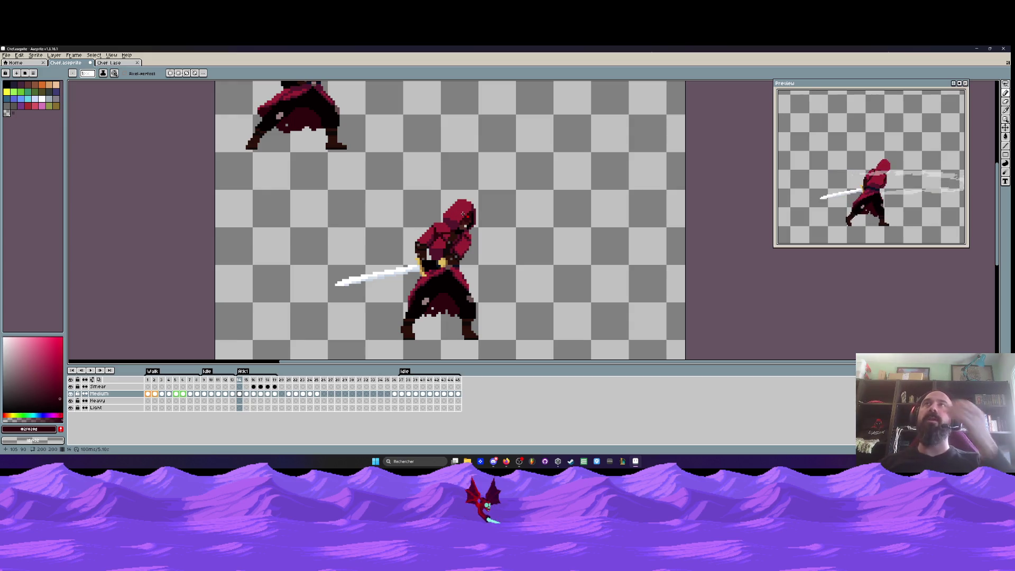
{"action": "scroll", "coordinate": [462, 213], "scroll_direction": "up", "scroll_amount": 2}
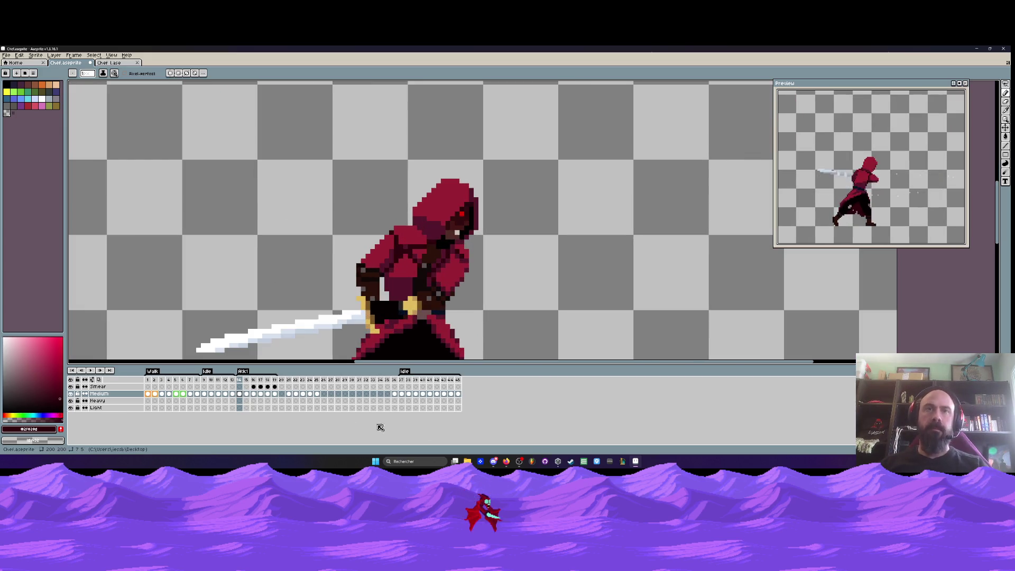
{"action": "scroll", "coordinate": [444, 265], "scroll_direction": "down", "scroll_amount": 1}
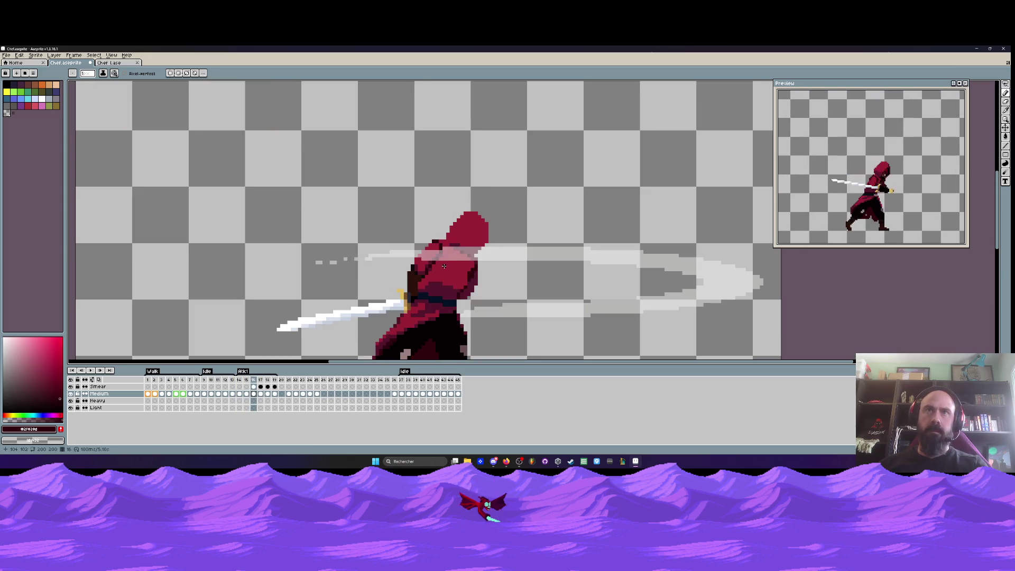
{"action": "scroll", "coordinate": [445, 278], "scroll_direction": "down", "scroll_amount": 2}
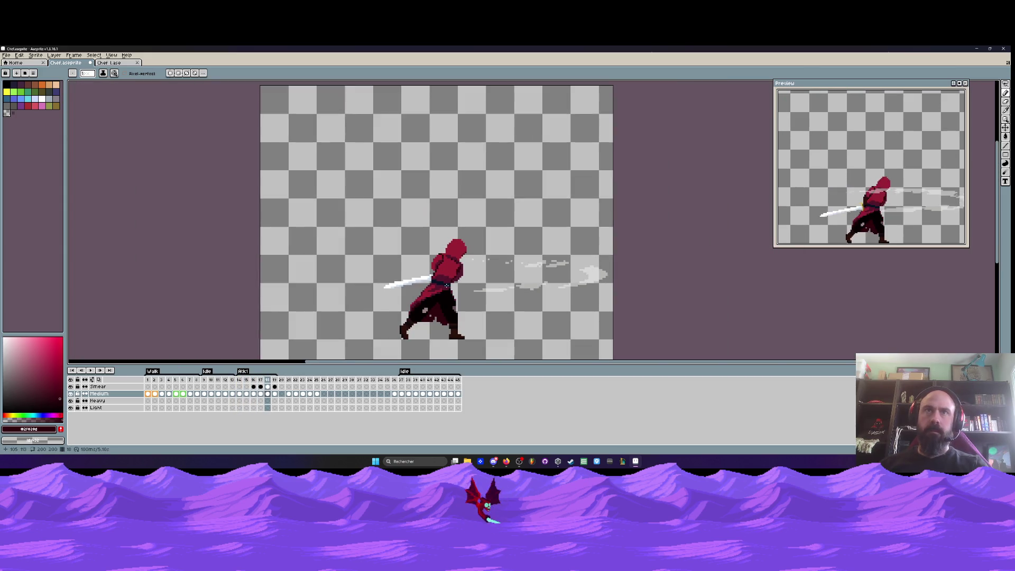
{"action": "key", "text": "Left"}
{"action": "scroll", "coordinate": [454, 264], "scroll_direction": "up", "scroll_amount": 2}
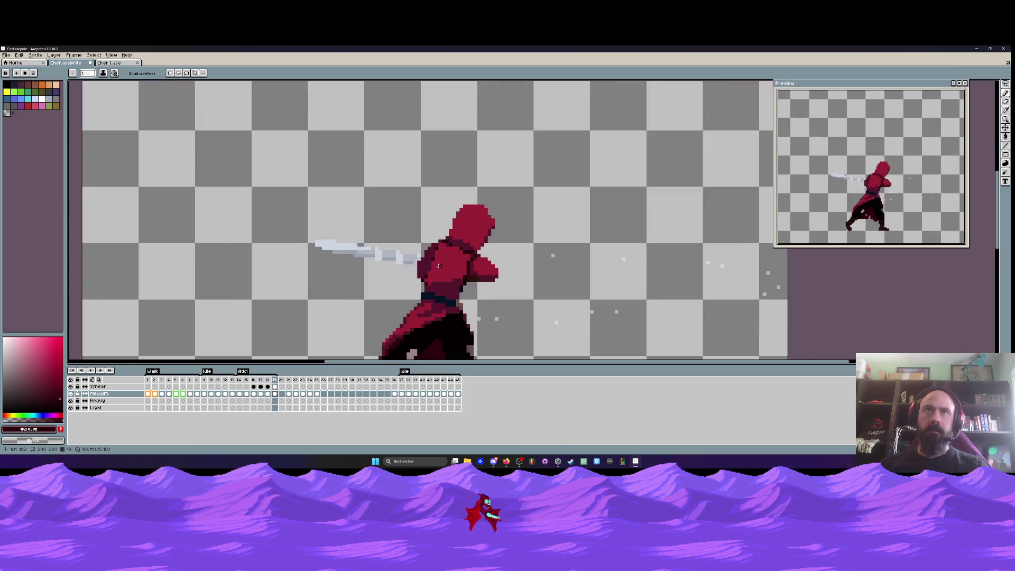
{"action": "scroll", "coordinate": [456, 263], "scroll_direction": "up", "scroll_amount": 1}
Sample the chest's dark outline and maroon colours, then repaint the dark chest pixels maroon
{"action": "key", "text": "i"}
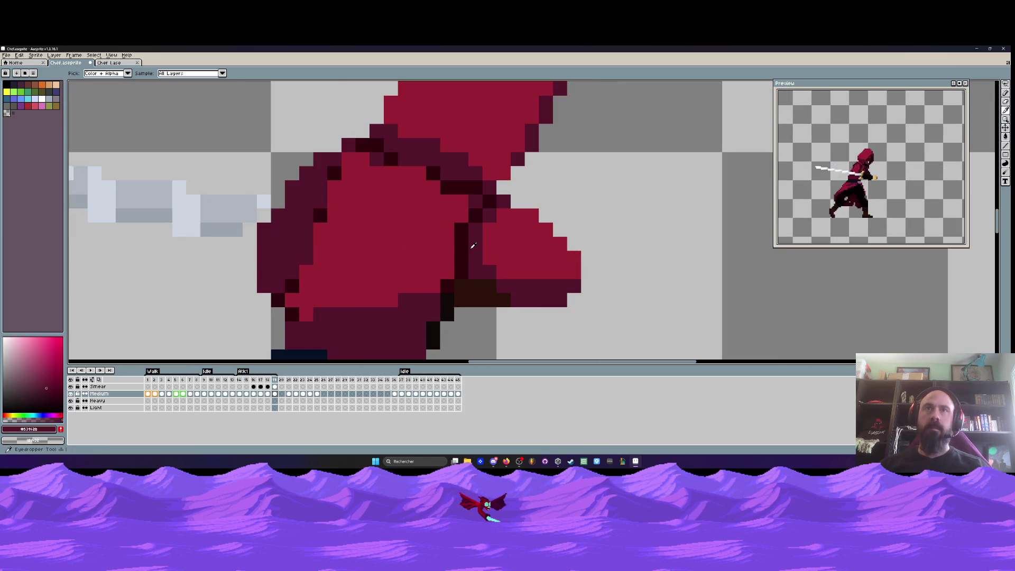
{"action": "left_click_drag", "start_coordinate": [476, 213], "coordinate": [483, 174]}
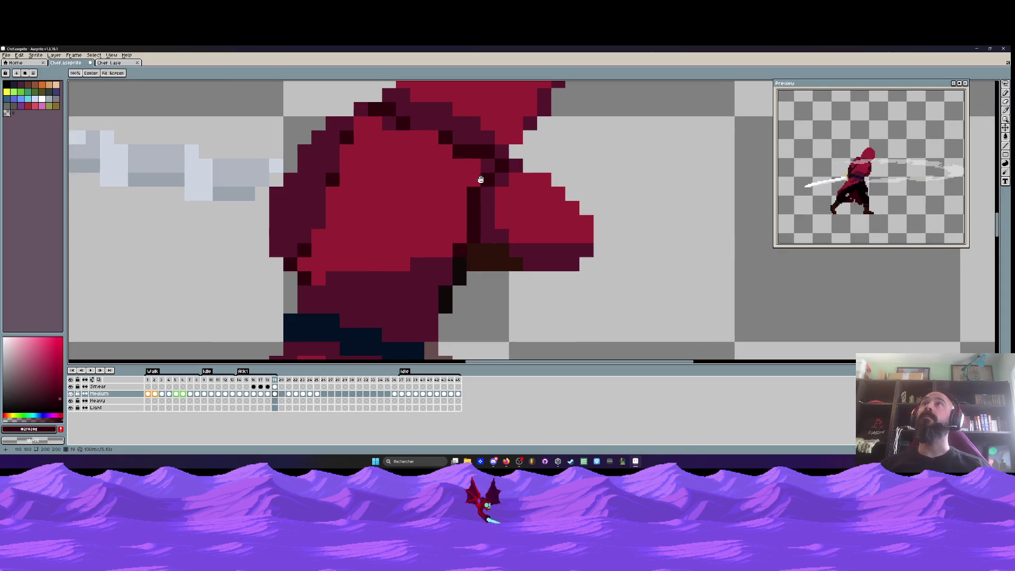
{"action": "left_click", "coordinate": [480, 208]}
{"action": "key", "text": "b"}
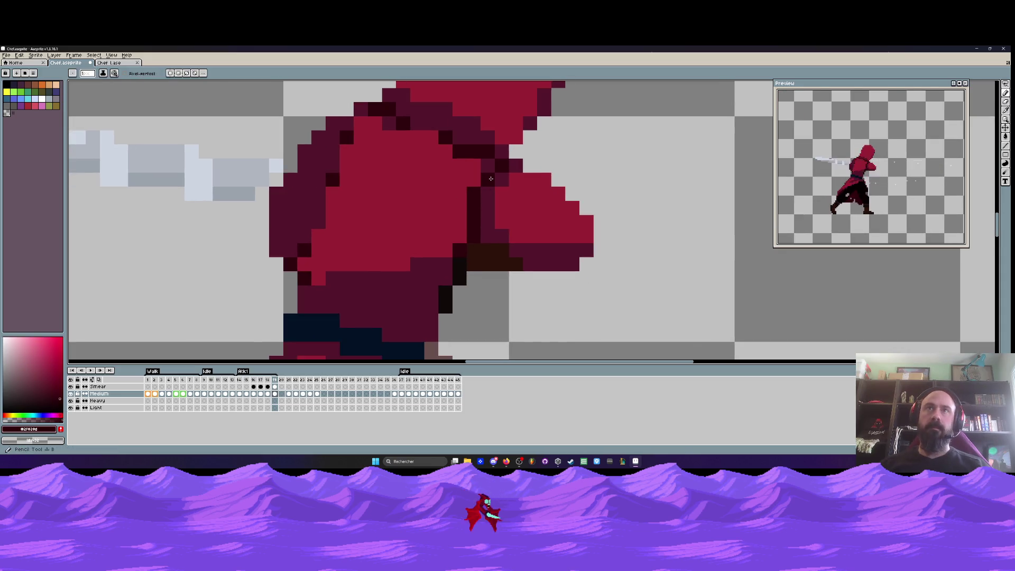
{"action": "key", "text": "i"}
{"action": "left_click", "coordinate": [490, 205]}
{"action": "key", "text": "b"}
{"action": "left_click_drag", "start_coordinate": [488, 179], "coordinate": [472, 211]}
Flip between frames 18 and 19 to compare the poses, ending on frame 19
{"action": "scroll", "coordinate": [461, 247], "scroll_direction": "down", "scroll_amount": 5}
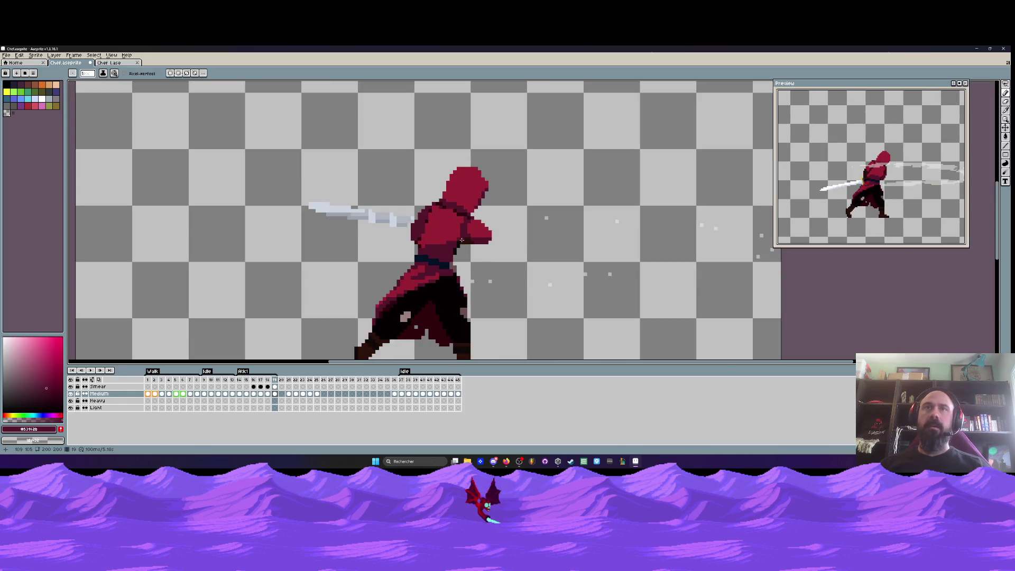
{"action": "key", "text": "Left"}
{"action": "key", "text": "Right"}
{"action": "key", "text": "Left"}
{"action": "key", "text": "Right"}
{"action": "key", "text": "Right"}
{"action": "key", "text": "Left"}
Pick the dark outline colour and add dark accent pixels to the chest and torso
{"action": "scroll", "coordinate": [473, 228], "scroll_direction": "up", "scroll_amount": 5}
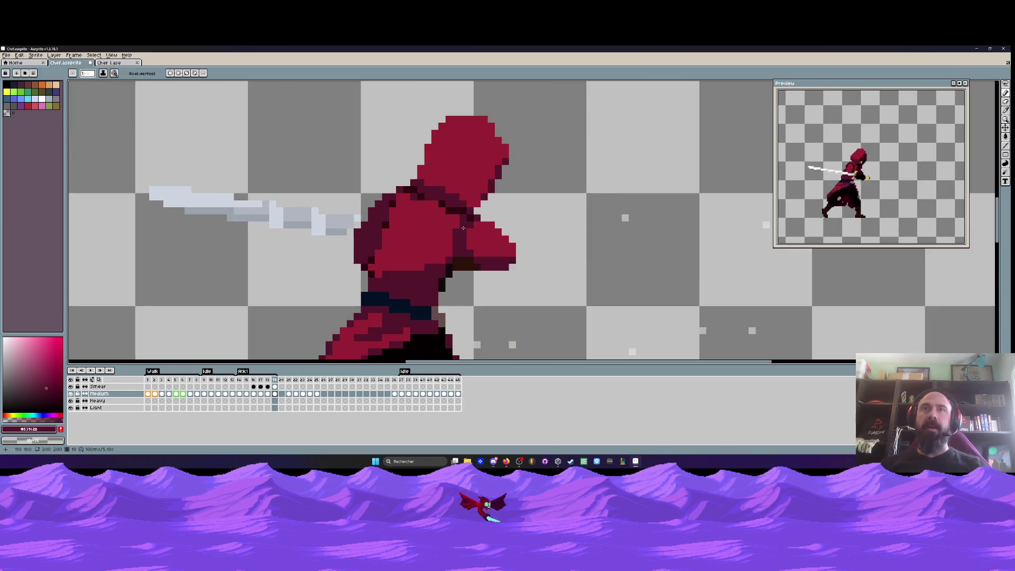
{"action": "left_click", "coordinate": [468, 187], "text": "alt"}
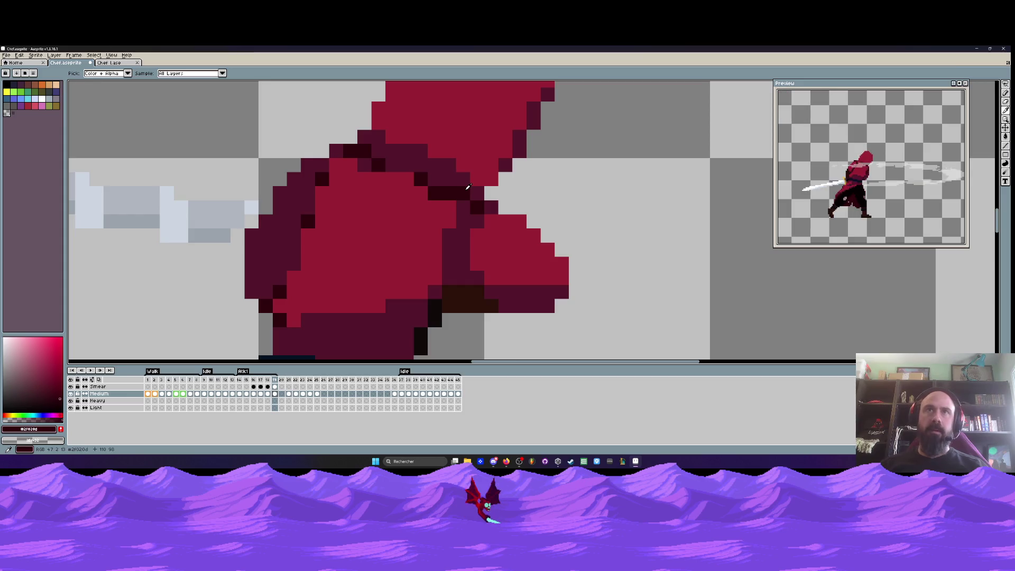
{"action": "left_click", "coordinate": [448, 235]}
{"action": "left_click", "coordinate": [436, 278]}
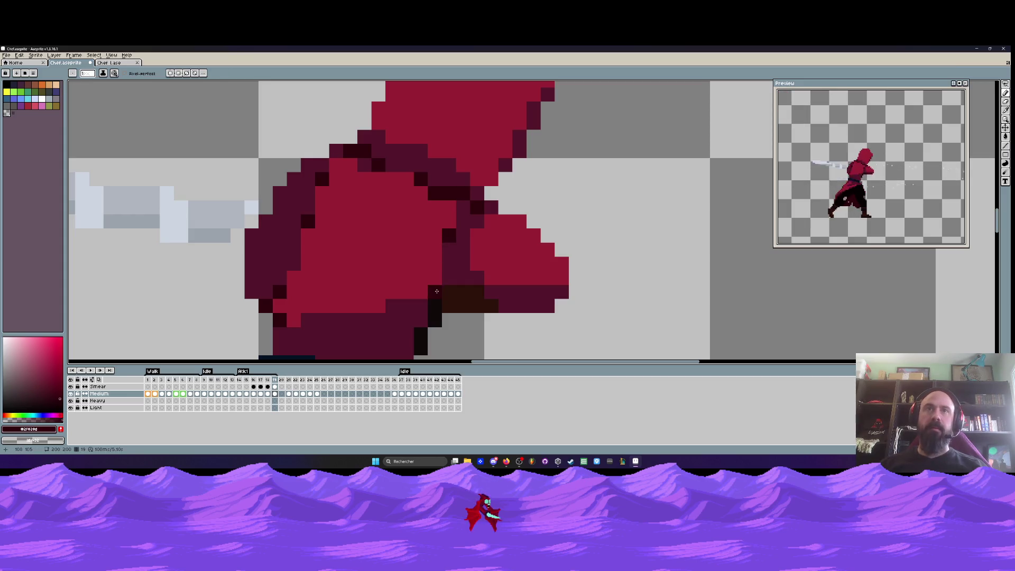
Flip repeatedly between smear frame 18 and frame 19 to check the edit and motion
{"action": "scroll", "coordinate": [467, 217], "scroll_direction": "down", "scroll_amount": 5}
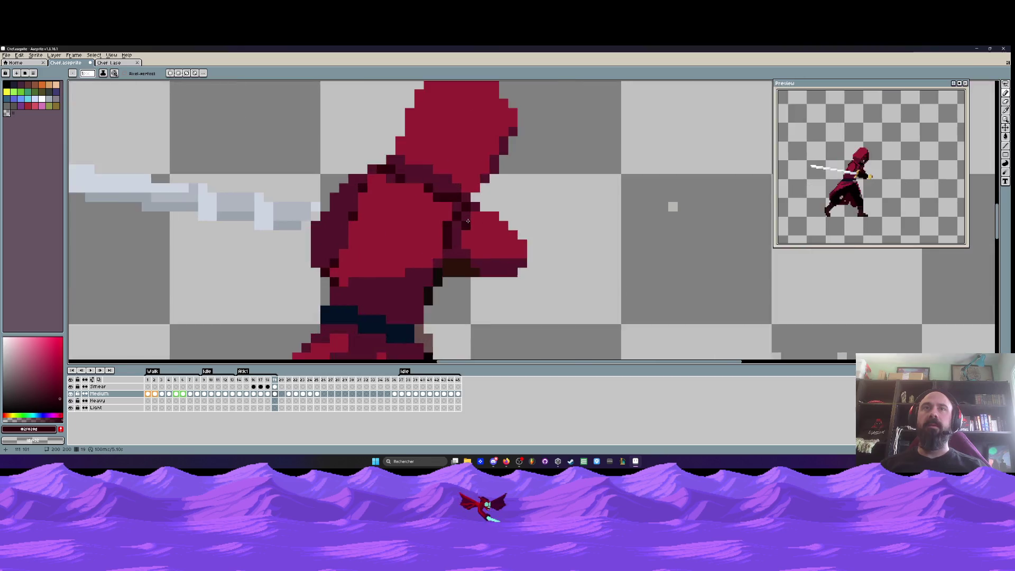
{"action": "key", "text": "comma"}
{"action": "key", "text": "period"}
{"action": "key", "text": "period"}
{"action": "key", "text": "comma"}
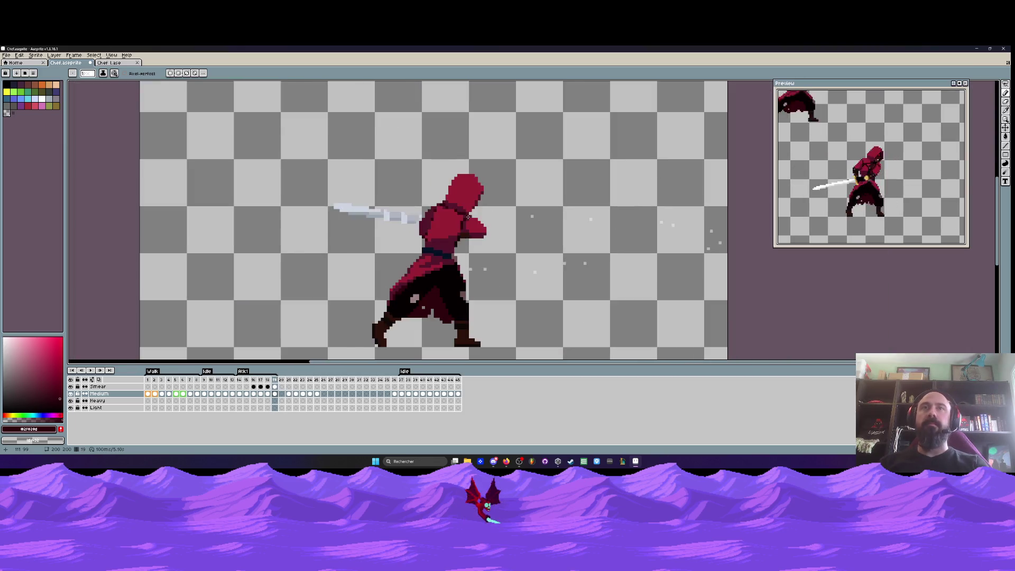
{"action": "key", "text": "comma"}
{"action": "key", "text": "period"}
{"action": "key", "text": "comma"}
{"action": "key", "text": "period"}
{"action": "key", "text": "comma"}
{"action": "key", "text": "period"}
{"action": "scroll", "coordinate": [417, 248], "scroll_direction": "up", "scroll_amount": 4}
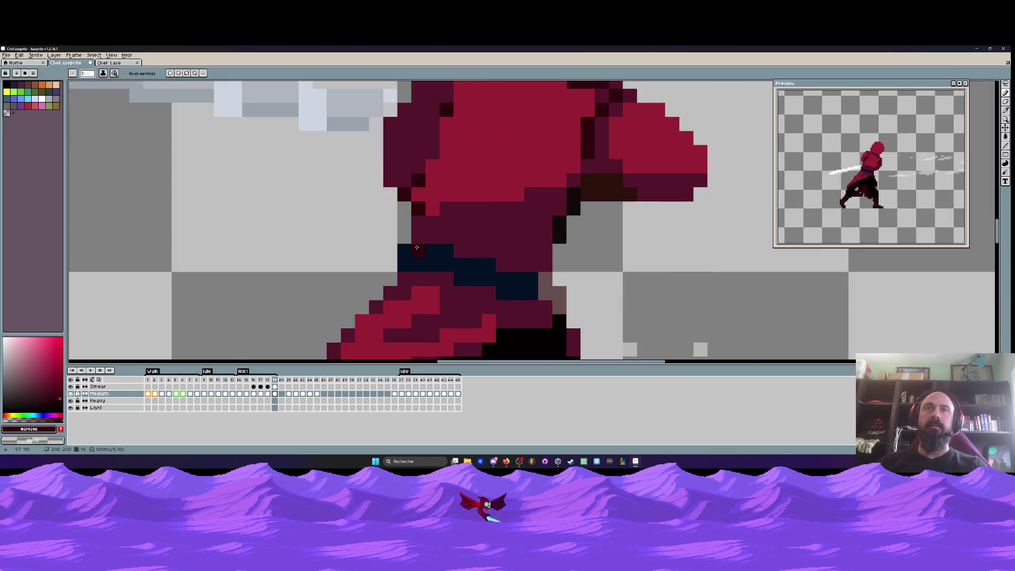
{"action": "scroll", "coordinate": [319, 252], "scroll_direction": "down", "scroll_amount": 3}
{"action": "key", "text": "comma"}
{"action": "key", "text": "period"}
{"action": "key", "text": "period"}
{"action": "key", "text": "comma"}
{"action": "key", "text": "comma"}
{"action": "key", "text": "period"}
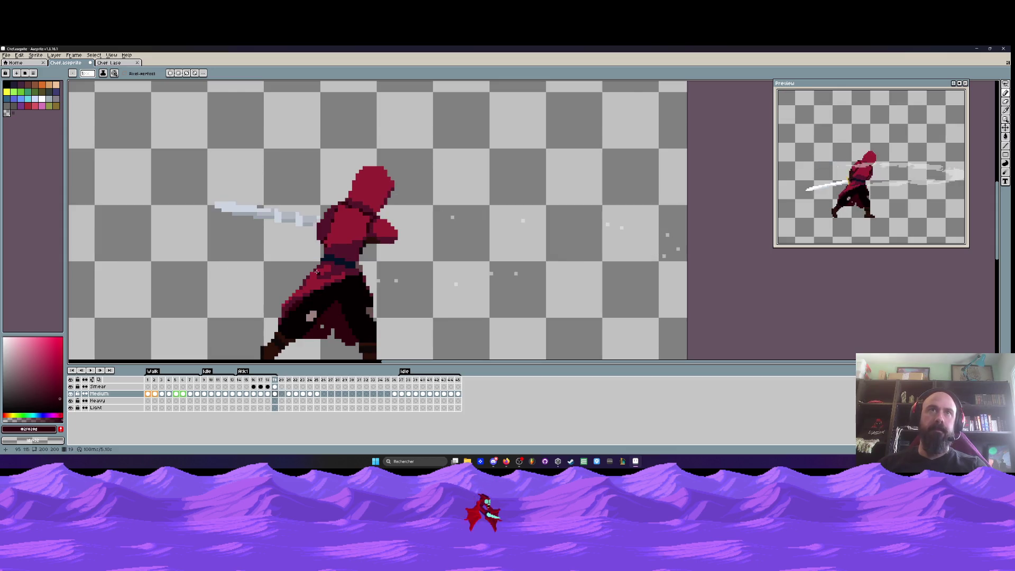
{"action": "key", "text": "period"}
{"action": "key", "text": "comma"}
{"action": "key", "text": "comma"}
{"action": "key", "text": "period"}
{"action": "key", "text": "comma"}
{"action": "key", "text": "period"}
{"action": "key", "text": "period"}
{"action": "key", "text": "comma"}
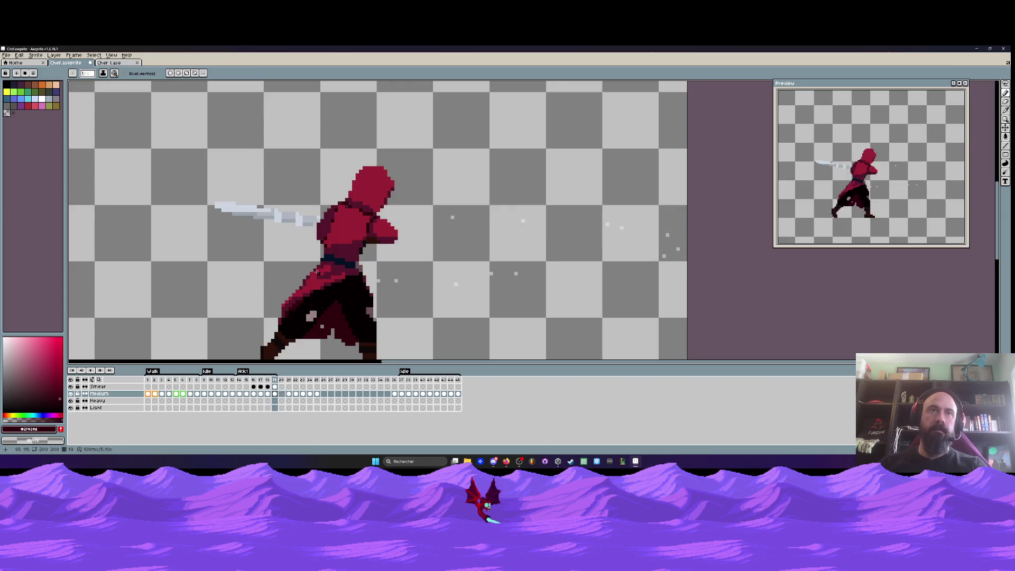
Play the slash animation, sample a hood colour on frame 18, then play it again
{"action": "key", "text": "Return"}
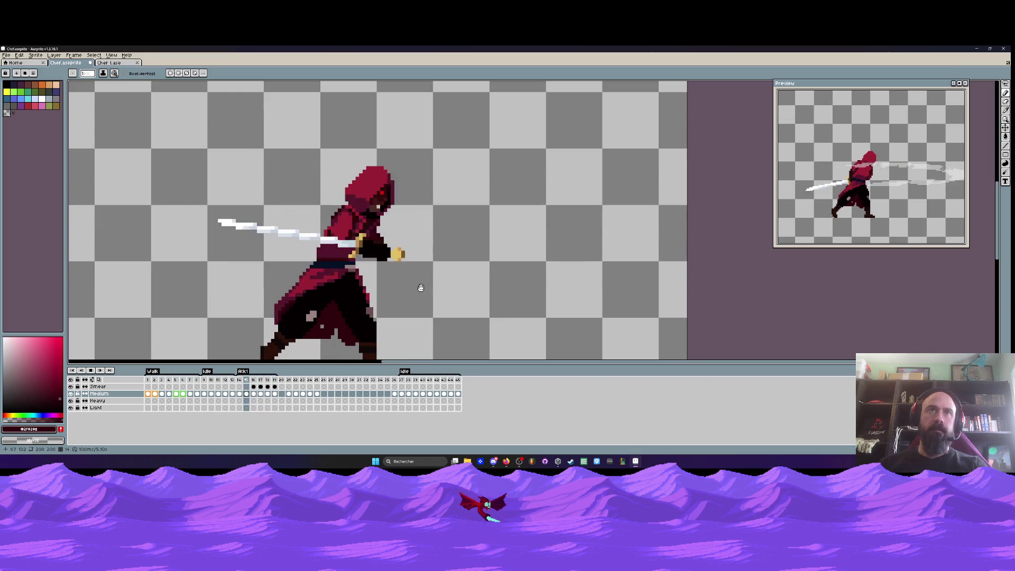
{"action": "key", "text": "Return"}
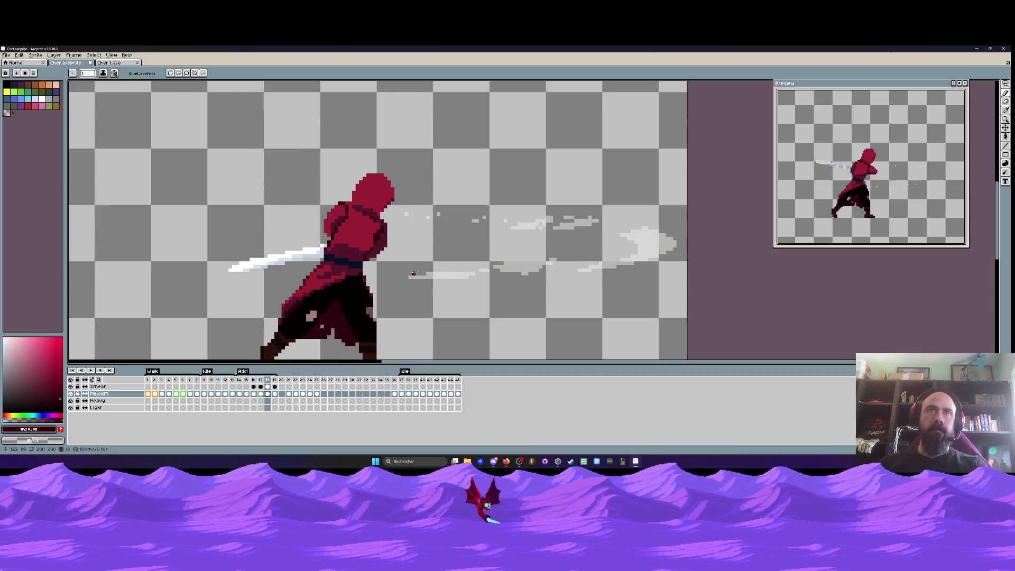
{"action": "scroll", "coordinate": [388, 253], "scroll_direction": "up", "scroll_amount": 5}
{"action": "key", "text": "Right"}
{"action": "left_click", "coordinate": [384, 248], "text": "alt"}
{"action": "key", "text": "b"}
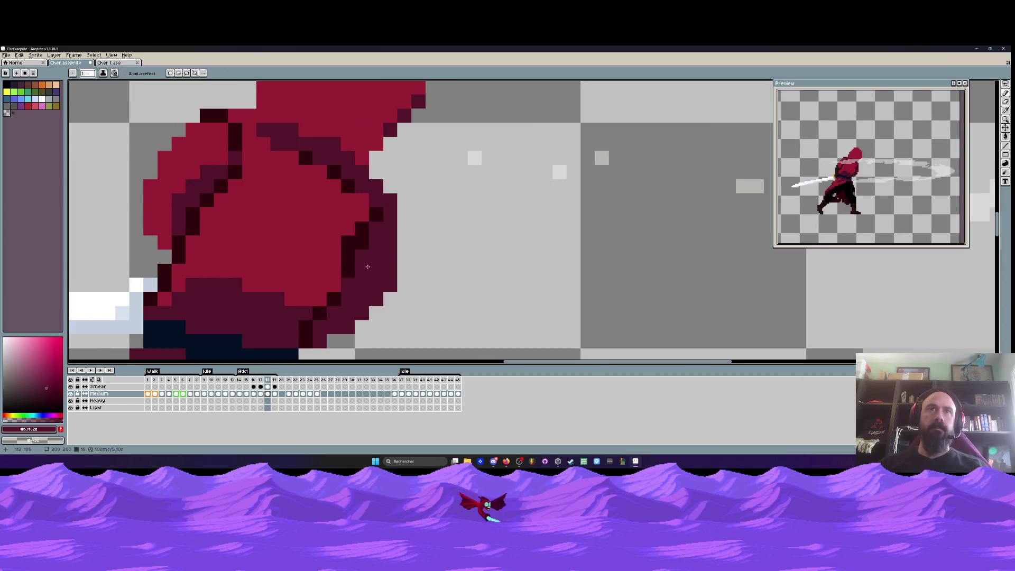
{"action": "key", "text": "b"}
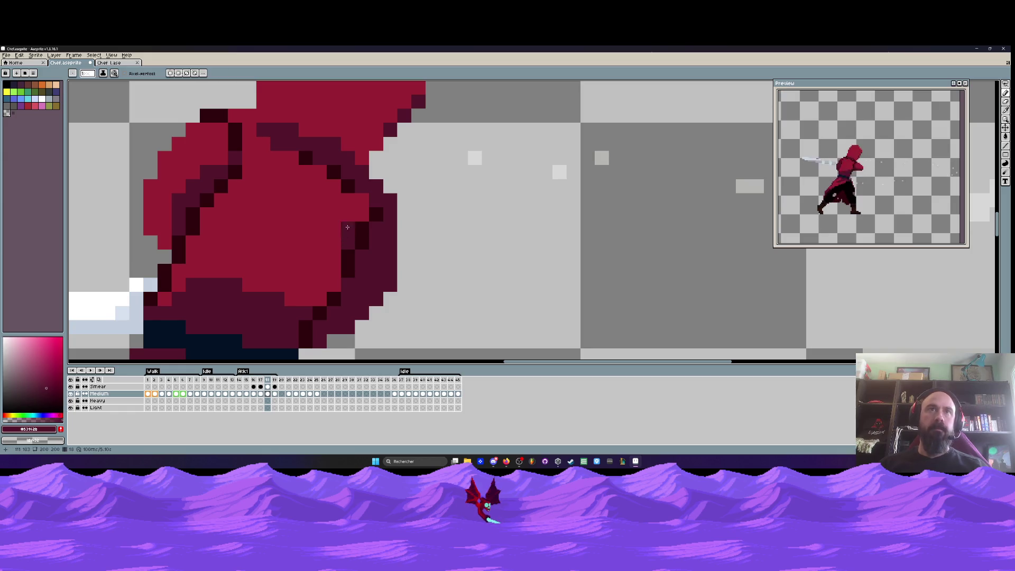
{"action": "scroll", "coordinate": [340, 269], "scroll_direction": "down", "scroll_amount": 5}
{"action": "key", "text": "Return"}
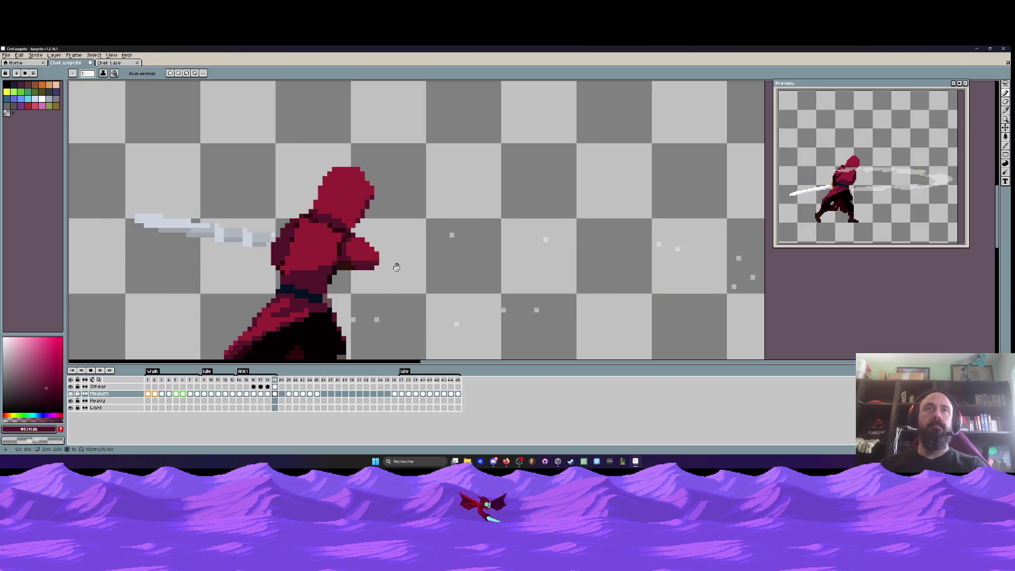
{"action": "scroll", "coordinate": [402, 264], "scroll_direction": "down", "scroll_amount": 3}
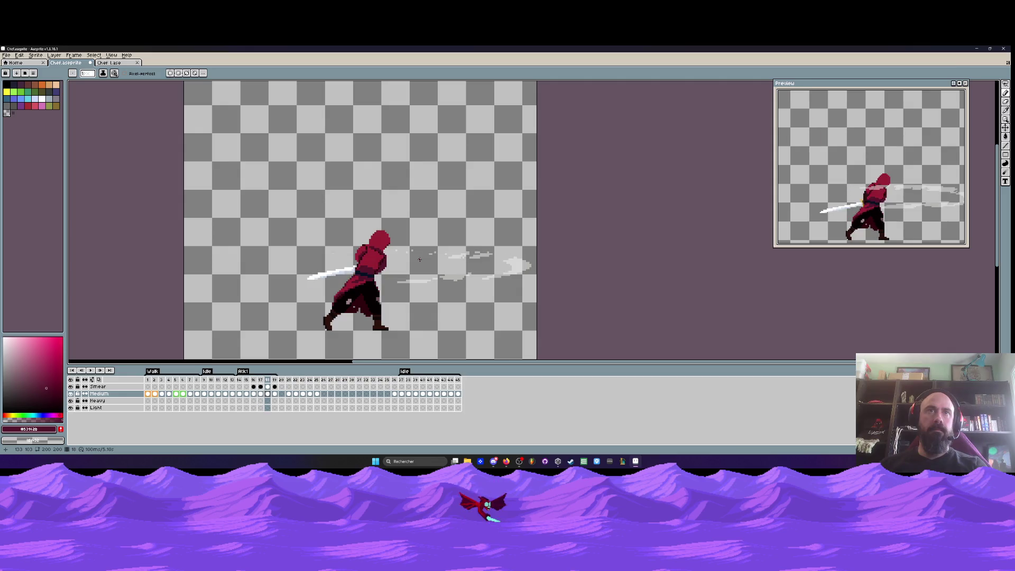
Compare frames 18 and 19 once more and select the frame 18 cel
{"action": "key", "text": "Right"}
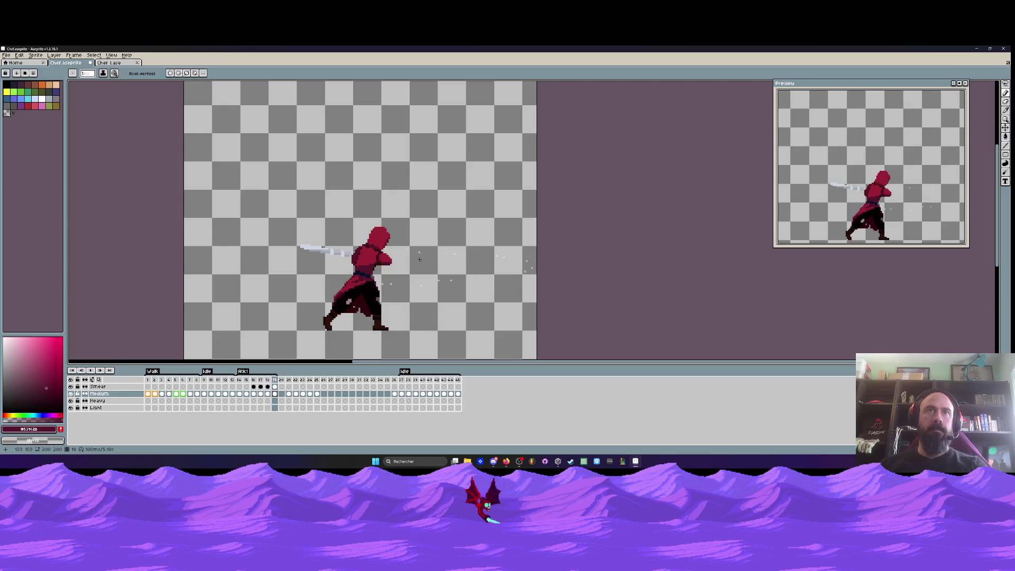
{"action": "key", "text": "Left"}
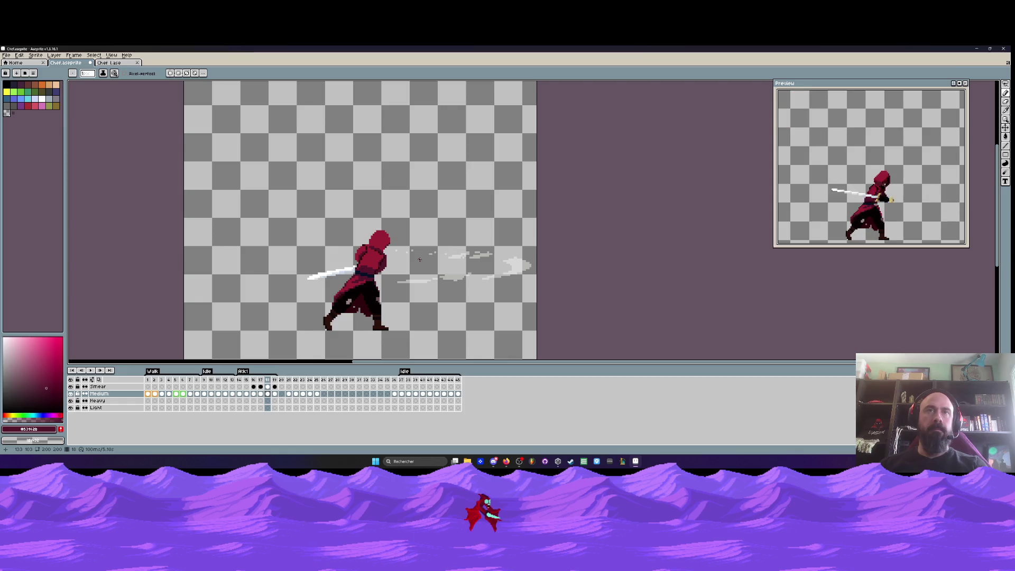
{"action": "key", "text": "Right"}
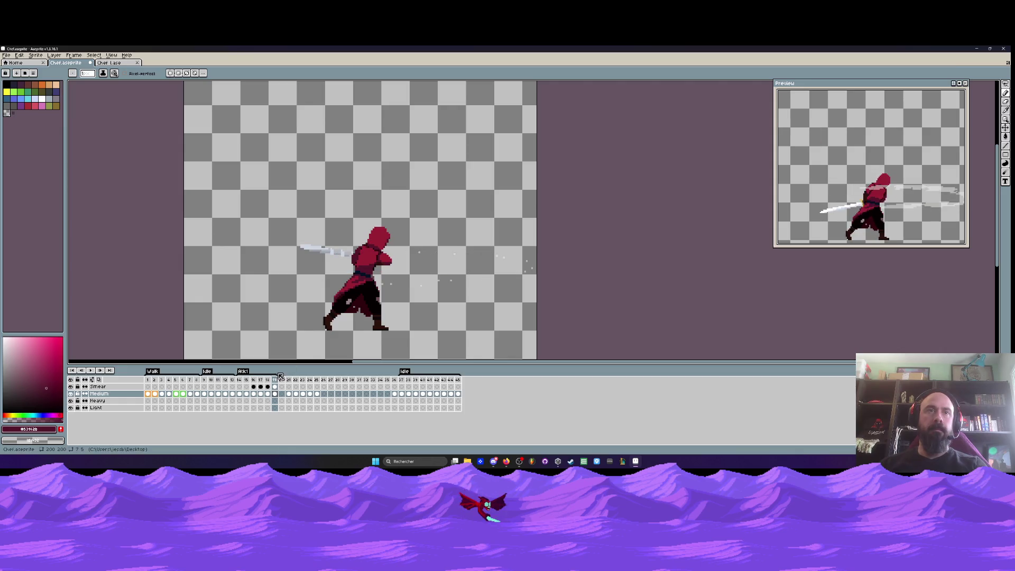
{"action": "left_click", "coordinate": [268, 394]}
Lasso the sword blade on frame 18 and copy it
{"action": "scroll", "coordinate": [329, 273], "scroll_direction": "up", "scroll_amount": 2}
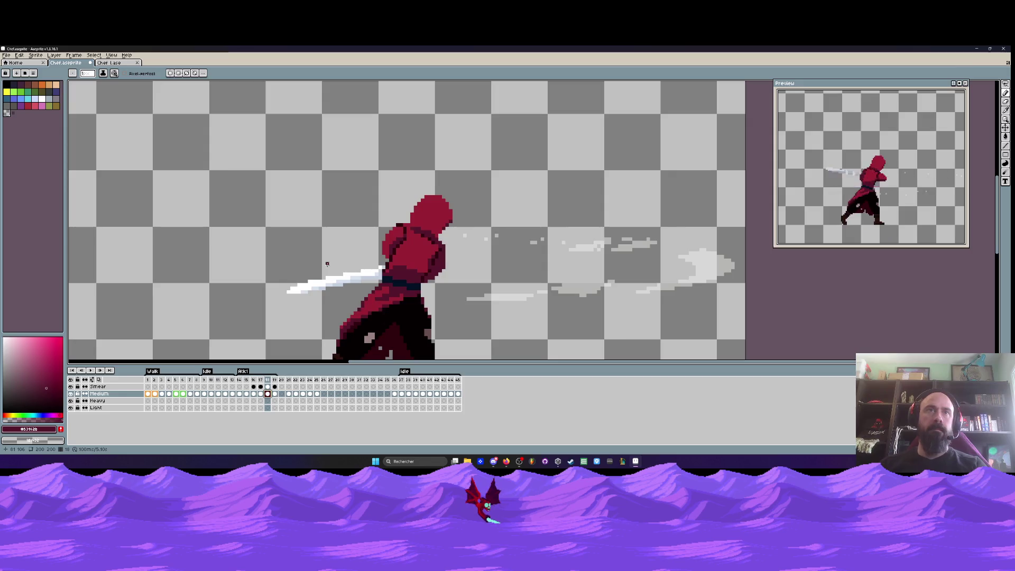
{"action": "scroll", "coordinate": [333, 280], "scroll_direction": "up", "scroll_amount": 1}
{"action": "key", "text": "q"}
{"action": "left_click_drag", "start_coordinate": [298, 274], "coordinate": [254, 300]}
{"action": "left_click_drag", "start_coordinate": [386, 279], "coordinate": [389, 272]}
{"action": "mouse_move", "coordinate": [323, 266]}
{"action": "left_mouse_down"}
{"action": "mouse_move", "coordinate": [361, 306]}
{"action": "mouse_move", "coordinate": [325, 259]}
{"action": "left_mouse_up"}
{"action": "key", "text": "ctrl+d"}
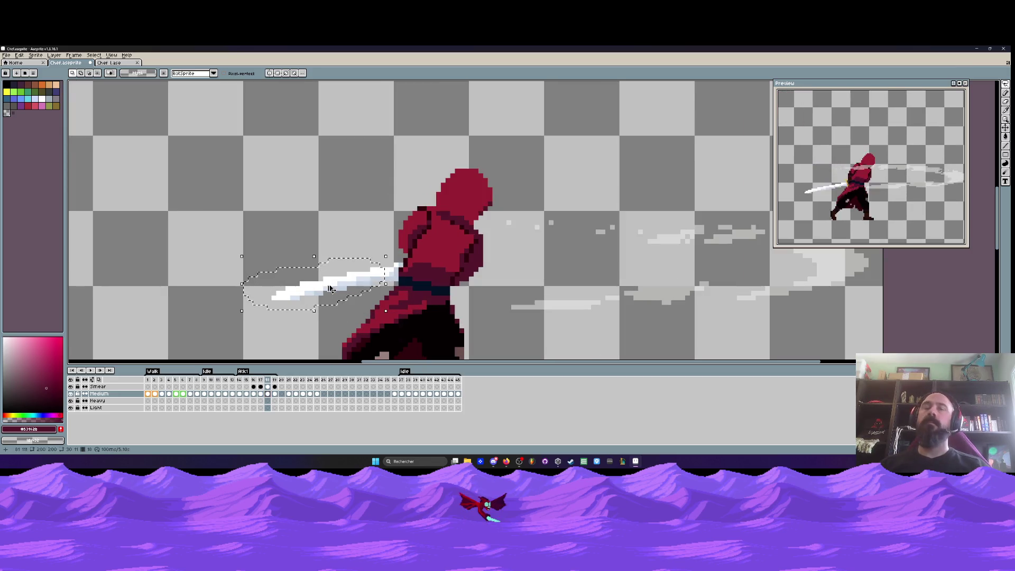
Paste the blade into frame 19 and move it up onto that frame's blade
{"action": "left_click", "coordinate": [275, 386]}
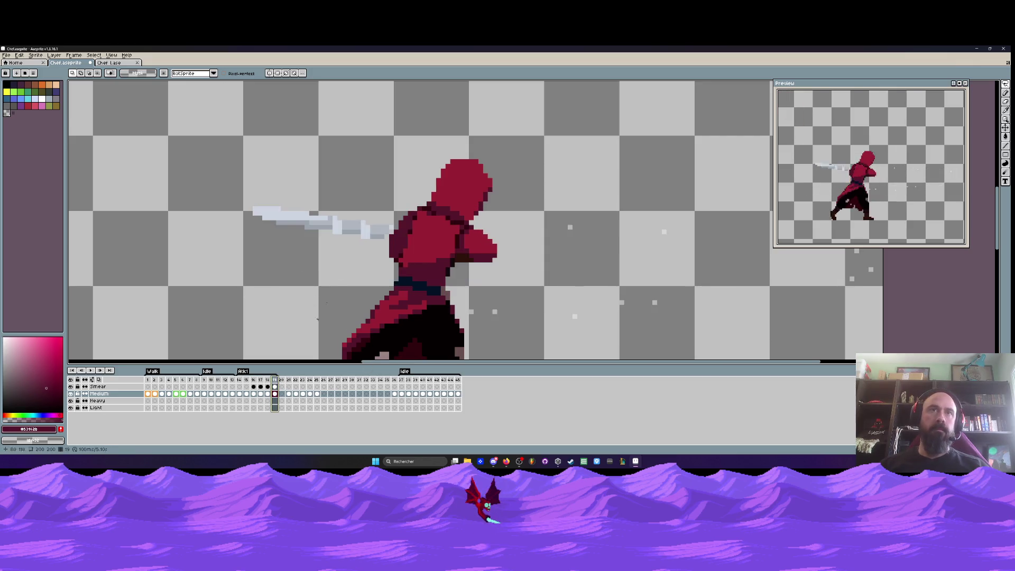
{"action": "scroll", "coordinate": [306, 337], "scroll_direction": "down", "scroll_amount": 2}
{"action": "scroll", "coordinate": [305, 337], "scroll_direction": "up", "scroll_amount": 1}
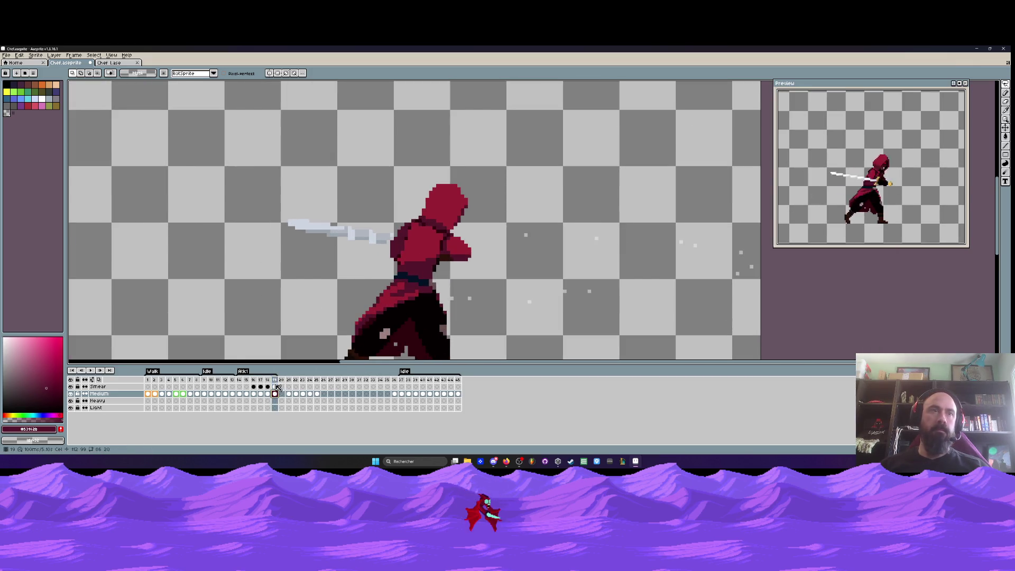
{"action": "key", "text": "ctrl+v"}
{"action": "mouse_move", "coordinate": [335, 284]}
{"action": "left_mouse_down"}
{"action": "mouse_move", "coordinate": [379, 202]}
{"action": "mouse_move", "coordinate": [390, 207]}
{"action": "left_mouse_up"}
{"action": "key", "text": "Return"}
Drop the selection and shorten the blade's left tip with the Pencil
{"action": "scroll", "coordinate": [363, 179], "scroll_direction": "up", "scroll_amount": 1}
{"action": "mouse_move", "coordinate": [355, 177]}
{"action": "left_mouse_down"}
{"action": "mouse_move", "coordinate": [289, 211]}
{"action": "mouse_move", "coordinate": [357, 243]}
{"action": "left_mouse_up"}
{"action": "scroll", "coordinate": [380, 204], "scroll_direction": "down", "scroll_amount": 1}
{"action": "key", "text": "super"}
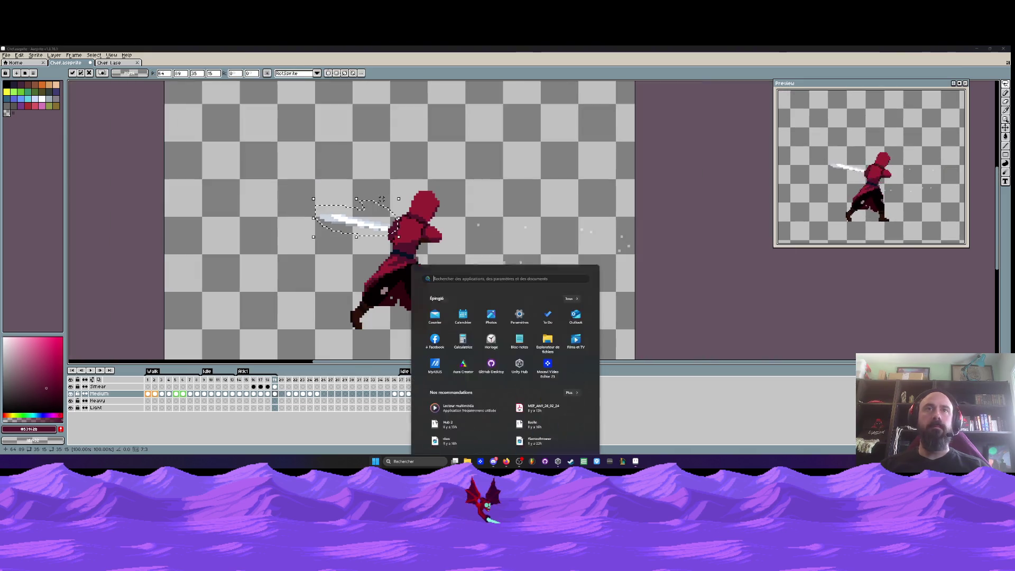
{"action": "left_click", "coordinate": [351, 204]}
{"action": "scroll", "coordinate": [351, 204], "scroll_direction": "up", "scroll_amount": 1}
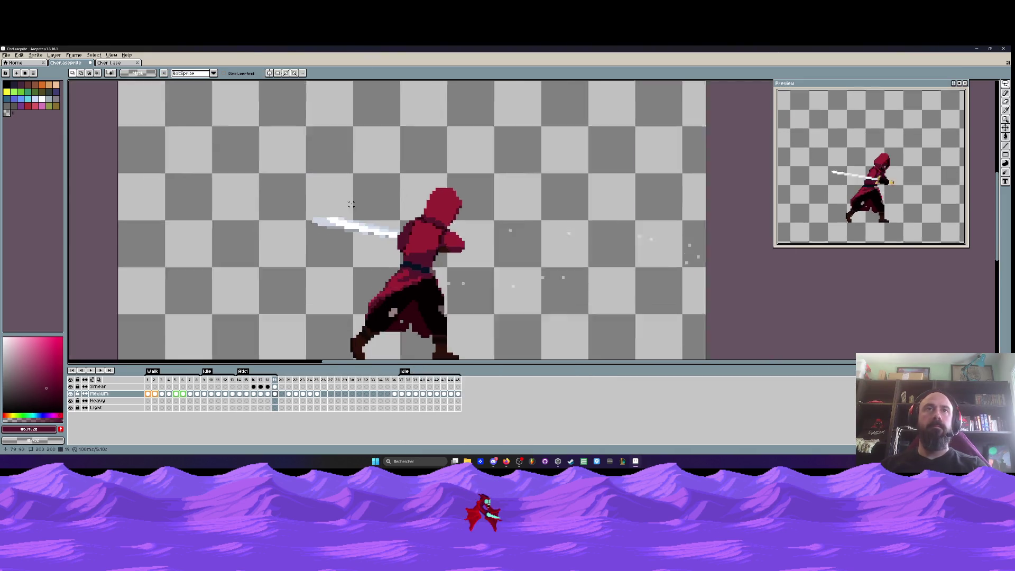
{"action": "scroll", "coordinate": [351, 204], "scroll_direction": "up", "scroll_amount": 2}
{"action": "key", "text": "b"}
{"action": "mouse_move", "coordinate": [319, 237]}
{"action": "left_mouse_down"}
{"action": "mouse_move", "coordinate": [279, 226]}
{"action": "mouse_move", "coordinate": [335, 265]}
{"action": "mouse_move", "coordinate": [359, 262]}
{"action": "left_mouse_up"}
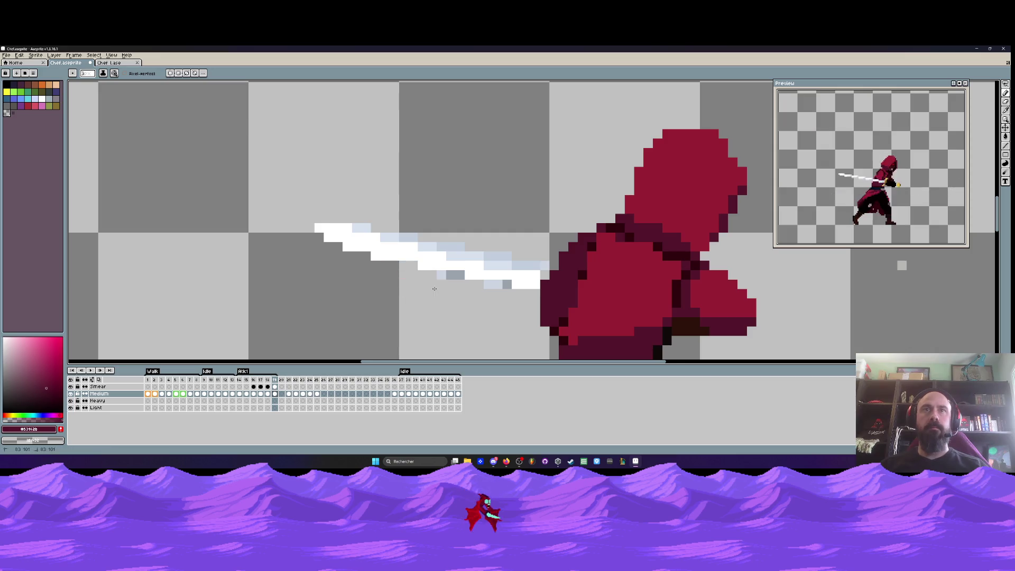
Erase two stray grey blade pixels and try repainting the blade white, then undo
{"action": "left_click", "coordinate": [454, 275]}
{"action": "left_click", "coordinate": [499, 280]}
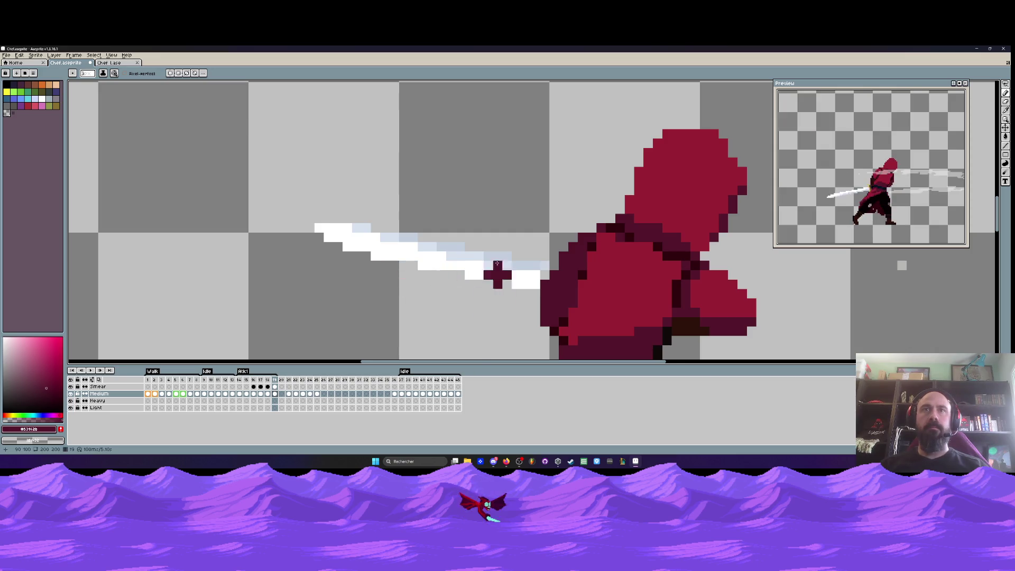
{"action": "scroll", "coordinate": [497, 263], "scroll_direction": "down", "scroll_amount": 4}
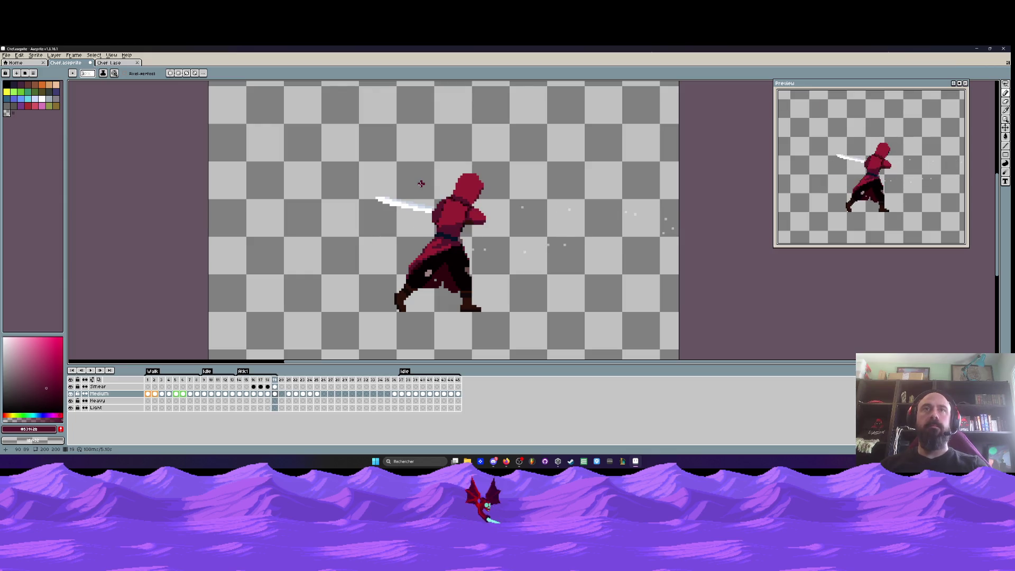
{"action": "scroll", "coordinate": [401, 189], "scroll_direction": "up", "scroll_amount": 2}
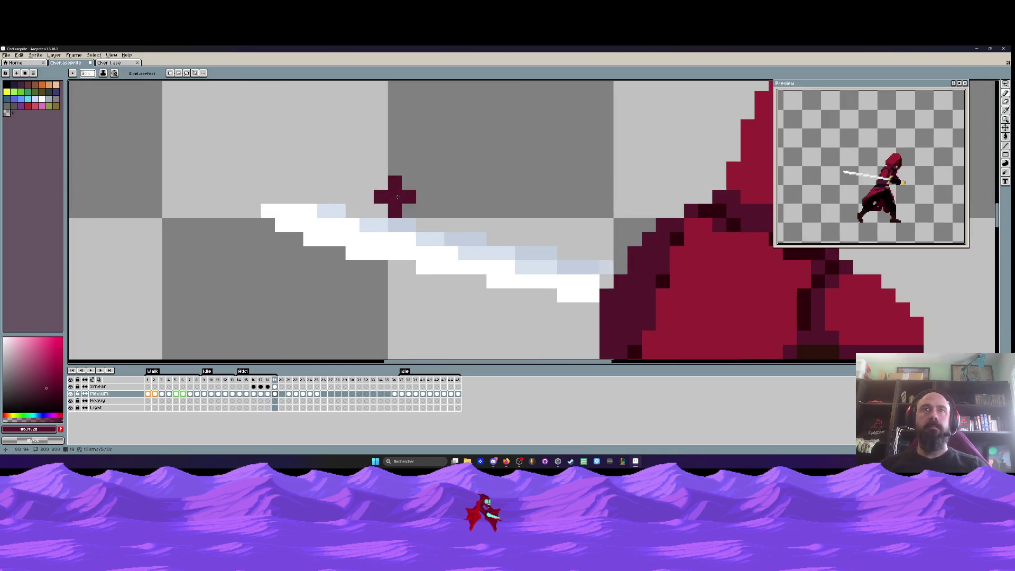
{"action": "scroll", "coordinate": [398, 197], "scroll_direction": "up", "scroll_amount": 2}
{"action": "left_click", "coordinate": [379, 245], "text": "alt"}
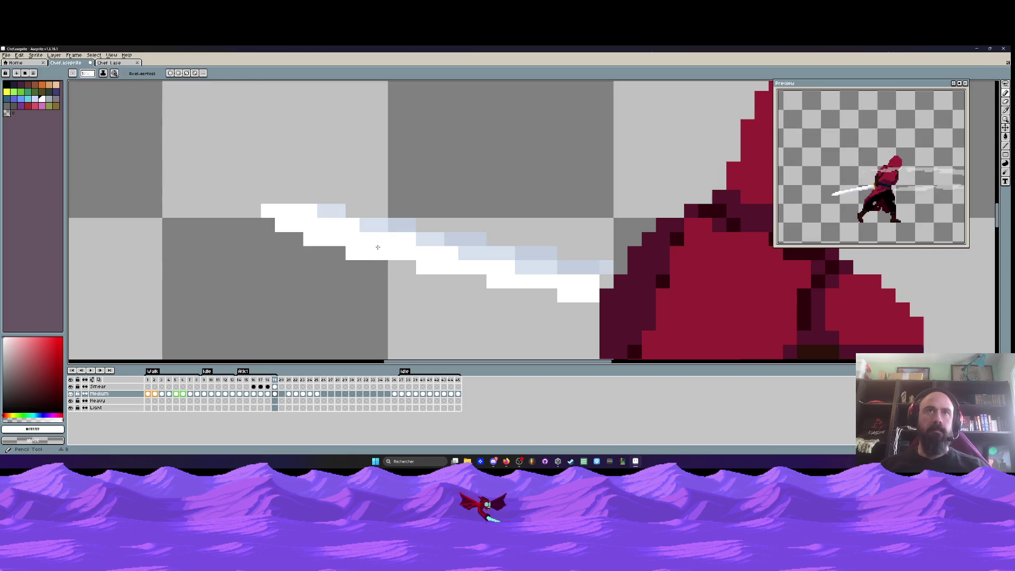
{"action": "left_click_drag", "start_coordinate": [333, 215], "coordinate": [450, 239]}
{"action": "key", "text": "ctrl+z"}
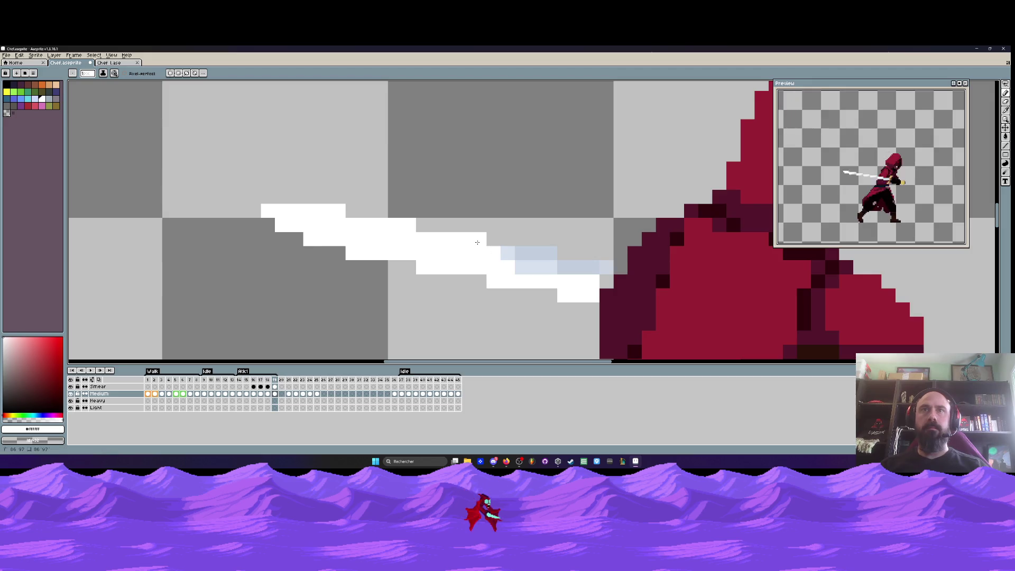
Sample the blade's light blue and paint the lower blade pixels light blue
{"action": "scroll", "coordinate": [477, 242], "scroll_direction": "down", "scroll_amount": 2}
{"action": "scroll", "coordinate": [476, 240], "scroll_direction": "up", "scroll_amount": 2}
{"action": "left_click", "coordinate": [531, 231], "text": "alt"}
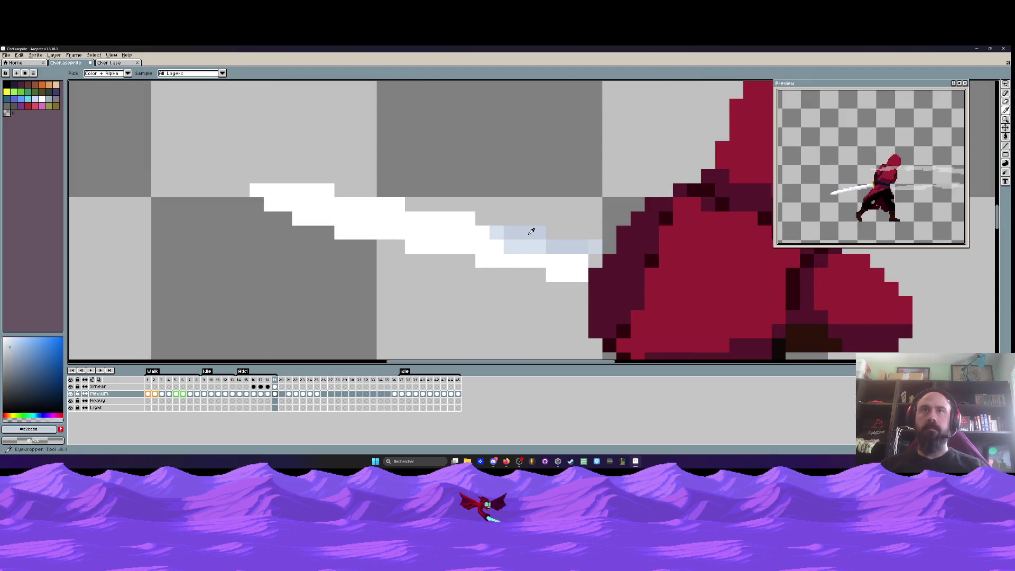
{"action": "left_click", "coordinate": [553, 274]}
{"action": "left_click", "coordinate": [482, 260]}
{"action": "left_click", "coordinate": [412, 246]}
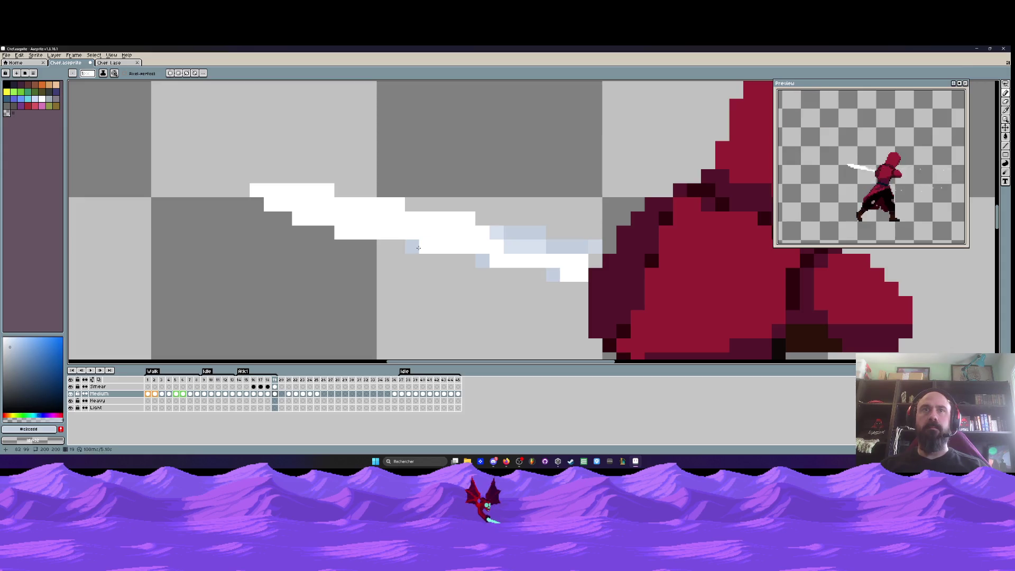
{"action": "left_click_drag", "start_coordinate": [497, 258], "coordinate": [581, 274]}
{"action": "left_click", "coordinate": [551, 261]}
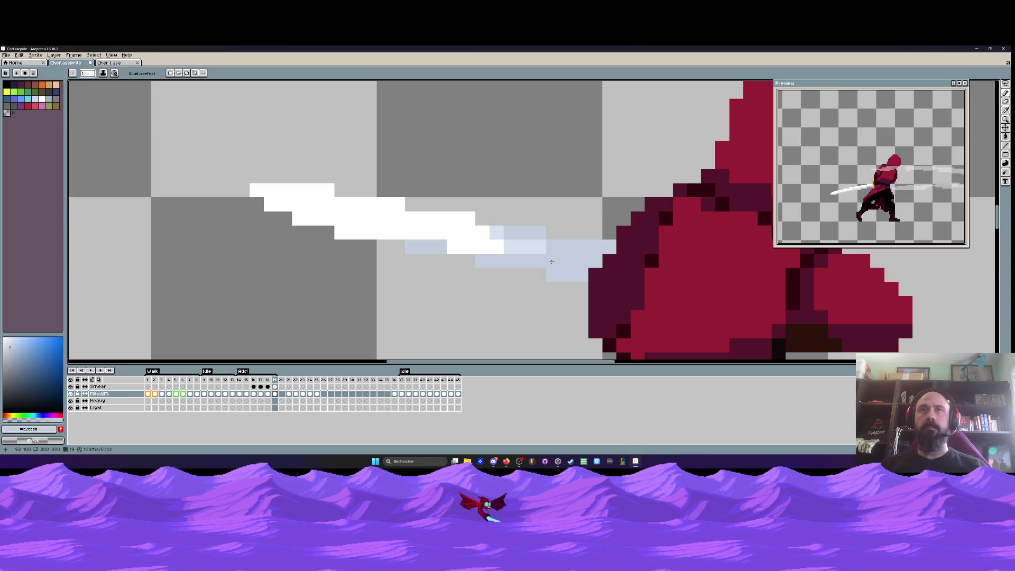
{"action": "mouse_move", "coordinate": [364, 234]}
{"action": "left_mouse_down"}
{"action": "mouse_move", "coordinate": [426, 232]}
{"action": "mouse_move", "coordinate": [461, 246]}
{"action": "mouse_move", "coordinate": [414, 241]}
{"action": "left_mouse_up"}
Flip between frames 18 and 19 to compare the blade, ending on frame 19
{"action": "scroll", "coordinate": [462, 247], "scroll_direction": "down", "scroll_amount": 2}
{"action": "scroll", "coordinate": [462, 246], "scroll_direction": "up", "scroll_amount": 1}
{"action": "scroll", "coordinate": [380, 233], "scroll_direction": "down", "scroll_amount": 4}
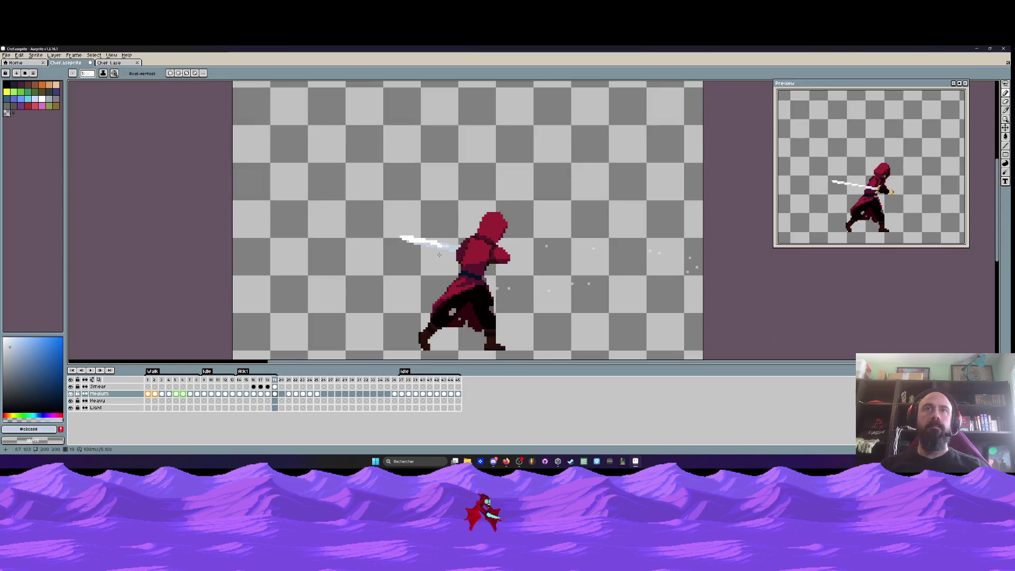
{"action": "scroll", "coordinate": [435, 235], "scroll_direction": "down", "scroll_amount": 1}
{"action": "key", "text": "comma"}
{"action": "key", "text": "period"}
{"action": "key", "text": "comma"}
{"action": "key", "text": "period"}
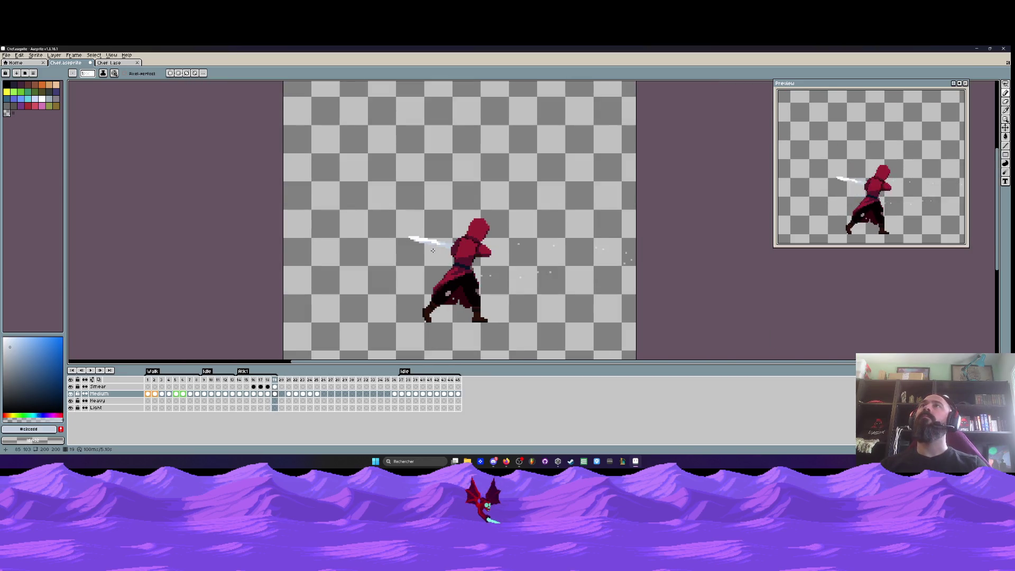
Pick a lighter blue and touch up remaining blade pixels on frame 19
{"action": "scroll", "coordinate": [435, 235], "scroll_direction": "up", "scroll_amount": 3}
{"action": "scroll", "coordinate": [425, 234], "scroll_direction": "down", "scroll_amount": 1}
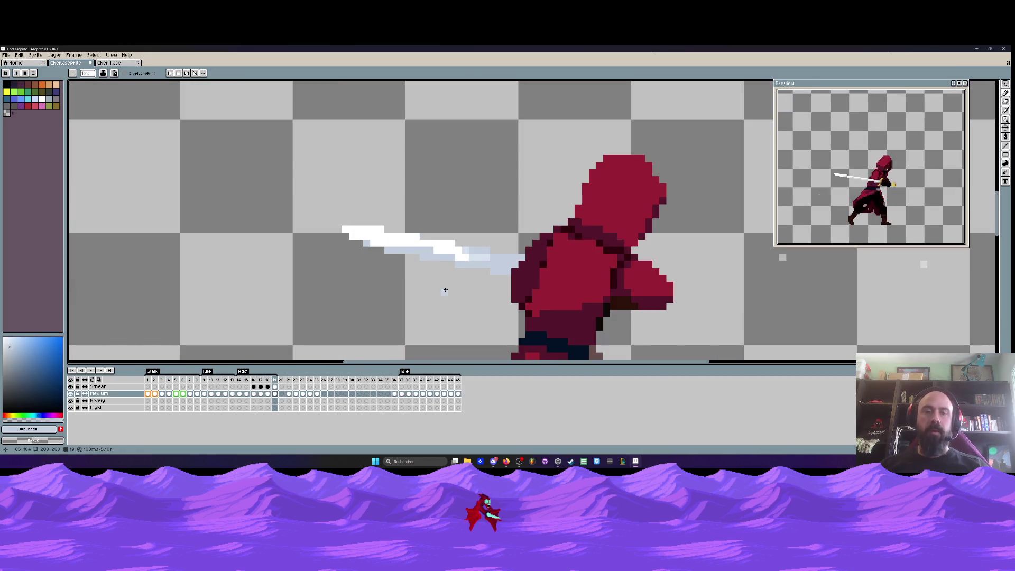
{"action": "scroll", "coordinate": [445, 289], "scroll_direction": "up", "scroll_amount": 2}
{"action": "key", "text": "alt"}
{"action": "left_click", "coordinate": [509, 220]}
{"action": "left_click", "coordinate": [472, 238]}
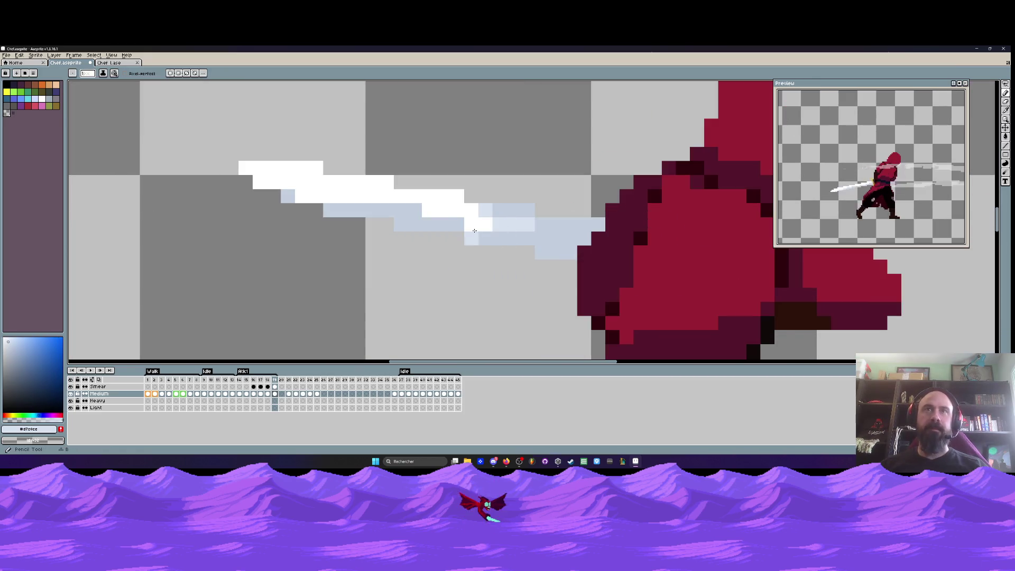
{"action": "left_click", "coordinate": [298, 199]}
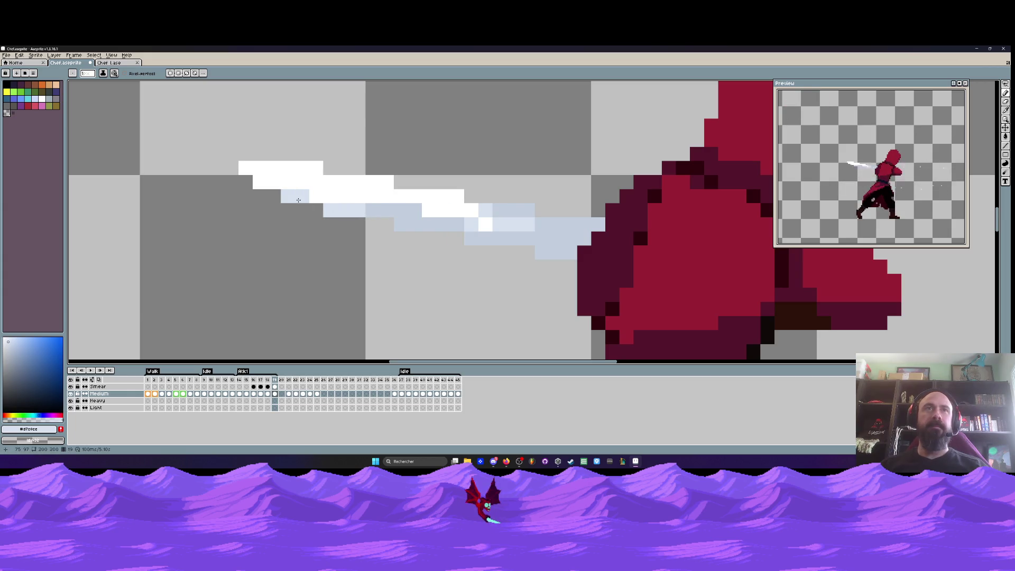
{"action": "left_click", "coordinate": [464, 238]}
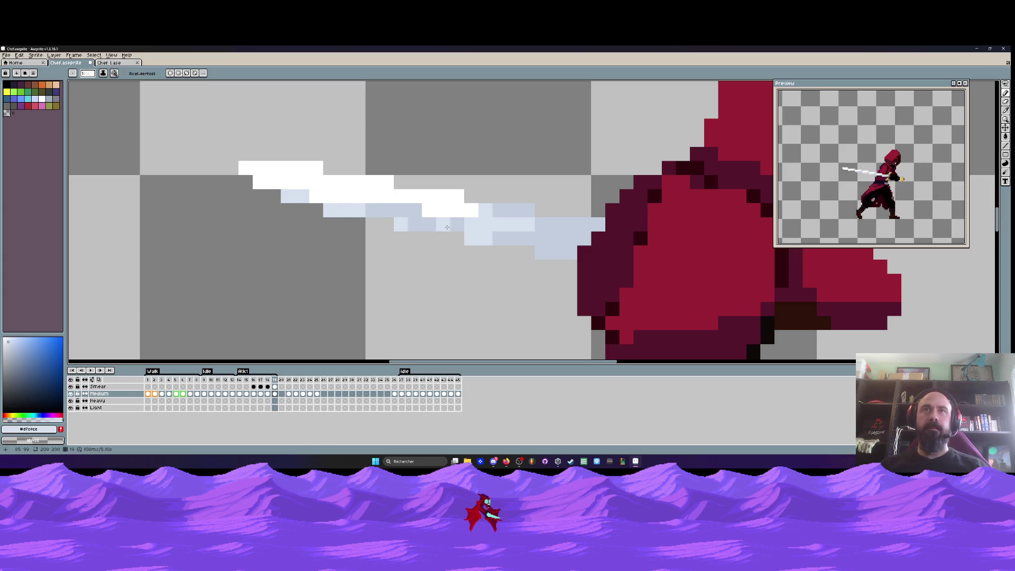
{"action": "scroll", "coordinate": [446, 226], "scroll_direction": "down", "scroll_amount": 3}
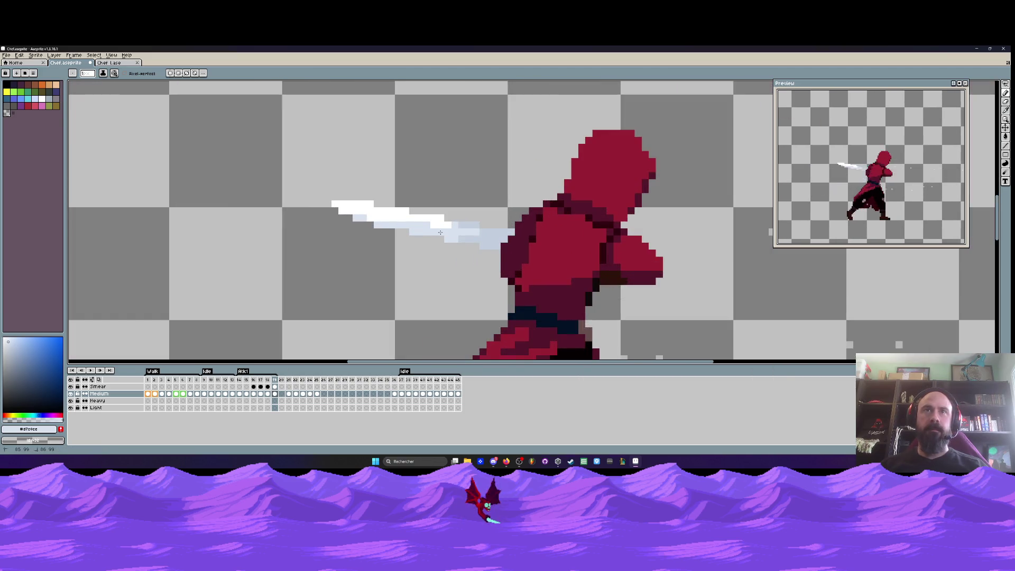
{"action": "left_click_drag", "start_coordinate": [464, 225], "coordinate": [474, 226]}
{"action": "scroll", "coordinate": [478, 230], "scroll_direction": "down", "scroll_amount": 3}
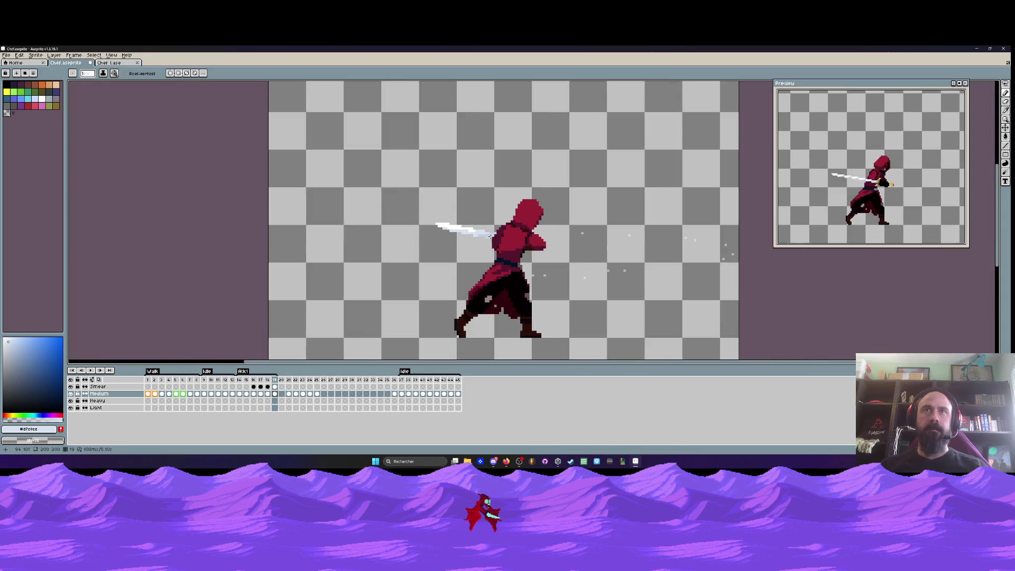
{"action": "scroll", "coordinate": [477, 231], "scroll_direction": "up", "scroll_amount": 1}
{"action": "scroll", "coordinate": [470, 231], "scroll_direction": "down", "scroll_amount": 4}
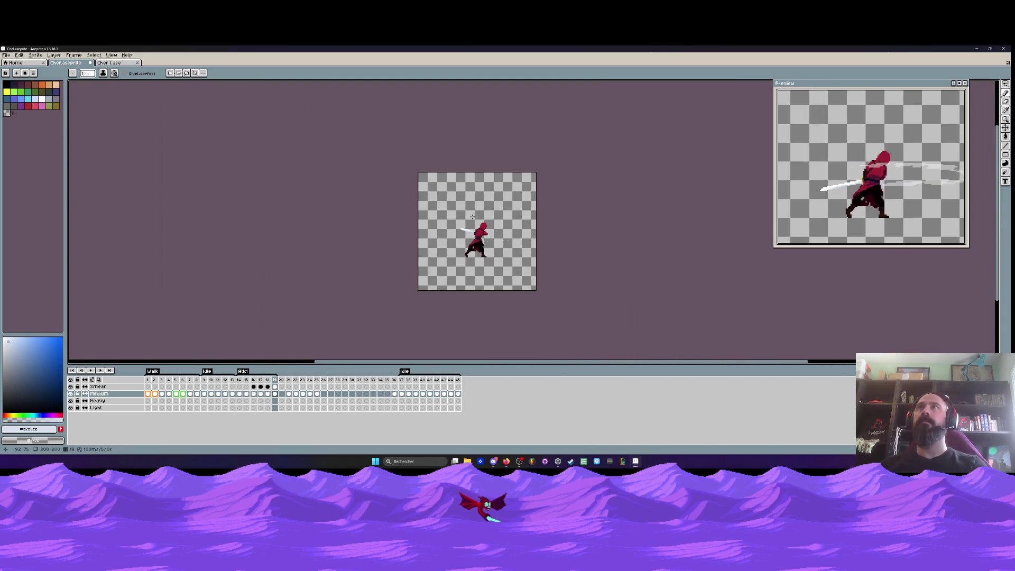
{"action": "scroll", "coordinate": [472, 216], "scroll_direction": "up", "scroll_amount": 2}
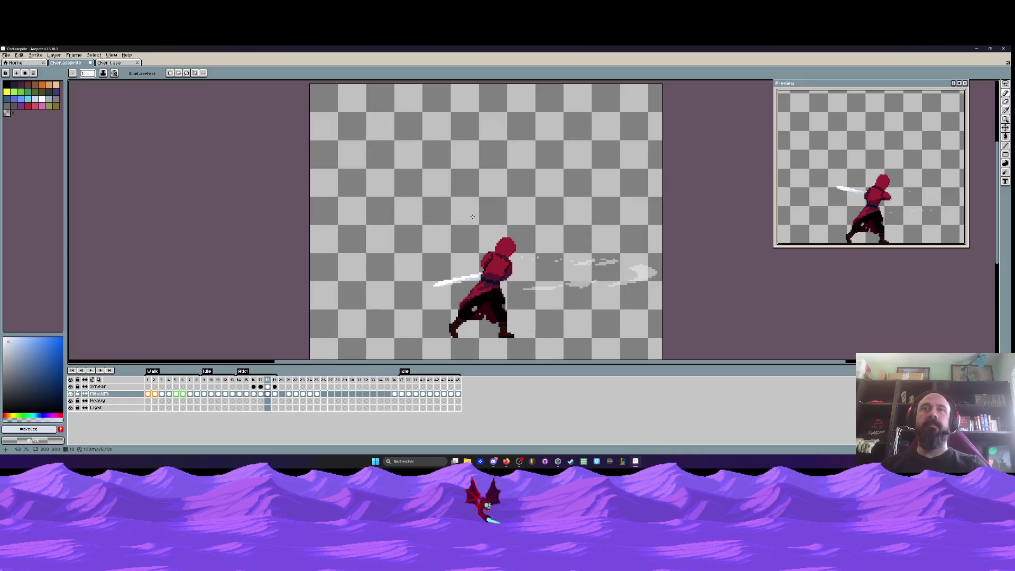
{"action": "scroll", "coordinate": [452, 256], "scroll_direction": "up", "scroll_amount": 5}
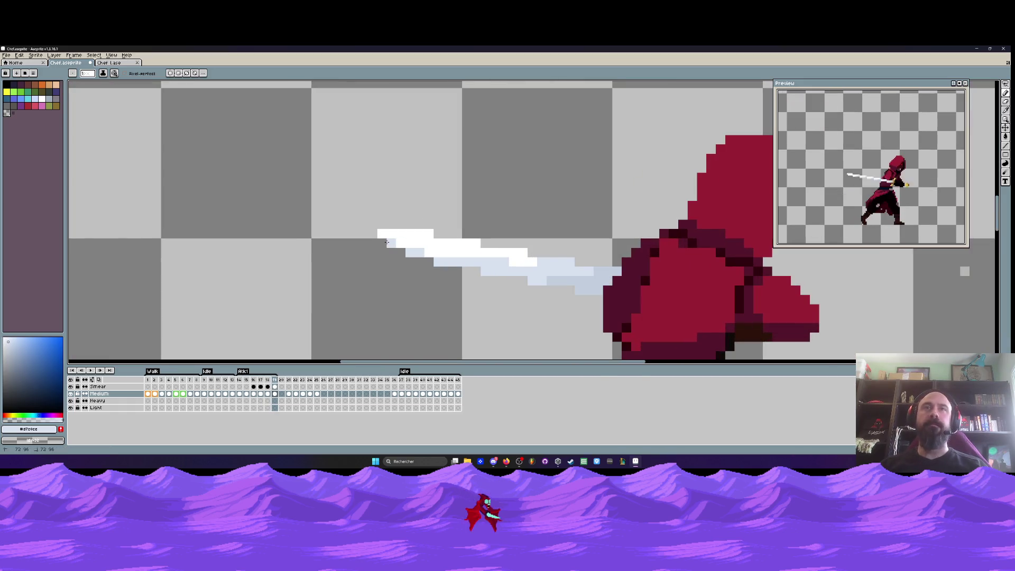
{"action": "scroll", "coordinate": [388, 233], "scroll_direction": "up", "scroll_amount": 1}
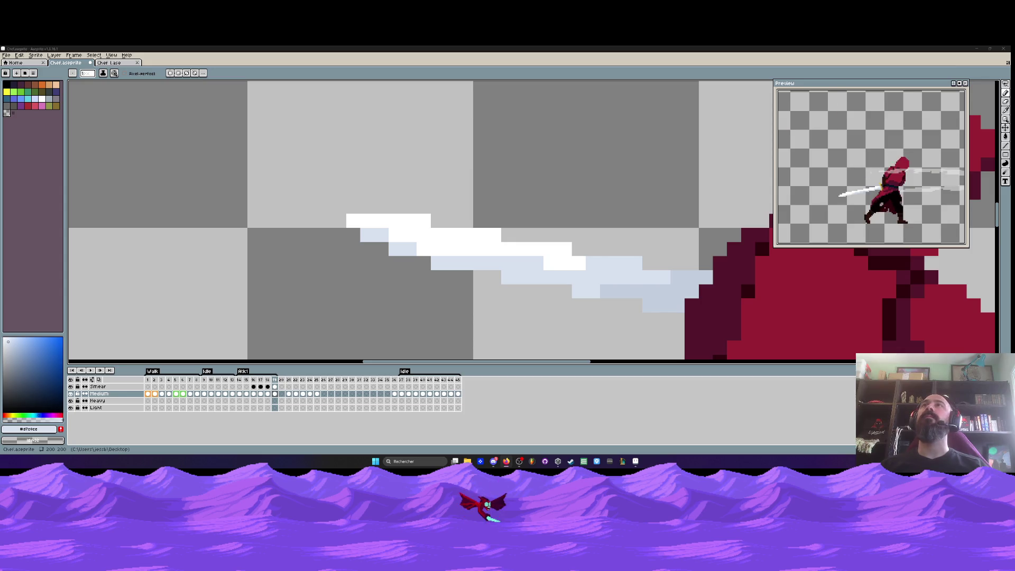
Step back to frame 18, play the slash, and stop playback on frame 17
{"action": "scroll", "coordinate": [514, 177], "scroll_direction": "down", "scroll_amount": 3}
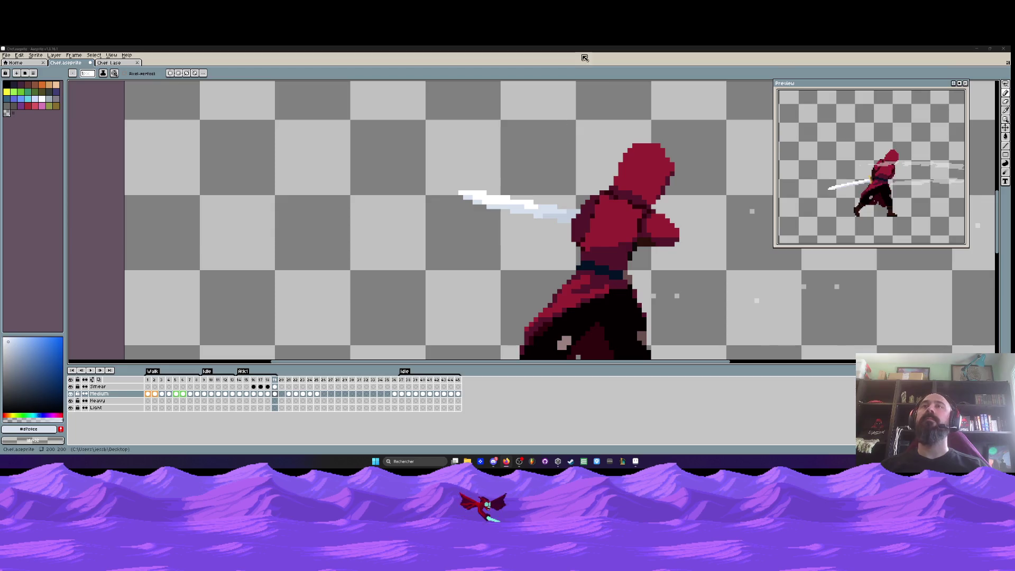
{"action": "scroll", "coordinate": [559, 167], "scroll_direction": "down", "scroll_amount": 3}
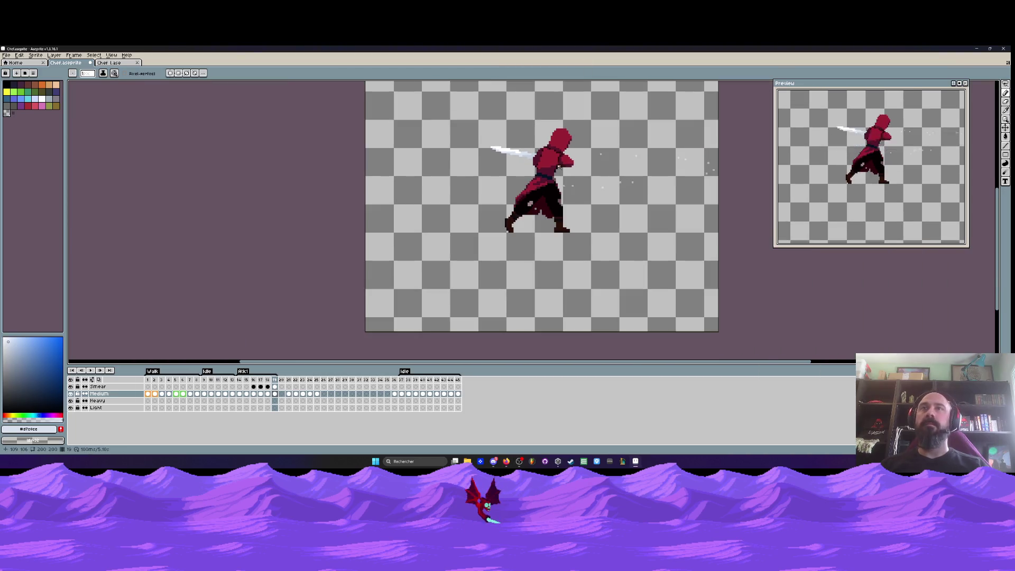
{"action": "scroll", "coordinate": [567, 167], "scroll_direction": "up", "scroll_amount": 1}
{"action": "key", "text": "Left"}
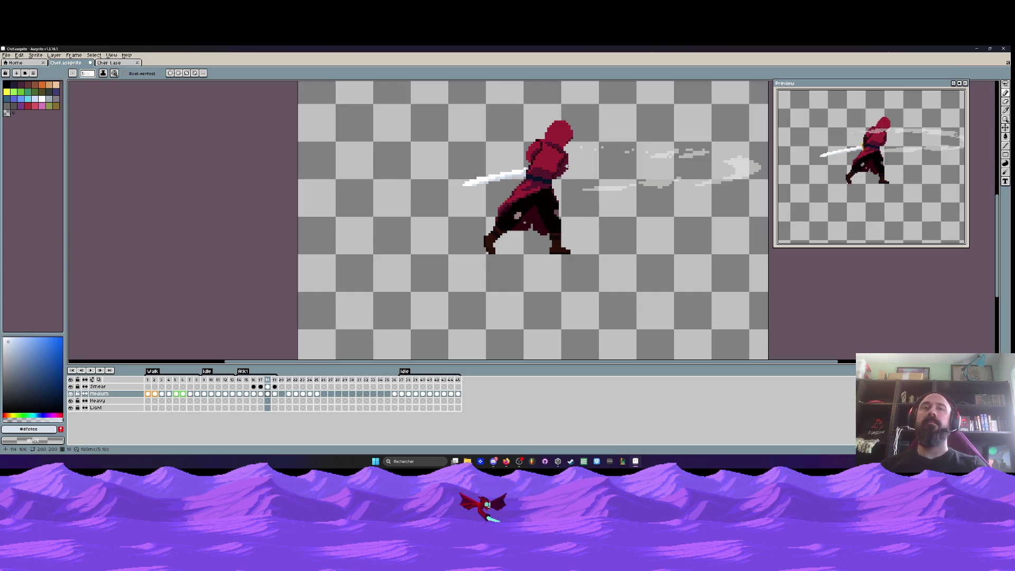
{"action": "key", "text": "Return"}
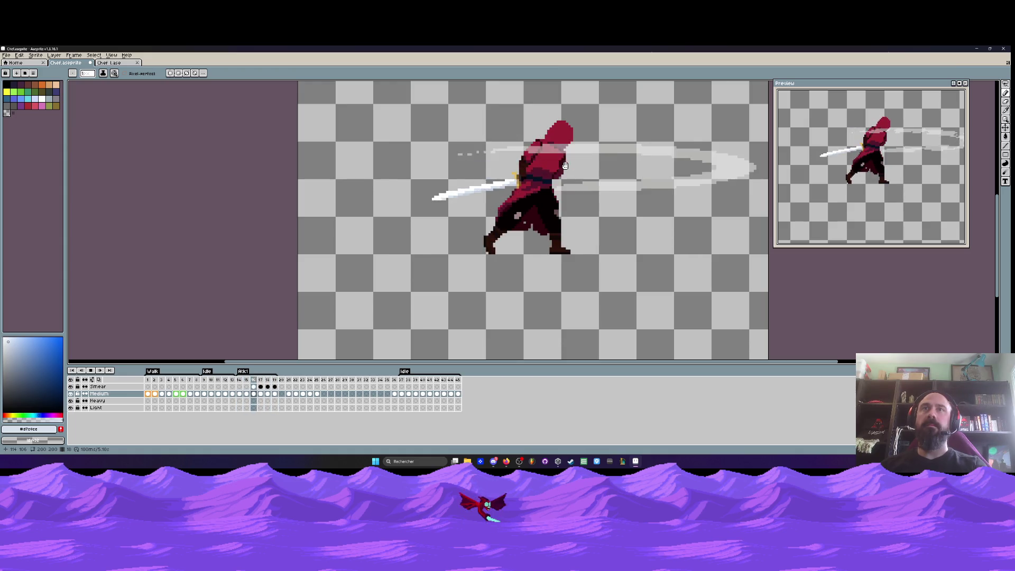
{"action": "key", "text": "Return"}
{"action": "scroll", "coordinate": [518, 186], "scroll_direction": "up", "scroll_amount": 5}
Pick the near-black pixel beside the sword hilt as the Pencil's drawing colour
{"action": "scroll", "coordinate": [517, 186], "scroll_direction": "up", "scroll_amount": 1}
{"action": "key", "text": "i"}
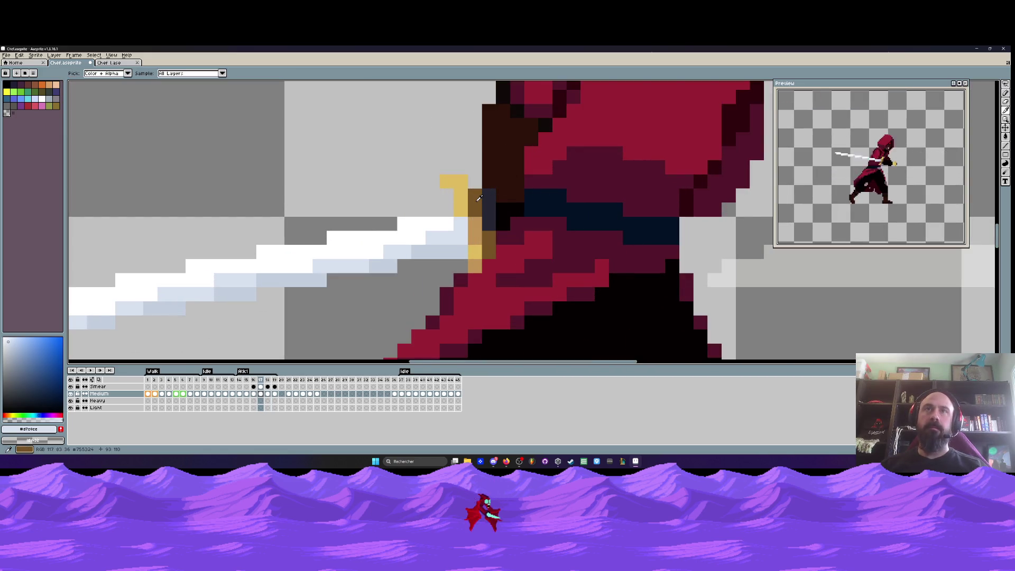
{"action": "scroll", "coordinate": [479, 198], "scroll_direction": "down", "scroll_amount": 2}
{"action": "scroll", "coordinate": [496, 195], "scroll_direction": "up", "scroll_amount": 2}
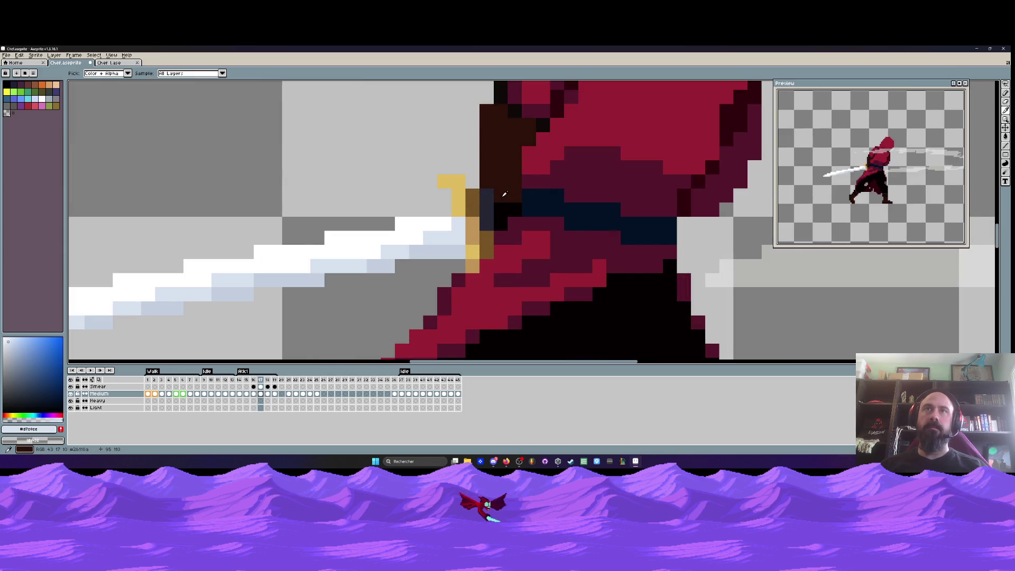
{"action": "key", "text": "b"}
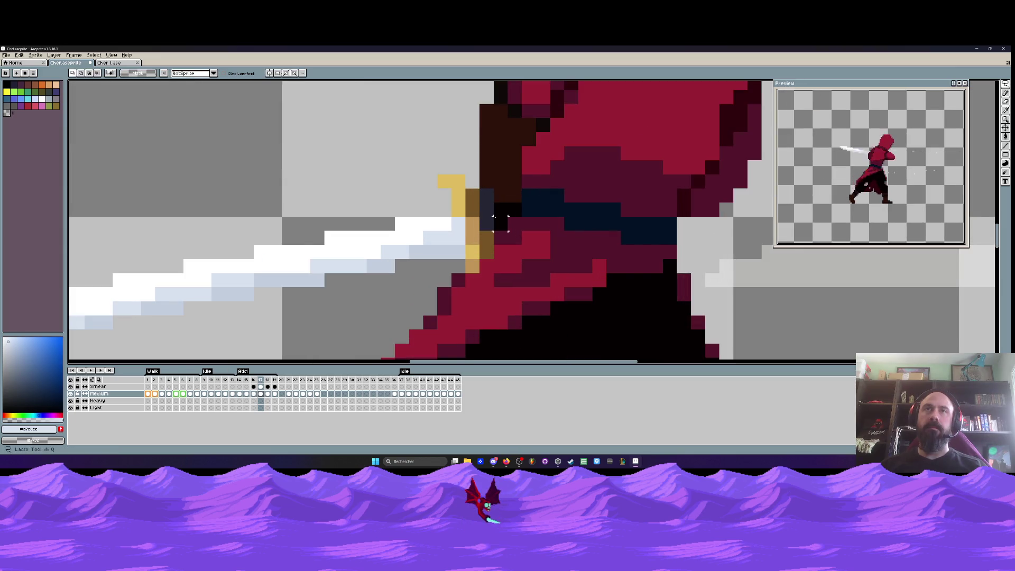
{"action": "key", "text": "i"}
{"action": "left_click", "coordinate": [503, 213]}
{"action": "key", "text": "b"}
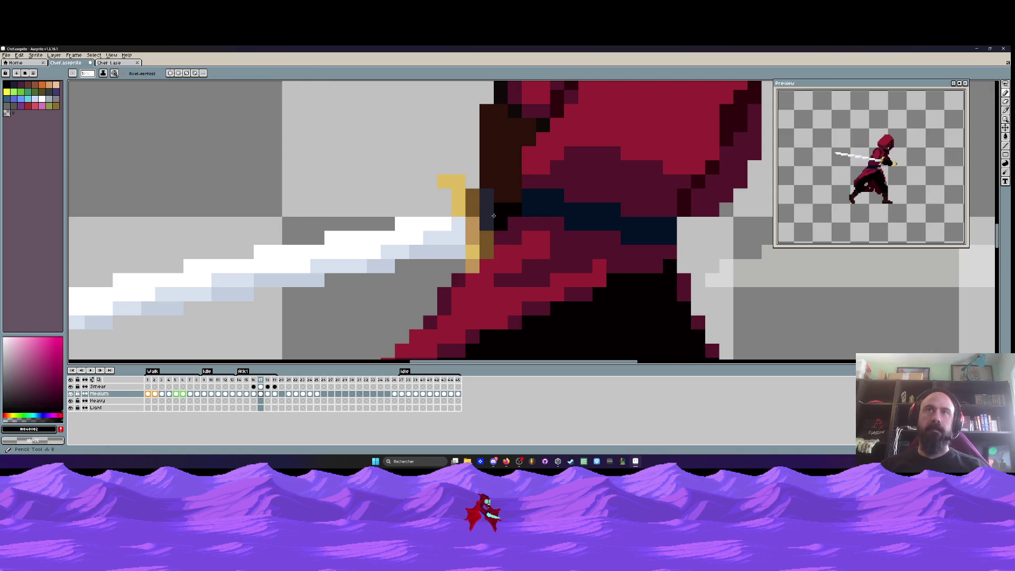
{"action": "scroll", "coordinate": [516, 199], "scroll_direction": "down", "scroll_amount": 2}
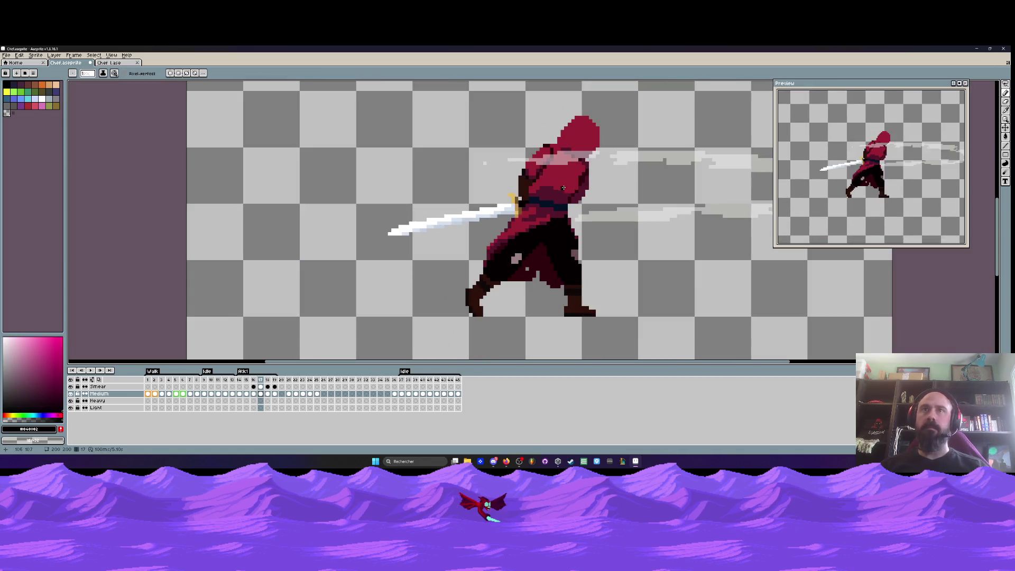
Step between frames 14 and 18 and settle on frame 16
{"action": "key", "text": "comma"}
{"action": "scroll", "coordinate": [528, 200], "scroll_direction": "up", "scroll_amount": 2}
{"action": "scroll", "coordinate": [470, 200], "scroll_direction": "up", "scroll_amount": 1}
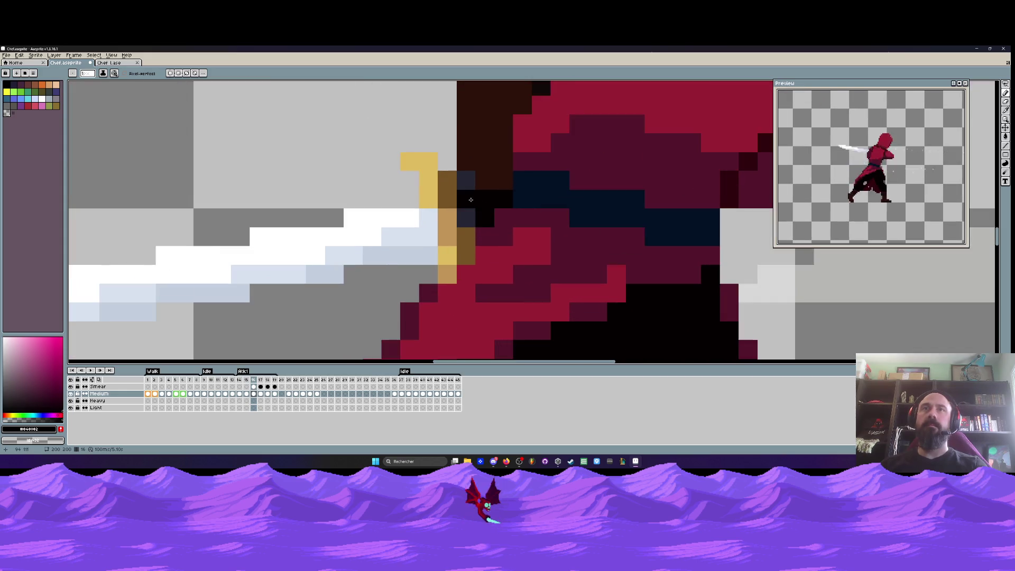
{"action": "key", "text": "period"}
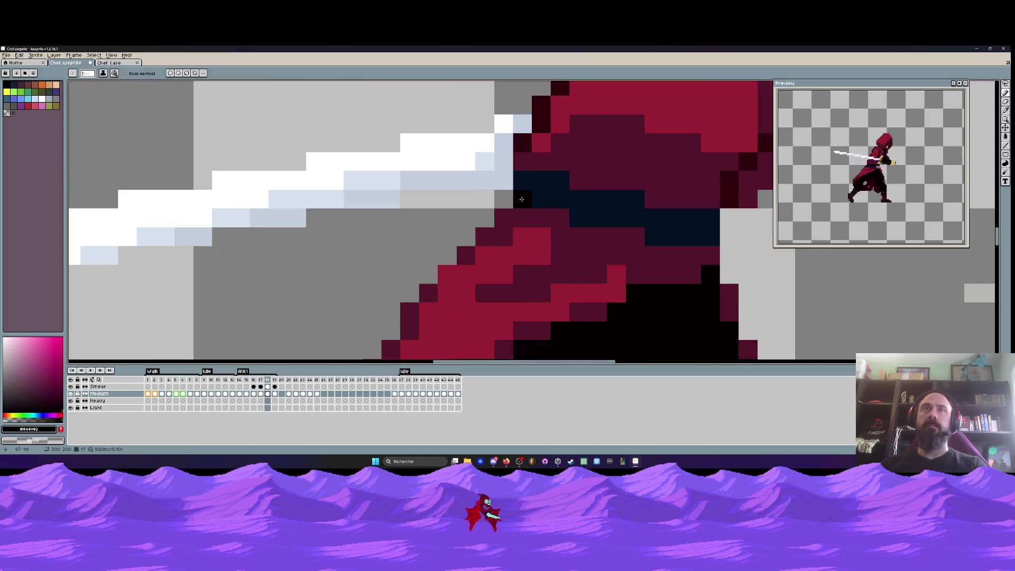
{"action": "key", "text": "comma"}
{"action": "scroll", "coordinate": [528, 201], "scroll_direction": "down", "scroll_amount": 2}
{"action": "key", "text": "comma"}
{"action": "key", "text": "comma"}
{"action": "key", "text": "comma"}
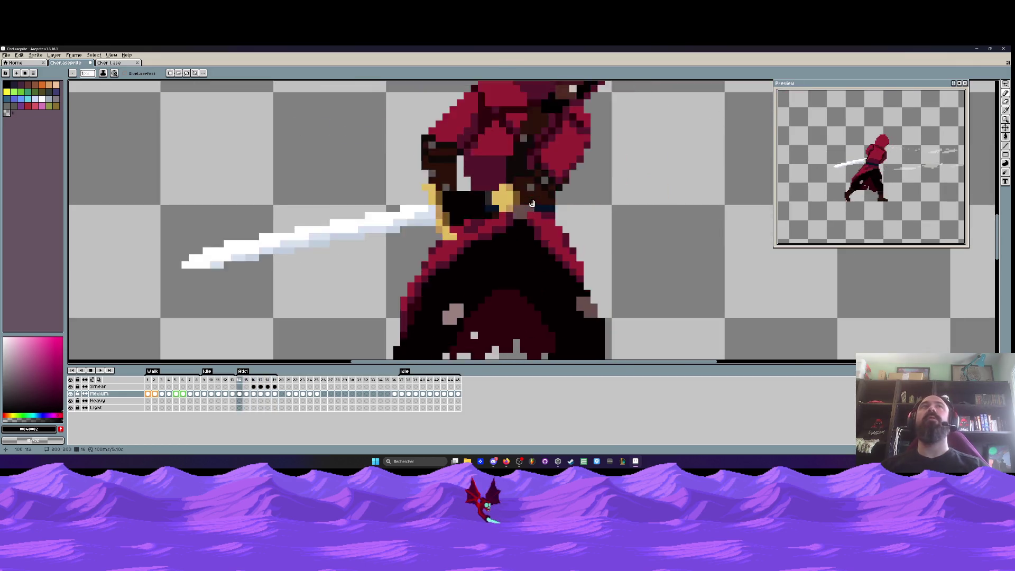
{"action": "key", "text": "period"}
{"action": "key", "text": "period"}
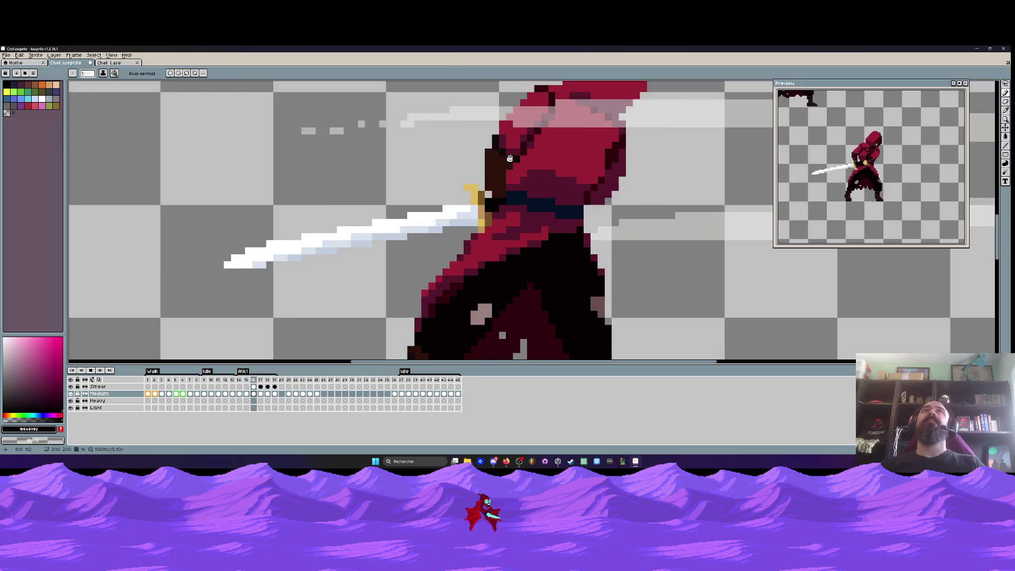
{"action": "key", "text": "period"}
{"action": "scroll", "coordinate": [509, 158], "scroll_direction": "down", "scroll_amount": 3}
{"action": "key", "text": "period"}
{"action": "key", "text": "comma"}
{"action": "key", "text": "comma"}
{"action": "scroll", "coordinate": [553, 146], "scroll_direction": "up", "scroll_amount": 2}
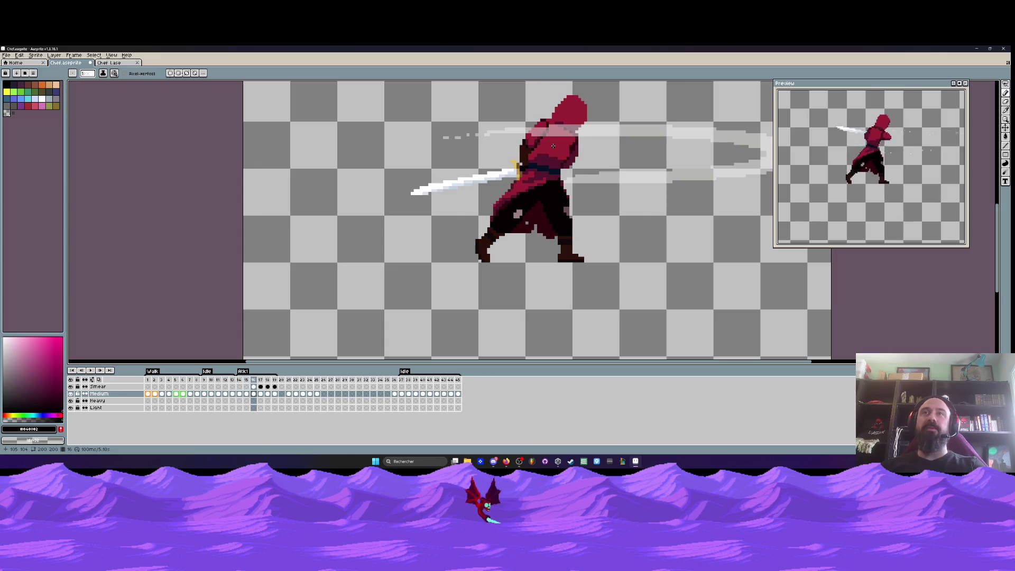
Go back to frame 15 and zoom in on the sword hilt and hands
{"action": "key", "text": "comma"}
{"action": "scroll", "coordinate": [553, 146], "scroll_direction": "up", "scroll_amount": 3}
{"action": "scroll", "coordinate": [523, 159], "scroll_direction": "down", "scroll_amount": 2}
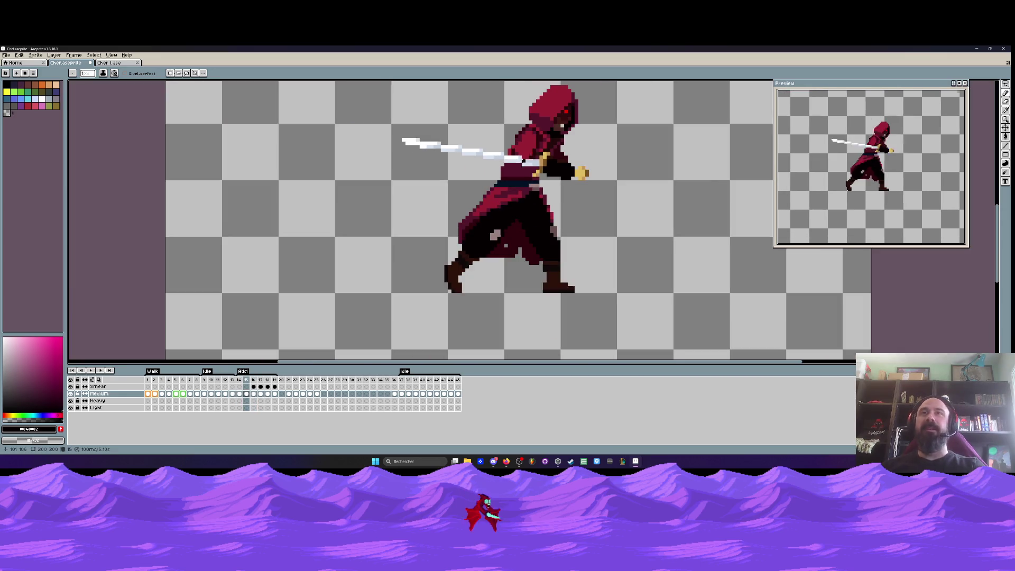
{"action": "scroll", "coordinate": [523, 160], "scroll_direction": "up", "scroll_amount": 3}
{"action": "scroll", "coordinate": [370, 182], "scroll_direction": "down", "scroll_amount": 2}
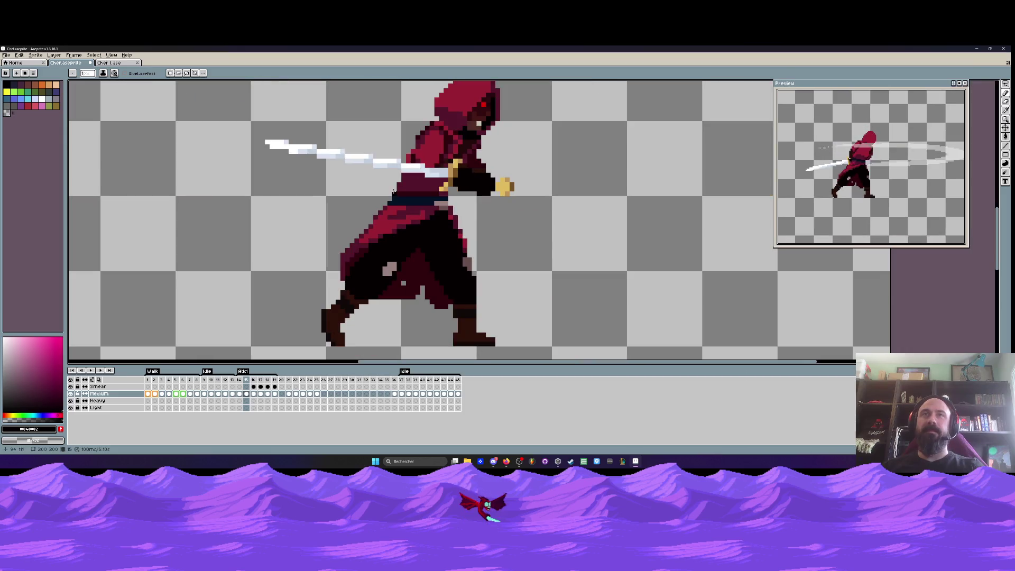
{"action": "scroll", "coordinate": [394, 192], "scroll_direction": "up", "scroll_amount": 2}
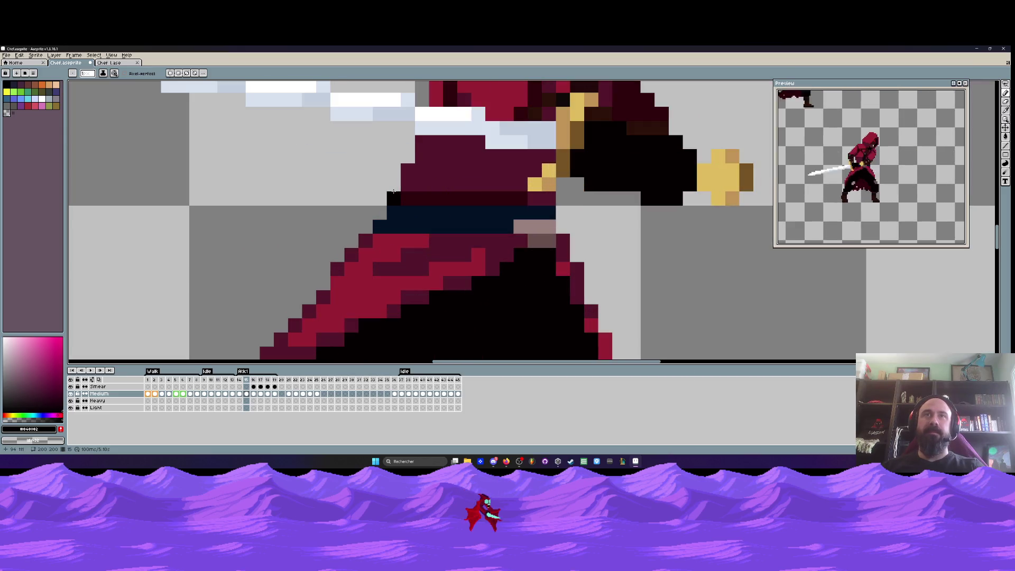
Sample the tunic maroon, hilt gold and tan shades and repaint hilt pixels with the Pencil
{"action": "key", "text": "i"}
{"action": "left_click", "coordinate": [518, 197]}
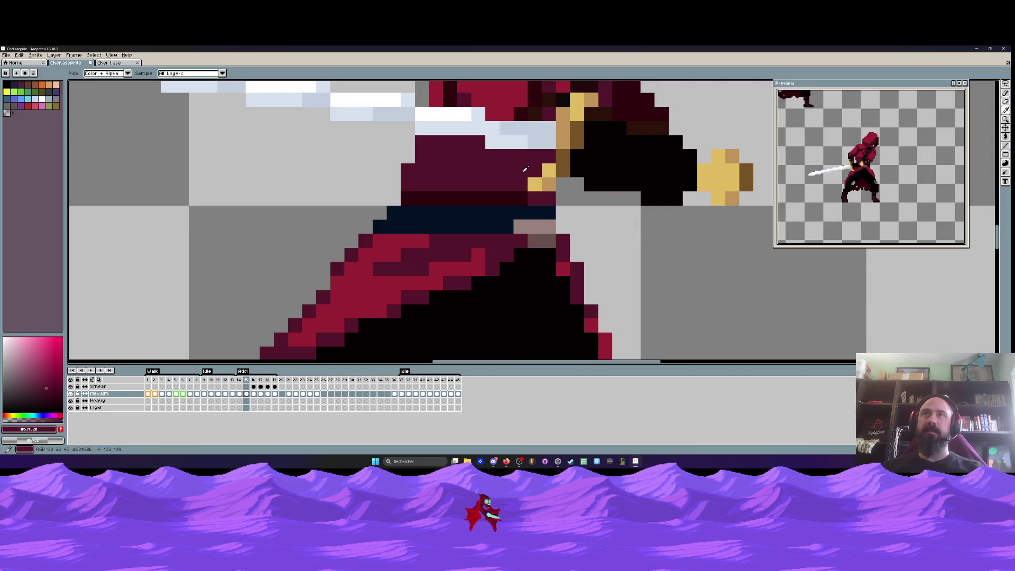
{"action": "scroll", "coordinate": [519, 196], "scroll_direction": "down", "scroll_amount": 4}
{"action": "scroll", "coordinate": [526, 185], "scroll_direction": "up", "scroll_amount": 4}
{"action": "scroll", "coordinate": [530, 179], "scroll_direction": "down", "scroll_amount": 4}
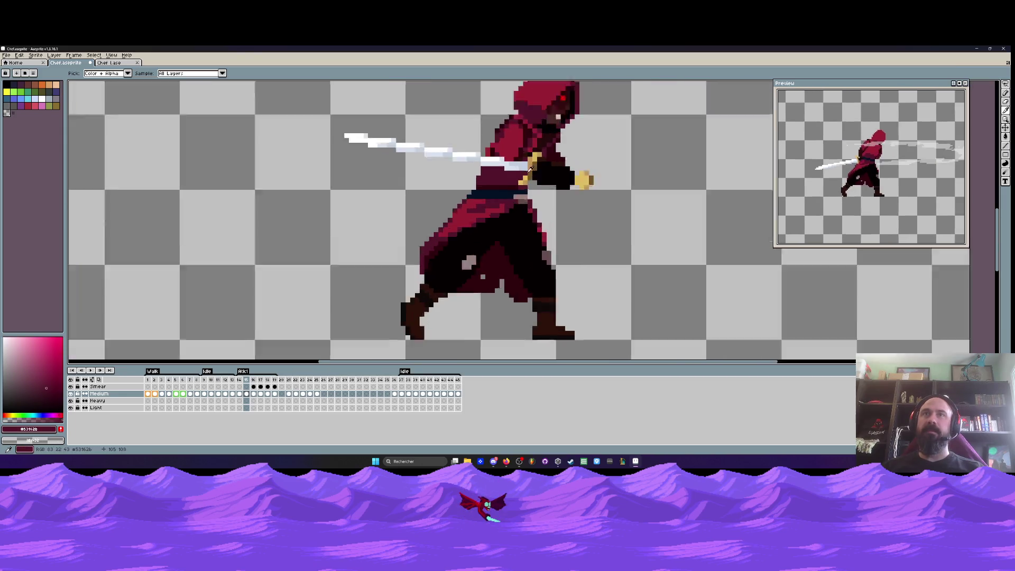
{"action": "scroll", "coordinate": [528, 182], "scroll_direction": "up", "scroll_amount": 4}
{"action": "left_click", "coordinate": [526, 186]}
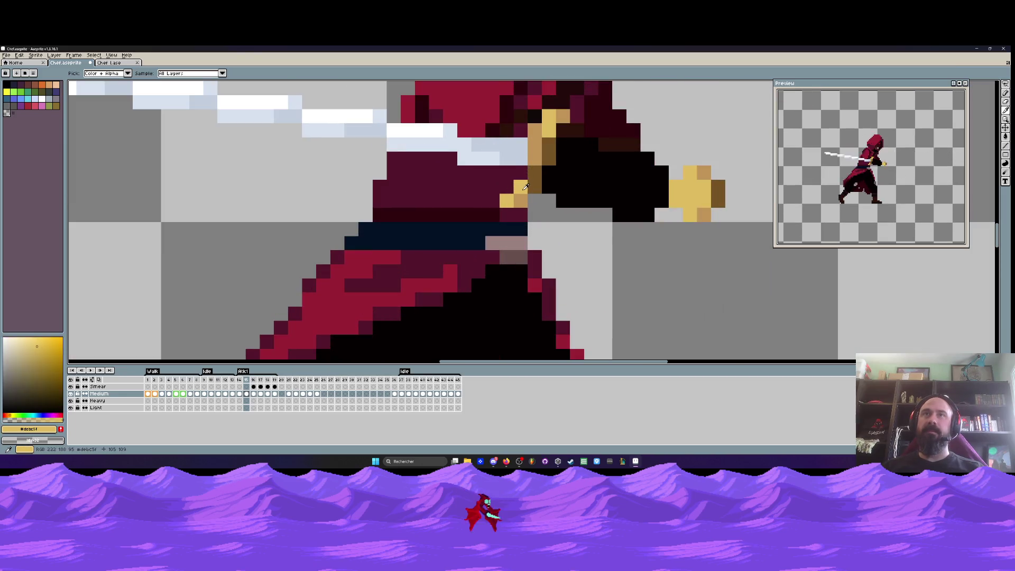
{"action": "left_click", "coordinate": [535, 154]}
{"action": "key", "text": "b"}
Sample the dark shade beside the hand and darken the top of the gold sword guard
{"action": "scroll", "coordinate": [532, 176], "scroll_direction": "down", "scroll_amount": 4}
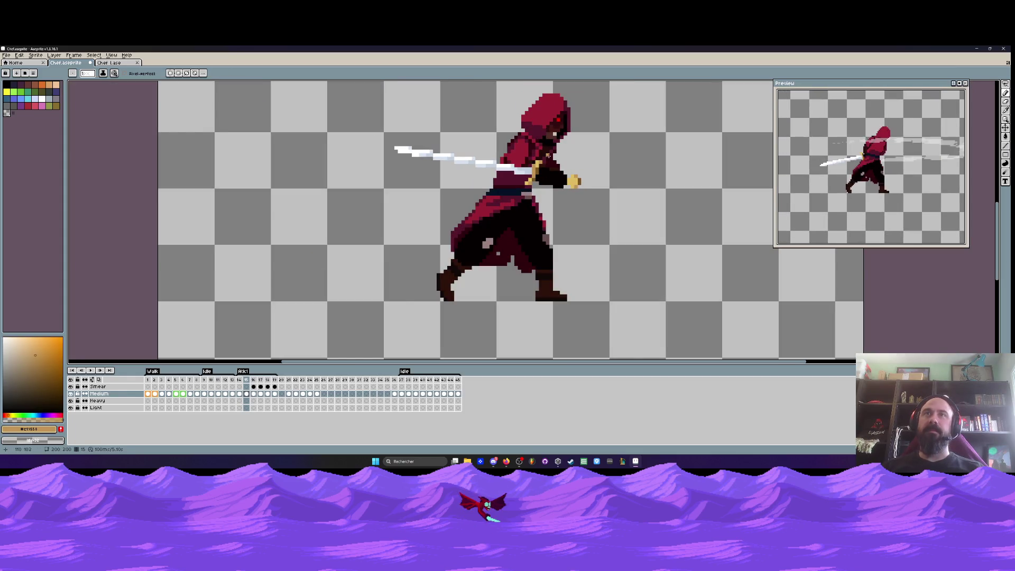
{"action": "scroll", "coordinate": [531, 180], "scroll_direction": "up", "scroll_amount": 3}
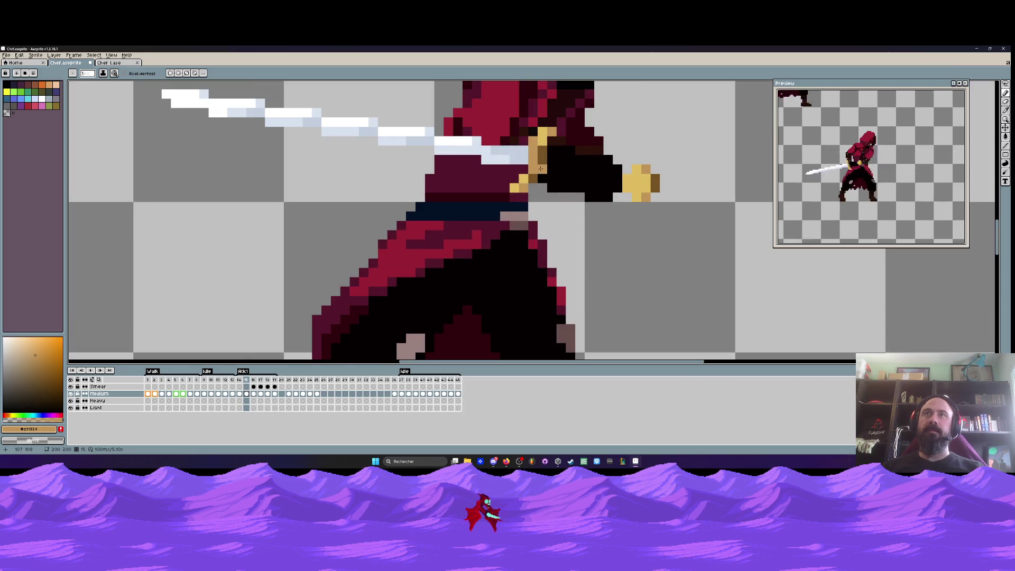
{"action": "scroll", "coordinate": [507, 141], "scroll_direction": "down", "scroll_amount": 2}
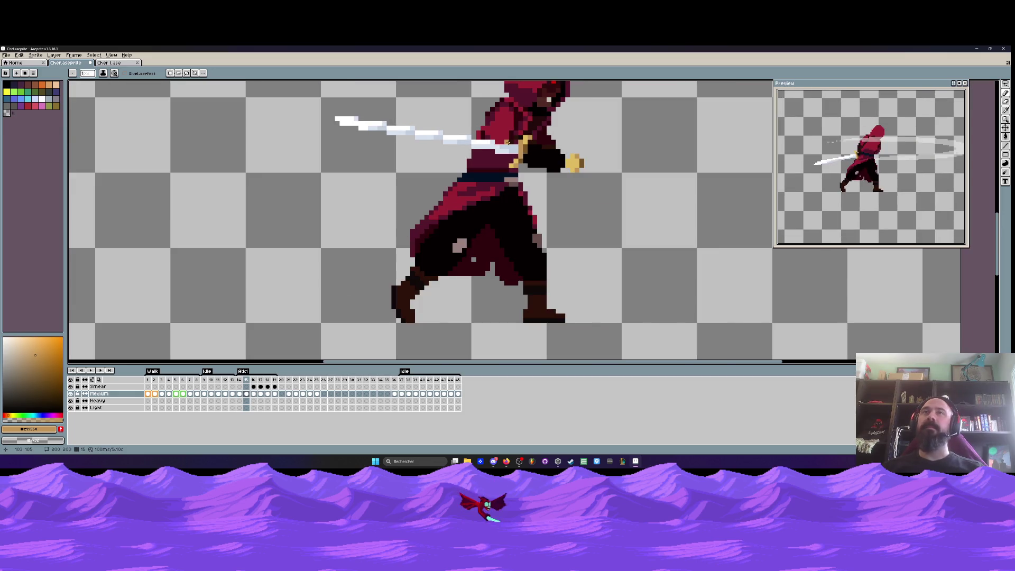
{"action": "scroll", "coordinate": [506, 142], "scroll_direction": "down", "scroll_amount": 1}
{"action": "scroll", "coordinate": [516, 173], "scroll_direction": "up", "scroll_amount": 3}
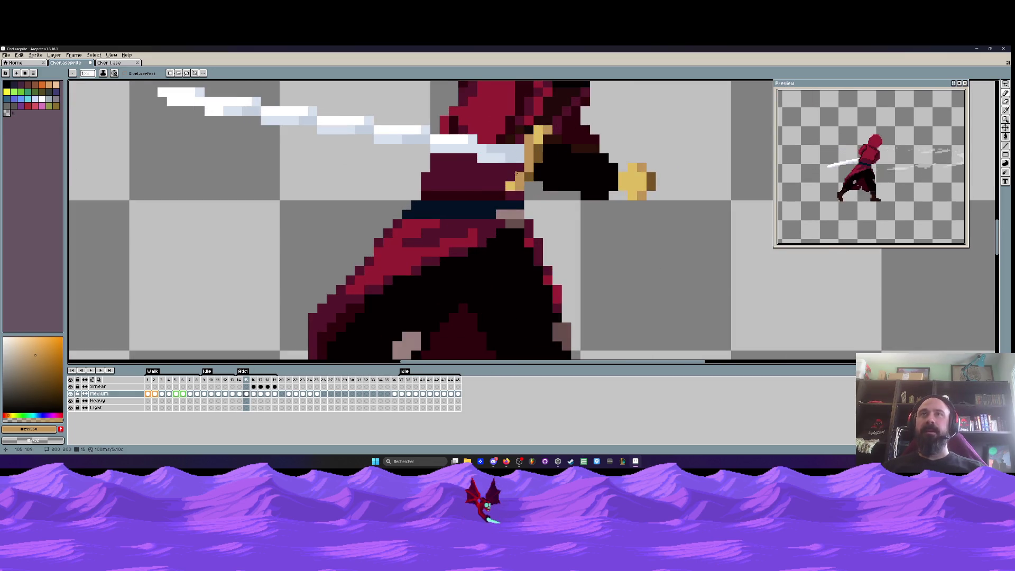
{"action": "scroll", "coordinate": [515, 173], "scroll_direction": "up", "scroll_amount": 1}
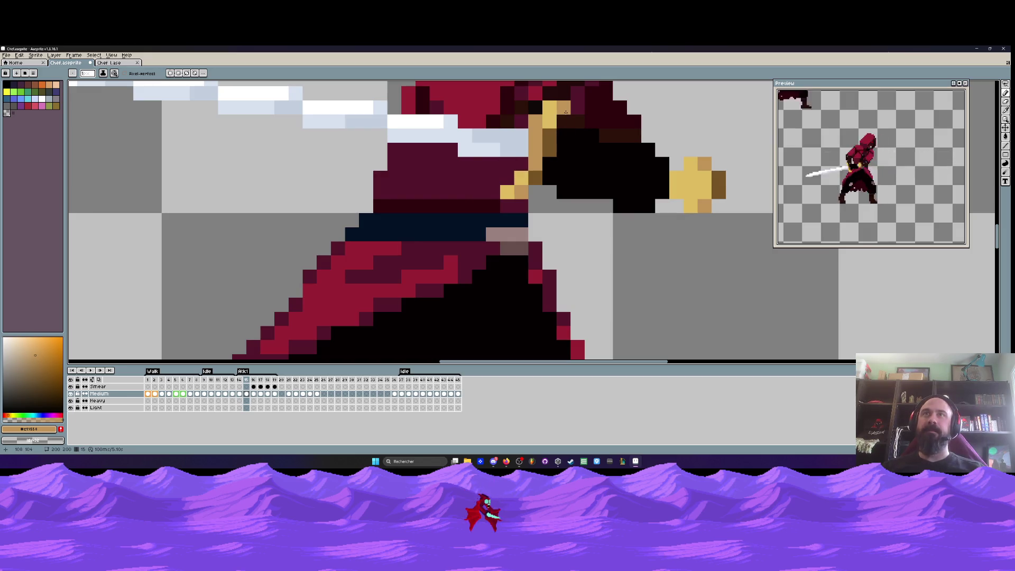
{"action": "scroll", "coordinate": [532, 199], "scroll_direction": "up", "scroll_amount": 1}
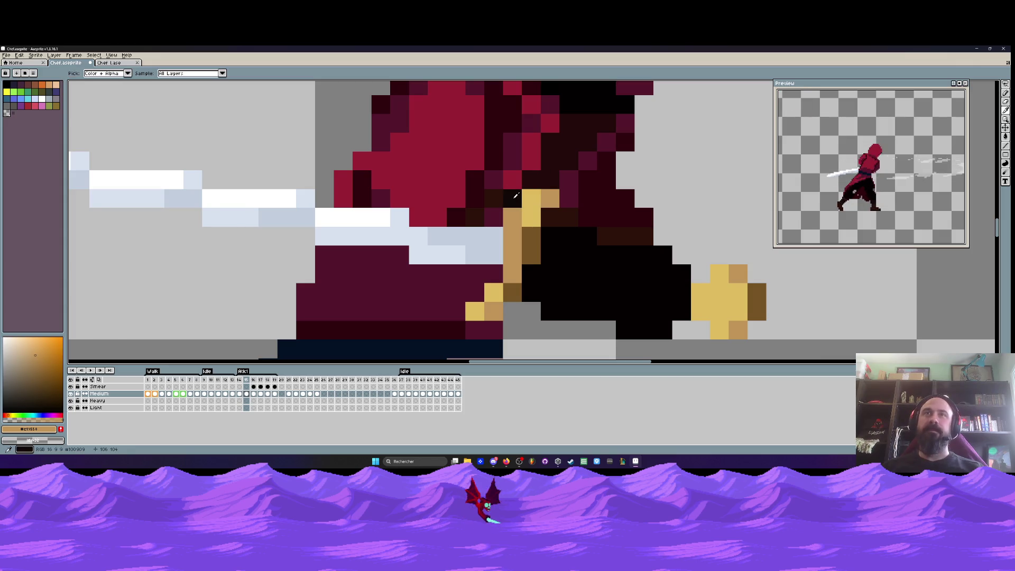
{"action": "left_click", "coordinate": [516, 196], "text": "alt"}
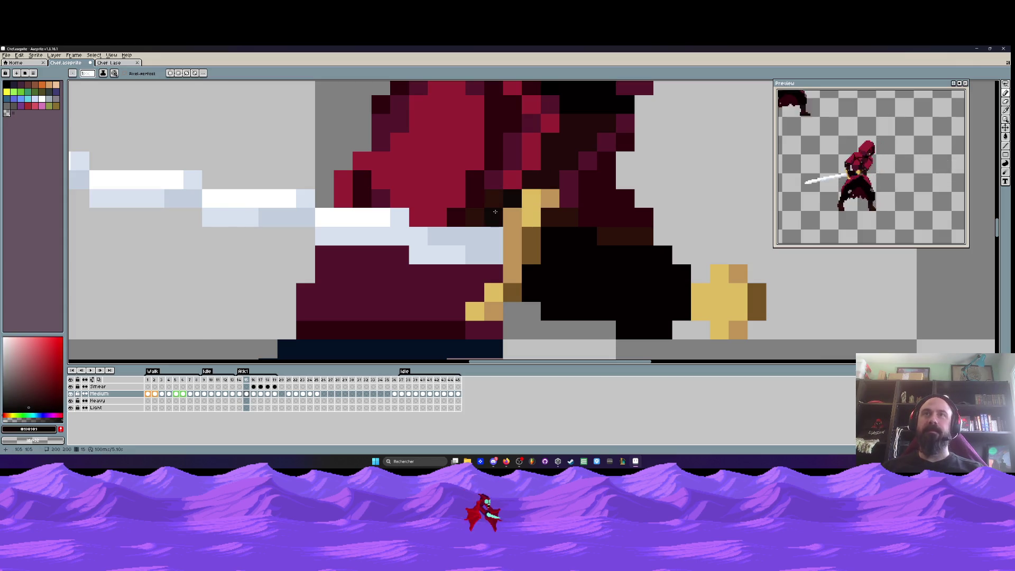
{"action": "scroll", "coordinate": [550, 205], "scroll_direction": "down", "scroll_amount": 5}
{"action": "scroll", "coordinate": [550, 206], "scroll_direction": "up", "scroll_amount": 2}
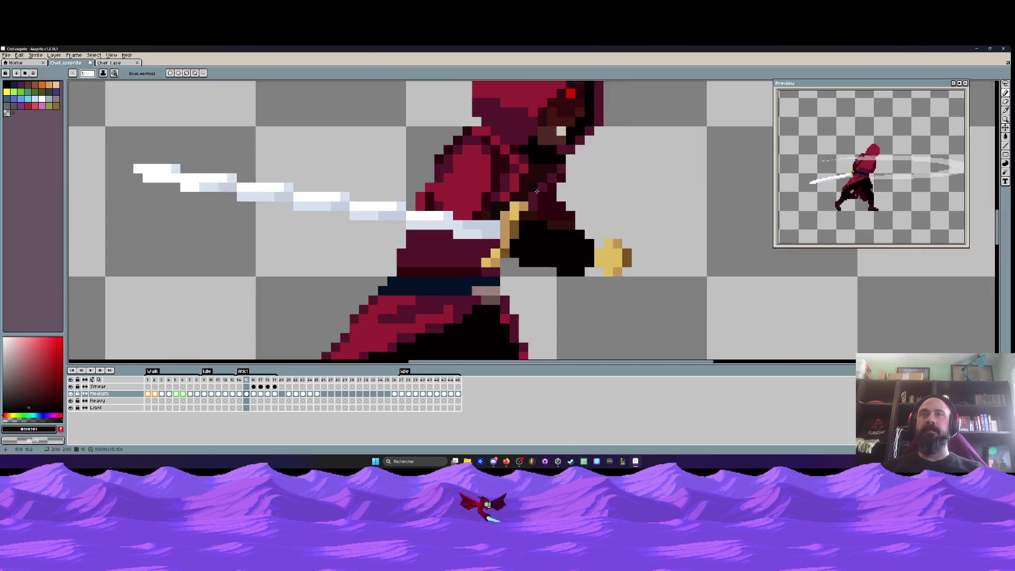
{"action": "scroll", "coordinate": [551, 205], "scroll_direction": "down", "scroll_amount": 3}
{"action": "left_click_drag", "start_coordinate": [534, 219], "coordinate": [530, 207]}
{"action": "scroll", "coordinate": [510, 203], "scroll_direction": "up", "scroll_amount": 4}
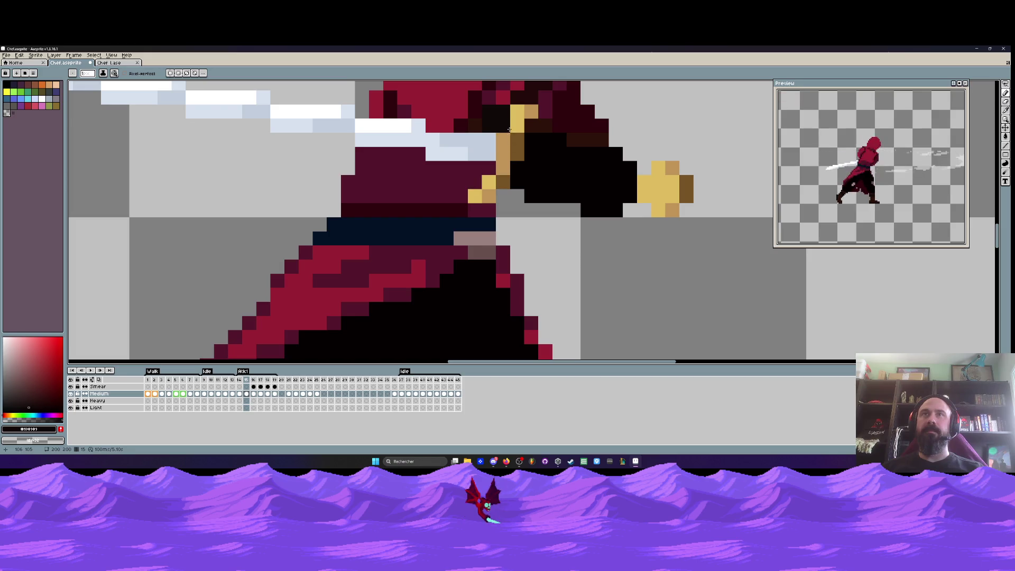
{"action": "scroll", "coordinate": [502, 169], "scroll_direction": "down", "scroll_amount": 5}
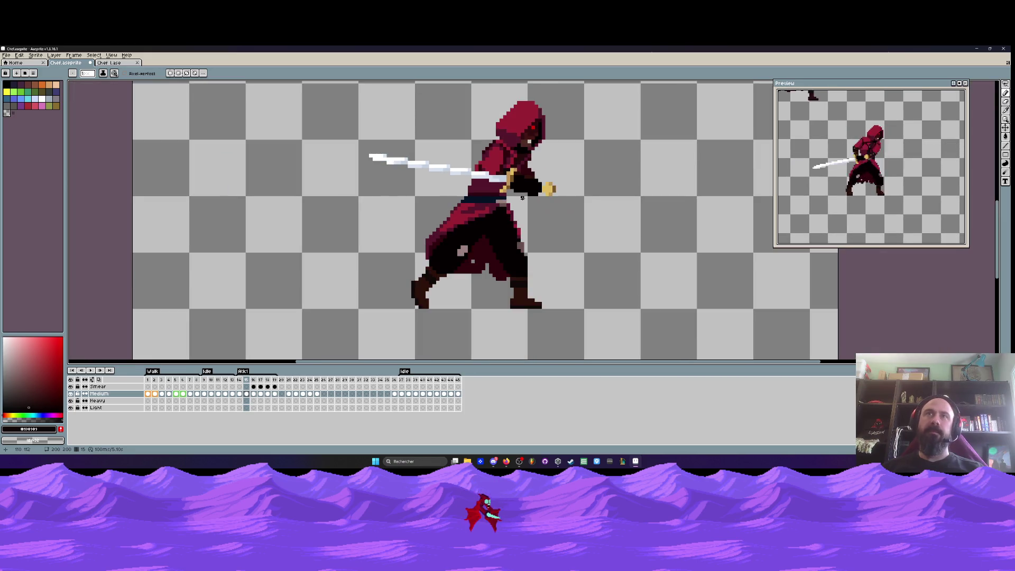
{"action": "scroll", "coordinate": [522, 197], "scroll_direction": "up", "scroll_amount": 5}
{"action": "key", "text": "m"}
{"action": "scroll", "coordinate": [494, 200], "scroll_direction": "up", "scroll_amount": 1}
Select the 2x2 yellow block on the hand, shift it down one pixel, and deselect
{"action": "left_click_drag", "start_coordinate": [467, 179], "coordinate": [404, 211]}
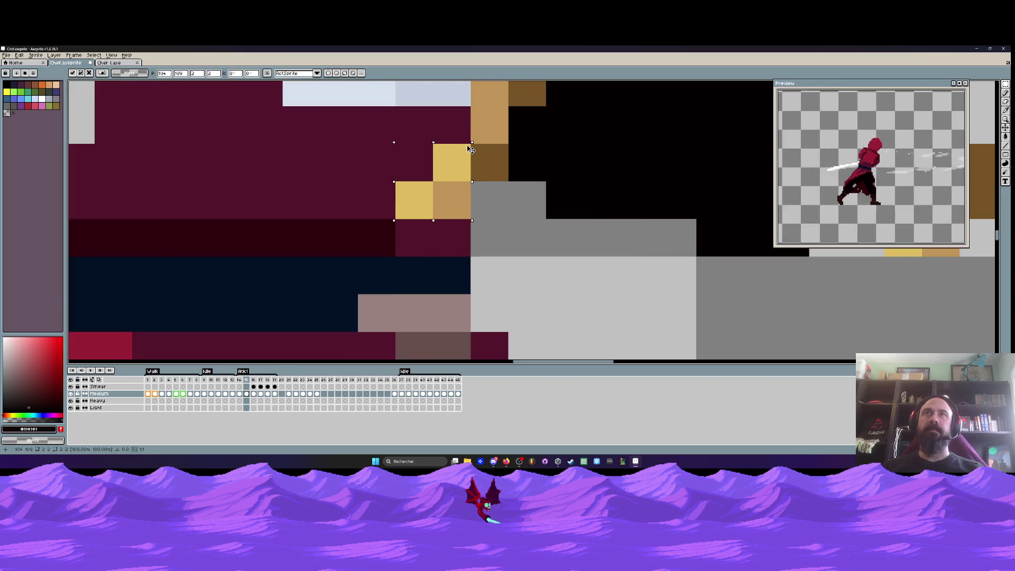
{"action": "key", "text": "Right"}
{"action": "key", "text": "Up"}
{"action": "key", "text": "Left"}
{"action": "scroll", "coordinate": [472, 139], "scroll_direction": "down", "scroll_amount": 4}
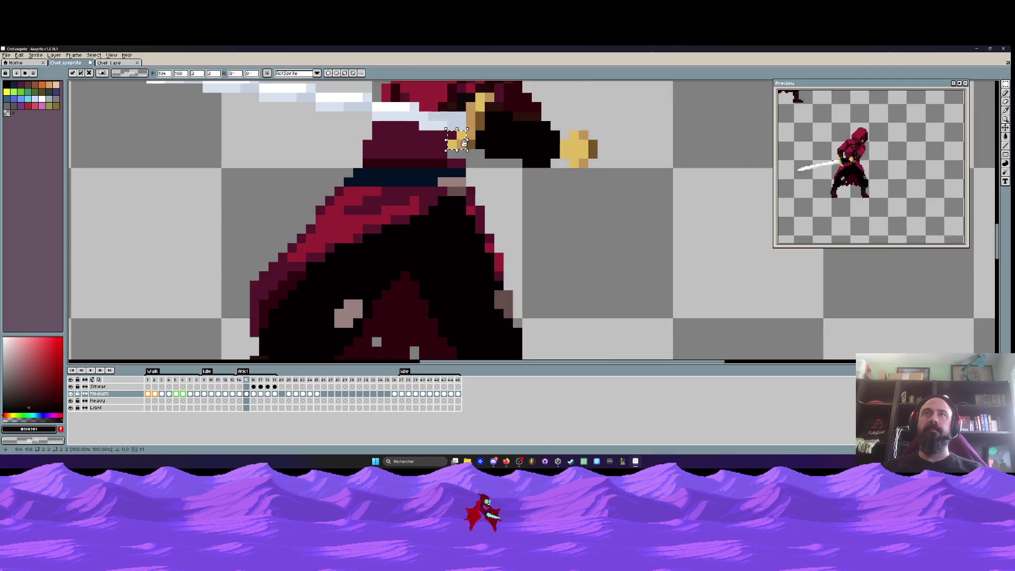
{"action": "scroll", "coordinate": [470, 217], "scroll_direction": "up", "scroll_amount": 2}
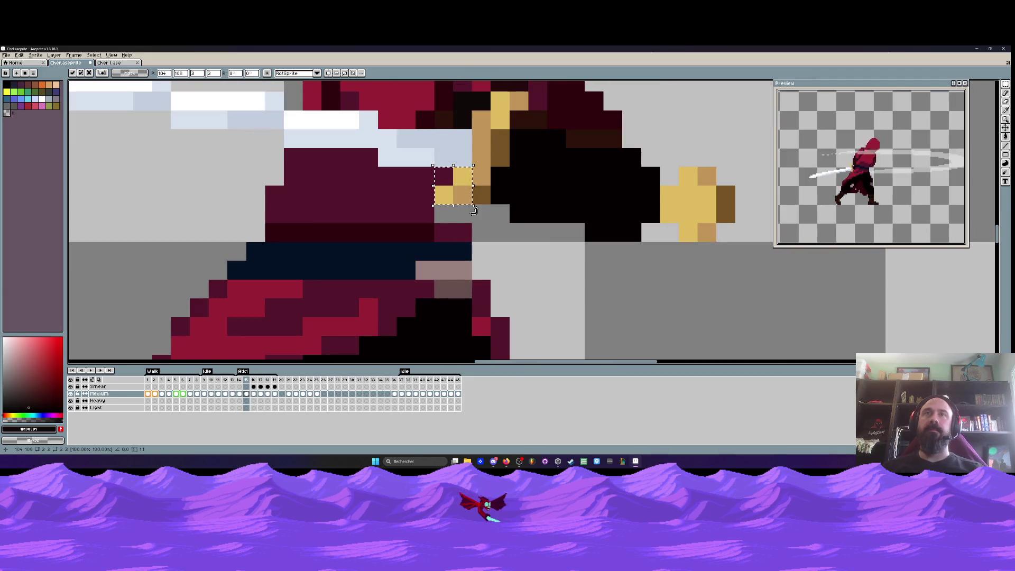
{"action": "key", "text": "Down"}
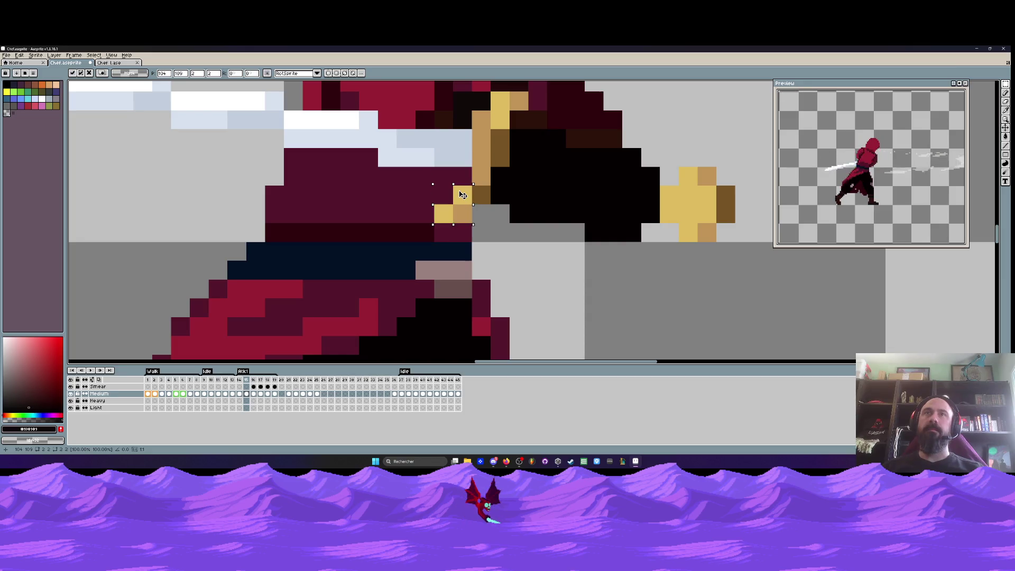
{"action": "key", "text": "ctrl+d"}
{"action": "scroll", "coordinate": [452, 186], "scroll_direction": "down", "scroll_amount": 4}
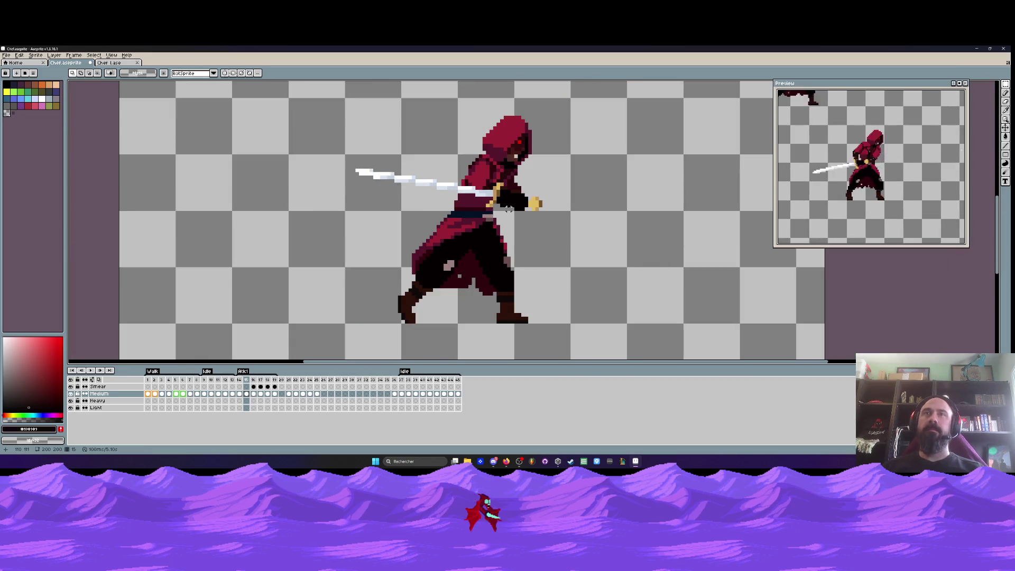
{"action": "scroll", "coordinate": [497, 193], "scroll_direction": "up", "scroll_amount": 3}
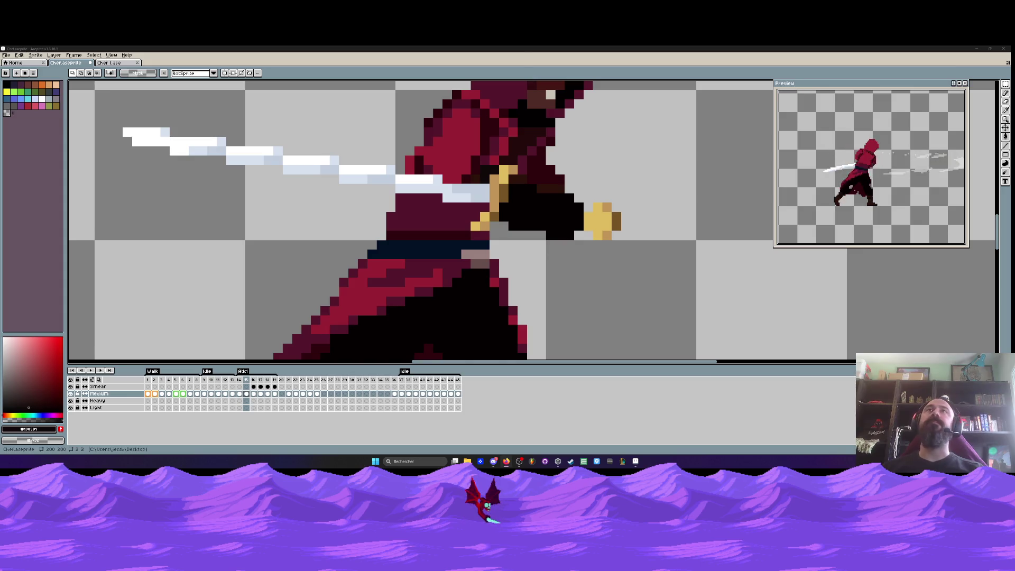
Compare the attack poses by stepping through frames 14 to 23
{"action": "scroll", "coordinate": [379, 183], "scroll_direction": "down", "scroll_amount": 5}
{"action": "scroll", "coordinate": [380, 182], "scroll_direction": "up", "scroll_amount": 2}
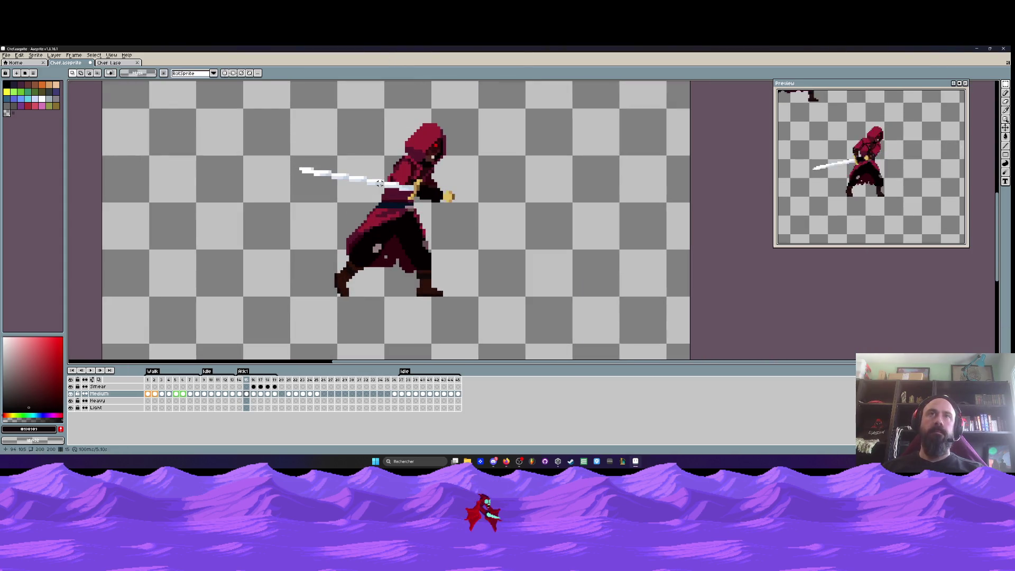
{"action": "scroll", "coordinate": [379, 182], "scroll_direction": "up", "scroll_amount": 2}
{"action": "key", "text": "Left"}
{"action": "key", "text": "Right"}
{"action": "key", "text": "Left"}
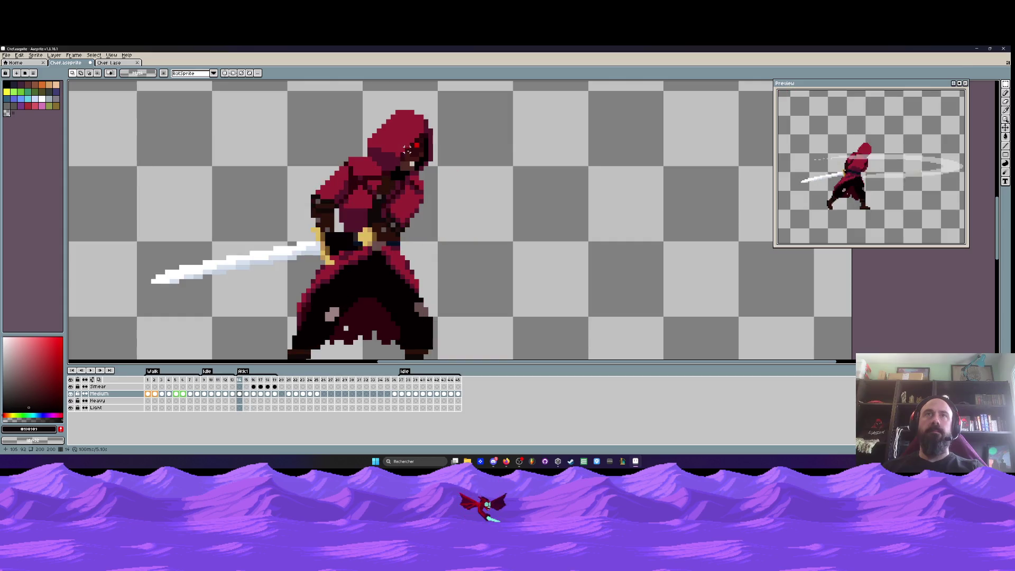
{"action": "key", "text": "Right"}
{"action": "key", "text": "Right"}
{"action": "scroll", "coordinate": [458, 184], "scroll_direction": "down", "scroll_amount": 2}
{"action": "key", "text": "Left"}
{"action": "key", "text": "Right"}
{"action": "key", "text": "Right"}
{"action": "key", "text": "Right"}
{"action": "key", "text": "Right"}
{"action": "key", "text": "Left"}
{"action": "key", "text": "Right"}
{"action": "key", "text": "Right"}
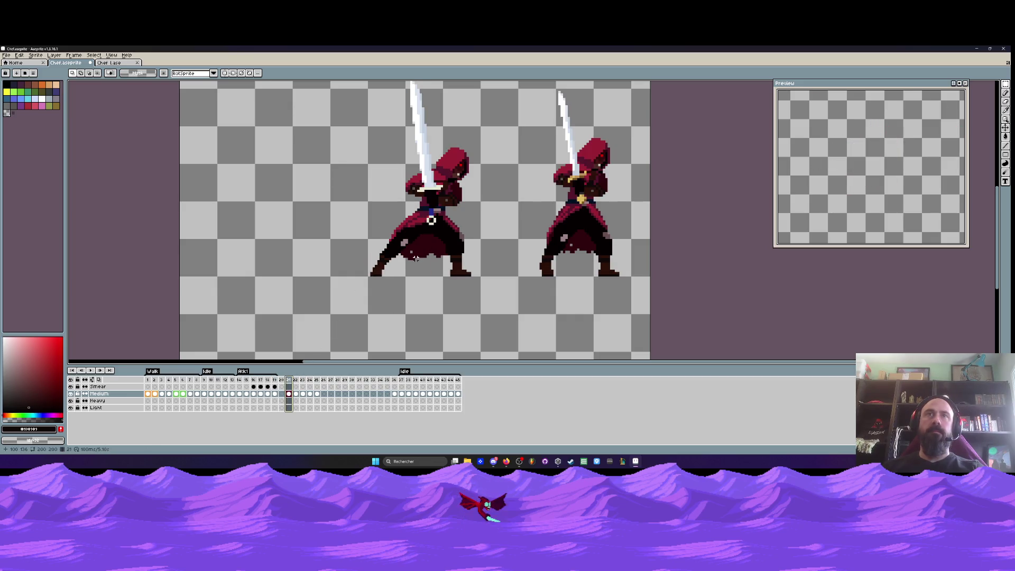
{"action": "key", "text": "Right"}
{"action": "key", "text": "Right"}
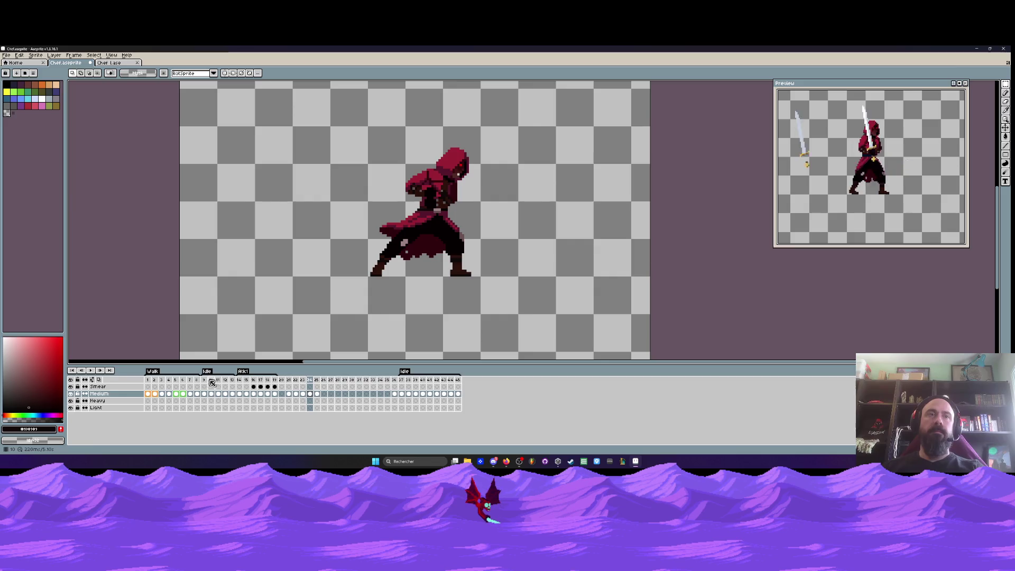
Jump to frame 9's raised-sword pose, then review the idle frames around 38–39
{"action": "left_click", "coordinate": [205, 380]}
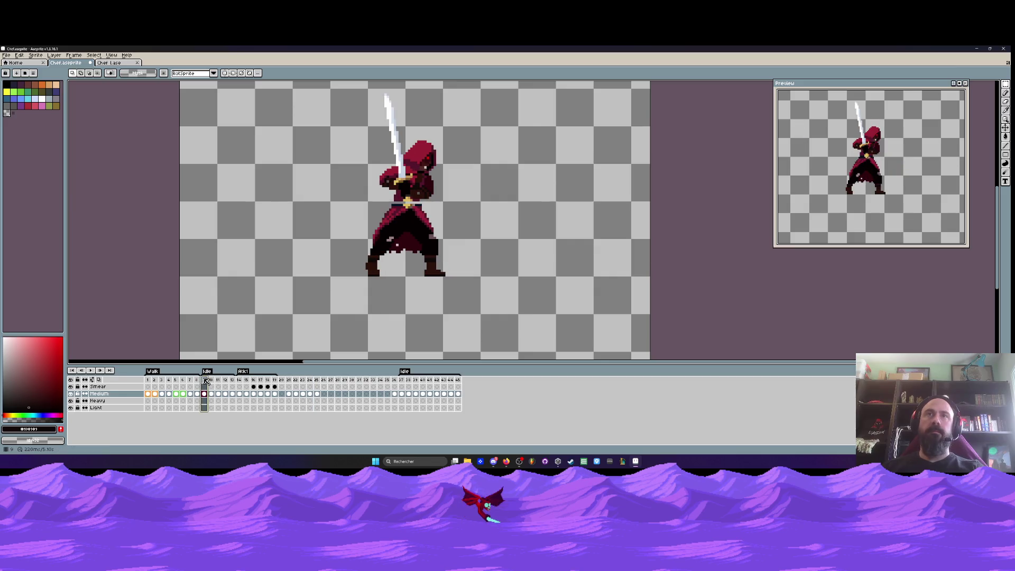
{"action": "left_click", "coordinate": [408, 380]}
{"action": "key", "text": "Right"}
{"action": "key", "text": "Return"}
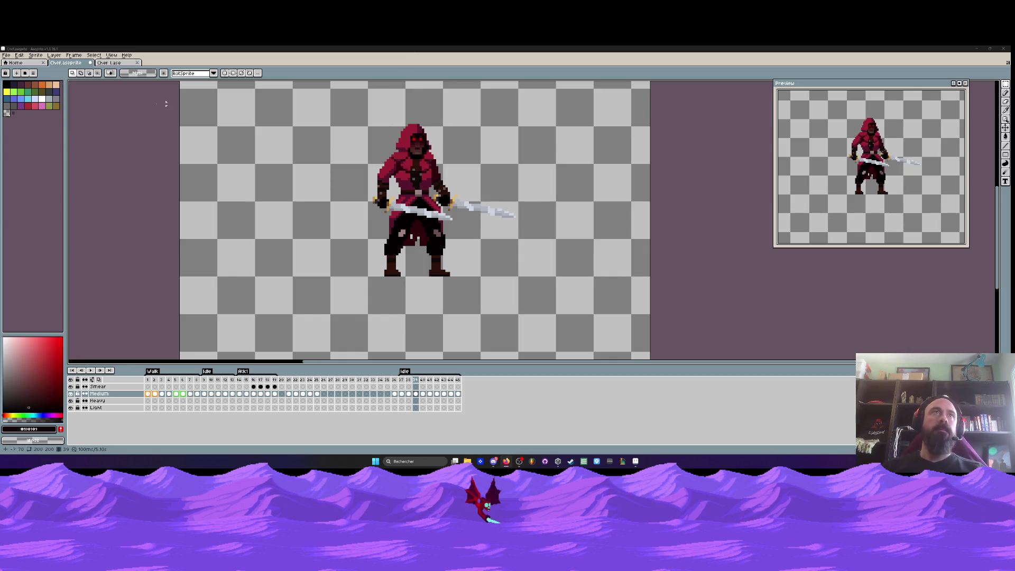
{"action": "key", "text": "ctrl+Tab"}
{"action": "key", "text": "ctrl+shift+Tab"}
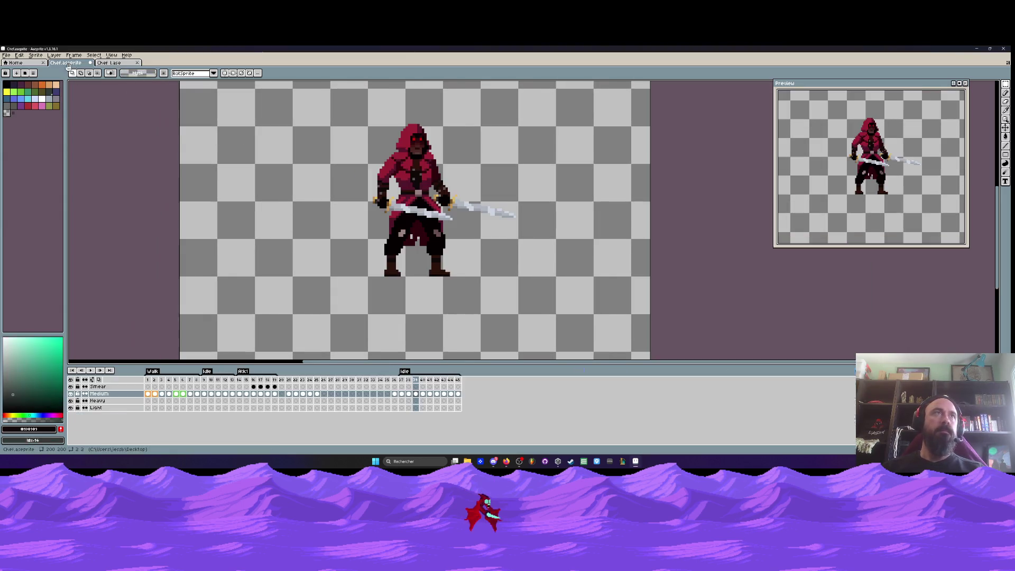
Play the animation from frame 1, stop on frame 19, and switch to the Chef Lase file
{"action": "left_click", "coordinate": [402, 394]}
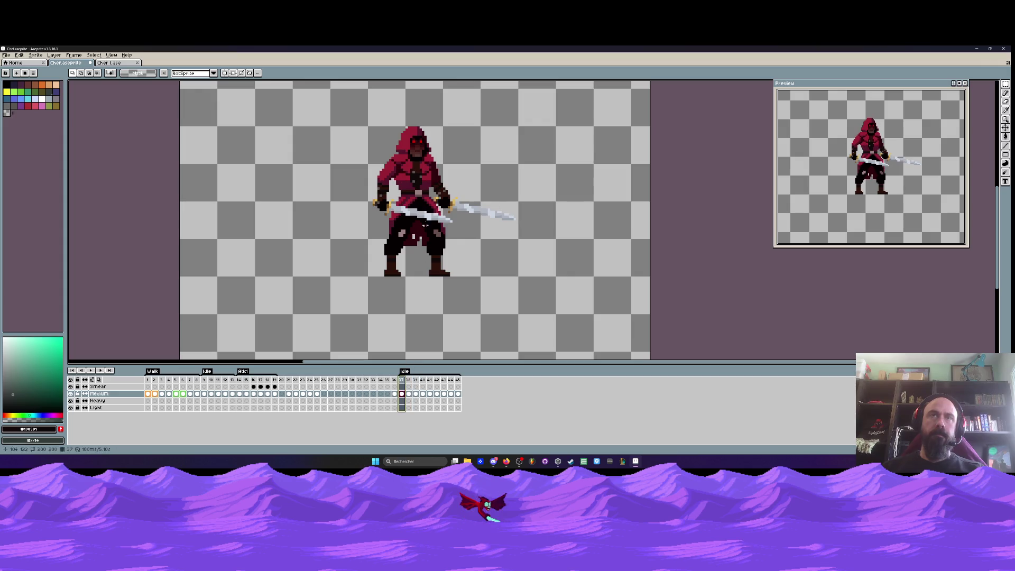
{"action": "scroll", "coordinate": [435, 217], "scroll_direction": "down", "scroll_amount": 1}
{"action": "scroll", "coordinate": [435, 216], "scroll_direction": "up", "scroll_amount": 2}
{"action": "scroll", "coordinate": [471, 191], "scroll_direction": "up", "scroll_amount": 1}
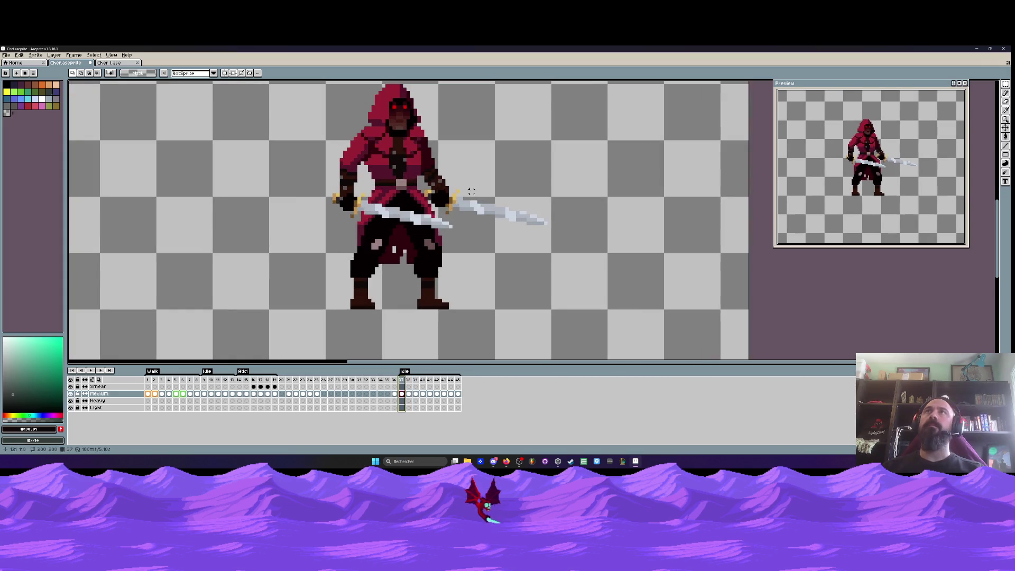
{"action": "scroll", "coordinate": [471, 191], "scroll_direction": "down", "scroll_amount": 1}
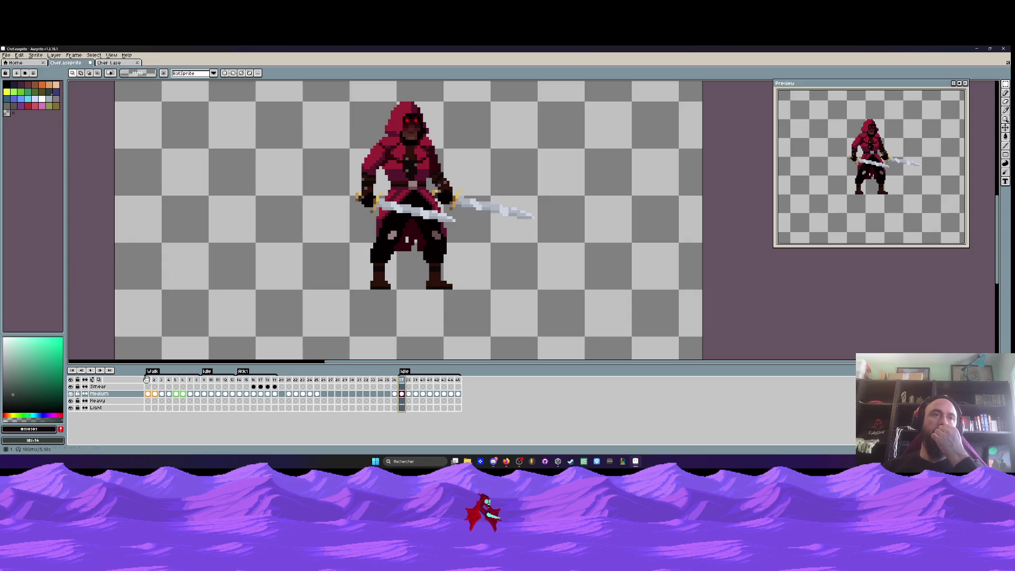
{"action": "left_click", "coordinate": [143, 380]}
{"action": "left_click", "coordinate": [91, 371]}
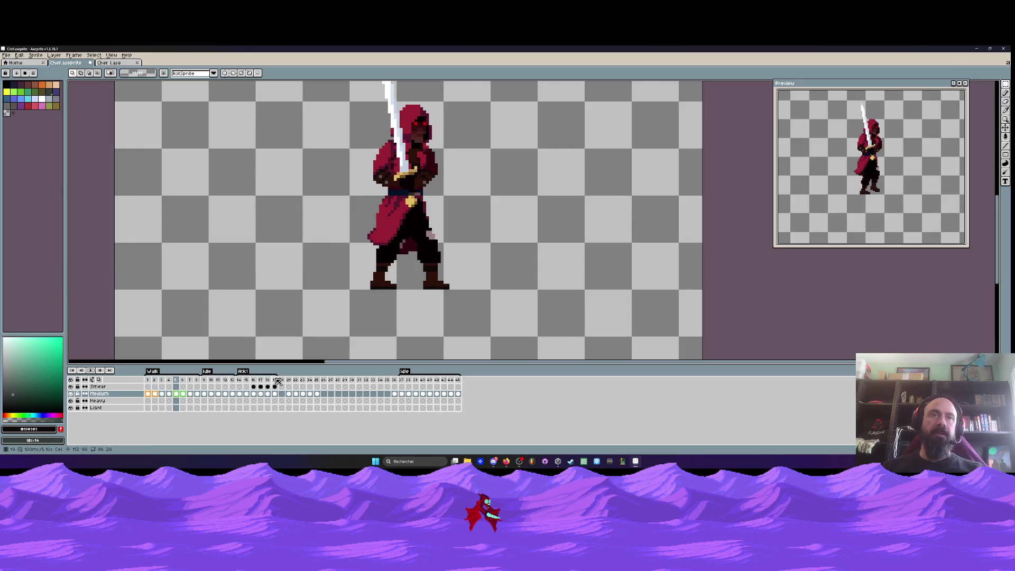
{"action": "key", "text": "Return"}
{"action": "key", "text": "ctrl+Tab"}
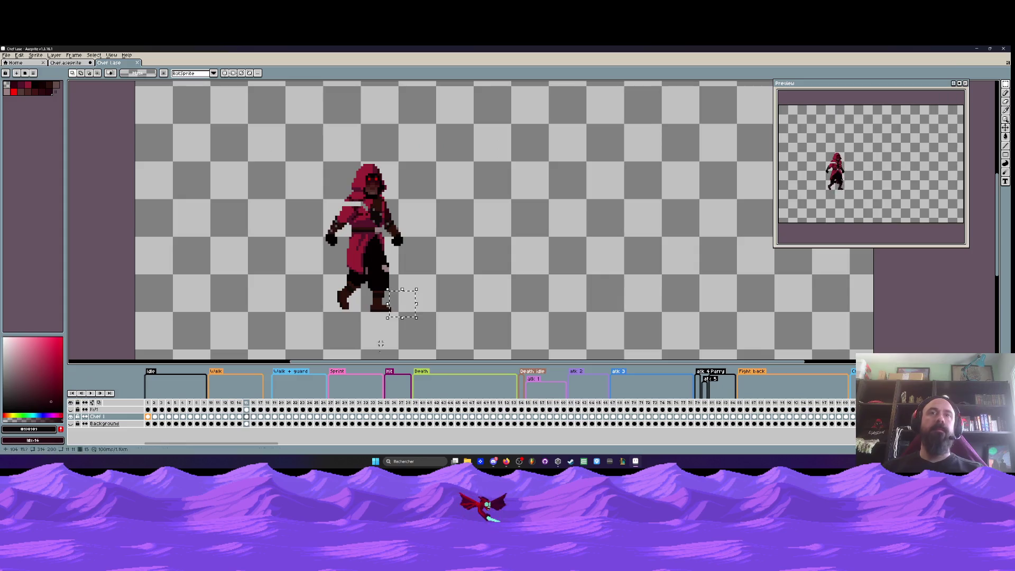
Select attack frame ranges 61–64 and 67–68 in the Chef Lase timeline
{"action": "left_click_drag", "start_coordinate": [271, 443], "coordinate": [322, 443]}
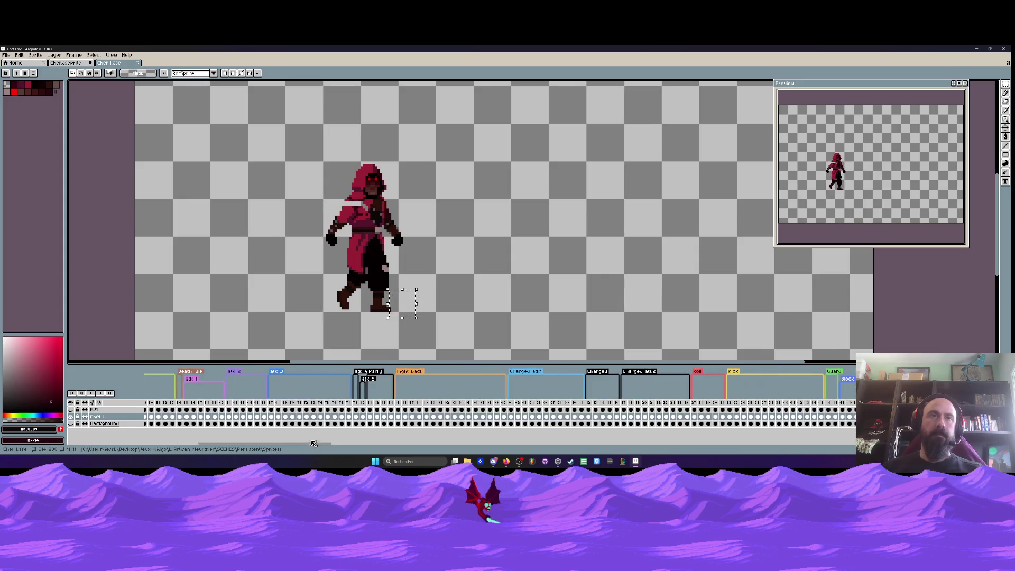
{"action": "left_click_drag", "start_coordinate": [229, 405], "coordinate": [346, 405]}
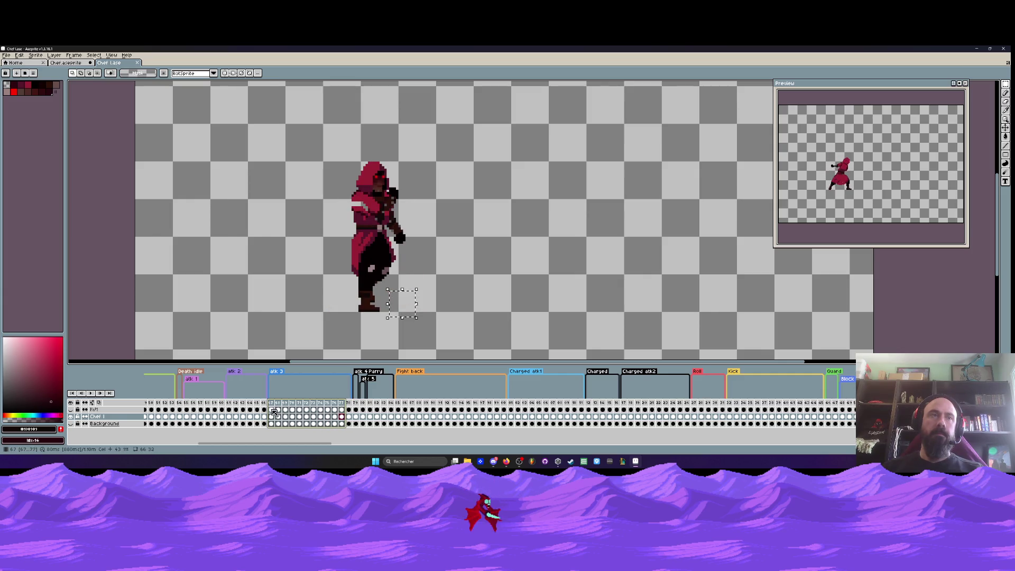
{"action": "left_click_drag", "start_coordinate": [273, 412], "coordinate": [637, 405]}
{"action": "mouse_move", "coordinate": [271, 407]}
{"action": "left_mouse_down"}
{"action": "mouse_move", "coordinate": [300, 408]}
{"action": "mouse_move", "coordinate": [279, 406]}
{"action": "left_mouse_up"}
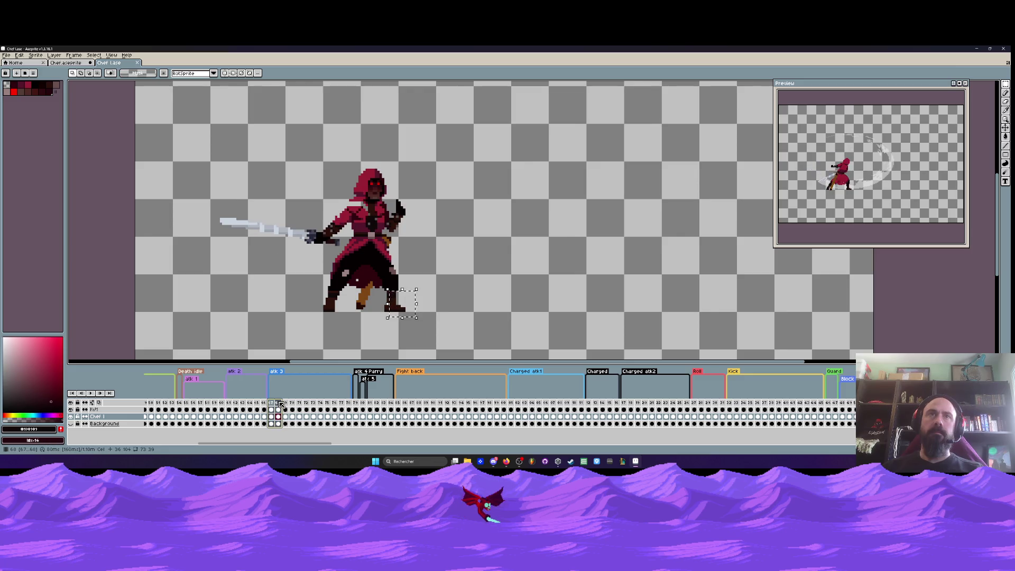
Inspect the charged-attack leap and crouch frames 116–117, then bring up the Sketchfab page
{"action": "left_click", "coordinate": [624, 404]}
{"action": "left_click", "coordinate": [616, 403]}
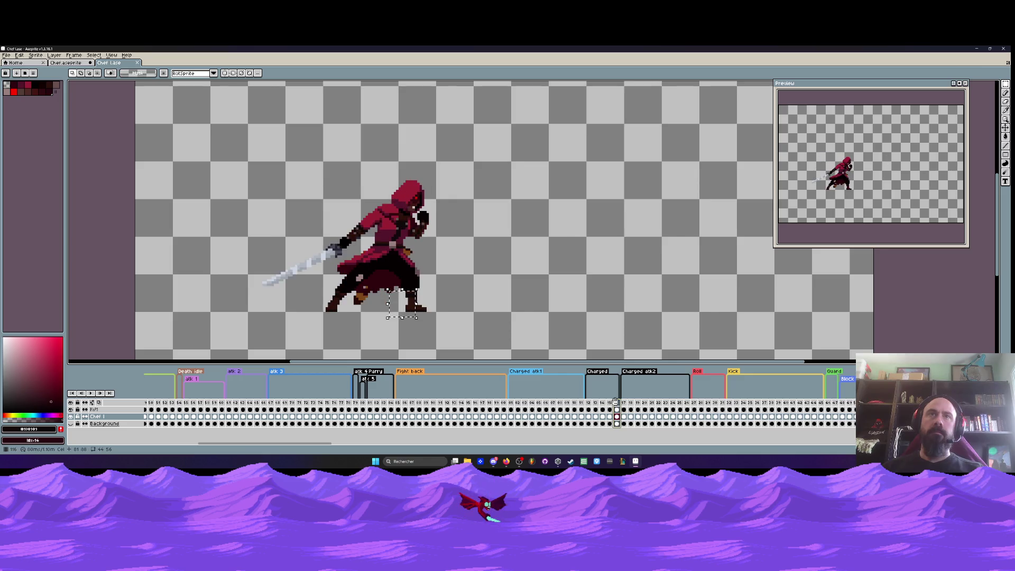
{"action": "left_click_drag", "start_coordinate": [619, 405], "coordinate": [634, 408]}
{"action": "key", "text": "ctrl+z"}
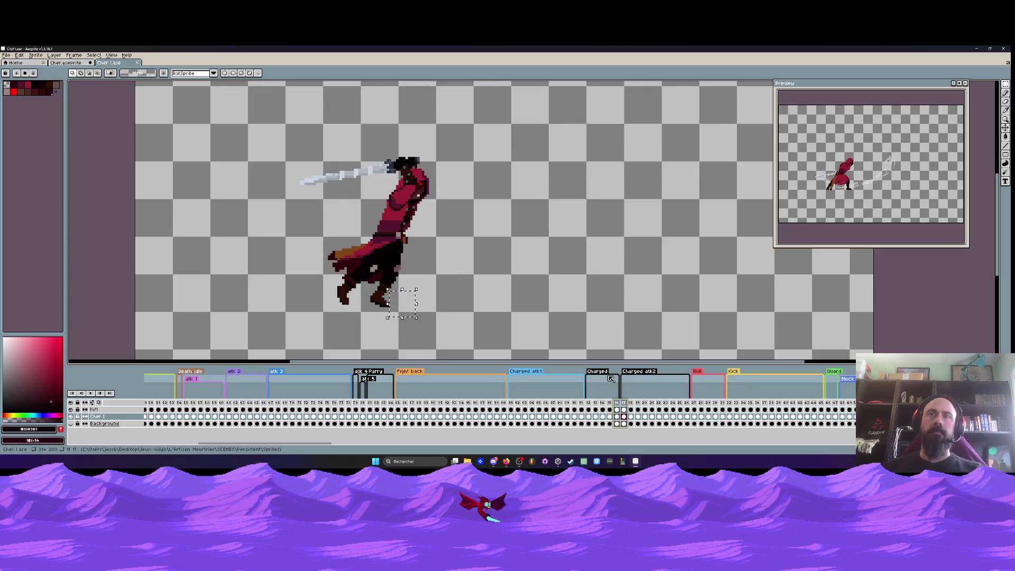
{"action": "key", "text": "ctrl+z"}
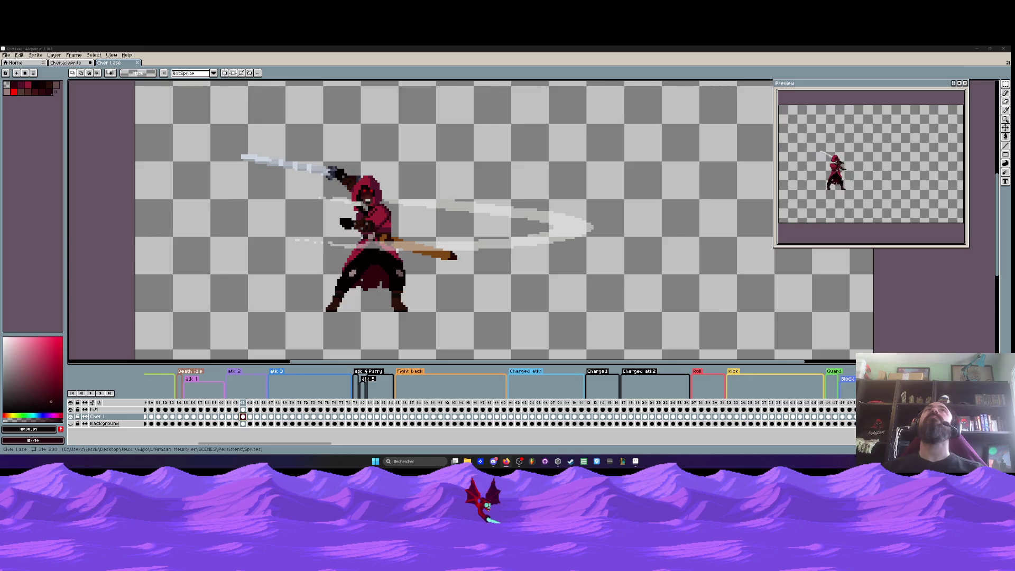
{"action": "key", "text": "alt+Tab"}
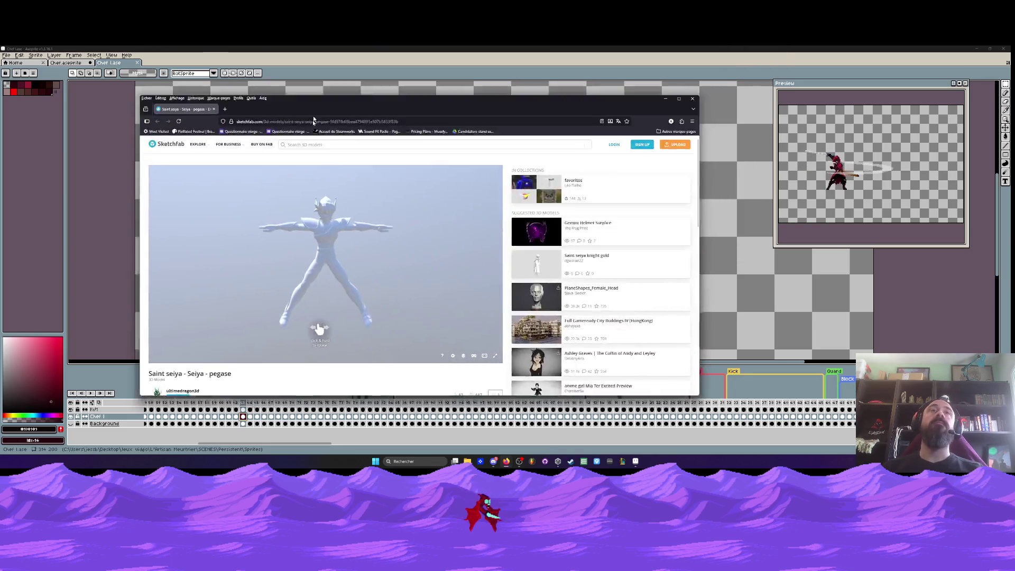
Maximize the browser and orbit the Seiya model to view it from below and the side
{"action": "double_click", "coordinate": [322, 97]}
{"action": "mouse_move", "coordinate": [439, 211]}
{"action": "left_mouse_down"}
{"action": "mouse_move", "coordinate": [407, 227]}
{"action": "mouse_move", "coordinate": [372, 211]}
{"action": "mouse_move", "coordinate": [468, 203]}
{"action": "mouse_move", "coordinate": [482, 247]}
{"action": "mouse_move", "coordinate": [458, 194]}
{"action": "left_mouse_up"}
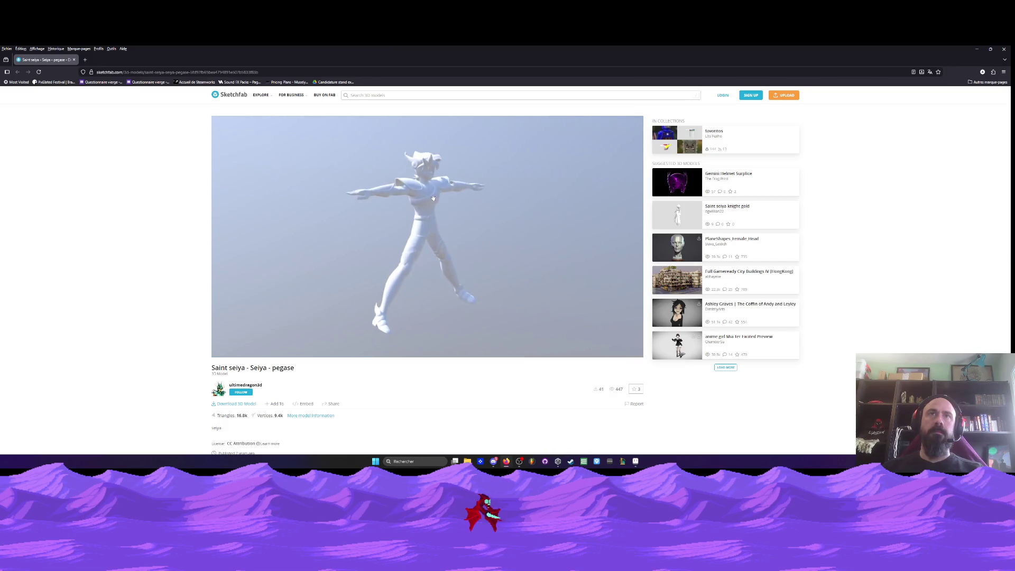
{"action": "scroll", "coordinate": [433, 198], "scroll_direction": "up", "scroll_amount": 5}
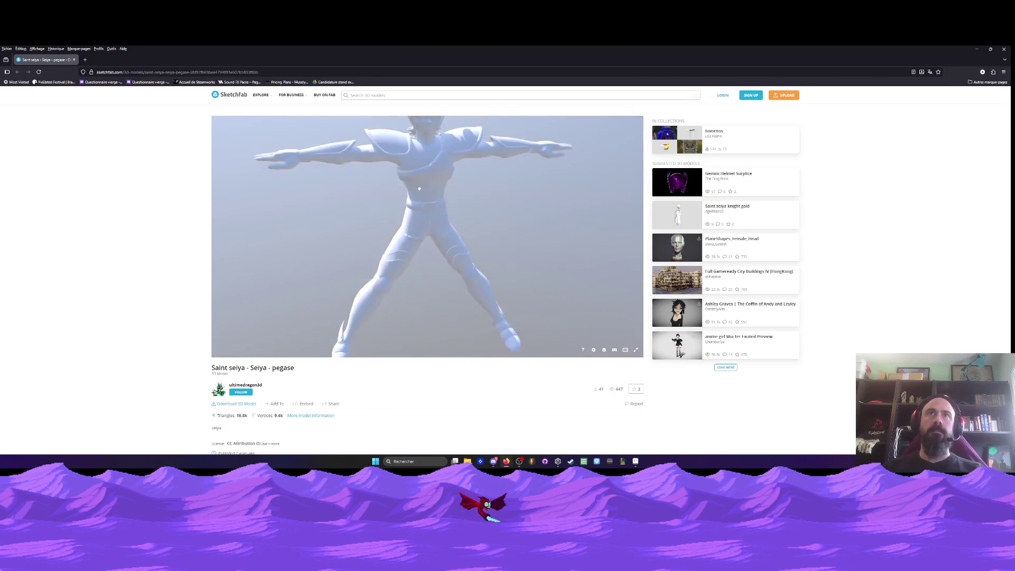
{"action": "mouse_move", "coordinate": [419, 188]}
{"action": "left_mouse_down"}
{"action": "mouse_move", "coordinate": [428, 134]}
{"action": "mouse_move", "coordinate": [432, 183]}
{"action": "left_mouse_up"}
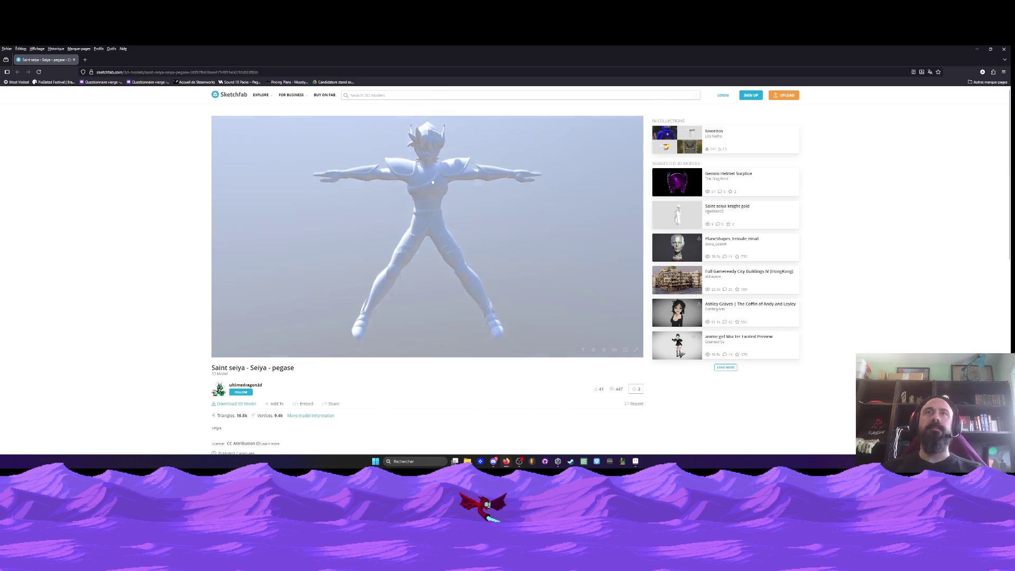
{"action": "left_click_drag", "start_coordinate": [430, 176], "coordinate": [521, 167]}
{"action": "left_click_drag", "start_coordinate": [438, 218], "coordinate": [499, 218]}
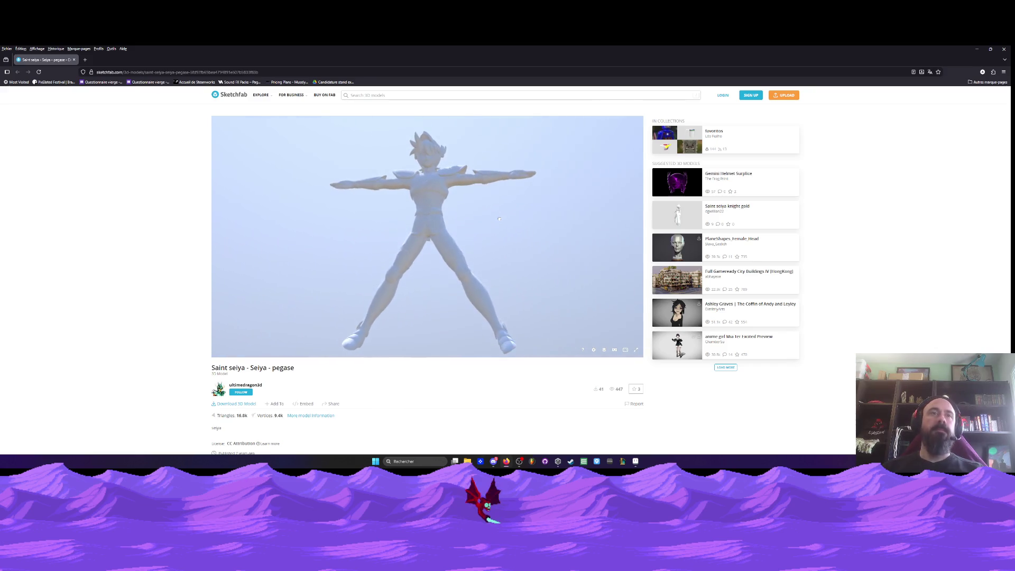
Visit the author's profile, reopen the Saint seiya model page, and close the browser
{"action": "left_click", "coordinate": [255, 387]}
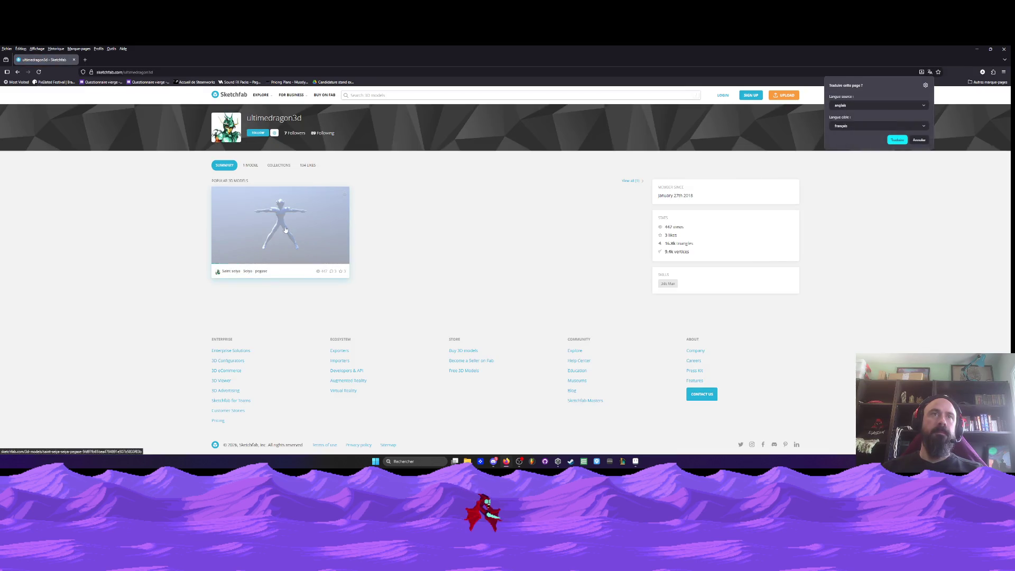
{"action": "left_click", "coordinate": [285, 230]}
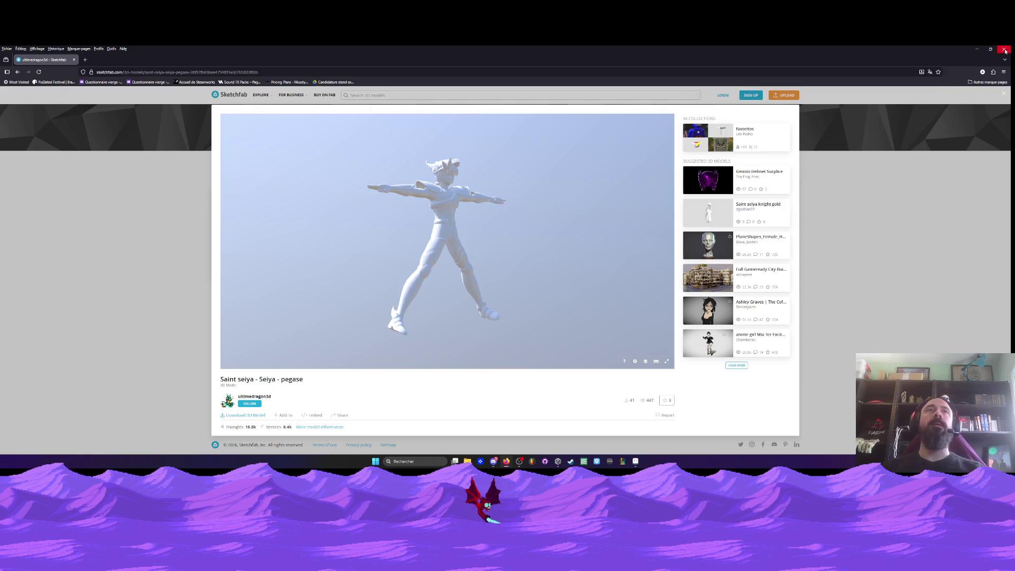
{"action": "left_click", "coordinate": [1005, 51]}
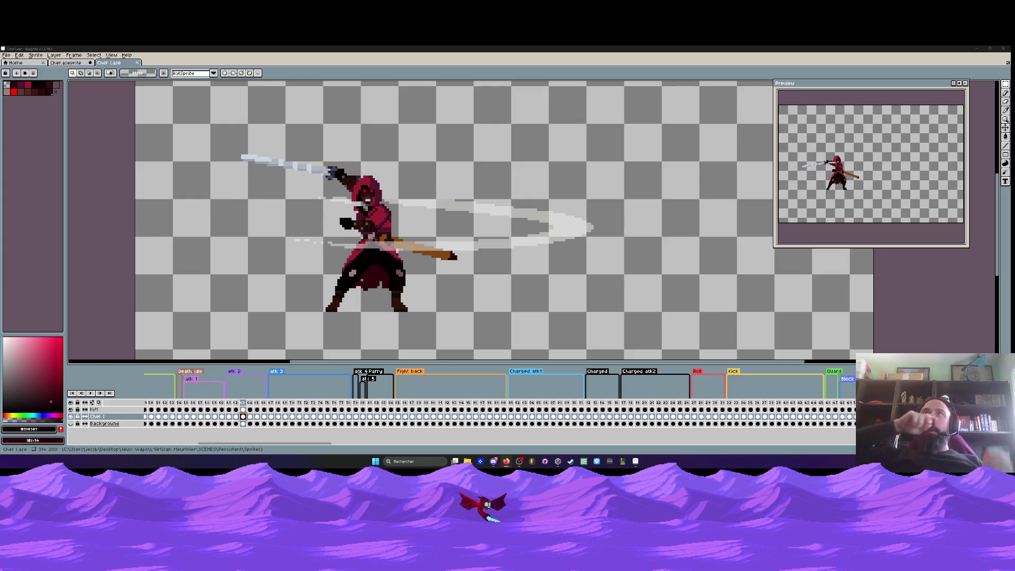
{"action": "scroll", "coordinate": [346, 219], "scroll_direction": "down", "scroll_amount": 1}
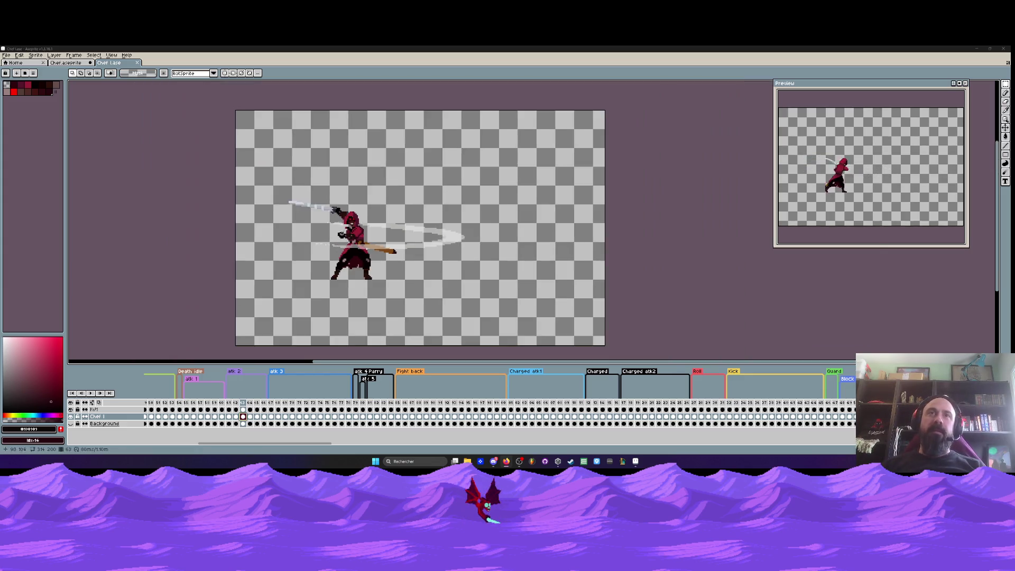
{"action": "scroll", "coordinate": [346, 220], "scroll_direction": "up", "scroll_amount": 2}
{"action": "scroll", "coordinate": [333, 259], "scroll_direction": "up", "scroll_amount": 1}
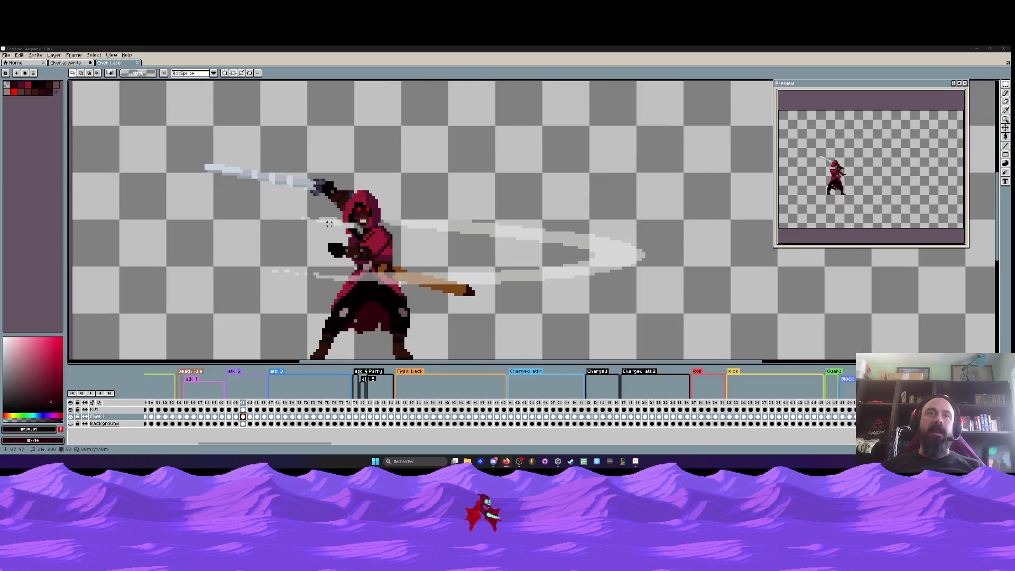
{"action": "left_click", "coordinate": [265, 406]}
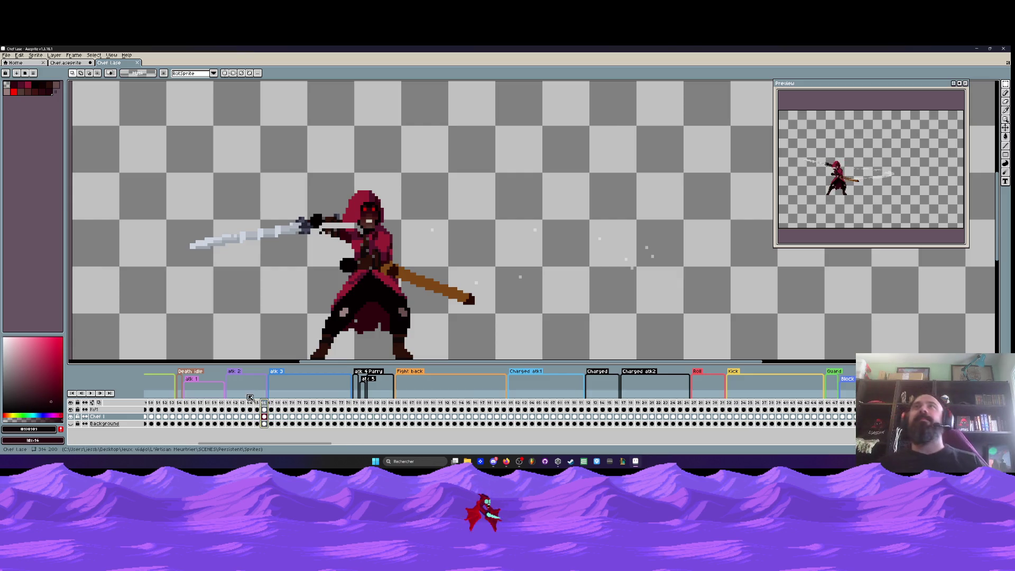
{"action": "scroll", "coordinate": [374, 211], "scroll_direction": "down", "scroll_amount": 1}
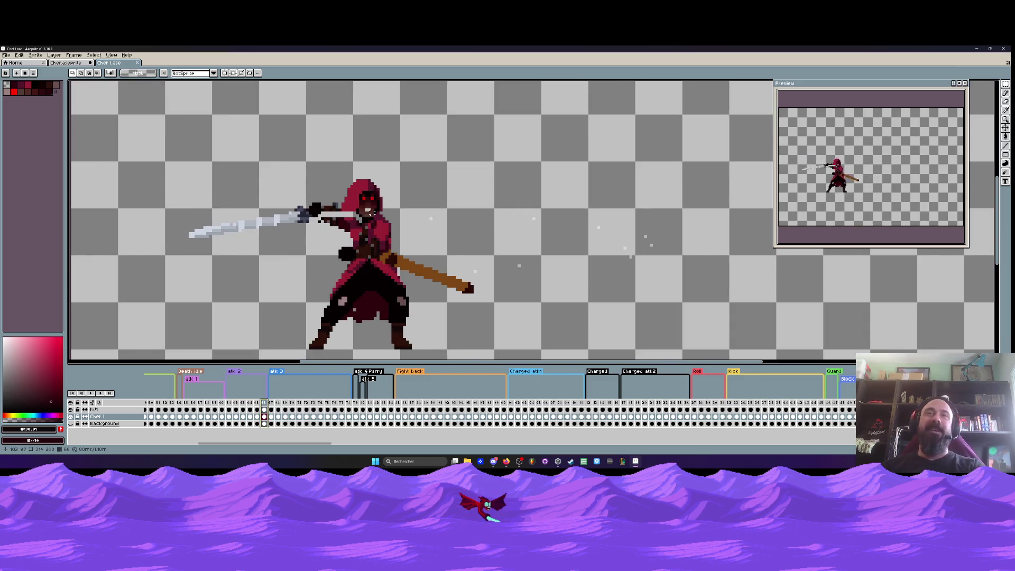
{"action": "left_click", "coordinate": [232, 405]}
{"action": "left_click", "coordinate": [247, 405]}
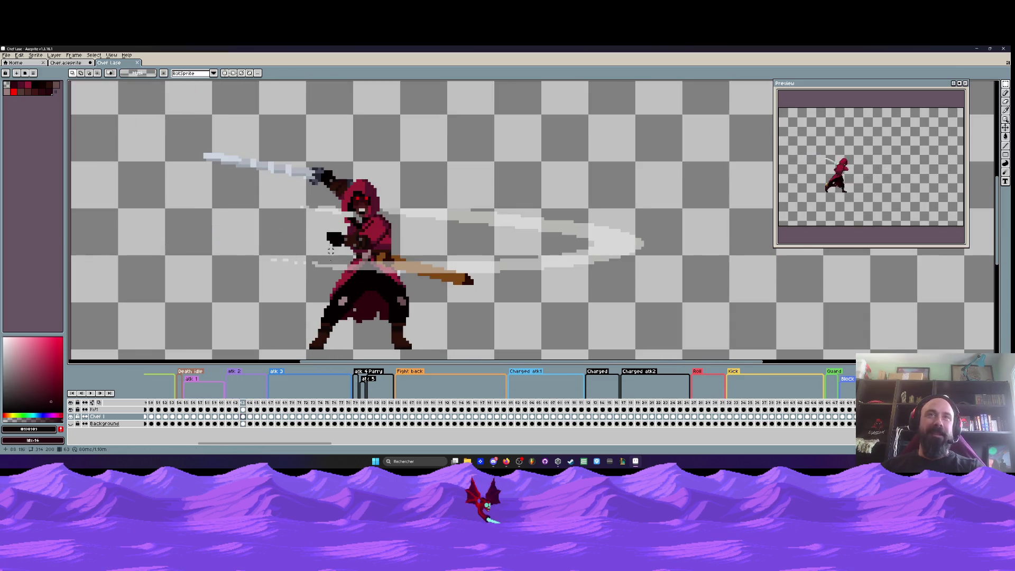
{"action": "left_click", "coordinate": [271, 405]}
{"action": "key", "text": "Right"}
{"action": "key", "text": "Right"}
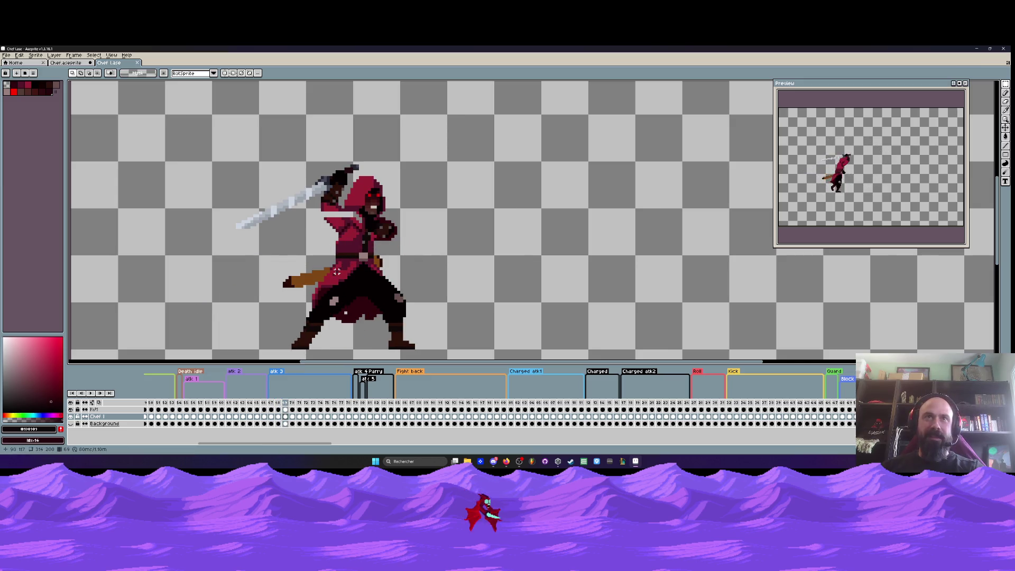
{"action": "scroll", "coordinate": [341, 264], "scroll_direction": "down", "scroll_amount": 1}
{"action": "key", "text": "Right"}
{"action": "key", "text": "Right"}
{"action": "key", "text": "Left"}
{"action": "key", "text": "Right"}
{"action": "key", "text": "Left"}
{"action": "key", "text": "Left"}
{"action": "key", "text": "Right"}
{"action": "key", "text": "Right"}
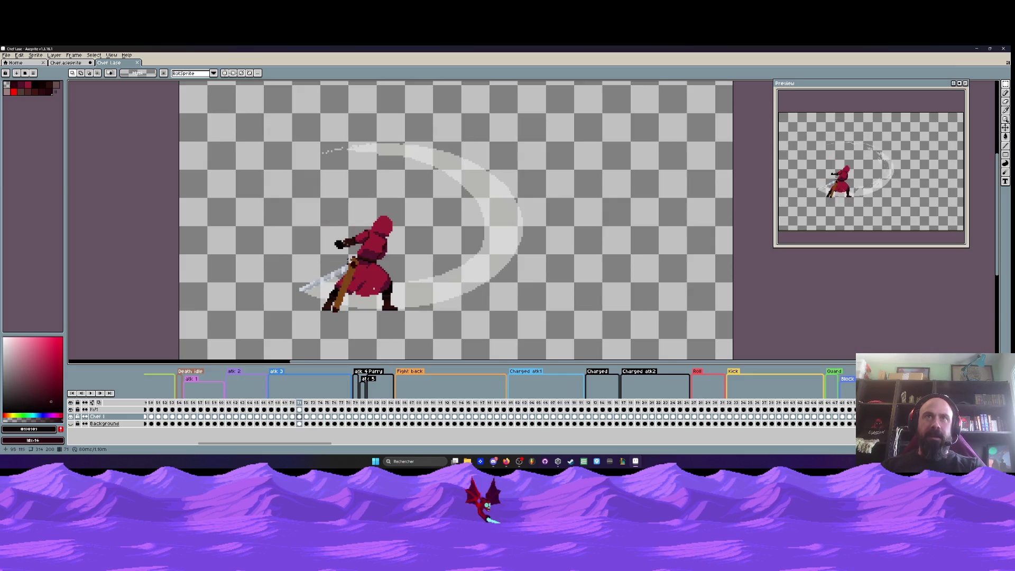
{"action": "left_click", "coordinate": [630, 417]}
{"action": "key", "text": "Right"}
{"action": "key", "text": "Right"}
{"action": "key", "text": "Right"}
{"action": "key", "text": "Left"}
{"action": "key", "text": "Left"}
{"action": "key", "text": "Left"}
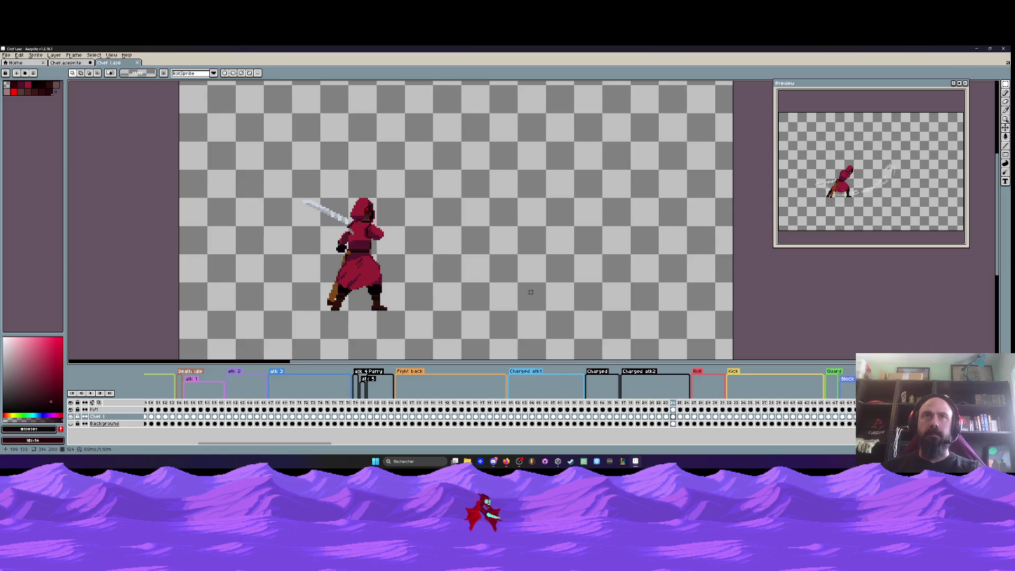
{"action": "left_click", "coordinate": [624, 403]}
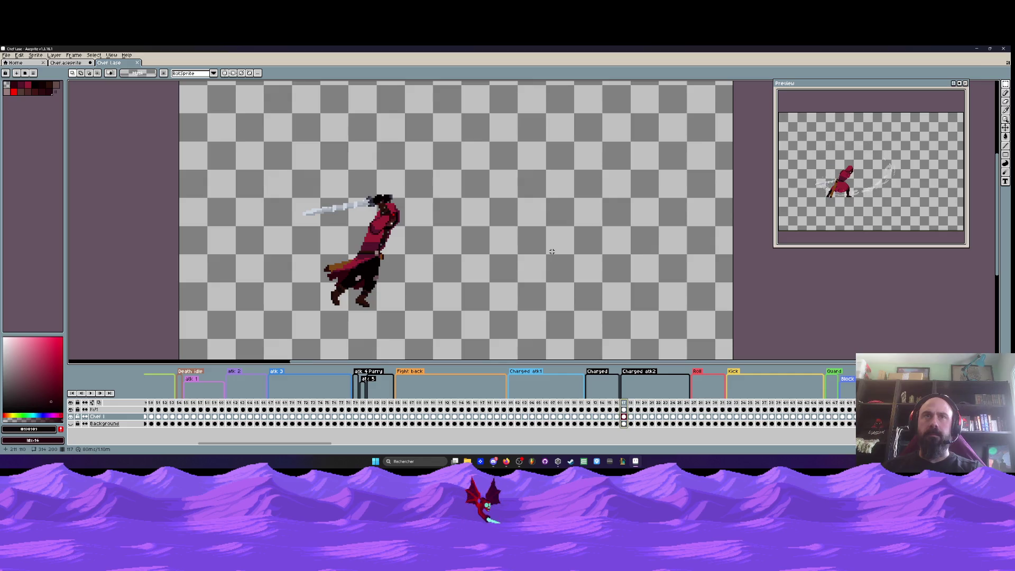
{"action": "left_click", "coordinate": [288, 406]}
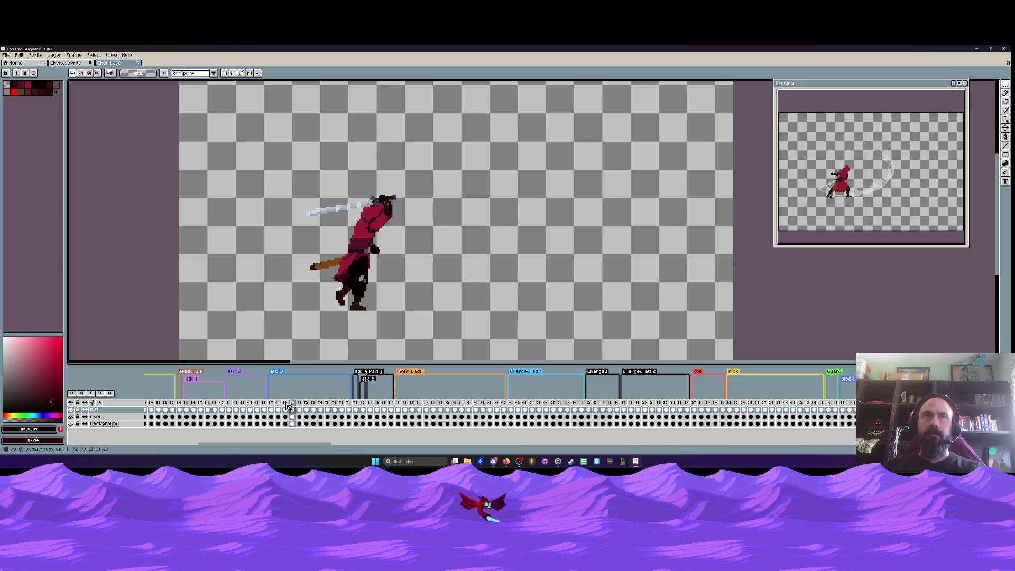
{"action": "left_click_drag", "start_coordinate": [278, 406], "coordinate": [295, 404]}
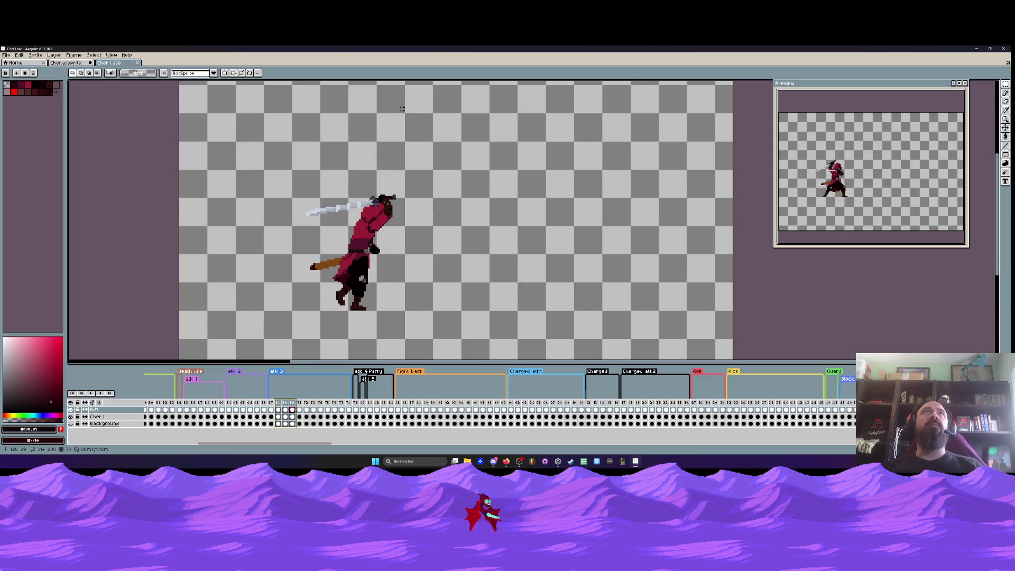
{"action": "left_click", "coordinate": [494, 462]}
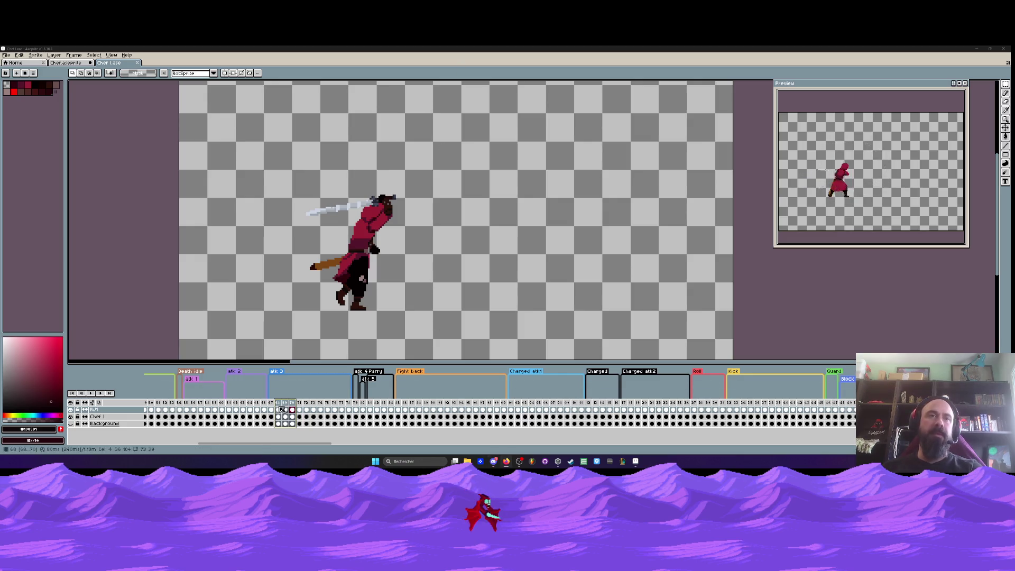
{"action": "key", "text": "Left"}
{"action": "key", "text": "Right"}
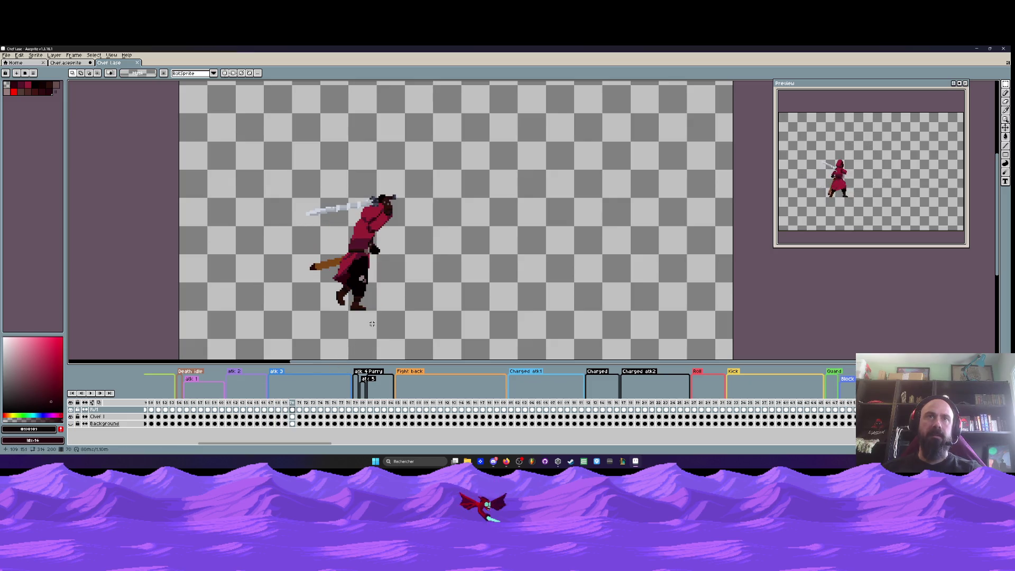
{"action": "key", "text": "Left"}
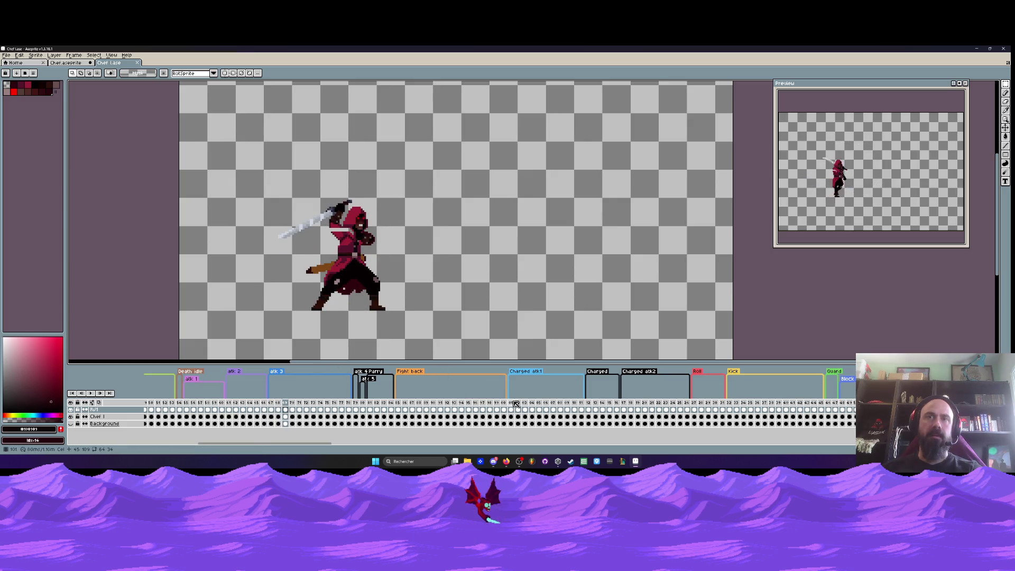
{"action": "left_click", "coordinate": [513, 409]}
{"action": "key", "text": "Right"}
{"action": "key", "text": "Right"}
{"action": "left_click", "coordinate": [630, 410]}
{"action": "key", "text": "Left"}
{"action": "key", "text": "Left"}
{"action": "key", "text": "Right"}
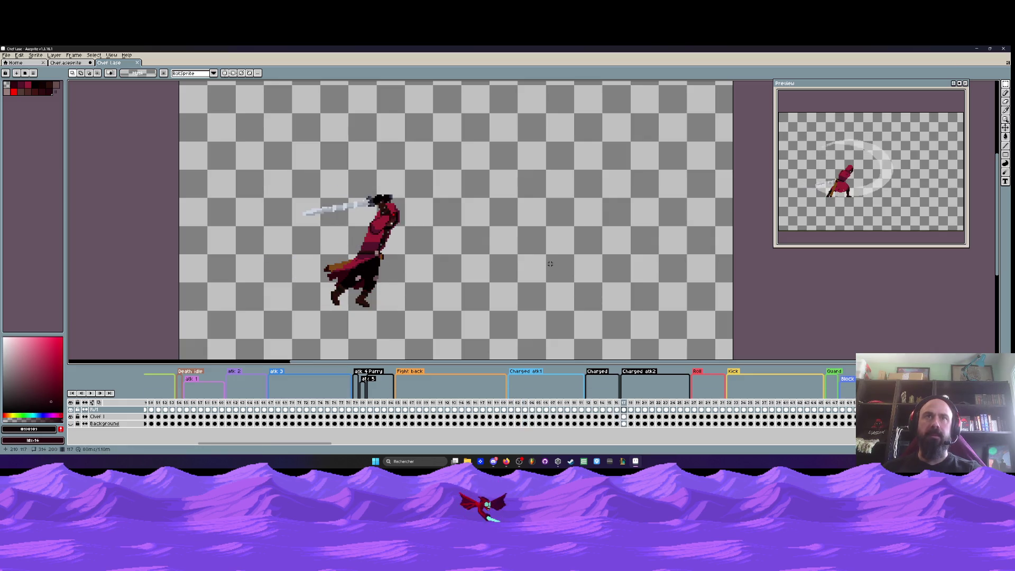
{"action": "scroll", "coordinate": [431, 224], "scroll_direction": "up", "scroll_amount": 1}
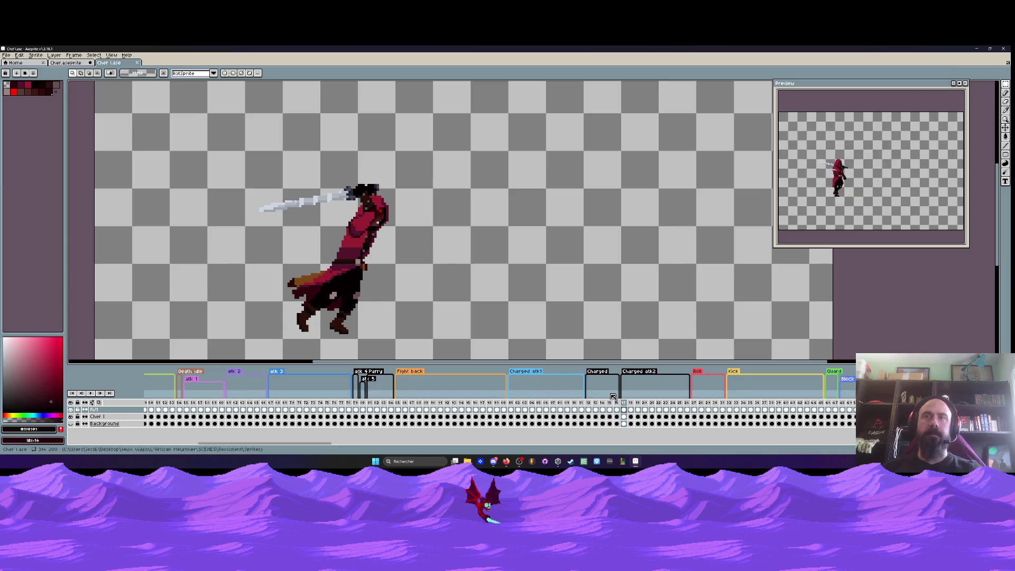
{"action": "left_click", "coordinate": [630, 410]}
{"action": "left_click", "coordinate": [624, 409], "text": "shift"}
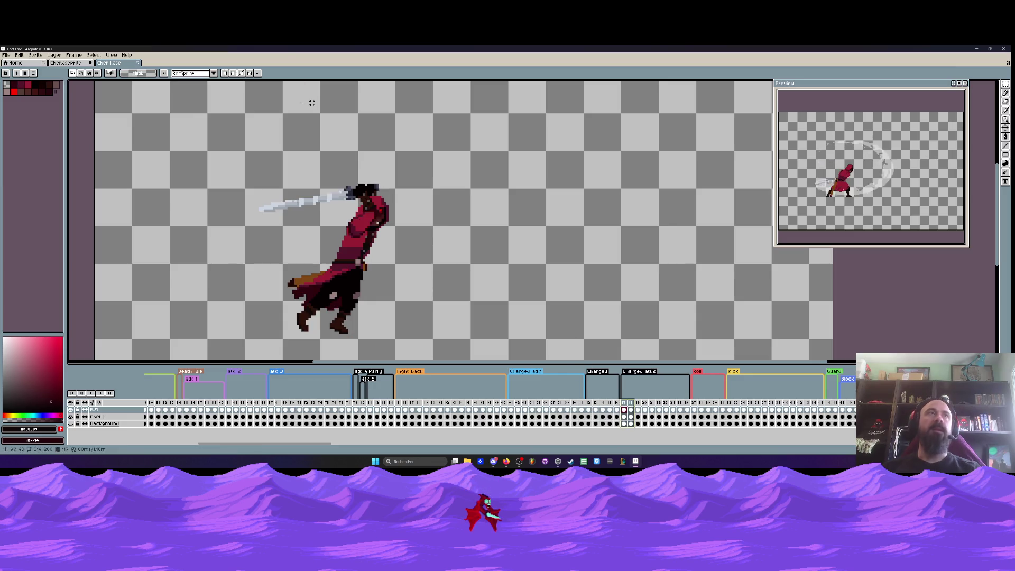
In Chef.aseprite, copy Atk1 frames 14–19 and paste them in at frame 21
{"action": "key", "text": "ctrl+Tab"}
{"action": "key", "text": "Return"}
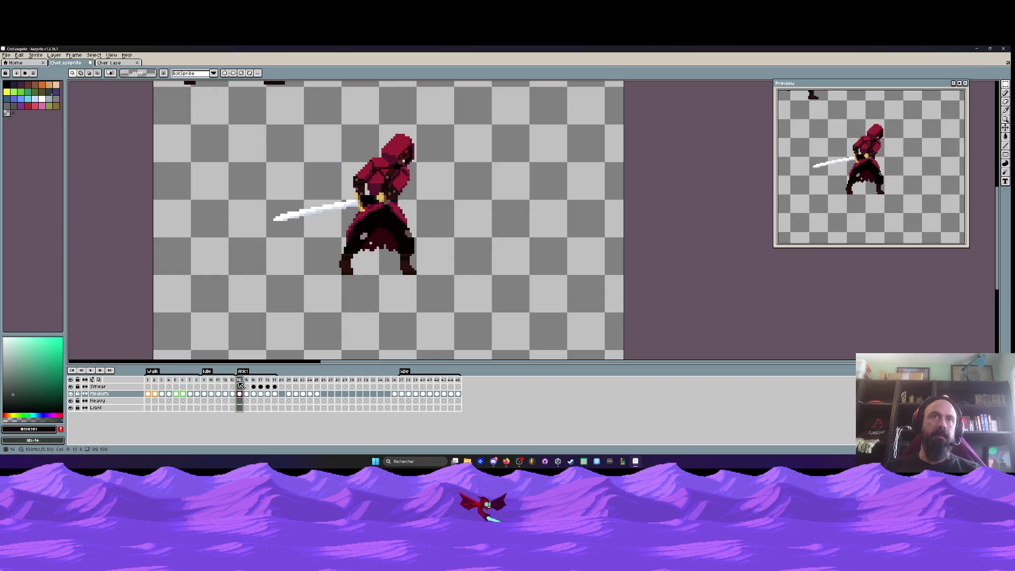
{"action": "left_click_drag", "start_coordinate": [289, 386], "coordinate": [321, 387]}
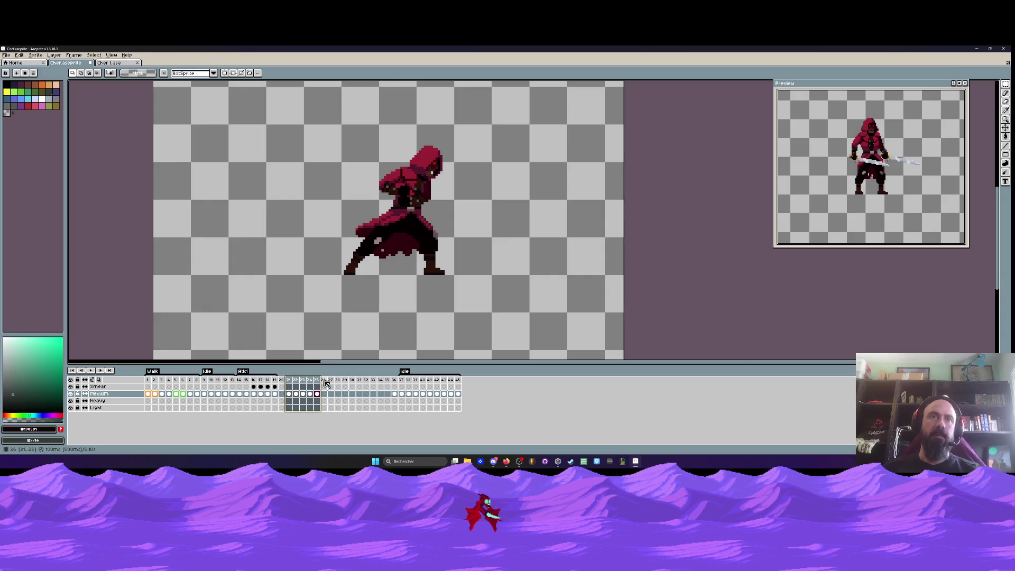
{"action": "left_click_drag", "start_coordinate": [242, 397], "coordinate": [277, 398]}
{"action": "key", "text": "ctrl+c"}
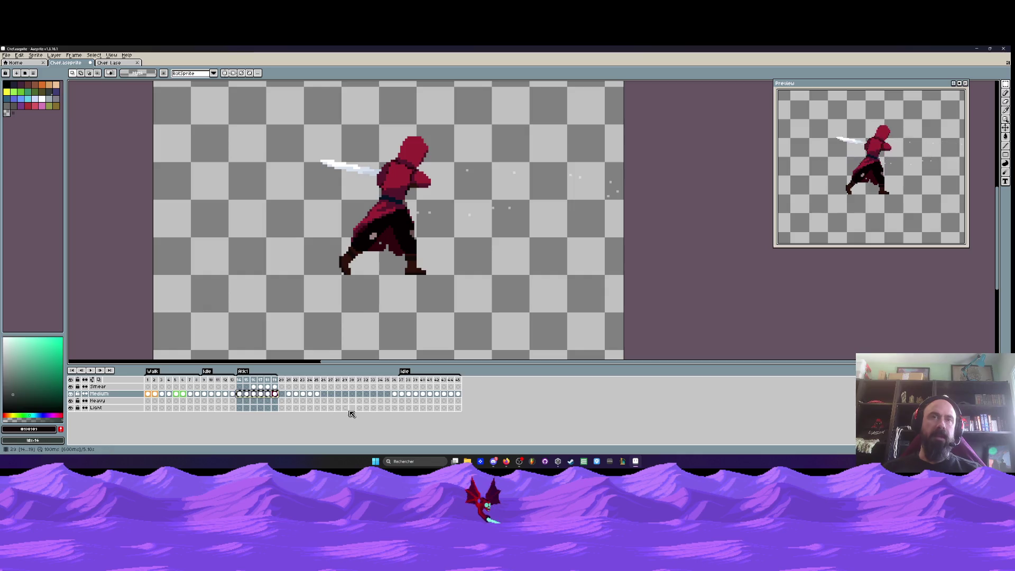
{"action": "key", "text": "alt+b"}
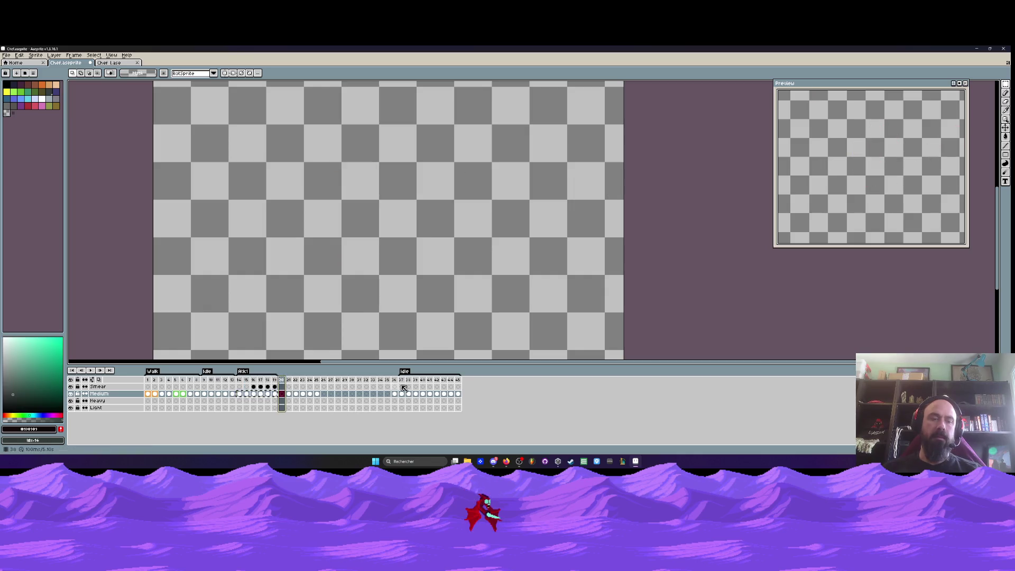
{"action": "key", "text": "ctrl+v"}
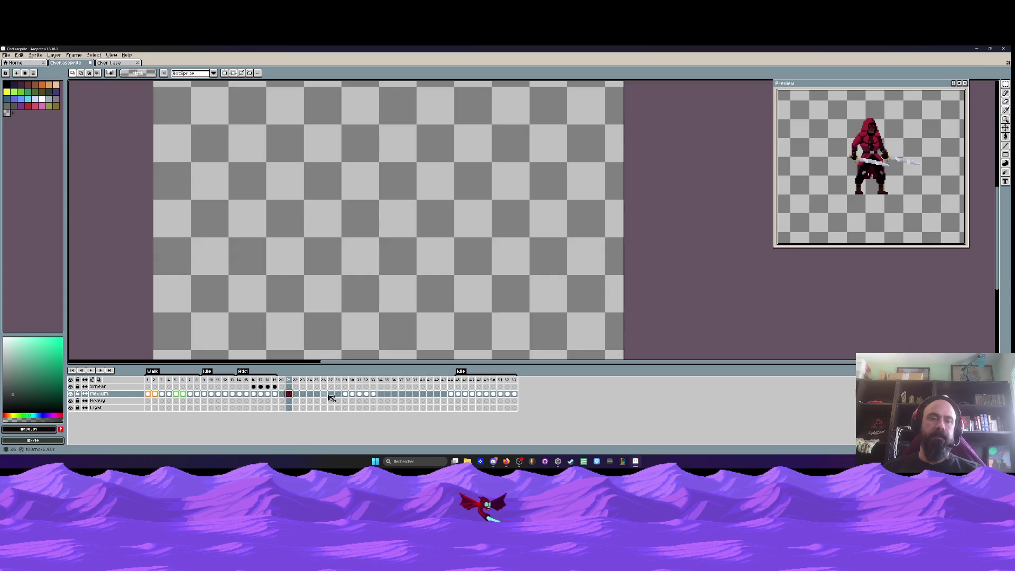
{"action": "left_click_drag", "start_coordinate": [239, 396], "coordinate": [274, 397]}
{"action": "key", "text": "ctrl+c"}
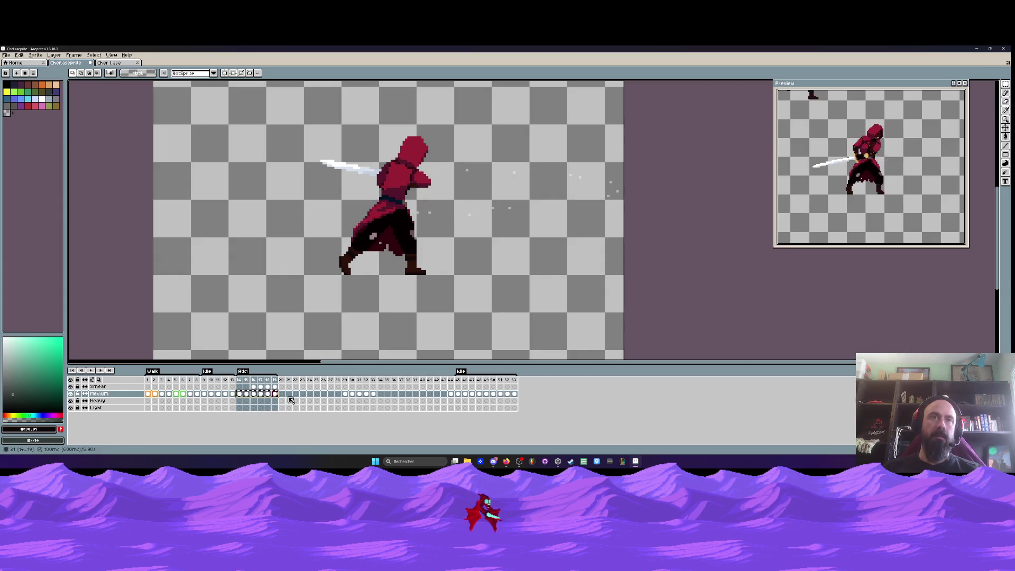
{"action": "left_click", "coordinate": [289, 401]}
{"action": "left_click", "coordinate": [288, 394]}
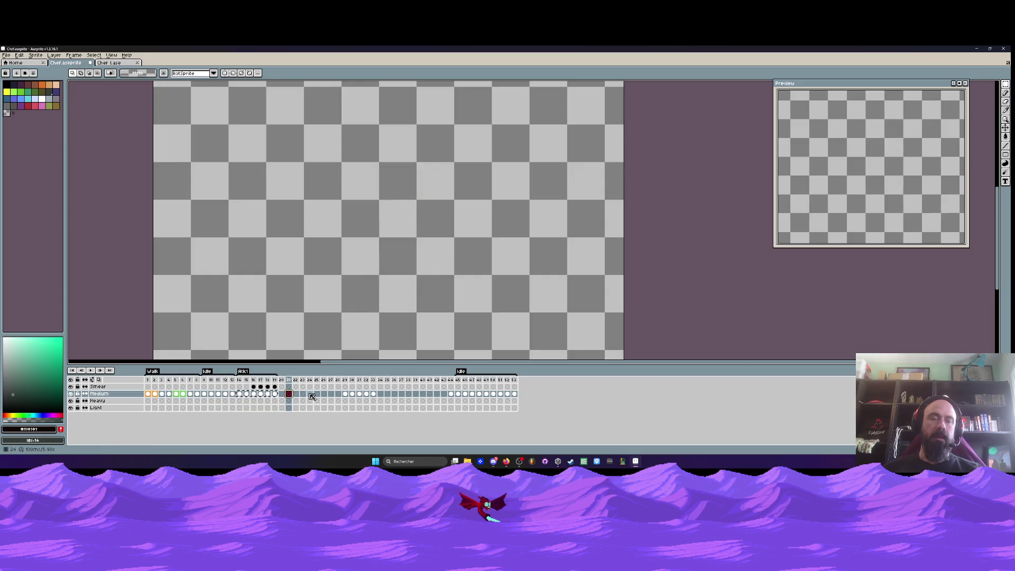
{"action": "key", "text": "ctrl+v"}
Copy Chef Lase slash frames 117–126 and paste them into new empty frames at frame 28
{"action": "key", "text": "ctrl+Tab"}
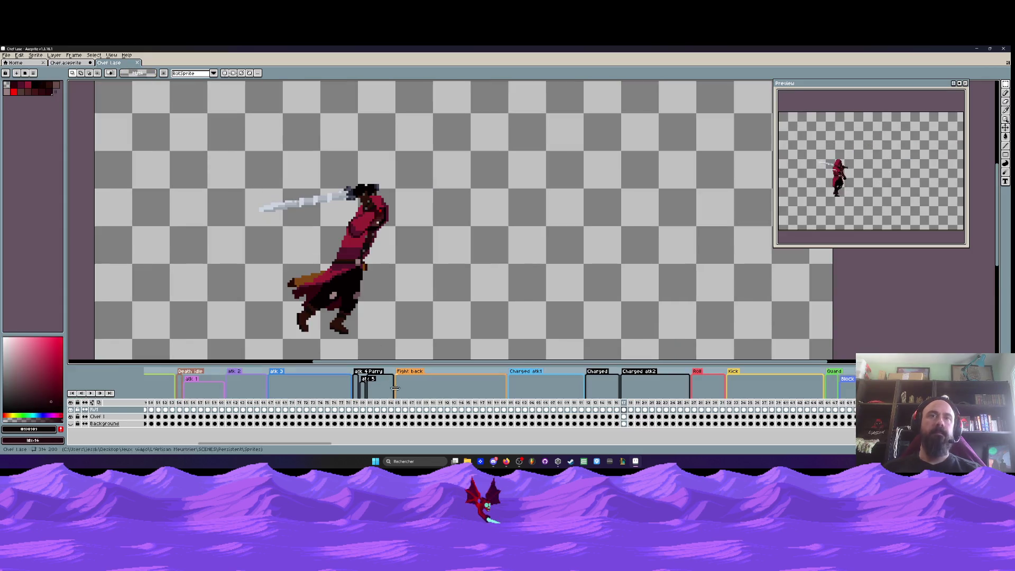
{"action": "left_click_drag", "start_coordinate": [632, 412], "coordinate": [688, 413]}
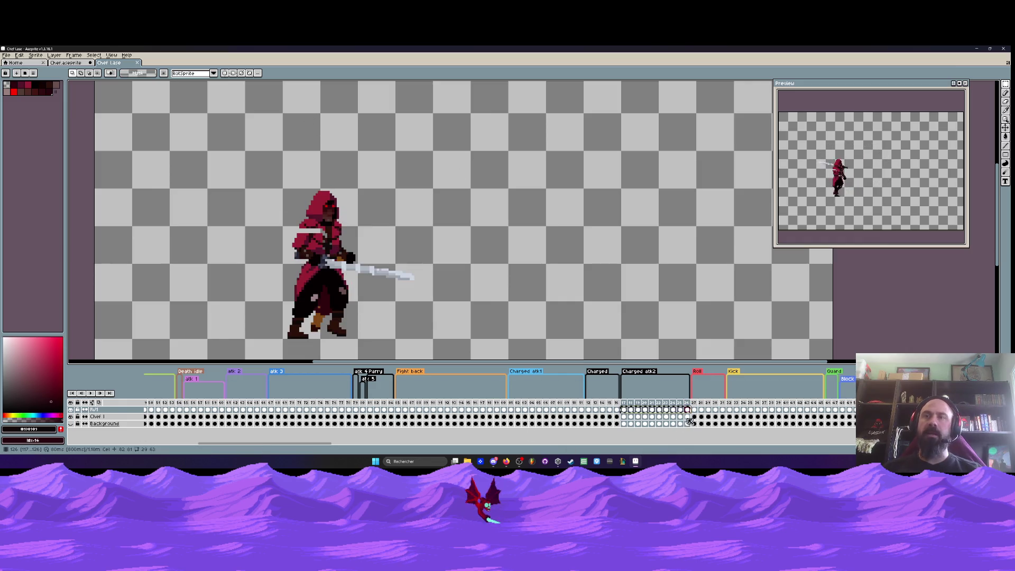
{"action": "left_click", "coordinate": [628, 412]}
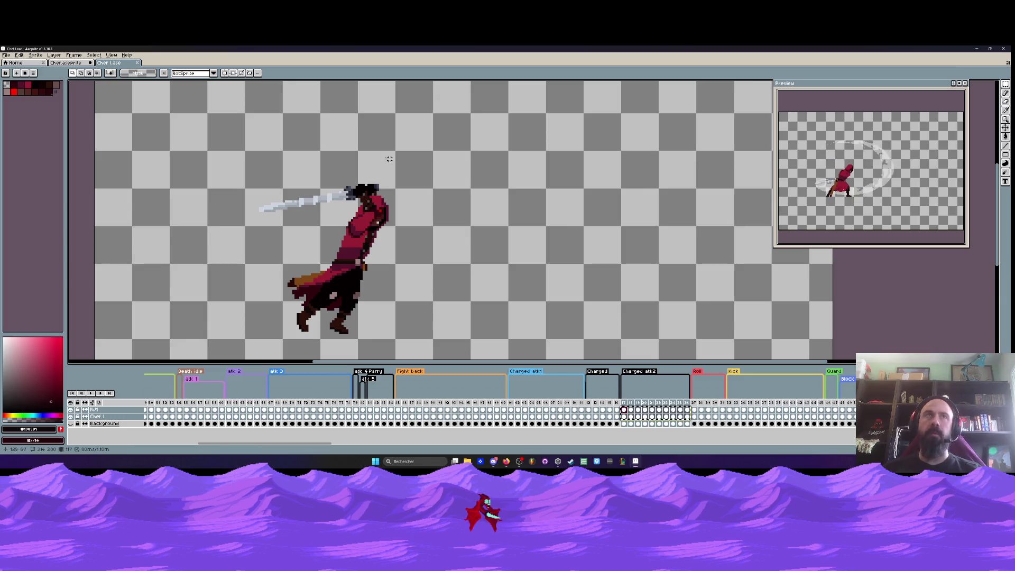
{"action": "key", "text": "ctrl+shift+Tab"}
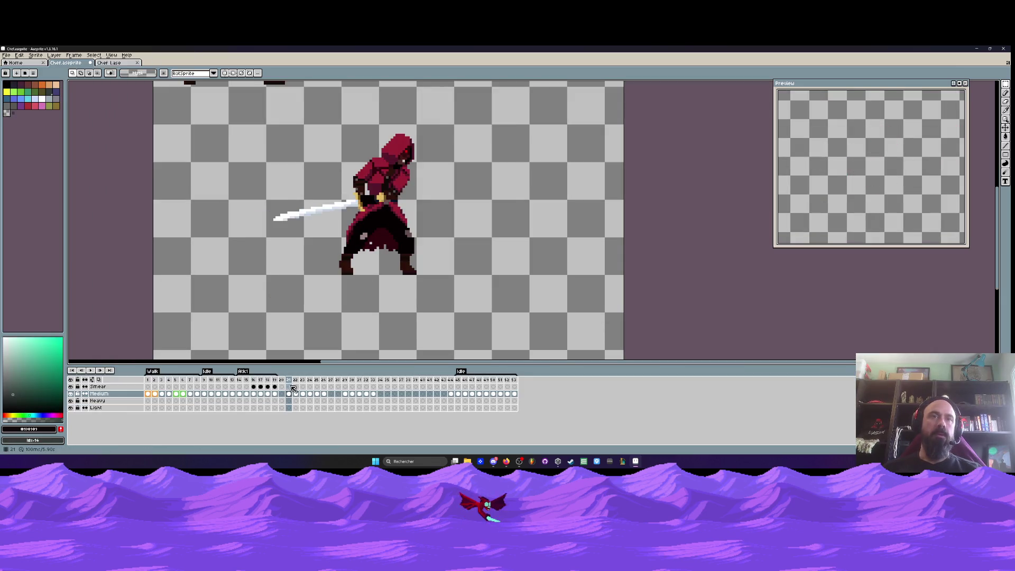
{"action": "left_click", "coordinate": [333, 380]}
{"action": "key", "text": "alt+n"}
{"action": "key", "text": "alt+n"}
{"action": "key", "text": "alt+n"}
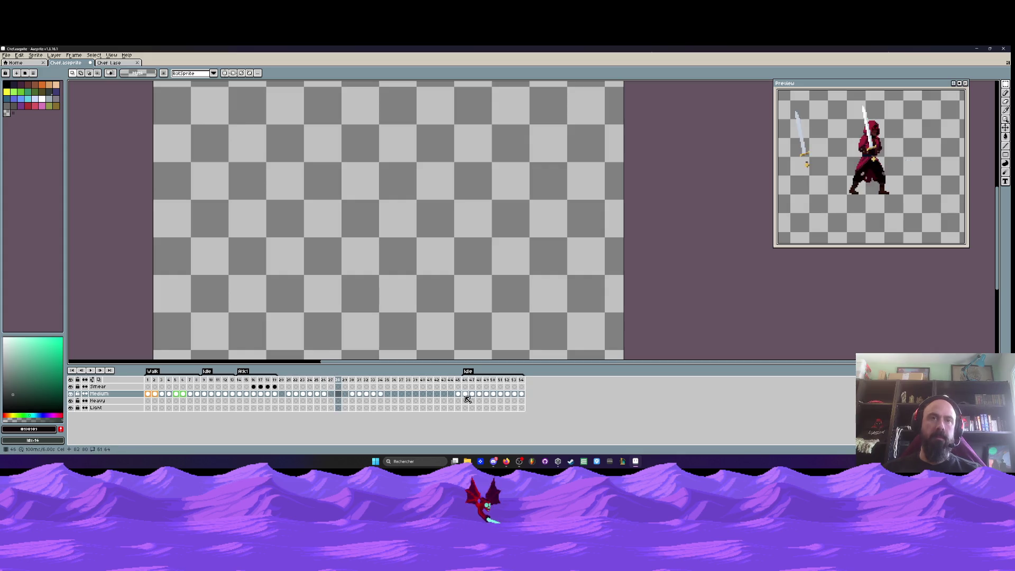
{"action": "left_click", "coordinate": [338, 387]}
{"action": "key", "text": "ctrl+v"}
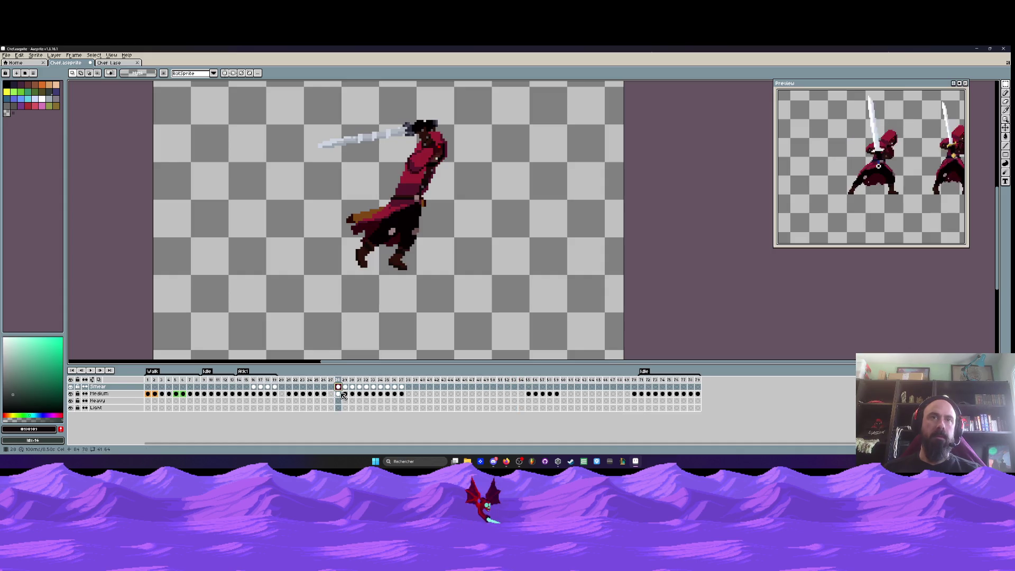
Add a new layer, move Smear above Layer 1, and select Smear cels in frames 28–33
{"action": "left_click", "coordinate": [71, 387]}
{"action": "left_click", "coordinate": [70, 386]}
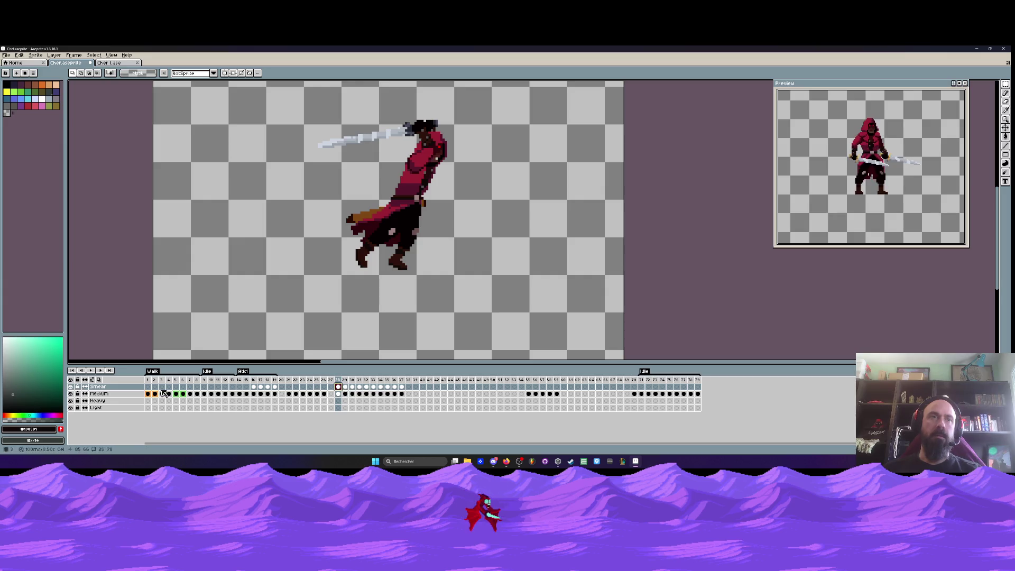
{"action": "key", "text": "shift+n"}
{"action": "left_click_drag", "start_coordinate": [114, 395], "coordinate": [98, 387]}
{"action": "left_click_drag", "start_coordinate": [338, 386], "coordinate": [390, 393]}
Undo back on frame 22 until only its legs and cape remain, without hood, head or sword
{"action": "left_click", "coordinate": [290, 401]}
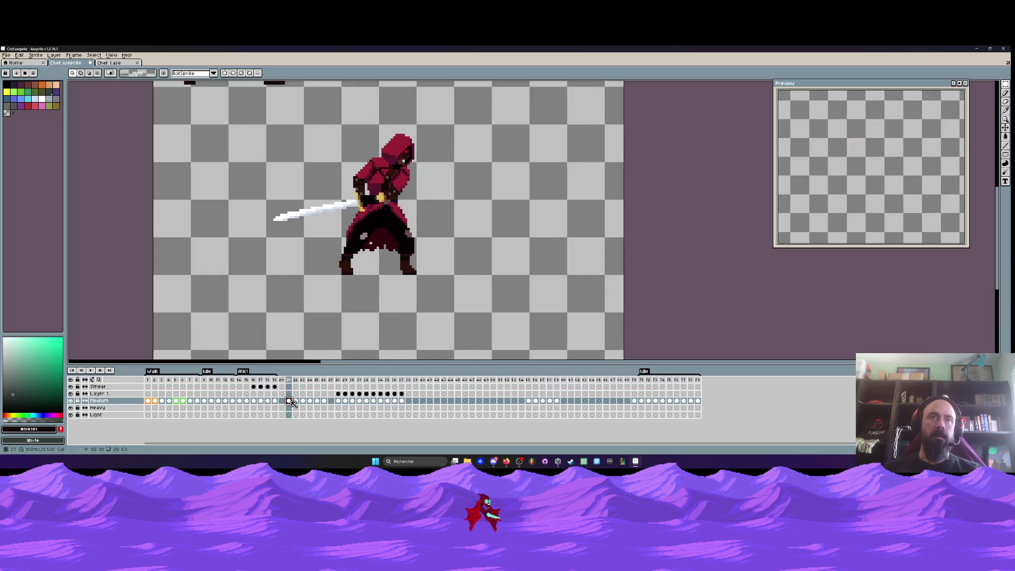
{"action": "left_click", "coordinate": [339, 402]}
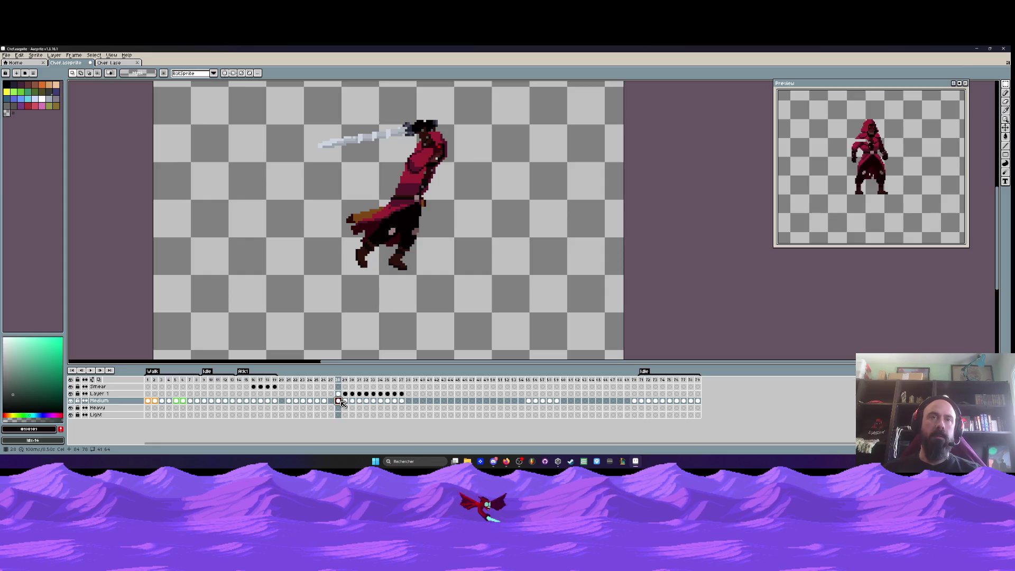
{"action": "left_click", "coordinate": [296, 402]}
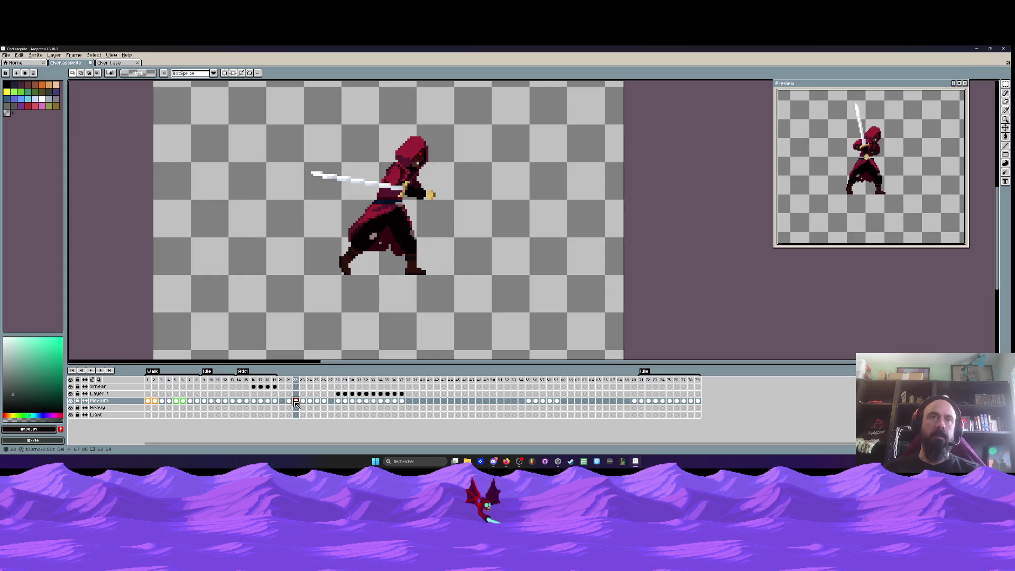
{"action": "key", "text": "b"}
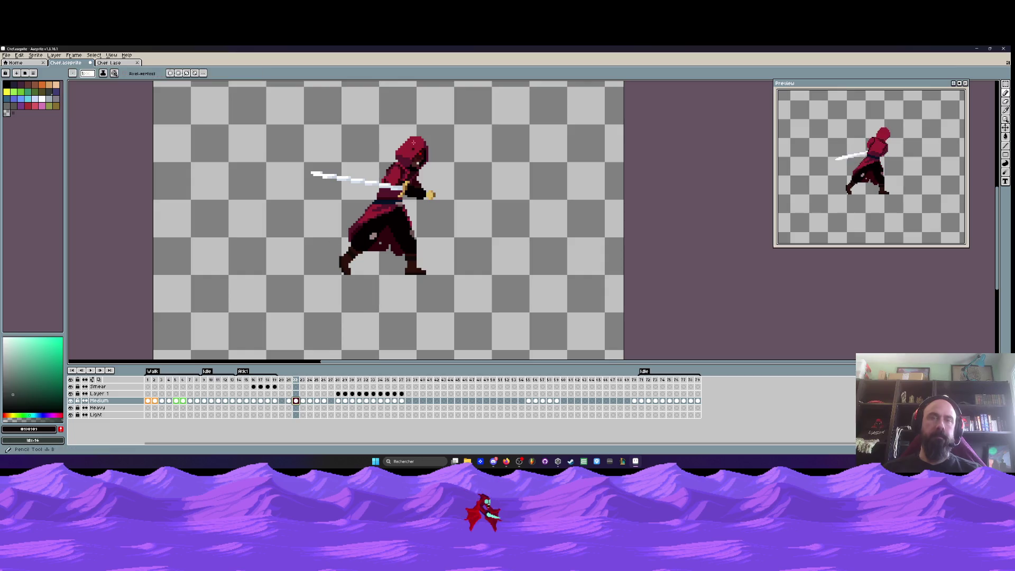
{"action": "left_click_drag", "start_coordinate": [349, 155], "coordinate": [453, 137]}
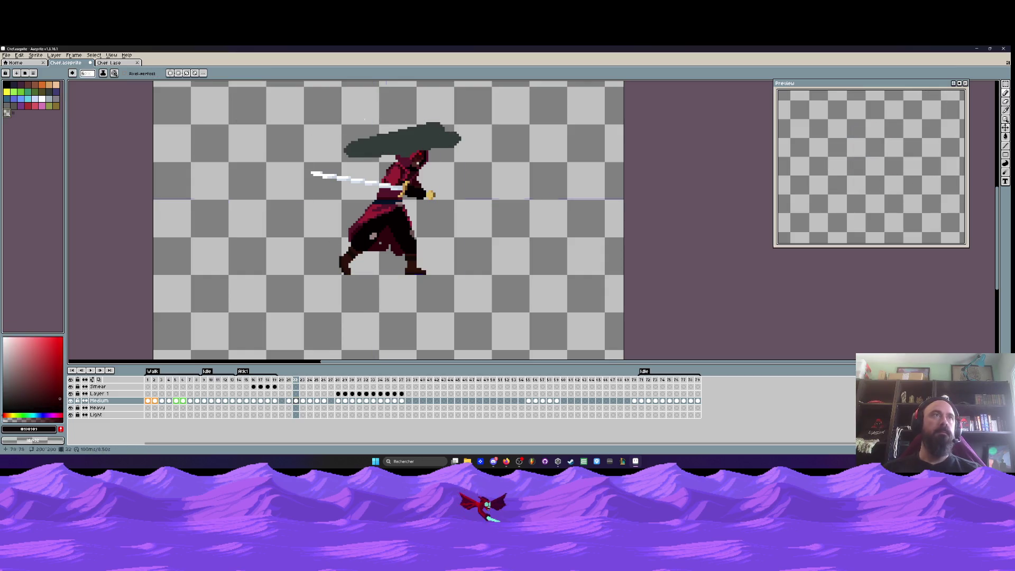
{"action": "key", "text": "ctrl+z"}
{"action": "scroll", "coordinate": [362, 157], "scroll_direction": "up", "scroll_amount": 1}
{"action": "key", "text": "ctrl+z"}
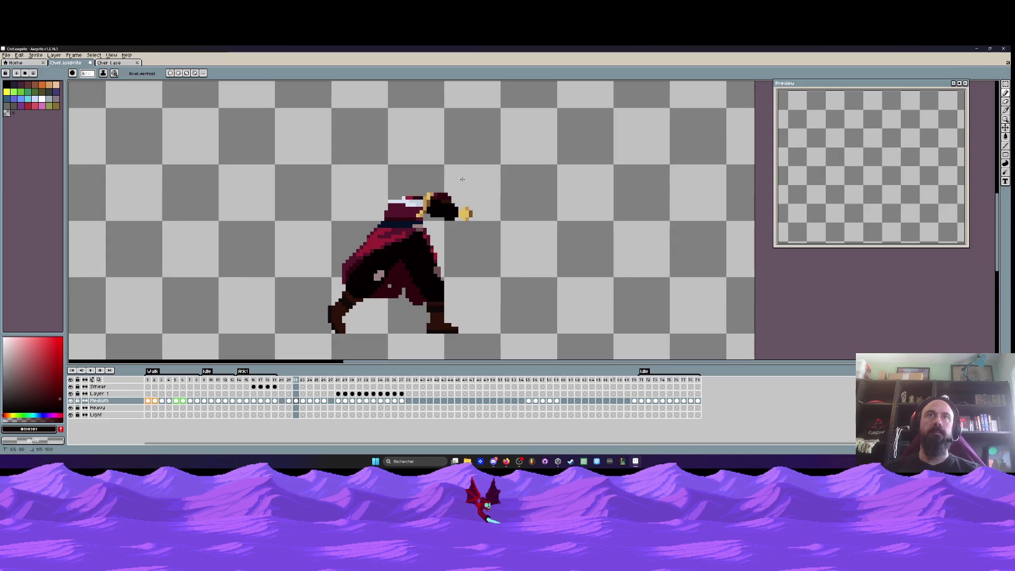
{"action": "key", "text": "ctrl+z"}
{"action": "key", "text": "ctrl+z"}
{"action": "key", "text": "ctrl+z"}
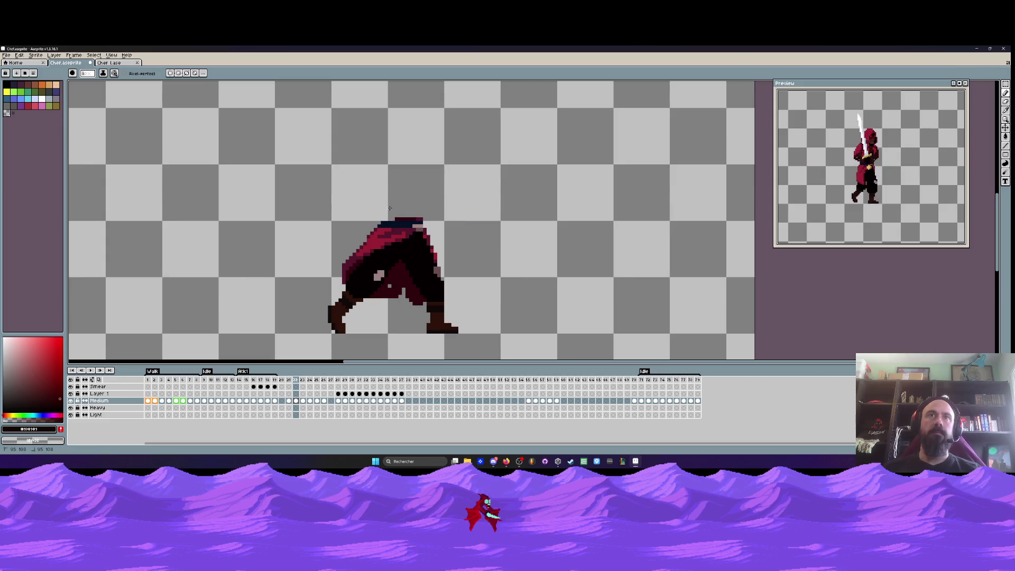
Marquee the upper body and sword of the sword-slash pose in frame 28
{"action": "left_click", "coordinate": [339, 400]}
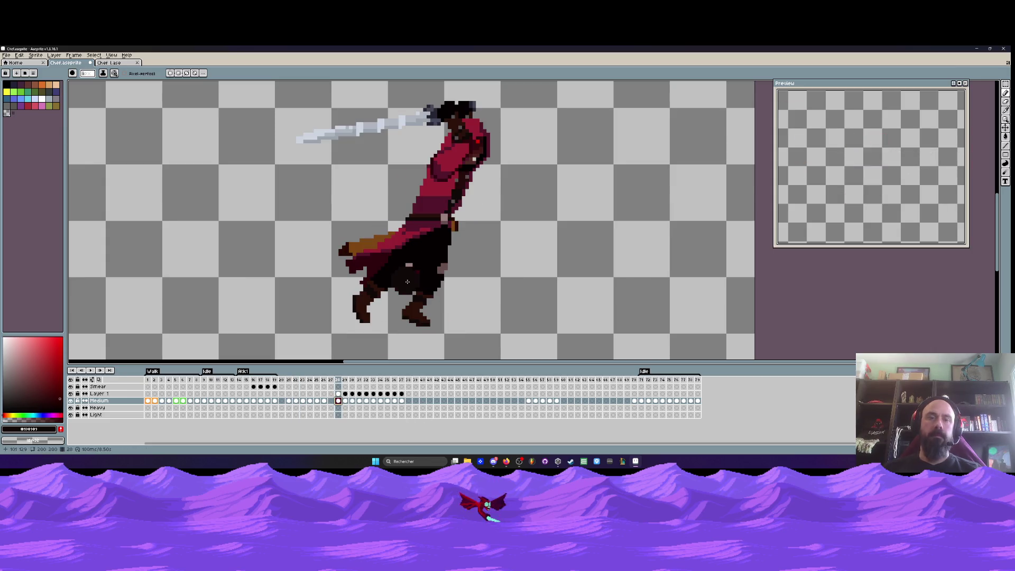
{"action": "key", "text": "m"}
{"action": "scroll", "coordinate": [407, 283], "scroll_direction": "down", "scroll_amount": 1}
{"action": "left_click_drag", "start_coordinate": [278, 132], "coordinate": [509, 229]}
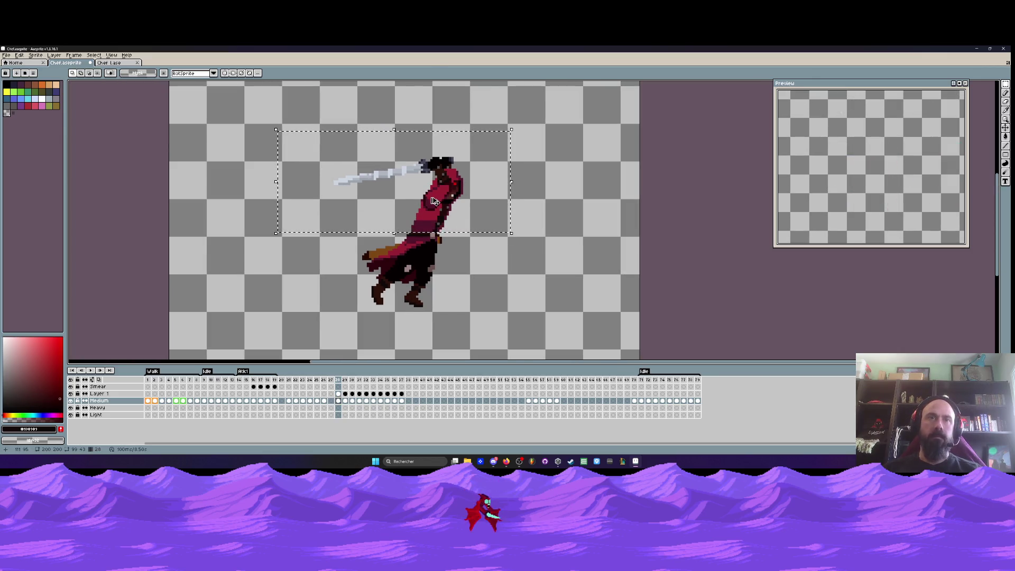
Position the leaping upper body and sword on frame 22's legs and commit it
{"action": "left_click", "coordinate": [289, 400]}
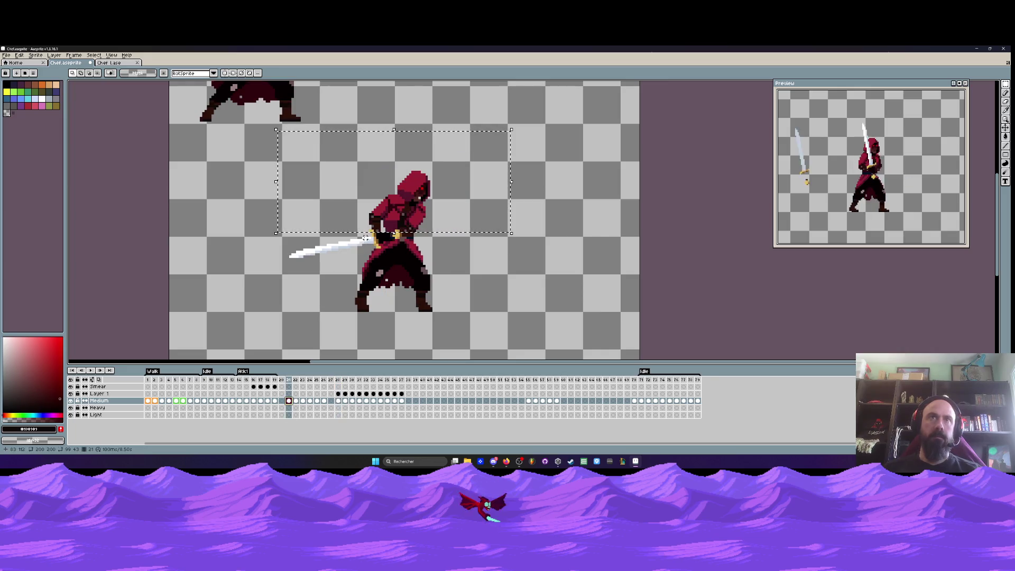
{"action": "left_click", "coordinate": [296, 408]}
{"action": "mouse_move", "coordinate": [418, 228]}
{"action": "left_mouse_down"}
{"action": "mouse_move", "coordinate": [440, 225]}
{"action": "mouse_move", "coordinate": [377, 238]}
{"action": "left_mouse_up"}
{"action": "scroll", "coordinate": [441, 224], "scroll_direction": "up", "scroll_amount": 1}
{"action": "scroll", "coordinate": [502, 268], "scroll_direction": "down", "scroll_amount": 2}
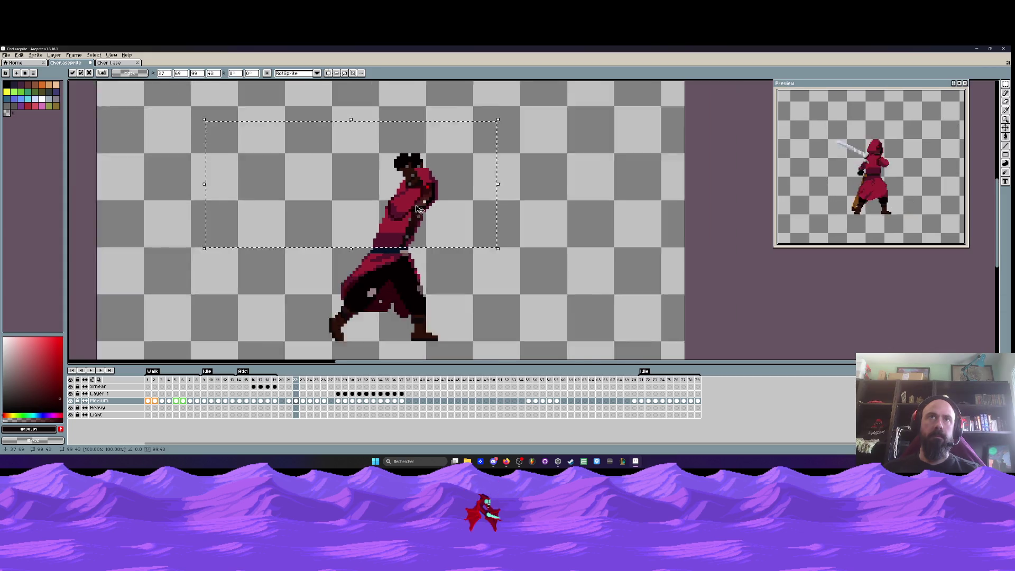
{"action": "key", "text": "ctrl+d"}
Take frame 29's torso and paste it into frame 23, moved to the upper left
{"action": "left_click", "coordinate": [346, 401]}
{"action": "mouse_move", "coordinate": [289, 122]}
{"action": "left_mouse_down"}
{"action": "mouse_move", "coordinate": [370, 138]}
{"action": "mouse_move", "coordinate": [535, 237]}
{"action": "left_mouse_up"}
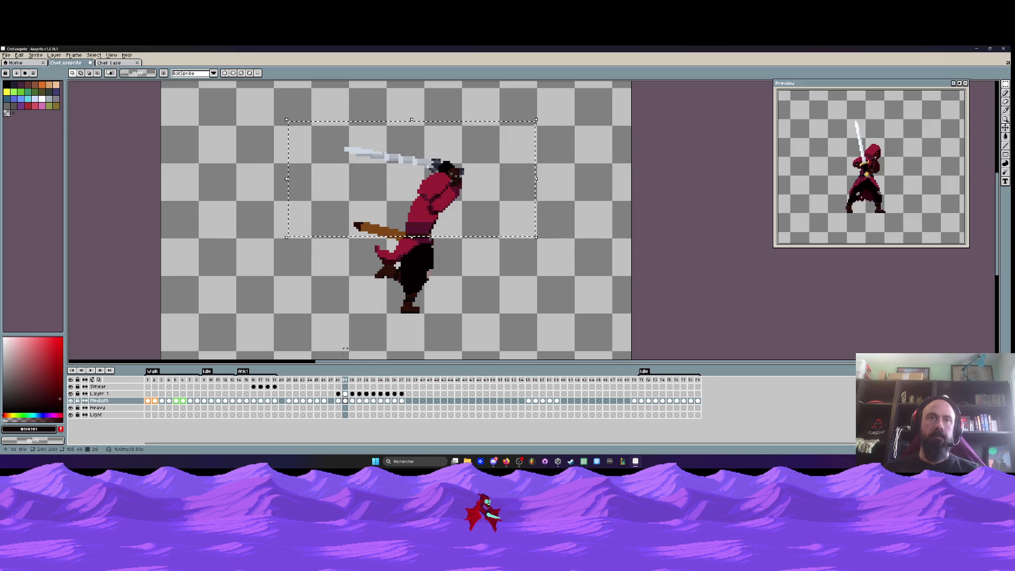
{"action": "key", "text": "Left"}
{"action": "key", "text": "Left"}
{"action": "key", "text": "Left"}
{"action": "key", "text": "Right"}
{"action": "key", "text": "ctrl+d"}
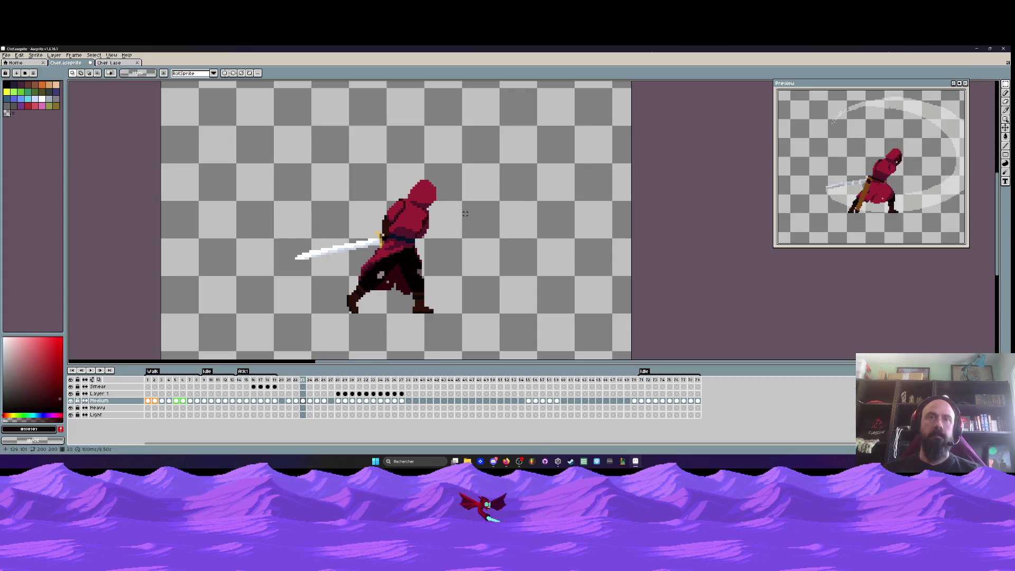
{"action": "left_click", "coordinate": [296, 401]}
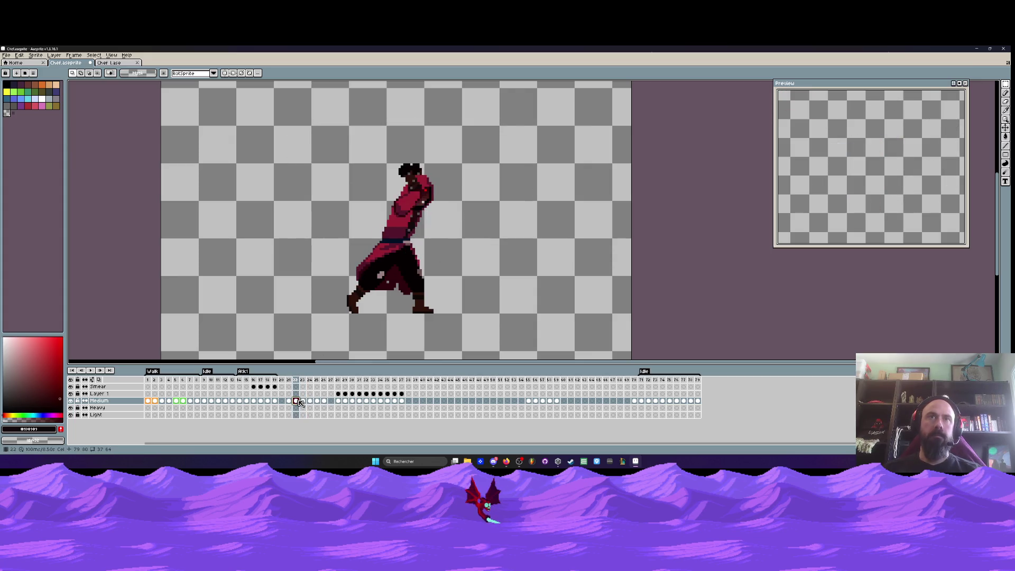
{"action": "left_click", "coordinate": [303, 400]}
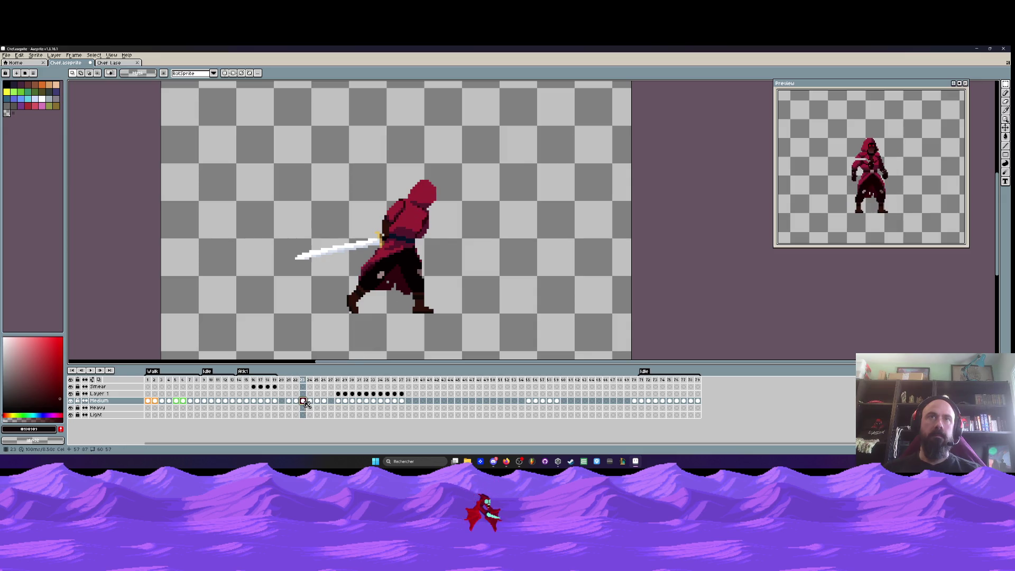
{"action": "key", "text": "ctrl+v"}
{"action": "mouse_move", "coordinate": [434, 201]}
{"action": "left_mouse_down"}
{"action": "mouse_move", "coordinate": [306, 170]}
{"action": "mouse_move", "coordinate": [283, 175]}
{"action": "left_mouse_up"}
{"action": "scroll", "coordinate": [390, 190], "scroll_direction": "up", "scroll_amount": 1}
{"action": "left_click_drag", "start_coordinate": [290, 384], "coordinate": [306, 383]}
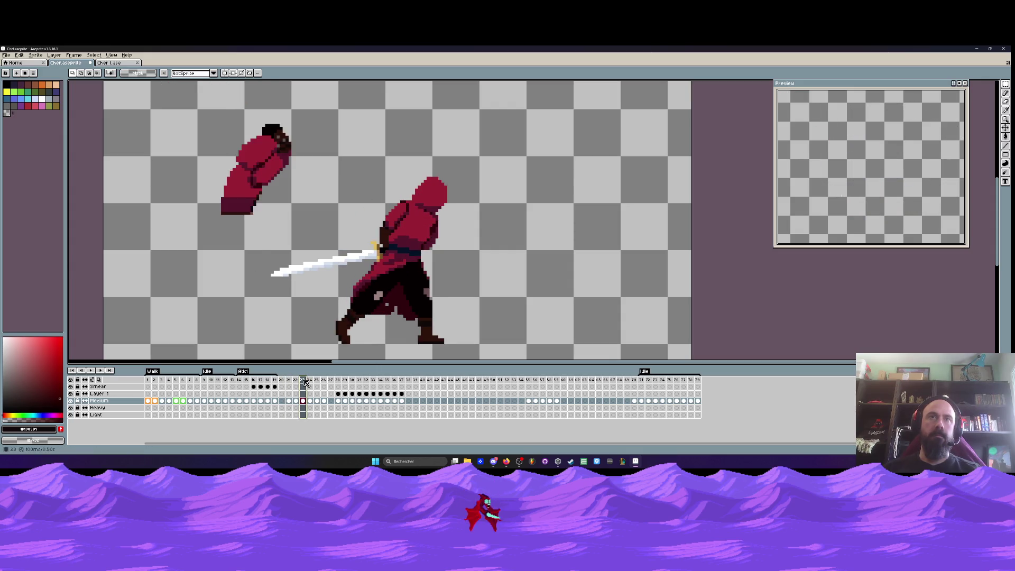
{"action": "left_click", "coordinate": [295, 380]}
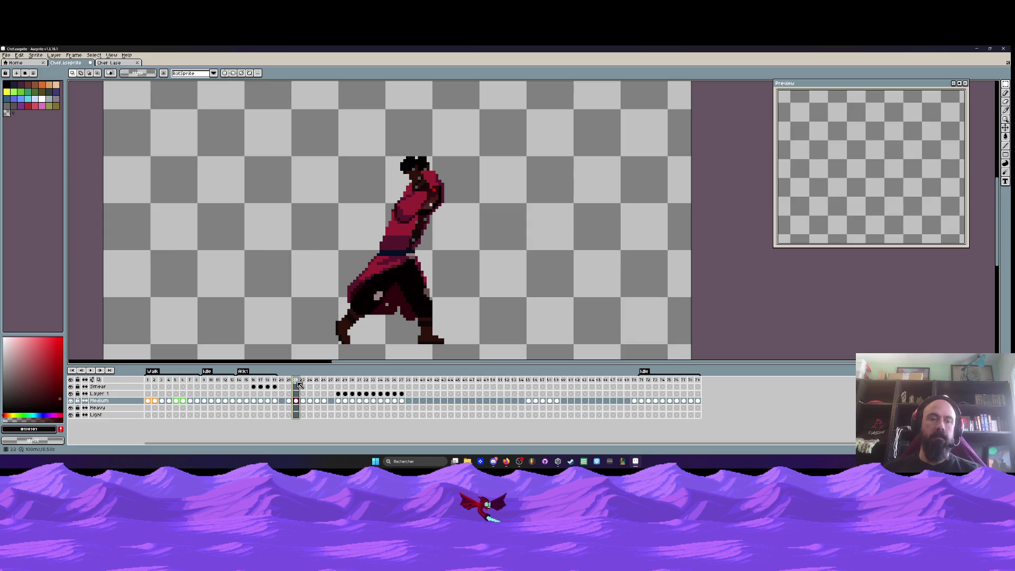
{"action": "key", "text": "alt+shift+n"}
{"action": "left_click_drag", "start_coordinate": [289, 380], "coordinate": [312, 382]}
{"action": "left_click", "coordinate": [302, 381]}
{"action": "key", "text": "alt+c"}
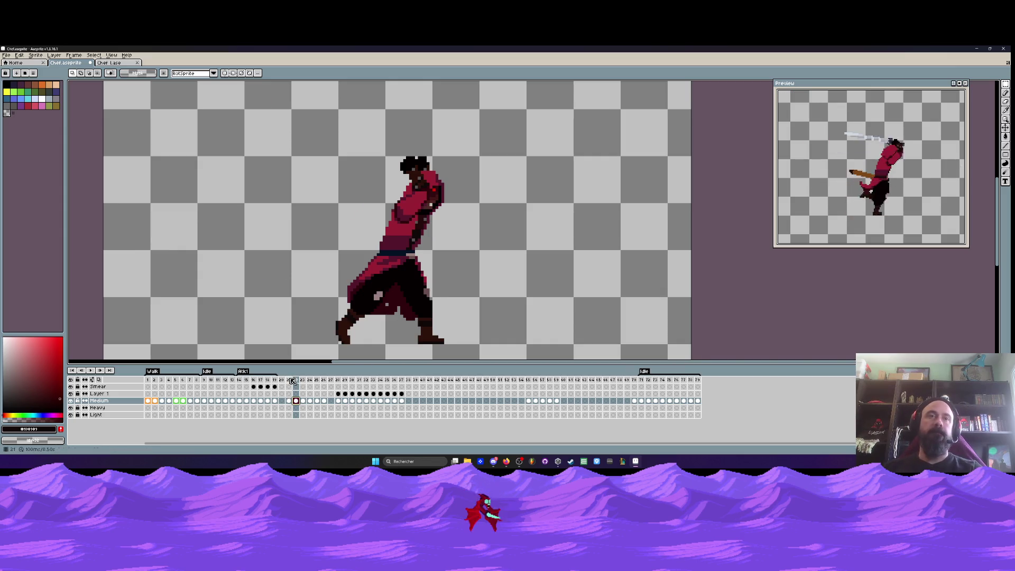
{"action": "key", "text": "Right"}
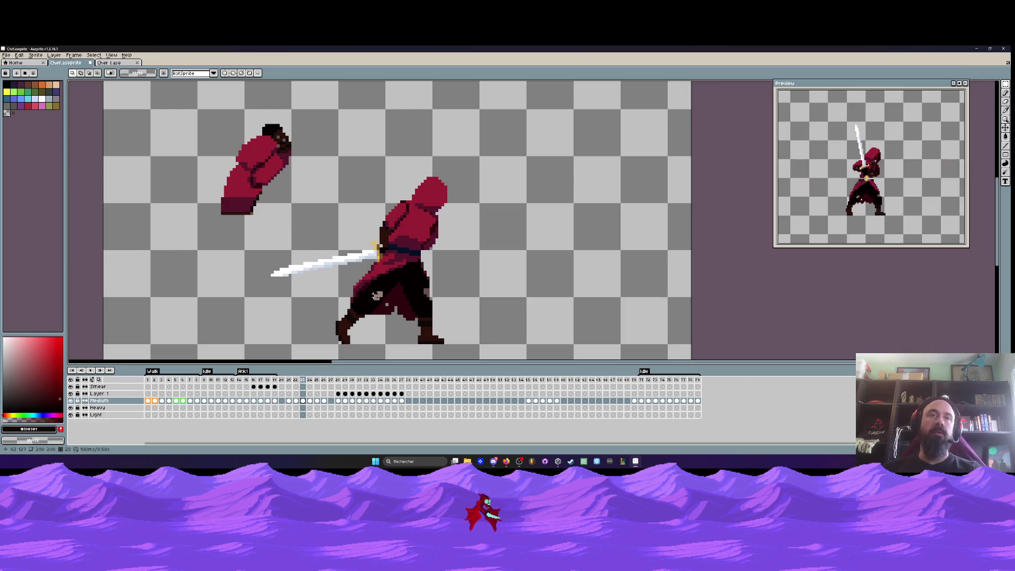
{"action": "key", "text": "Left"}
{"action": "key", "text": "Left"}
{"action": "key", "text": "Right"}
{"action": "key", "text": "Right"}
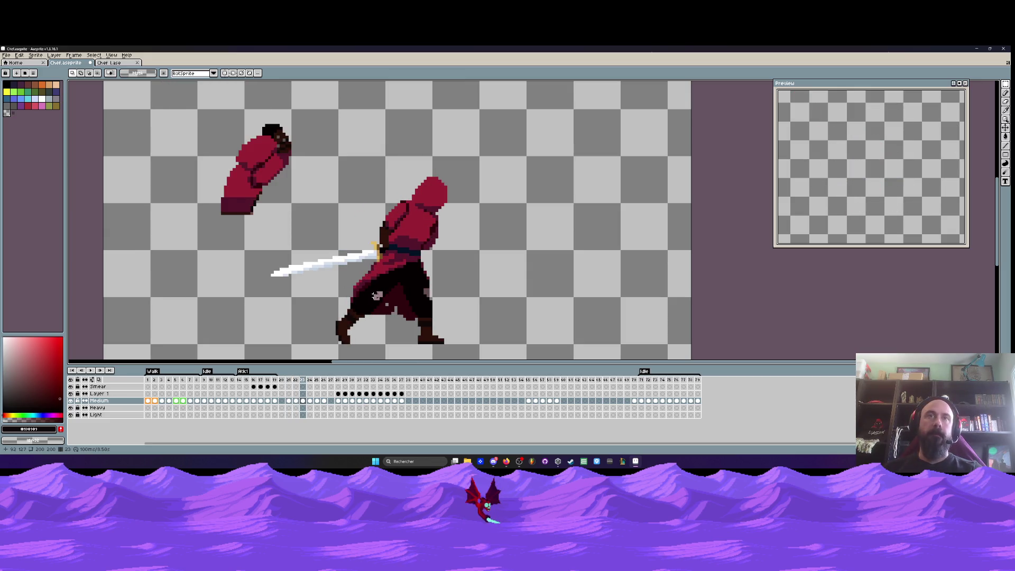
{"action": "key", "text": "Left"}
{"action": "key", "text": "Right"}
{"action": "key", "text": "Left"}
{"action": "key", "text": "Left"}
{"action": "key", "text": "Right"}
{"action": "key", "text": "Right"}
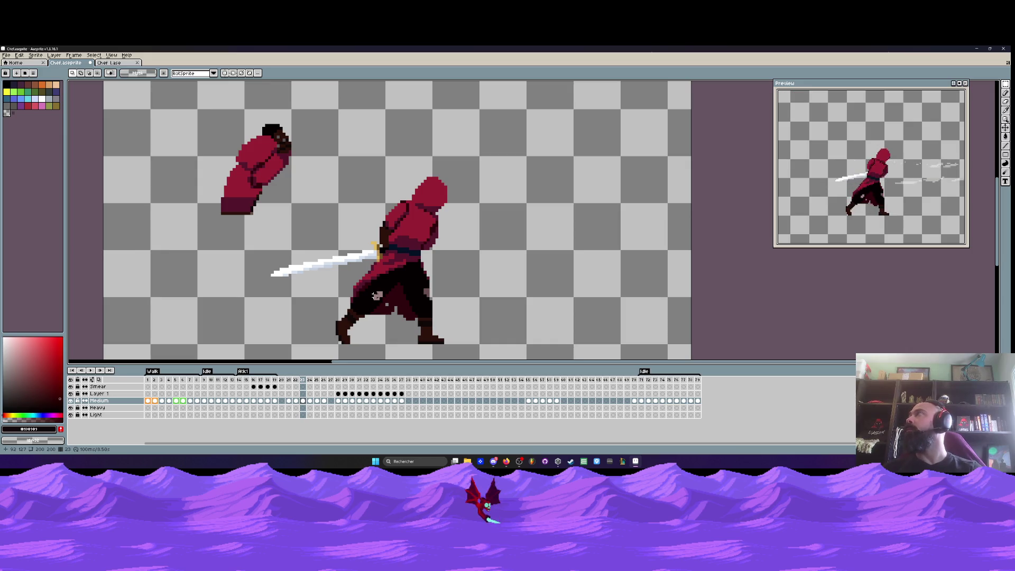
{"action": "key", "text": "Left"}
{"action": "key", "text": "Left"}
{"action": "key", "text": "Right"}
{"action": "key", "text": "Left"}
{"action": "key", "text": "Right"}
{"action": "key", "text": "Right"}
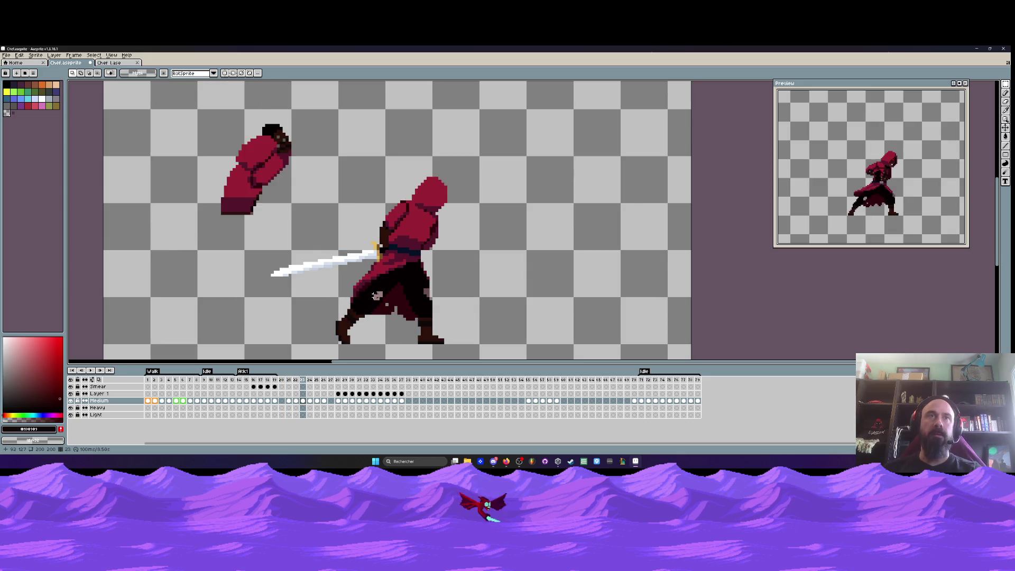
{"action": "key", "text": "Left"}
{"action": "key", "text": "Left"}
{"action": "key", "text": "Right"}
{"action": "key", "text": "Right"}
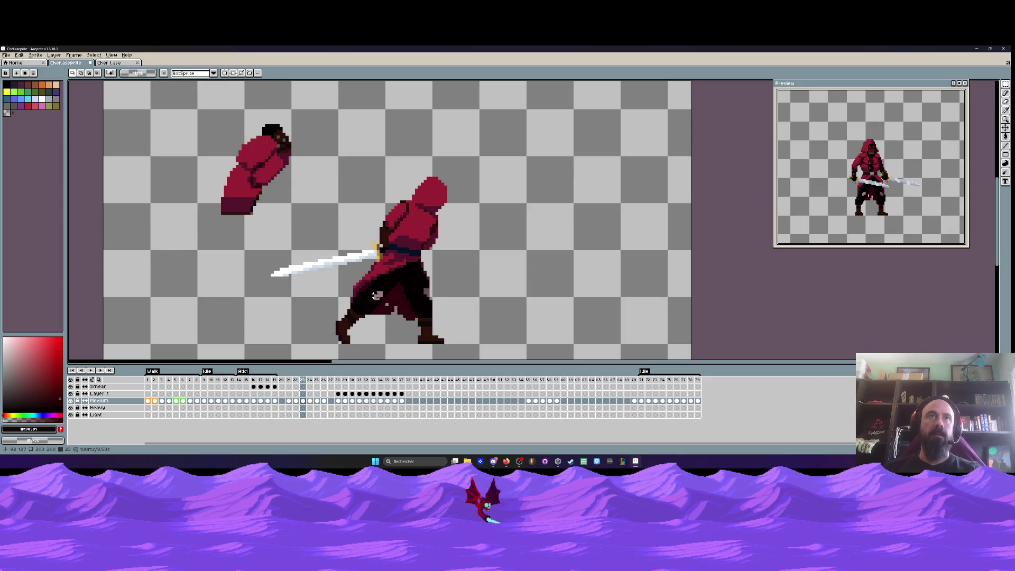
{"action": "key", "text": "Left"}
{"action": "key", "text": "Left"}
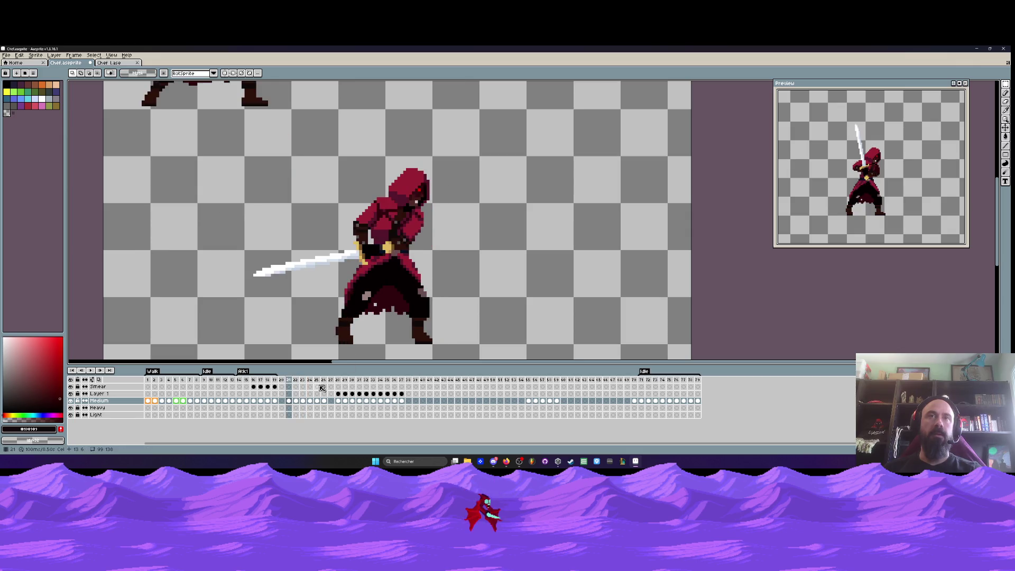
{"action": "key", "text": "Right"}
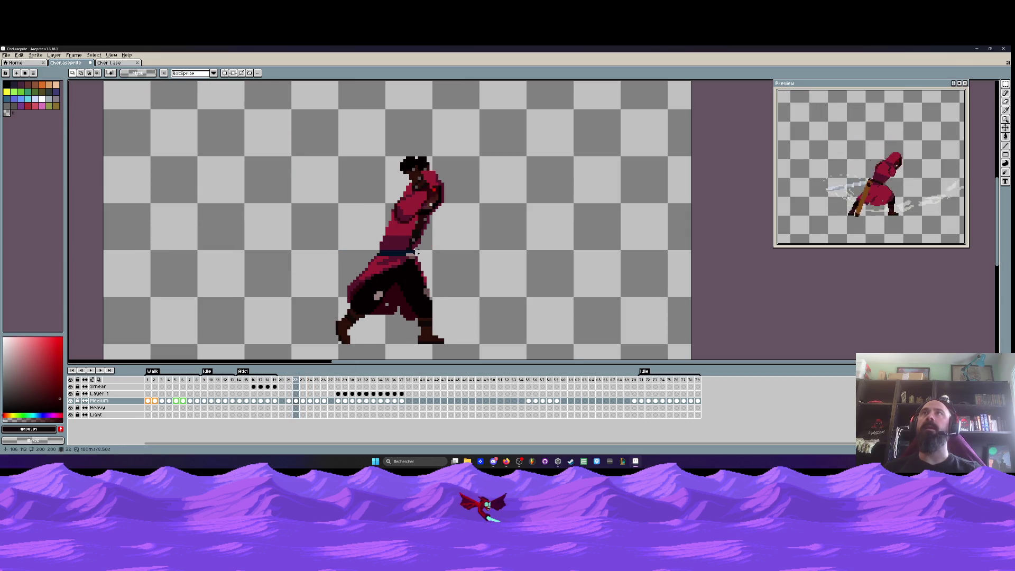
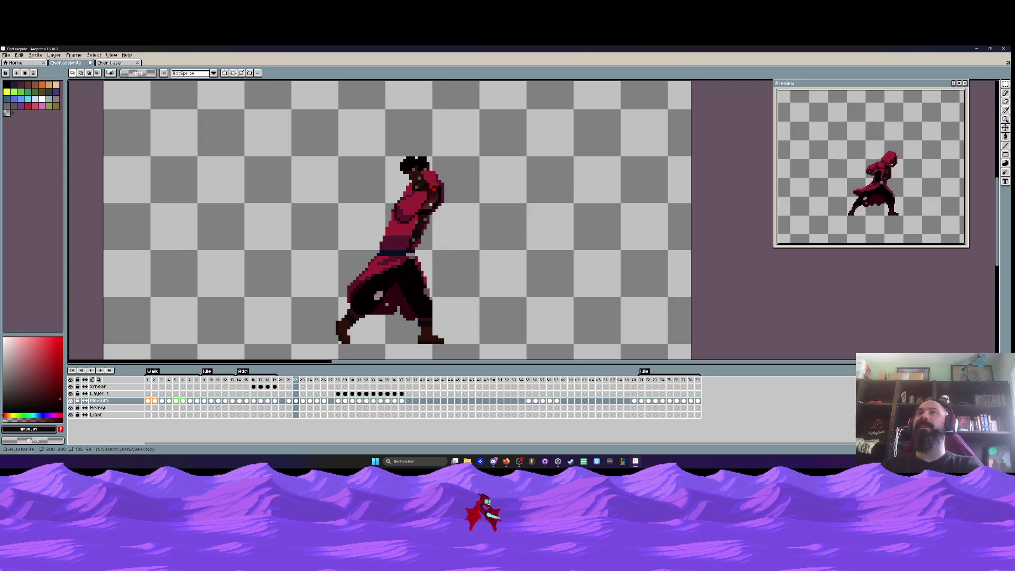
Compare frames 22–24 and settle on frame 24, which has the loose arm sprites
{"action": "key", "text": "Right"}
{"action": "key", "text": "Left"}
{"action": "key", "text": "Right"}
{"action": "key", "text": "Right"}
{"action": "key", "text": "ctrl+z"}
{"action": "key", "text": "ctrl+z"}
{"action": "key", "text": "ctrl+z"}
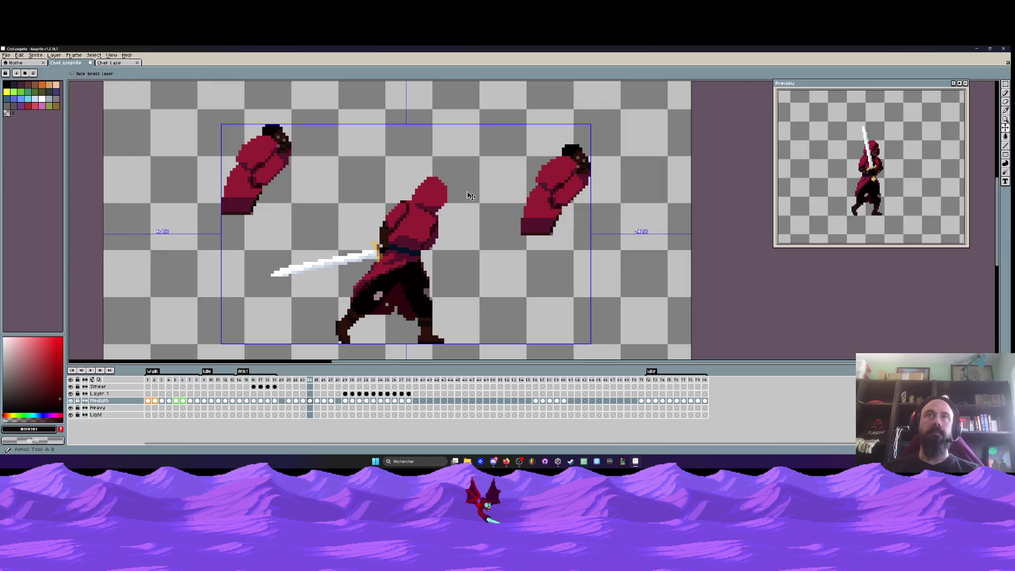
{"action": "left_click", "coordinate": [303, 382]}
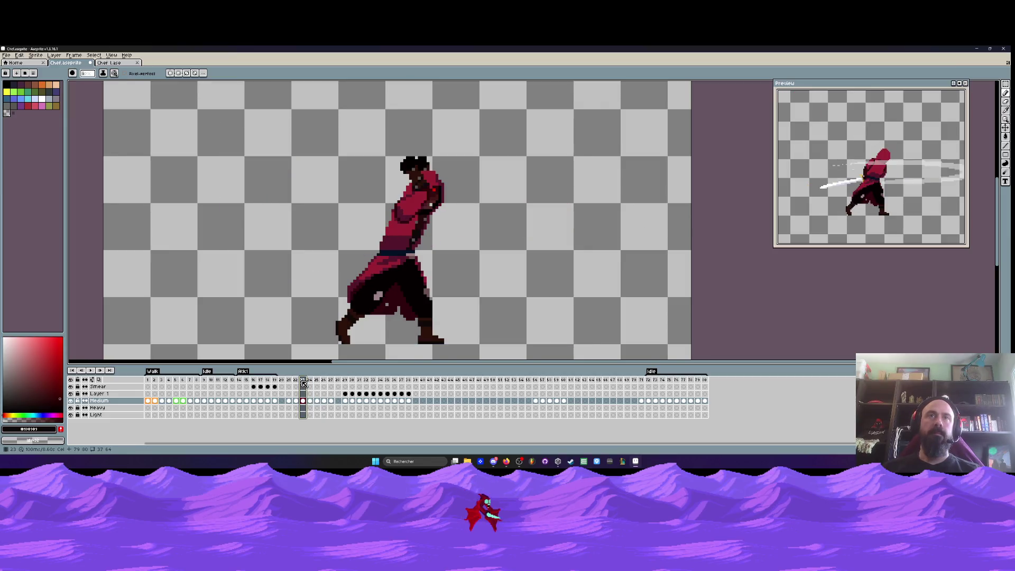
{"action": "left_click", "coordinate": [309, 380]}
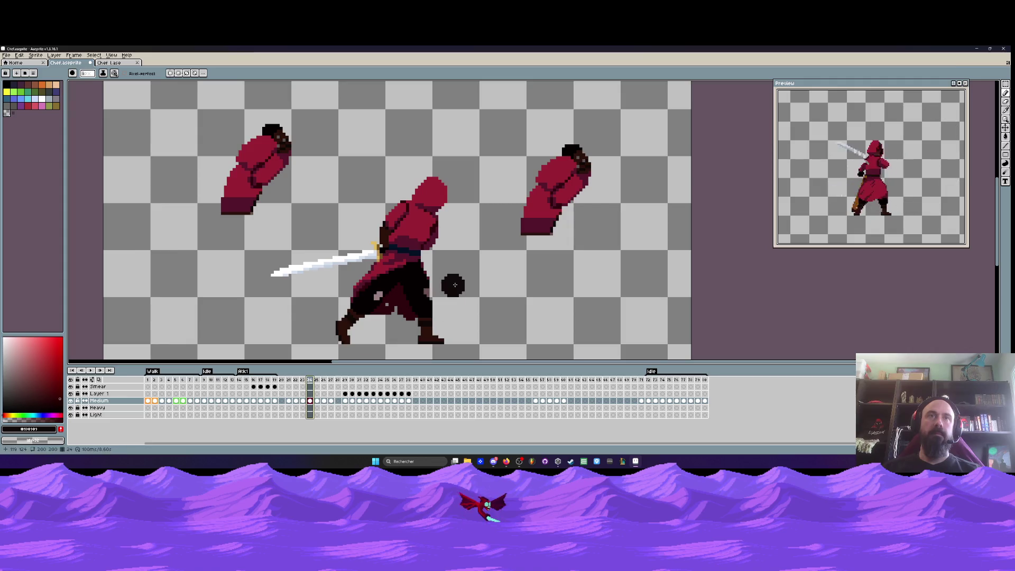
Marquee-select and delete the right and left loose arm sprites on frame 24
{"action": "key", "text": "m"}
{"action": "left_click_drag", "start_coordinate": [487, 120], "coordinate": [619, 258]}
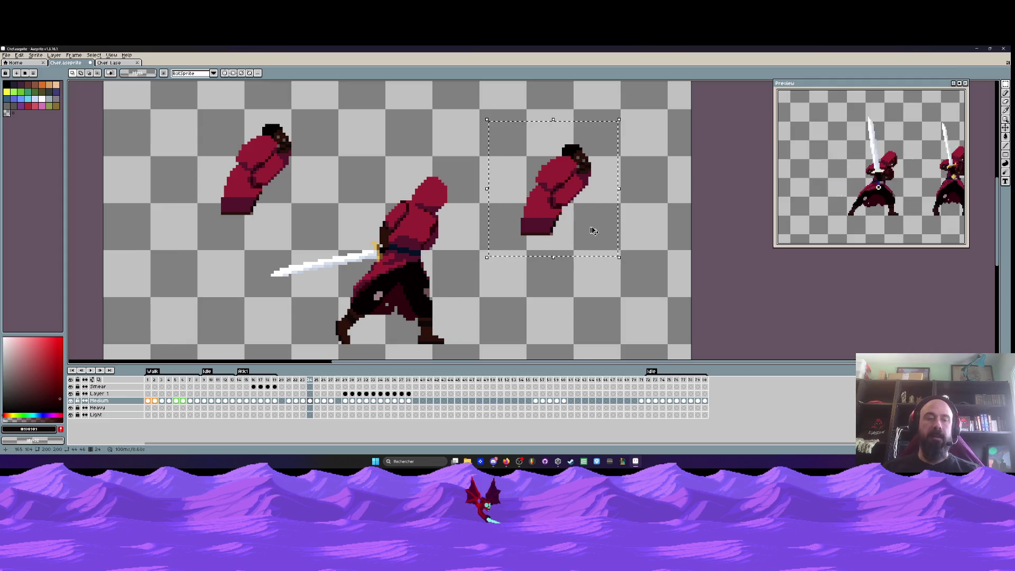
{"action": "key", "text": "Delete"}
{"action": "left_click_drag", "start_coordinate": [161, 106], "coordinate": [335, 247]}
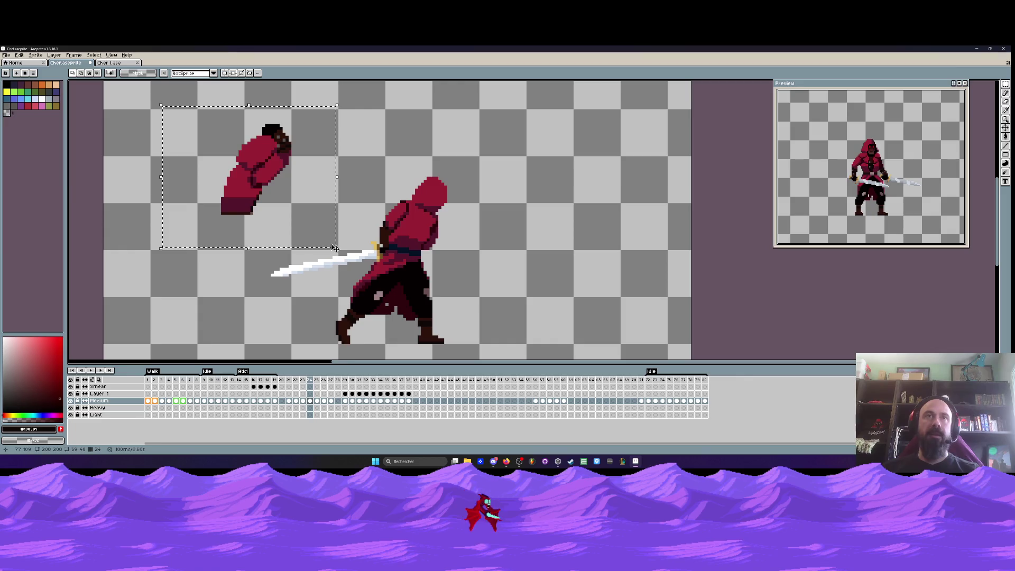
{"action": "key", "text": "Delete"}
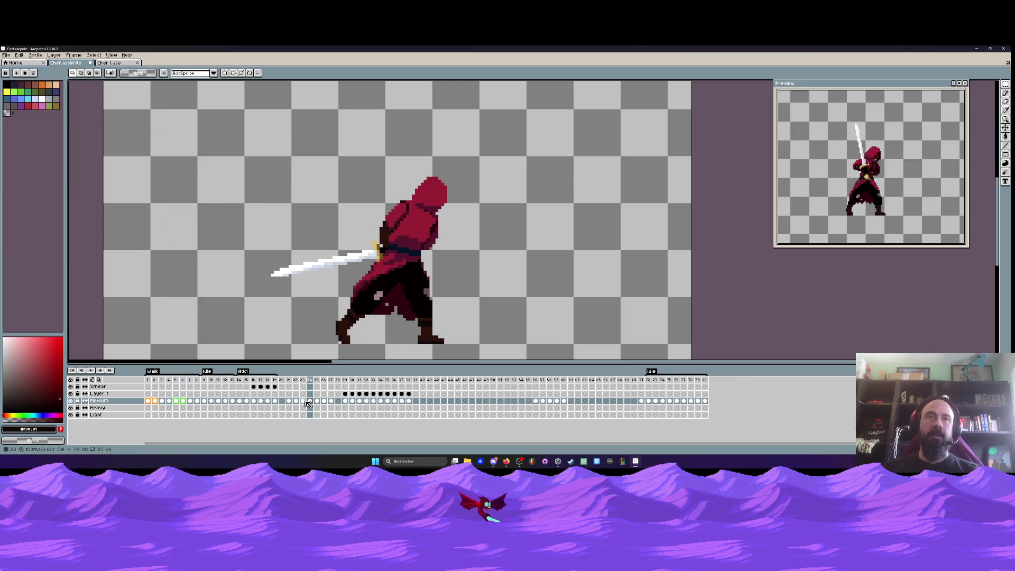
{"action": "left_click", "coordinate": [304, 401]}
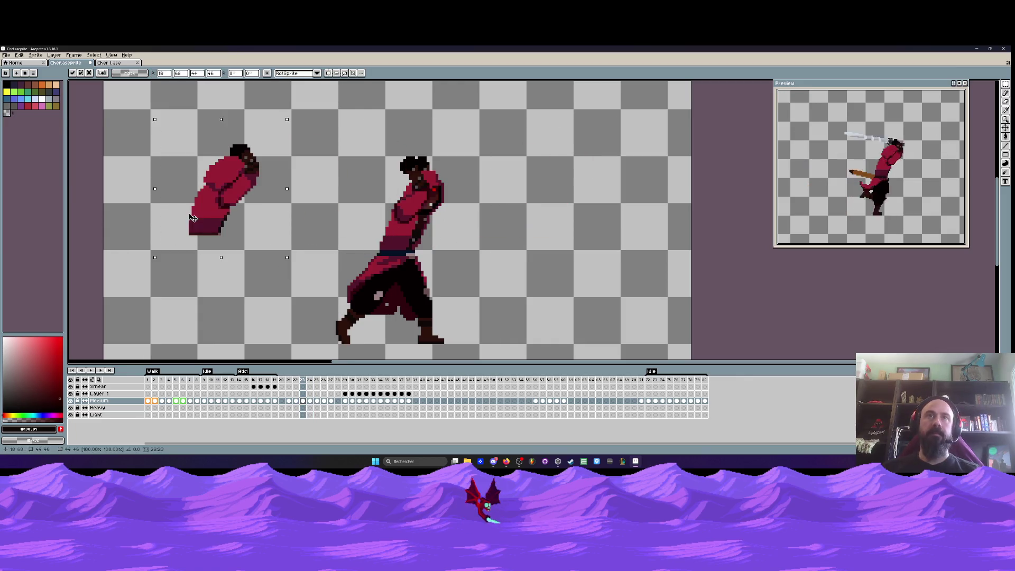
On frame 23, drag the detached arm onto the swordsman's shoulder and commit it
{"action": "left_click", "coordinate": [296, 381]}
{"action": "left_click", "coordinate": [305, 382]}
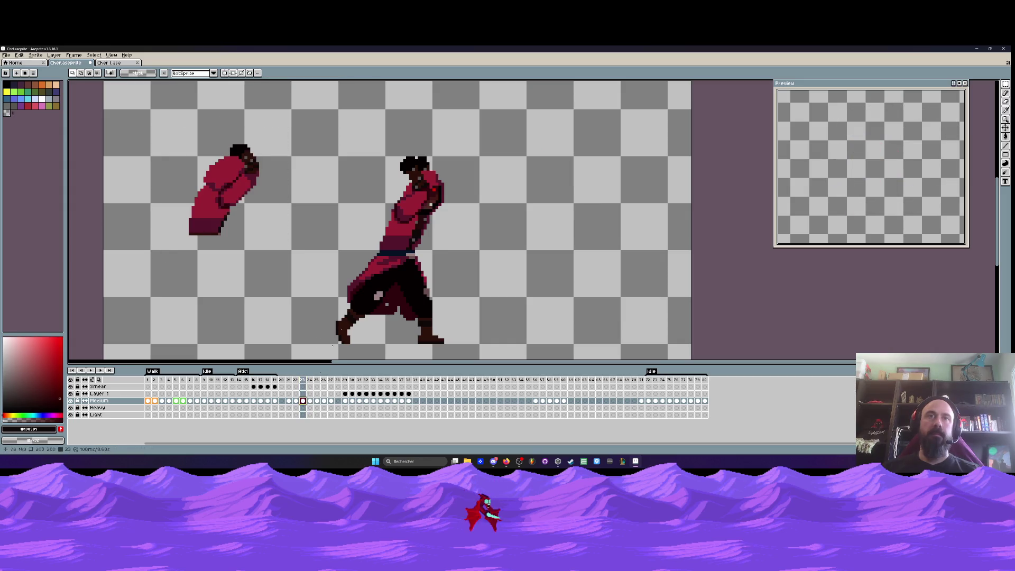
{"action": "key", "text": "b"}
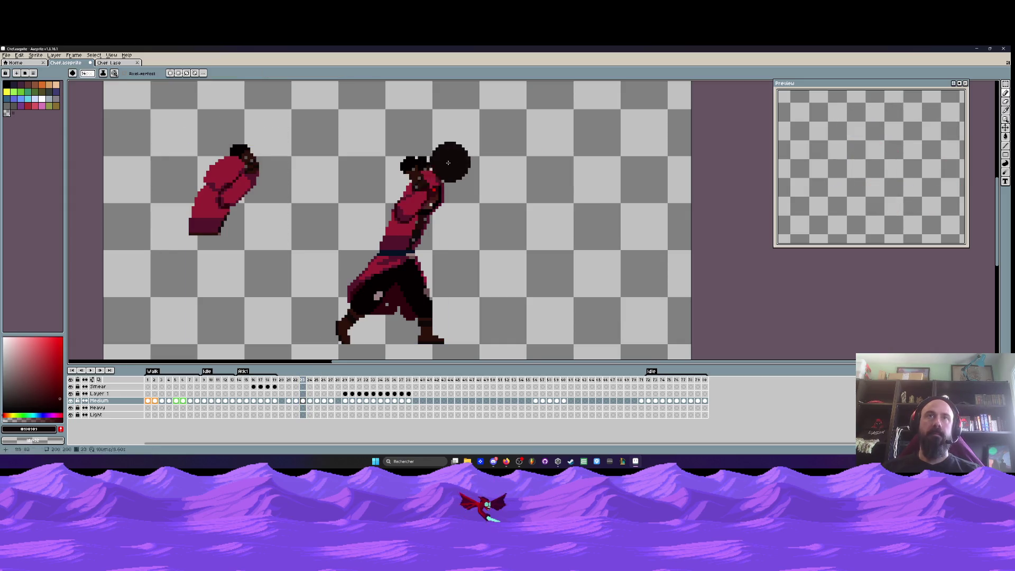
{"action": "scroll", "coordinate": [399, 214], "scroll_direction": "up", "scroll_amount": 2}
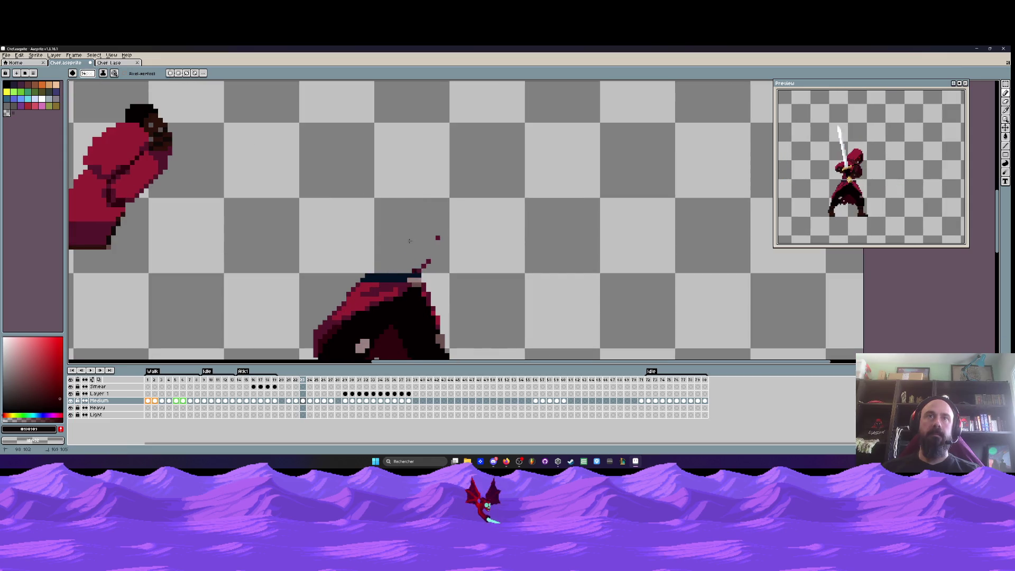
{"action": "scroll", "coordinate": [453, 221], "scroll_direction": "down", "scroll_amount": 1}
{"action": "mouse_move", "coordinate": [250, 220]}
{"action": "left_mouse_down"}
{"action": "mouse_move", "coordinate": [306, 209]}
{"action": "mouse_move", "coordinate": [448, 226]}
{"action": "left_mouse_up"}
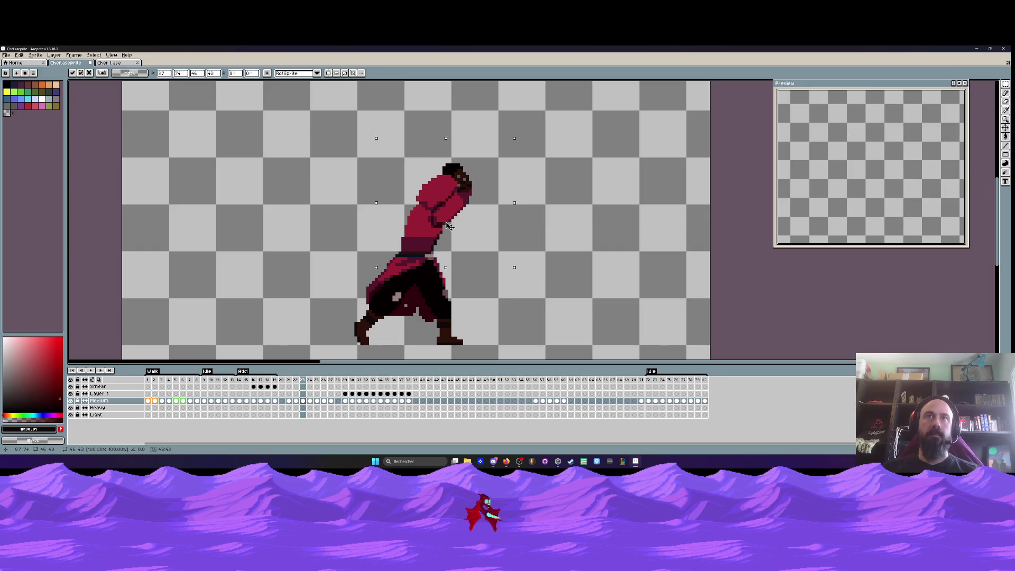
{"action": "left_click", "coordinate": [554, 172]}
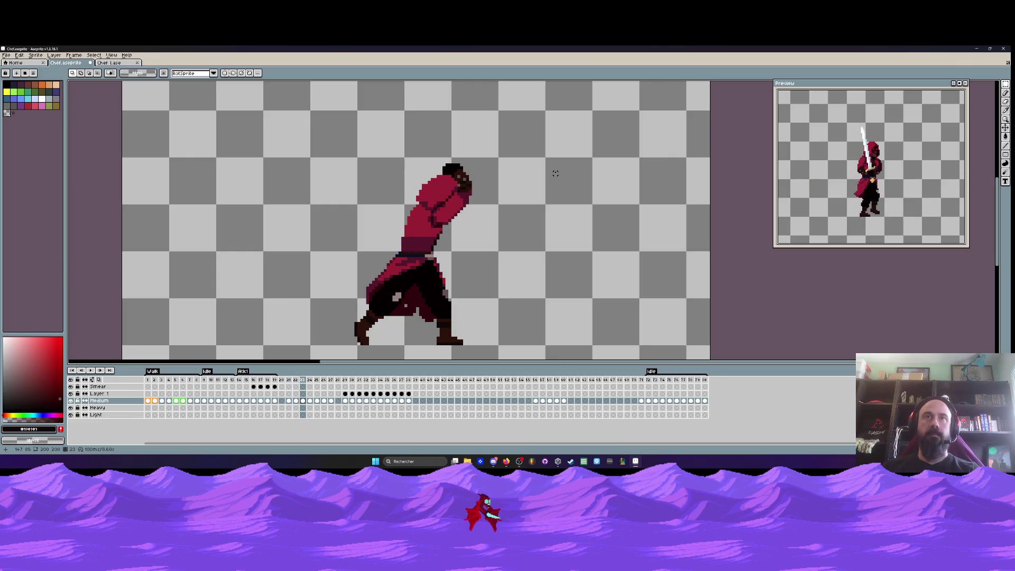
Flip between frames 23 and 24 to check the motion, then switch to the Chef Lase sprite
{"action": "key", "text": "Right"}
{"action": "key", "text": "Left"}
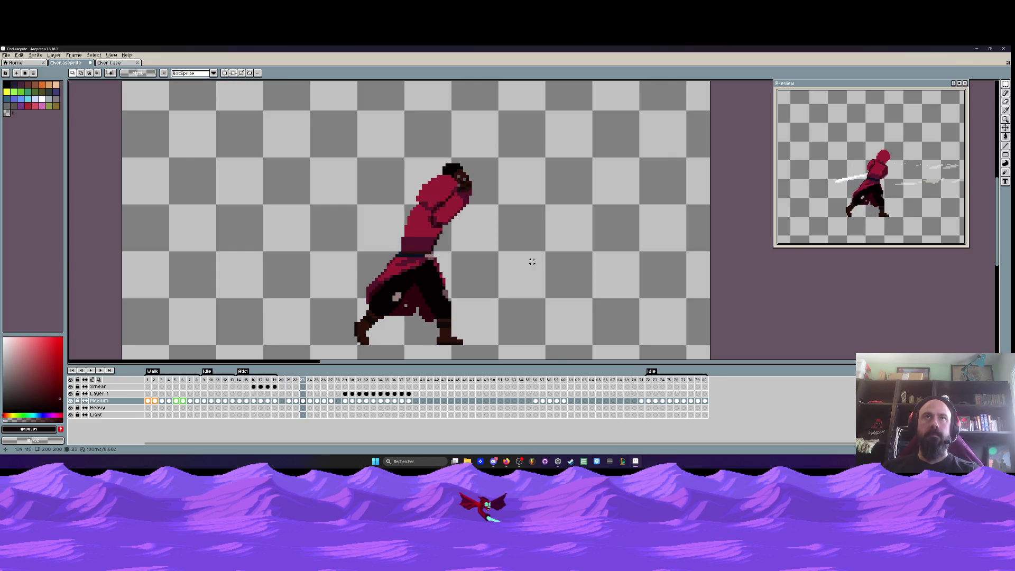
{"action": "key", "text": "Right"}
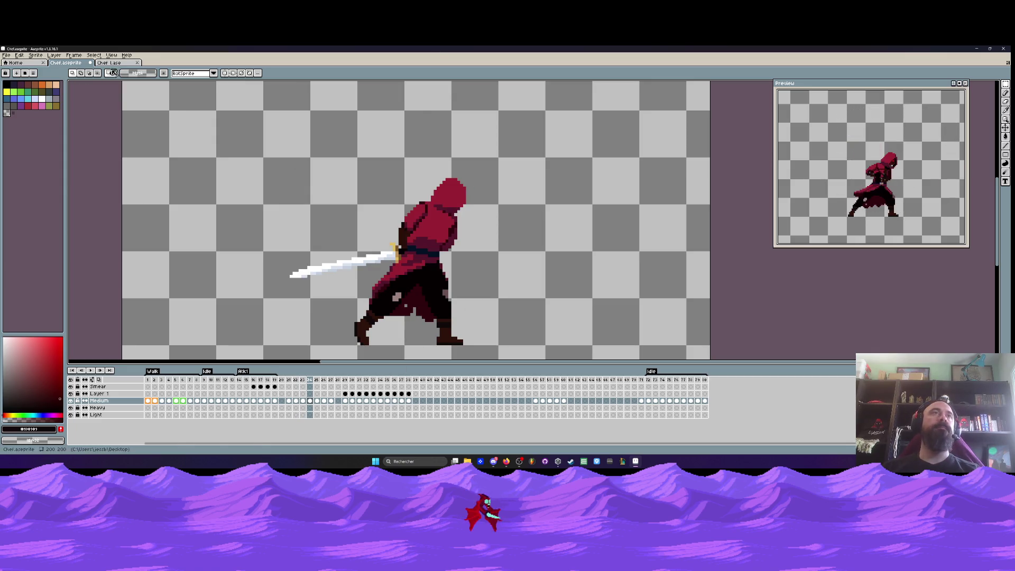
{"action": "key", "text": "ctrl+Tab"}
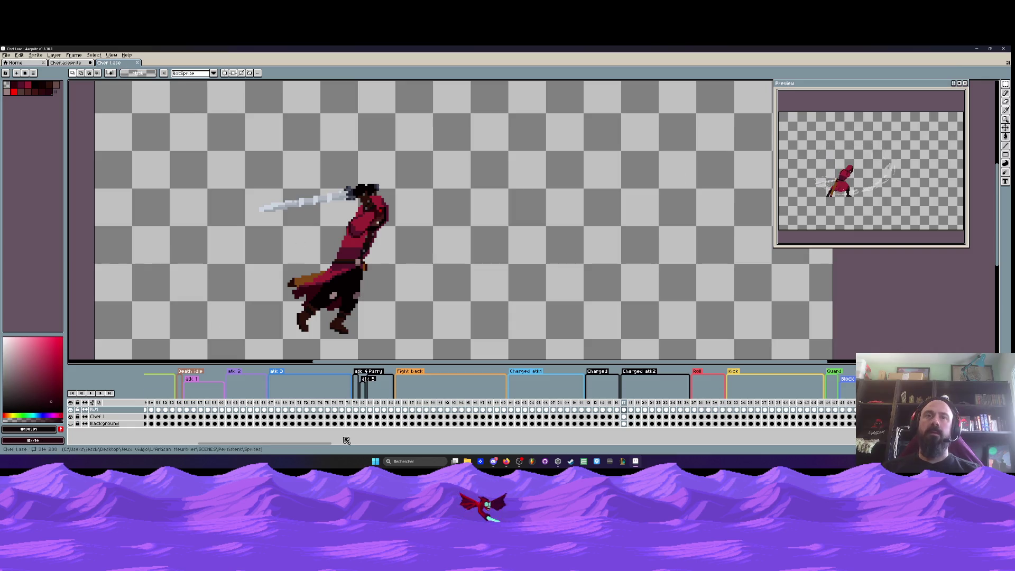
In Chef Lase, show the hooded slash pose on frames 18–19, lasso its head, and return to Chef.aseprite
{"action": "left_click_drag", "start_coordinate": [630, 403], "coordinate": [636, 407]}
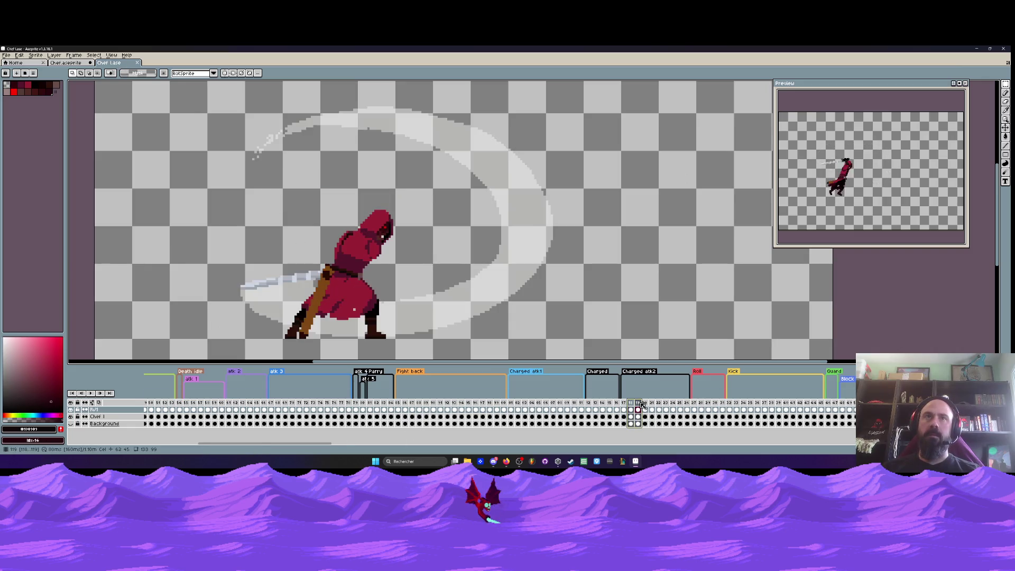
{"action": "scroll", "coordinate": [368, 278], "scroll_direction": "up", "scroll_amount": 2}
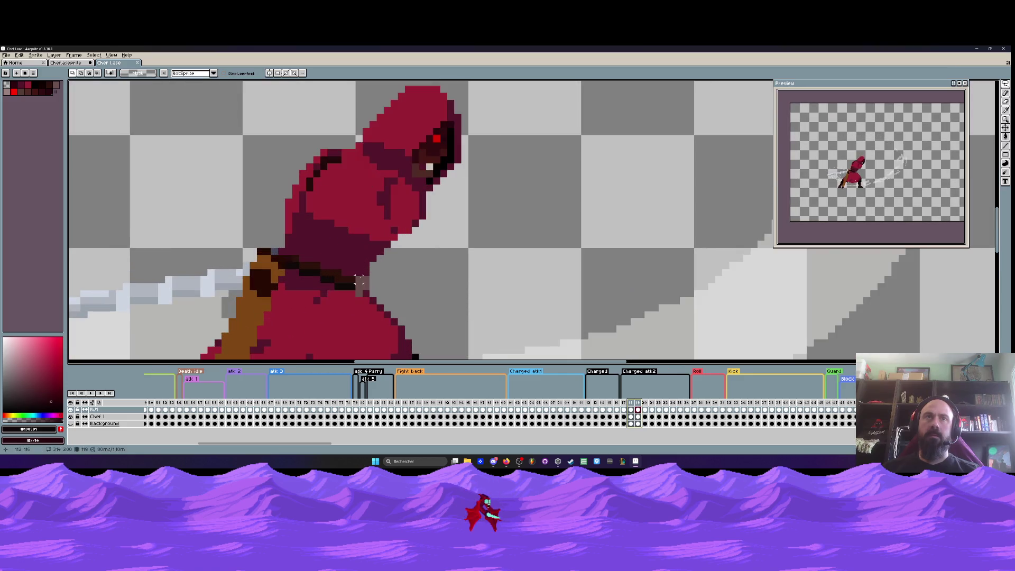
{"action": "scroll", "coordinate": [302, 265], "scroll_direction": "down", "scroll_amount": 1}
{"action": "mouse_move", "coordinate": [269, 250]}
{"action": "left_mouse_down"}
{"action": "mouse_move", "coordinate": [331, 122]}
{"action": "mouse_move", "coordinate": [407, 270]}
{"action": "mouse_move", "coordinate": [344, 277]}
{"action": "left_mouse_up"}
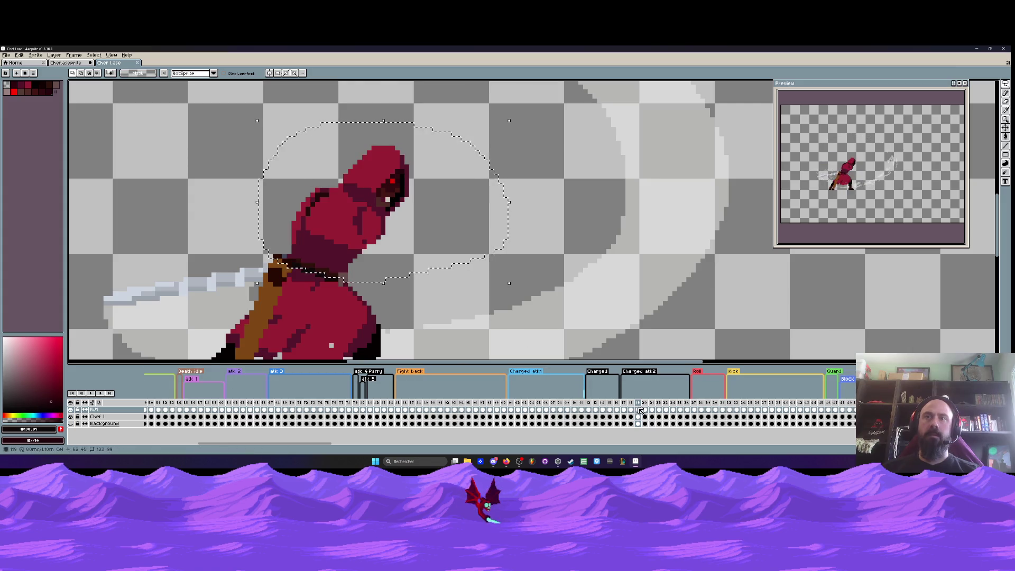
{"action": "key", "text": "ctrl+shift+Tab"}
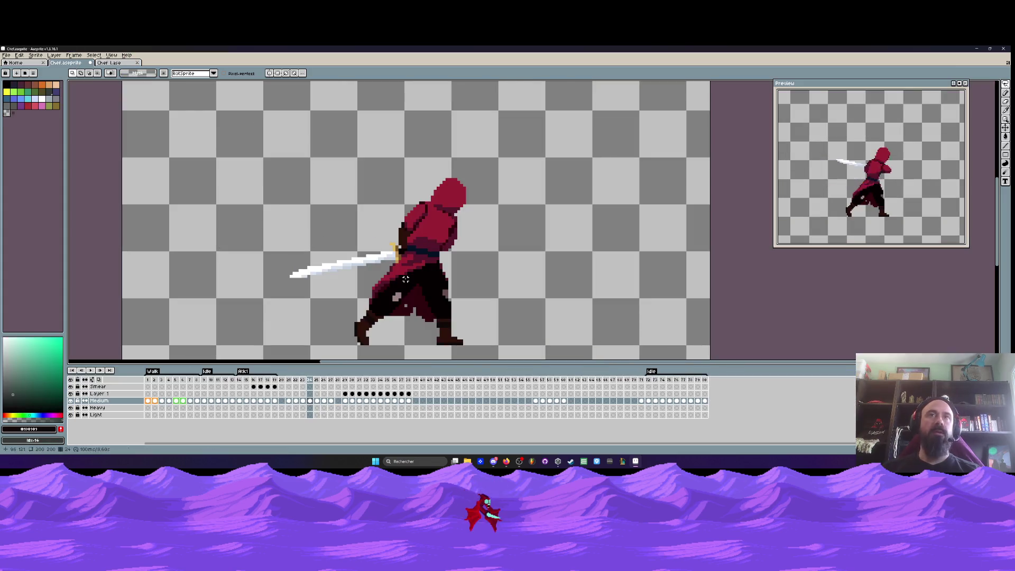
Select frame 31 in the timeline and drag it to position 25
{"action": "key", "text": "Right"}
{"action": "key", "text": "Right"}
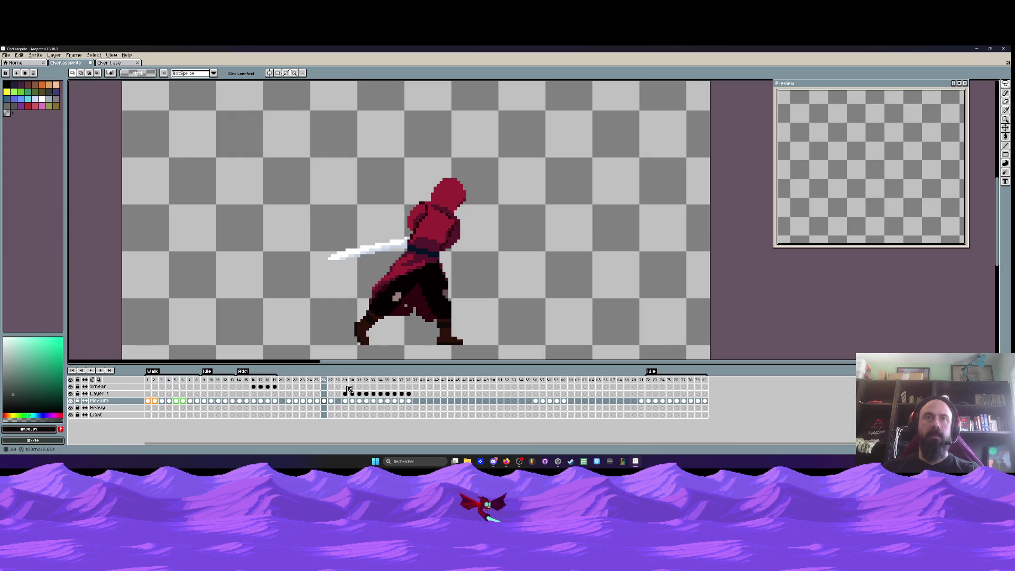
{"action": "mouse_move", "coordinate": [353, 380]}
{"action": "left_mouse_down"}
{"action": "mouse_move", "coordinate": [373, 380]}
{"action": "mouse_move", "coordinate": [364, 377]}
{"action": "left_mouse_up"}
{"action": "left_click", "coordinate": [353, 380]}
{"action": "left_click", "coordinate": [363, 381]}
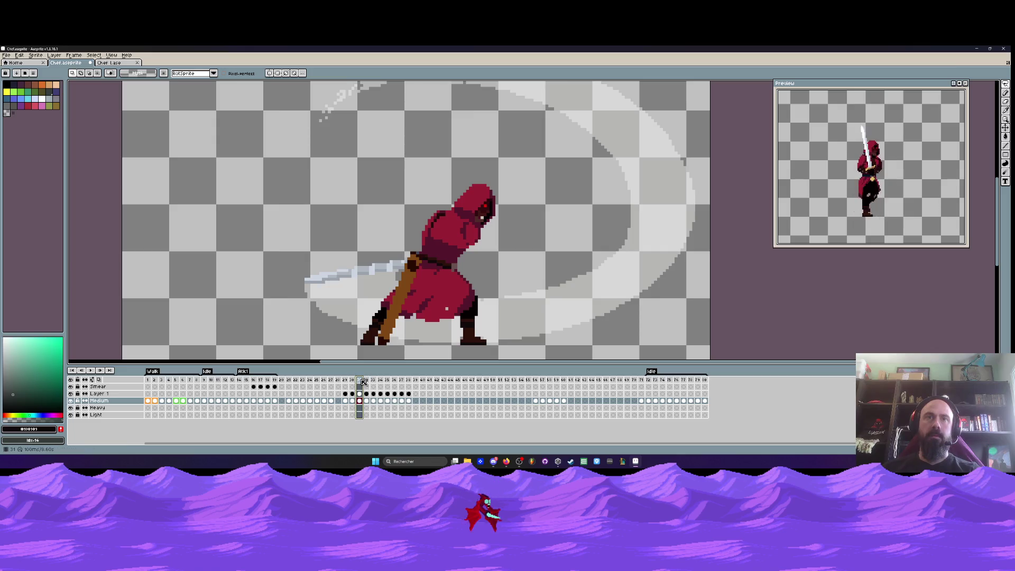
{"action": "left_click_drag", "start_coordinate": [359, 382], "coordinate": [316, 381]}
Step through frames 20–25 to check the slash timing, ending on Layer 1's frame 24 cel
{"action": "left_click", "coordinate": [295, 383]}
{"action": "key", "text": "Right"}
{"action": "key", "text": "Right"}
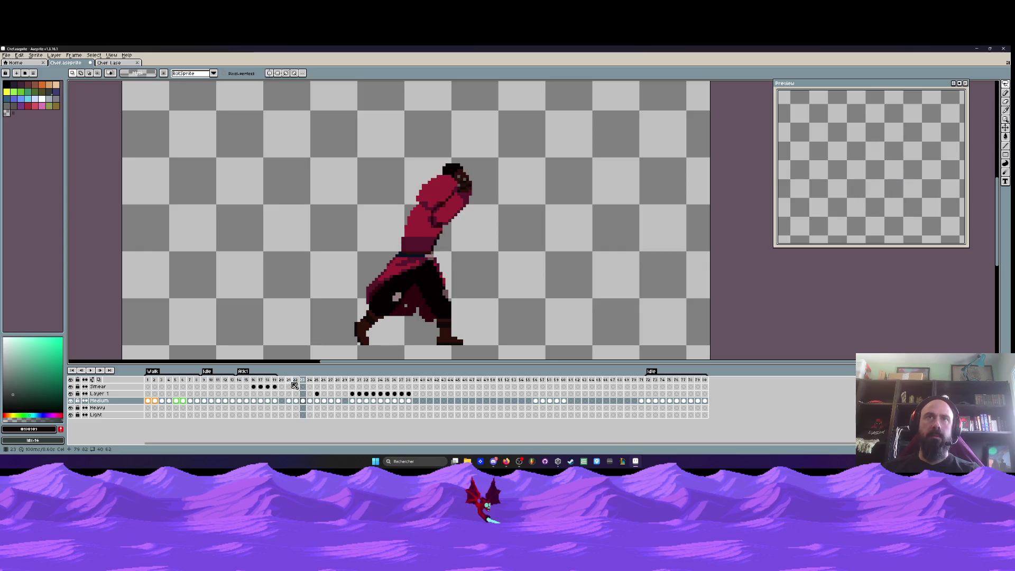
{"action": "left_click", "coordinate": [318, 382]}
{"action": "key", "text": "Left"}
{"action": "left_click", "coordinate": [322, 381]}
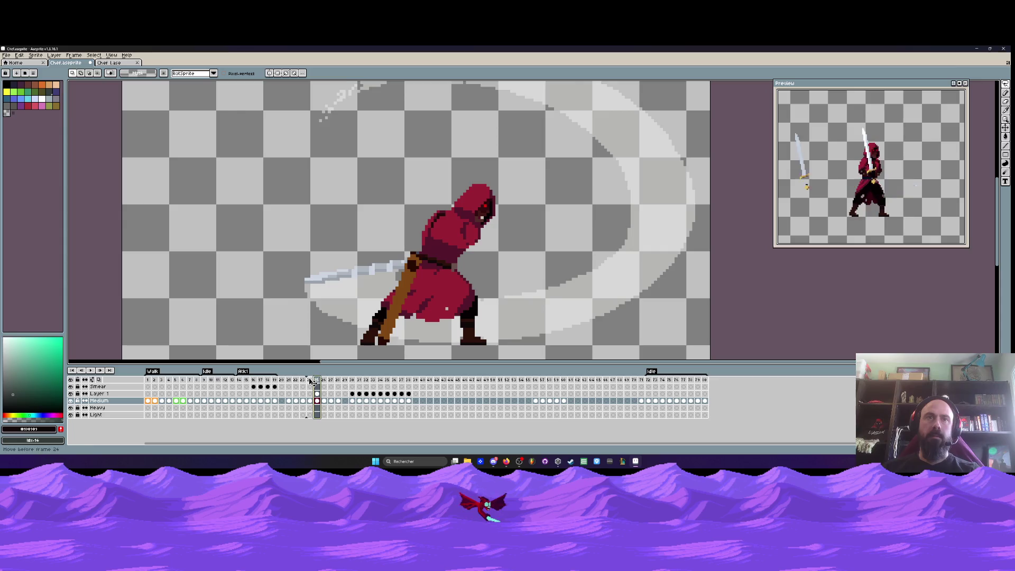
{"action": "left_click", "coordinate": [282, 381]}
{"action": "key", "text": "Right"}
{"action": "key", "text": "Right"}
{"action": "key", "text": "Right"}
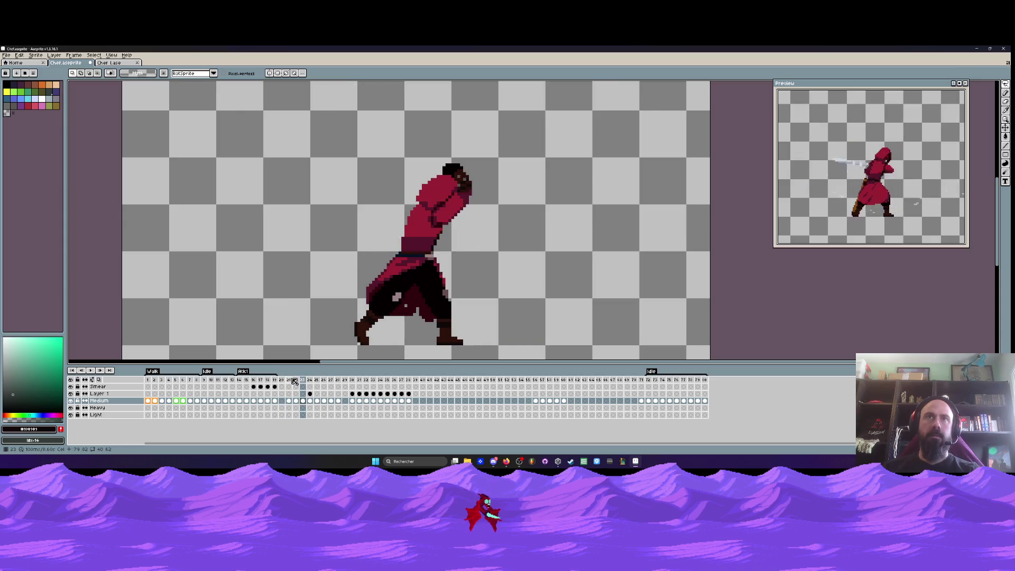
{"action": "key", "text": "Left"}
{"action": "key", "text": "Right"}
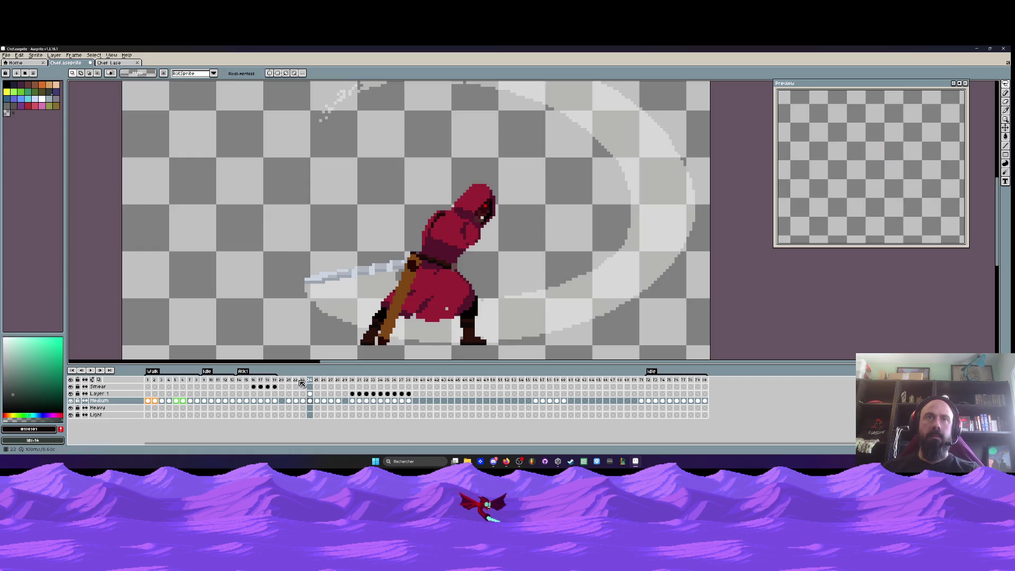
{"action": "scroll", "coordinate": [432, 253], "scroll_direction": "up", "scroll_amount": 2}
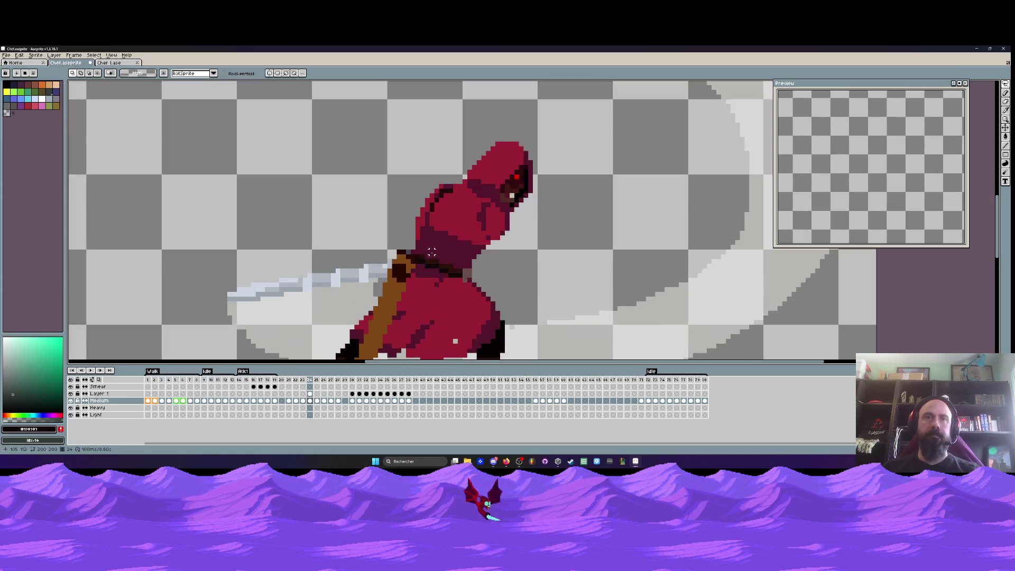
{"action": "left_click", "coordinate": [310, 394]}
{"action": "scroll", "coordinate": [337, 251], "scroll_direction": "down", "scroll_amount": 3}
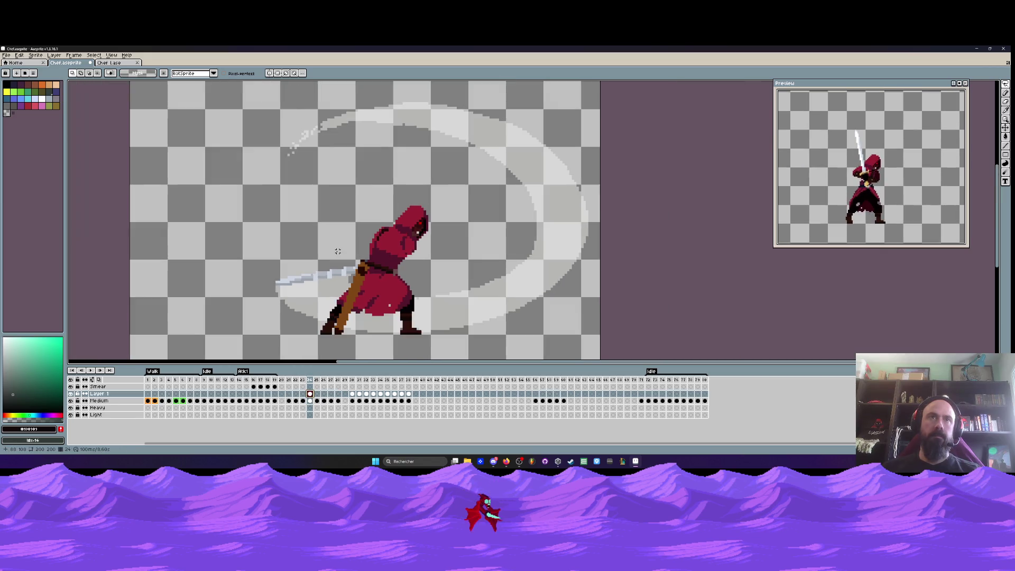
Hide Layer 1 and scrub through frames 23–32 to review the swing
{"action": "left_click", "coordinate": [70, 393]}
{"action": "scroll", "coordinate": [368, 307], "scroll_direction": "up", "scroll_amount": 1}
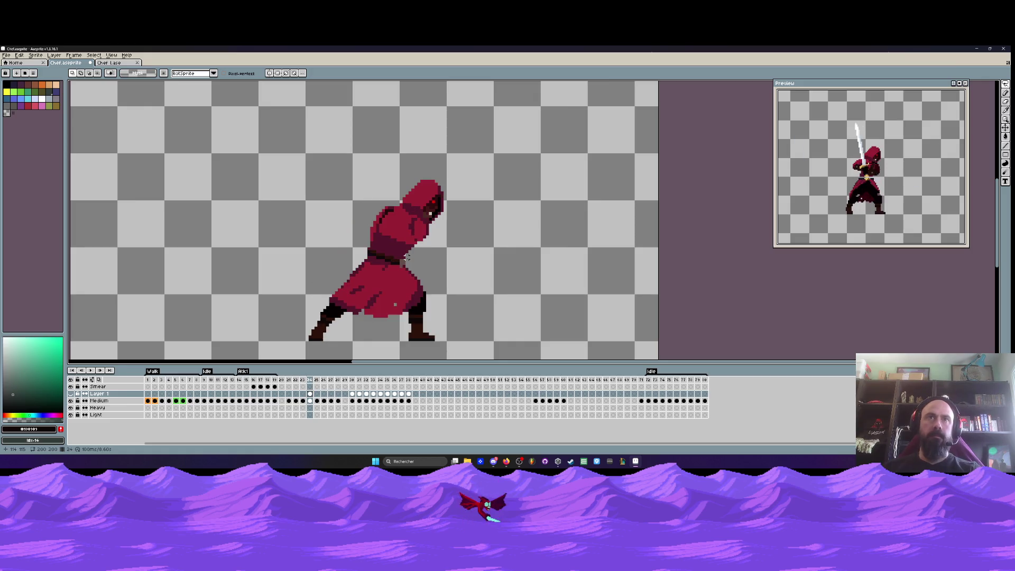
{"action": "key", "text": "Left"}
{"action": "left_click_drag", "start_coordinate": [309, 381], "coordinate": [366, 381]}
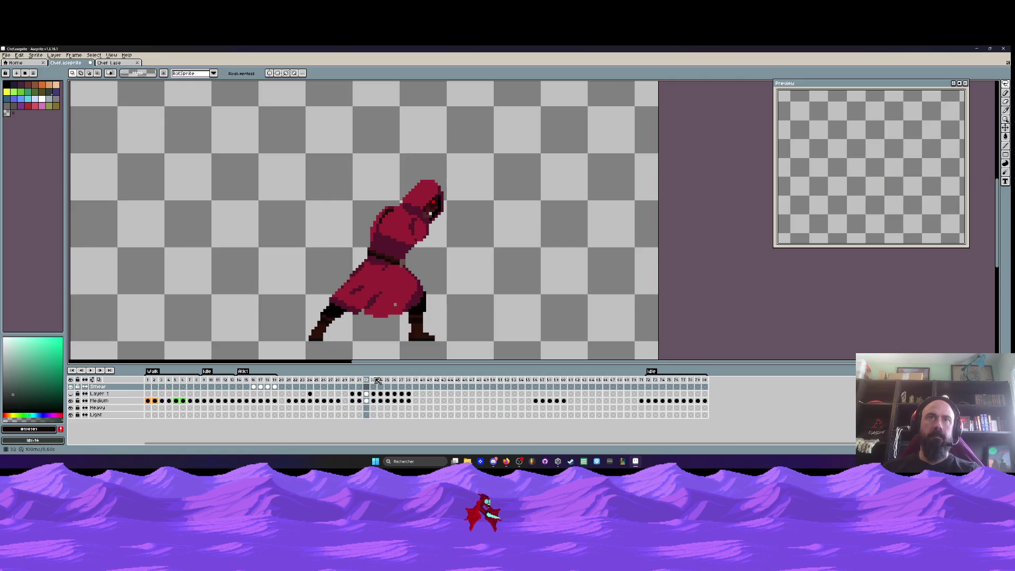
{"action": "left_click", "coordinate": [254, 380]}
{"action": "key", "text": "Left"}
{"action": "key", "text": "Right"}
{"action": "key", "text": "Right"}
{"action": "key", "text": "Right"}
{"action": "key", "text": "Right"}
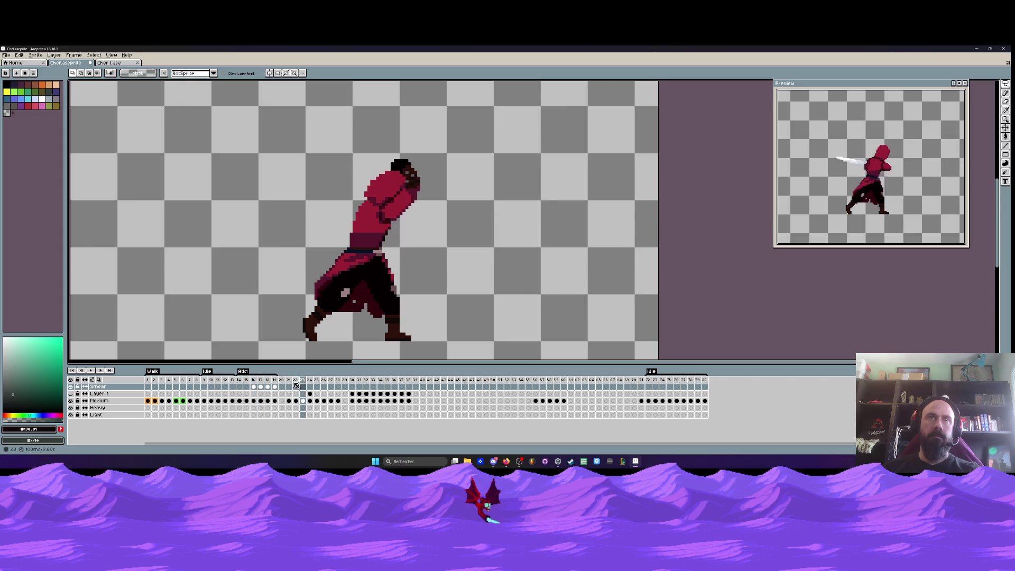
Settle on frame 23 and marquee-select the area around the swordsman
{"action": "key", "text": "Left"}
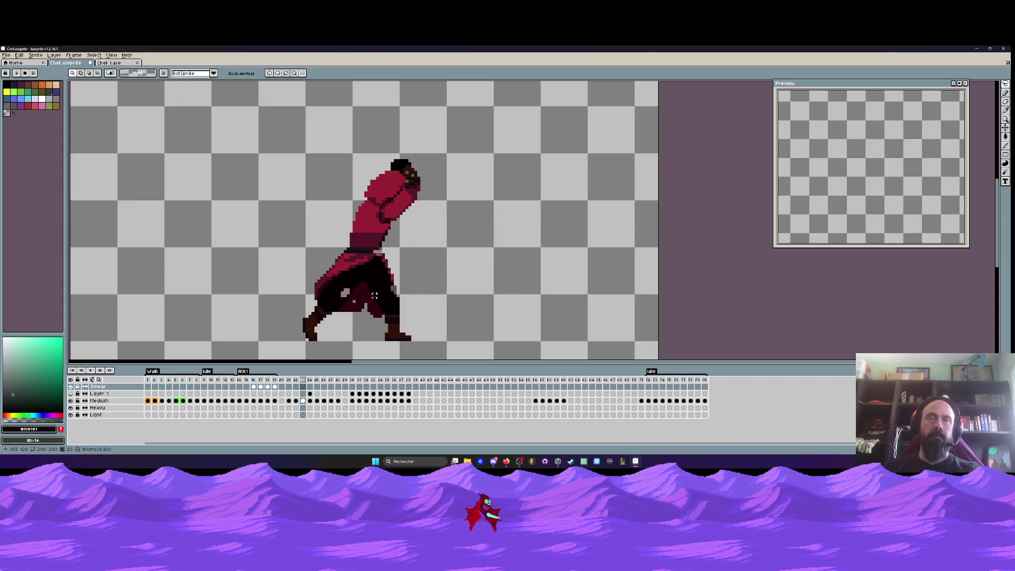
{"action": "key", "text": "Right"}
{"action": "key", "text": "Left"}
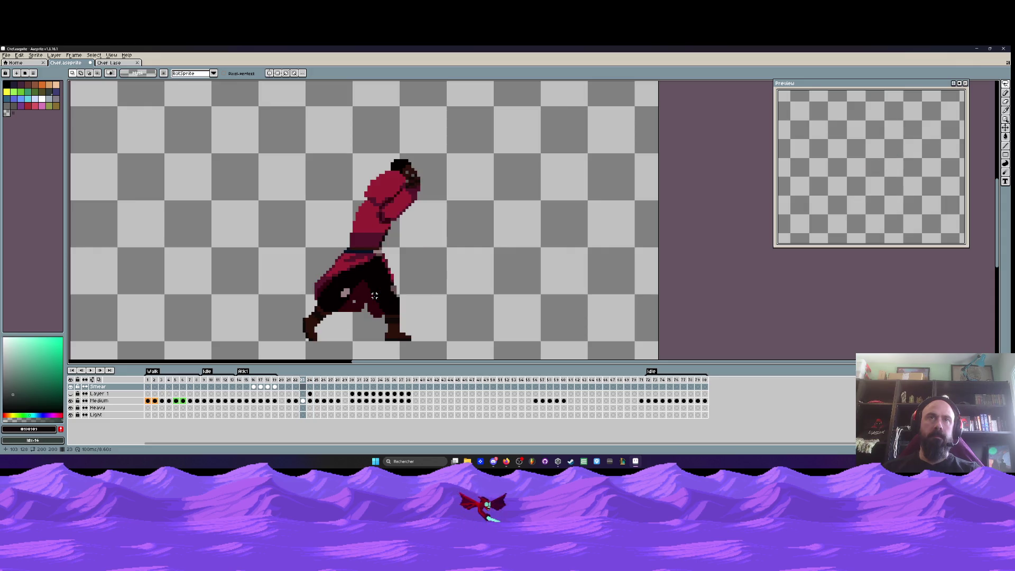
{"action": "key", "text": "m"}
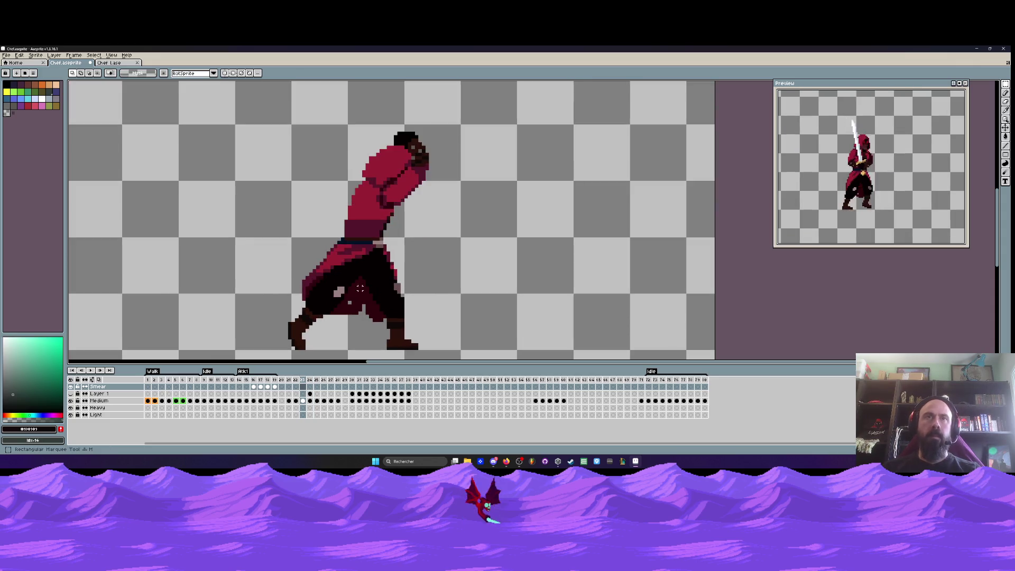
{"action": "left_click_drag", "start_coordinate": [254, 244], "coordinate": [430, 328]}
Zoom in and pick the belt's dark blue colour with the Eyedropper
{"action": "scroll", "coordinate": [384, 241], "scroll_direction": "up", "scroll_amount": 5}
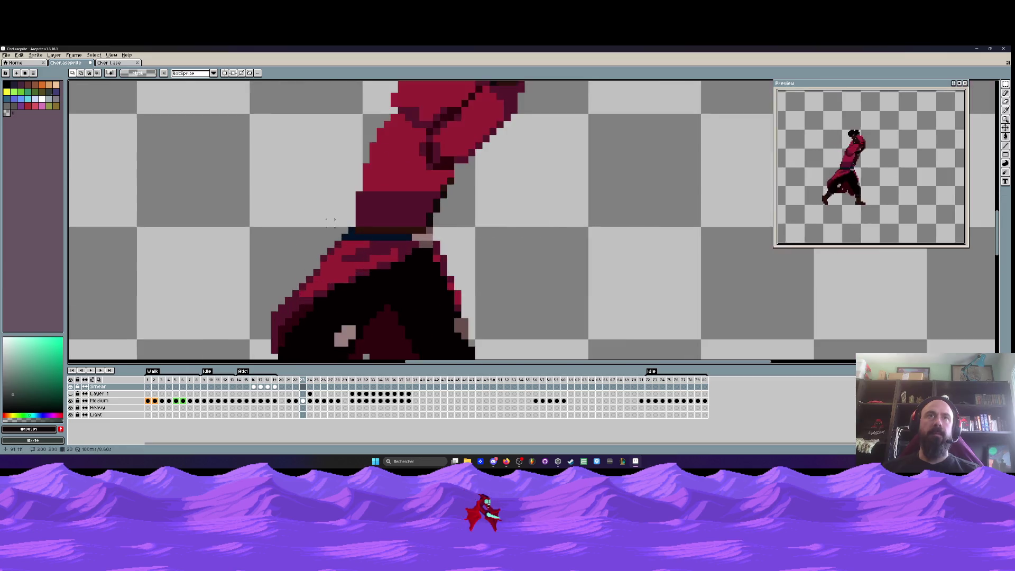
{"action": "key", "text": "i"}
{"action": "left_click", "coordinate": [384, 241]}
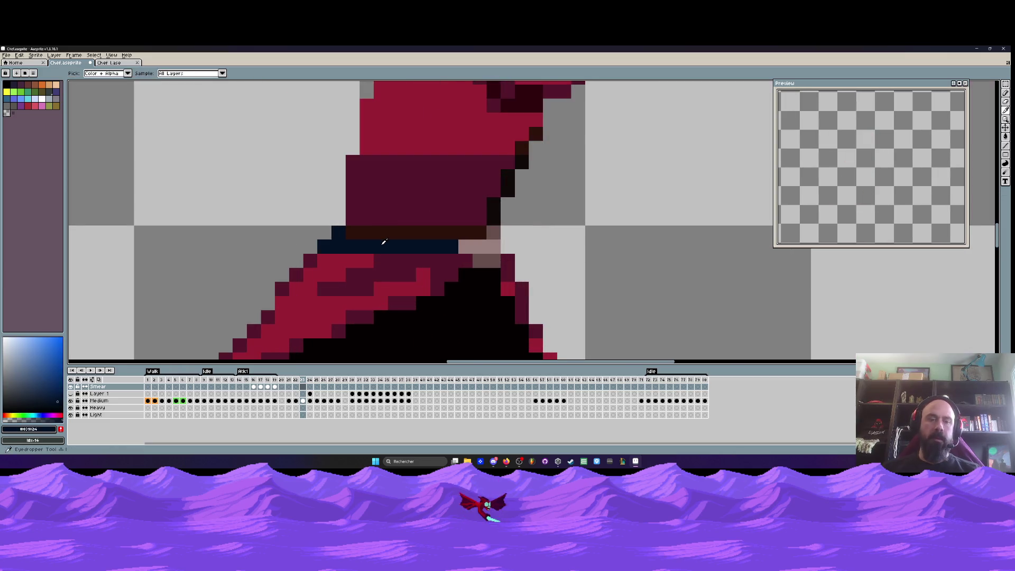
{"action": "key", "text": "b"}
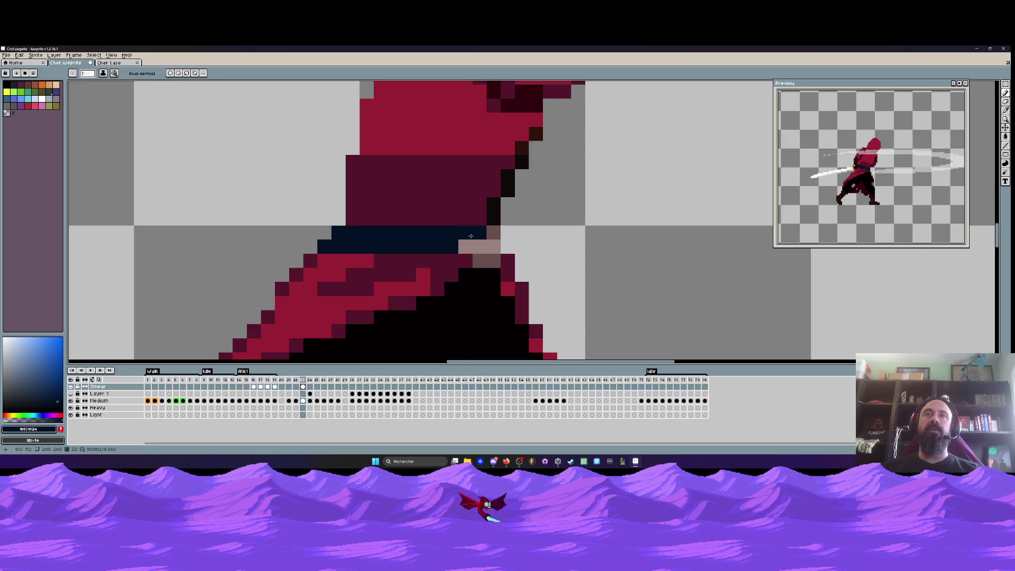
{"action": "scroll", "coordinate": [501, 231], "scroll_direction": "up", "scroll_amount": 1}
{"action": "key", "text": "i"}
{"action": "scroll", "coordinate": [453, 235], "scroll_direction": "down", "scroll_amount": 5}
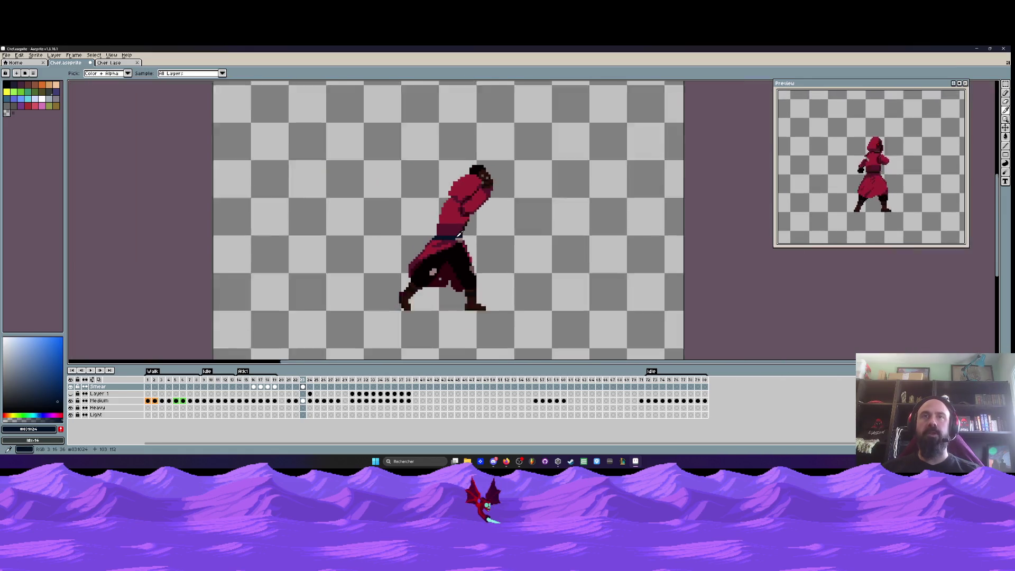
{"action": "scroll", "coordinate": [457, 235], "scroll_direction": "up", "scroll_amount": 1}
{"action": "scroll", "coordinate": [459, 234], "scroll_direction": "up", "scroll_amount": 2}
{"action": "scroll", "coordinate": [458, 234], "scroll_direction": "down", "scroll_amount": 3}
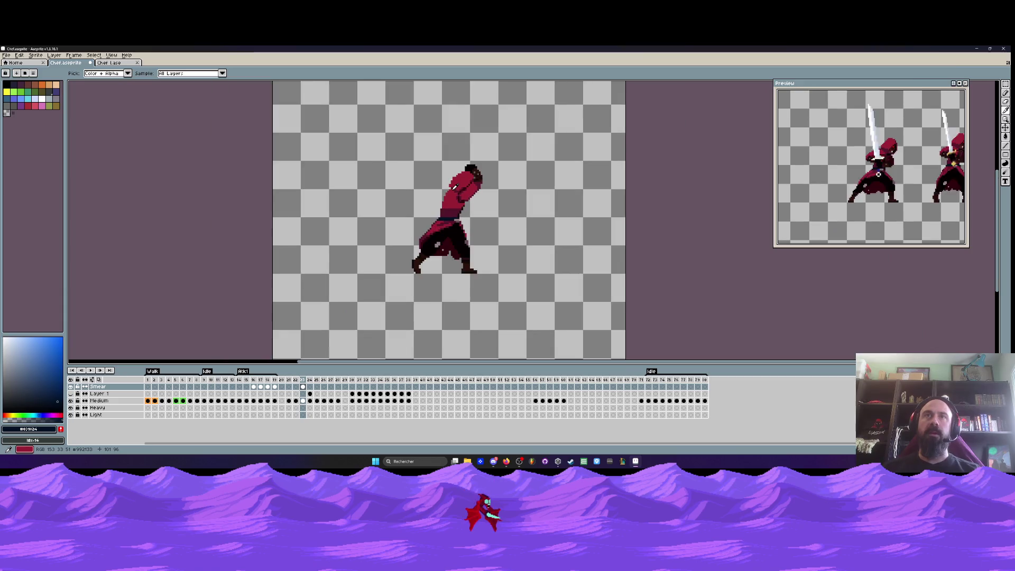
{"action": "scroll", "coordinate": [465, 212], "scroll_direction": "up", "scroll_amount": 1}
{"action": "scroll", "coordinate": [488, 170], "scroll_direction": "up", "scroll_amount": 1}
{"action": "scroll", "coordinate": [488, 170], "scroll_direction": "up", "scroll_amount": 2}
{"action": "scroll", "coordinate": [496, 159], "scroll_direction": "down", "scroll_amount": 3}
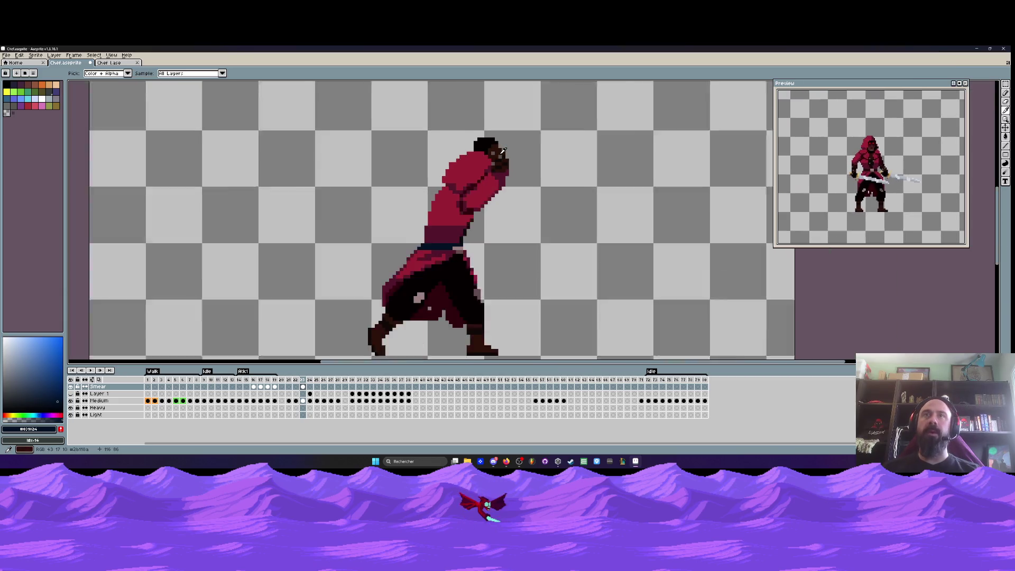
Paint a dark blue belt pixel on the Medium layer's frame 23 cel
{"action": "key", "text": "m"}
{"action": "left_click_drag", "start_coordinate": [354, 116], "coordinate": [585, 348]}
{"action": "left_click", "coordinate": [304, 388]}
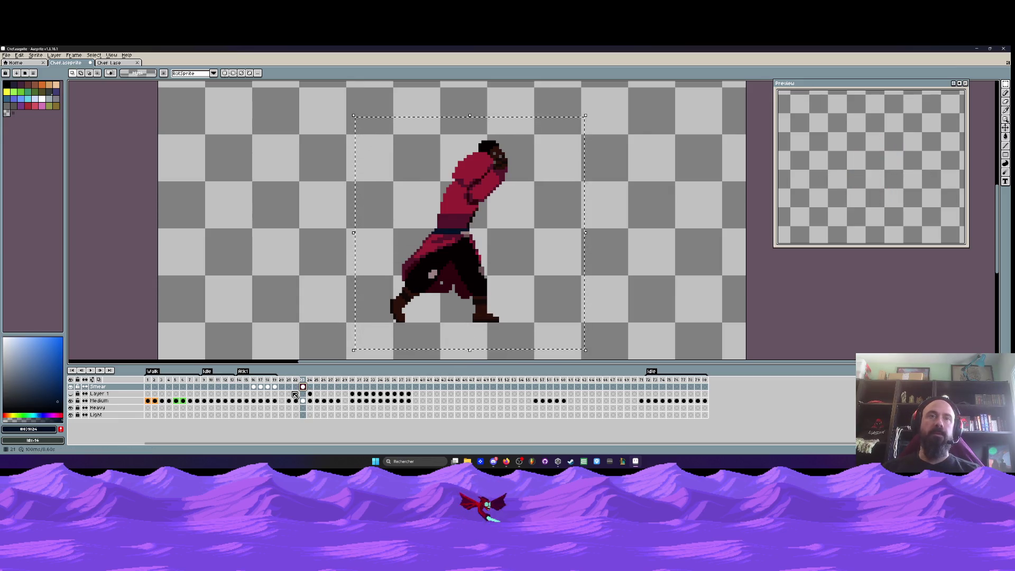
{"action": "left_click", "coordinate": [491, 217]}
{"action": "scroll", "coordinate": [491, 217], "scroll_direction": "up", "scroll_amount": 3}
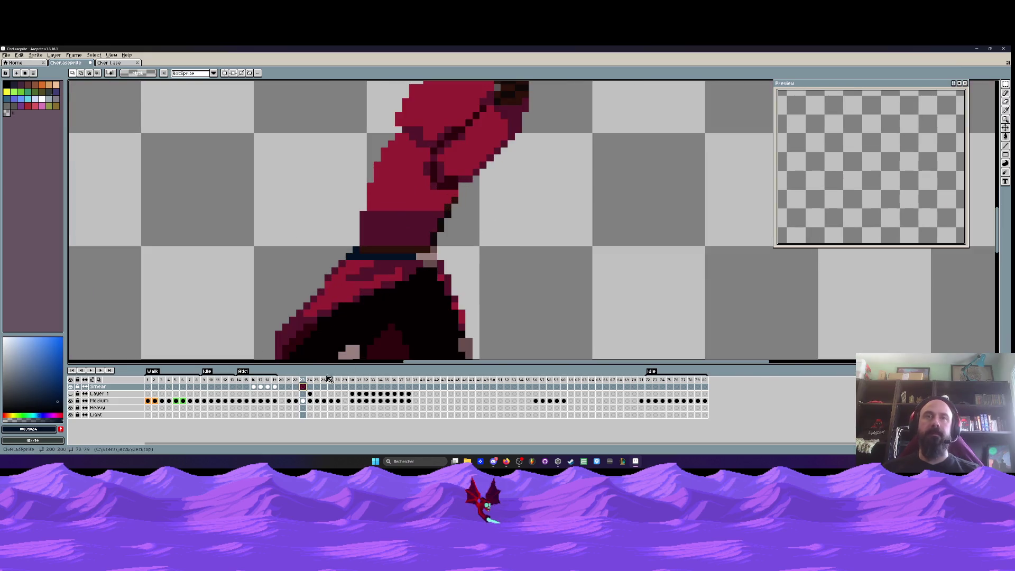
{"action": "left_click", "coordinate": [304, 401]}
{"action": "scroll", "coordinate": [463, 207], "scroll_direction": "up", "scroll_amount": 2}
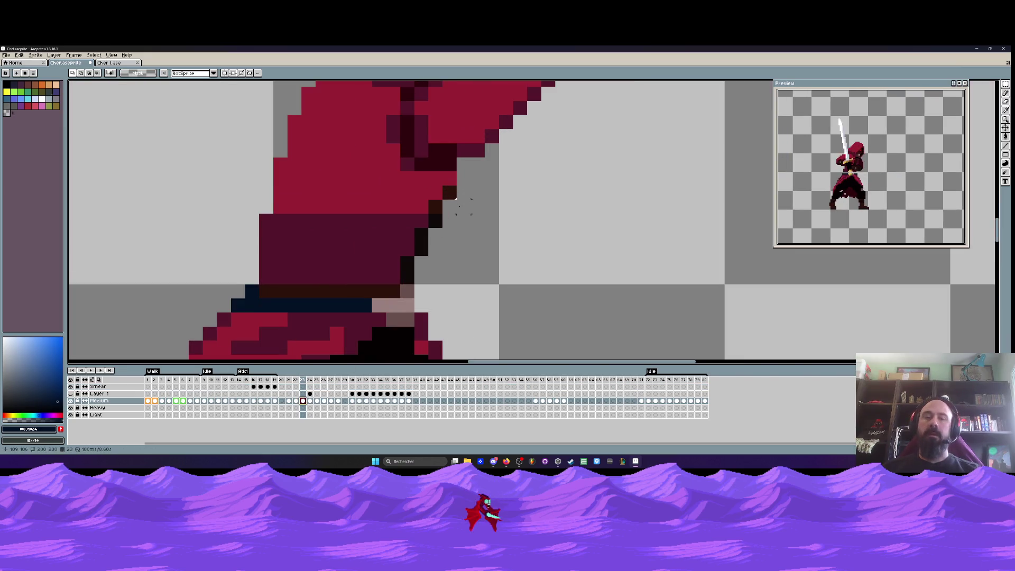
{"action": "key", "text": "b"}
{"action": "left_click", "coordinate": [288, 294]}
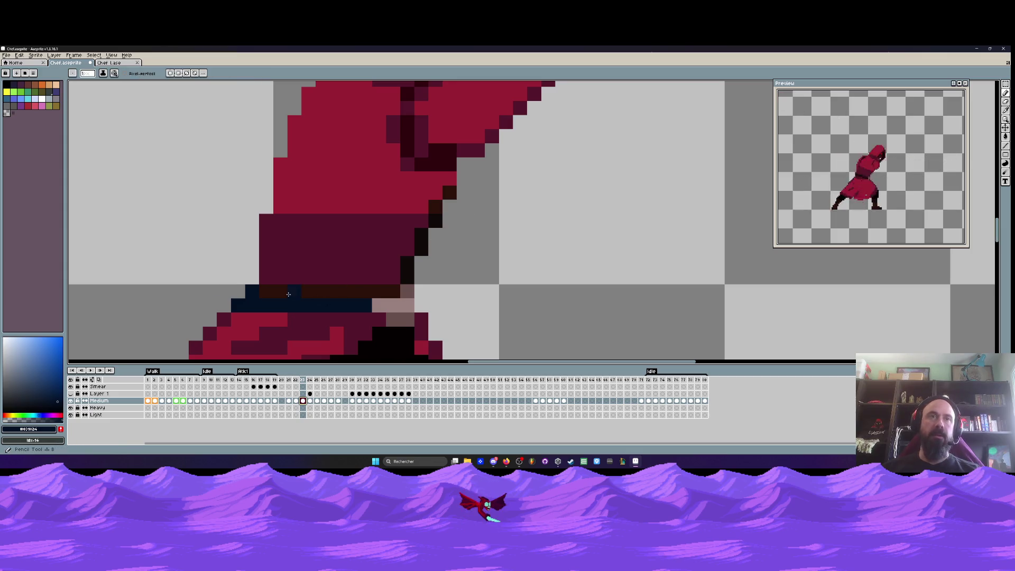
Flip between frames 22, 23 and 24 to compare the belt change
{"action": "scroll", "coordinate": [401, 291], "scroll_direction": "down", "scroll_amount": 3}
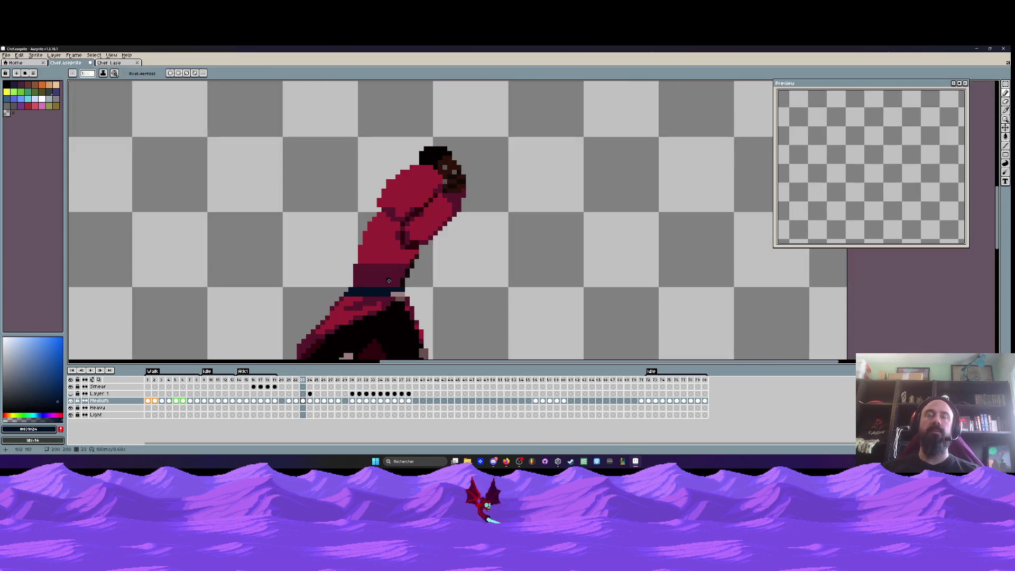
{"action": "scroll", "coordinate": [387, 242], "scroll_direction": "down", "scroll_amount": 2}
{"action": "scroll", "coordinate": [389, 217], "scroll_direction": "up", "scroll_amount": 3}
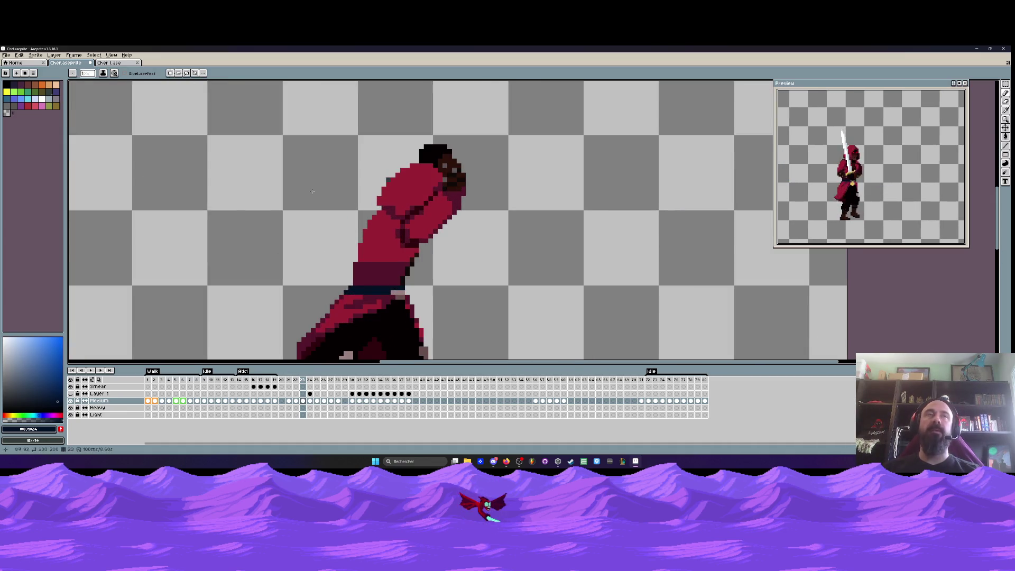
{"action": "scroll", "coordinate": [429, 175], "scroll_direction": "up", "scroll_amount": 2}
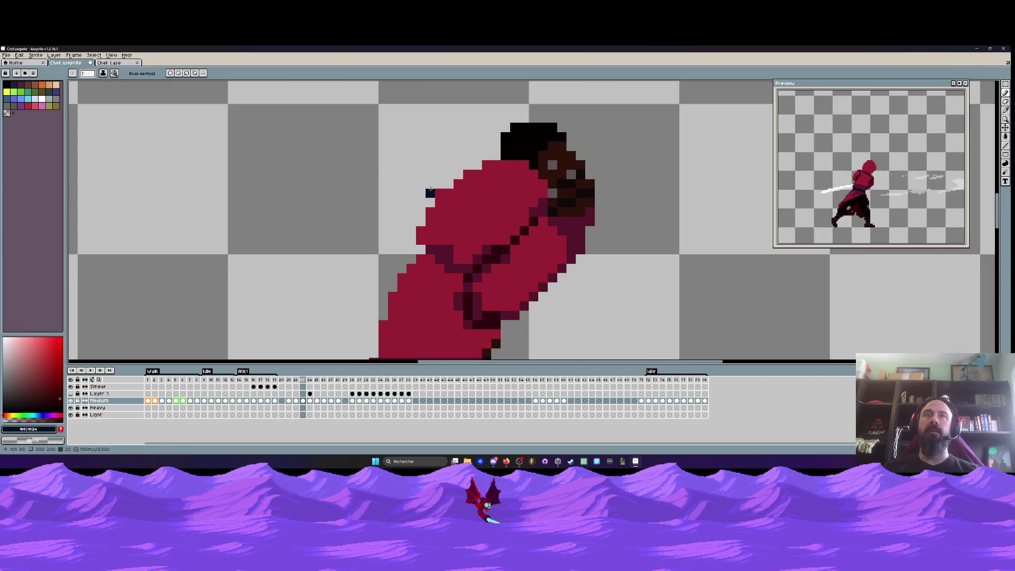
{"action": "scroll", "coordinate": [435, 191], "scroll_direction": "down", "scroll_amount": 3}
{"action": "key", "text": "Left"}
{"action": "key", "text": "Right"}
{"action": "key", "text": "Right"}
{"action": "key", "text": "Left"}
{"action": "key", "text": "Left"}
{"action": "key", "text": "Right"}
{"action": "key", "text": "Left"}
{"action": "key", "text": "Right"}
{"action": "key", "text": "Left"}
{"action": "key", "text": "Left"}
{"action": "key", "text": "Right"}
{"action": "key", "text": "Right"}
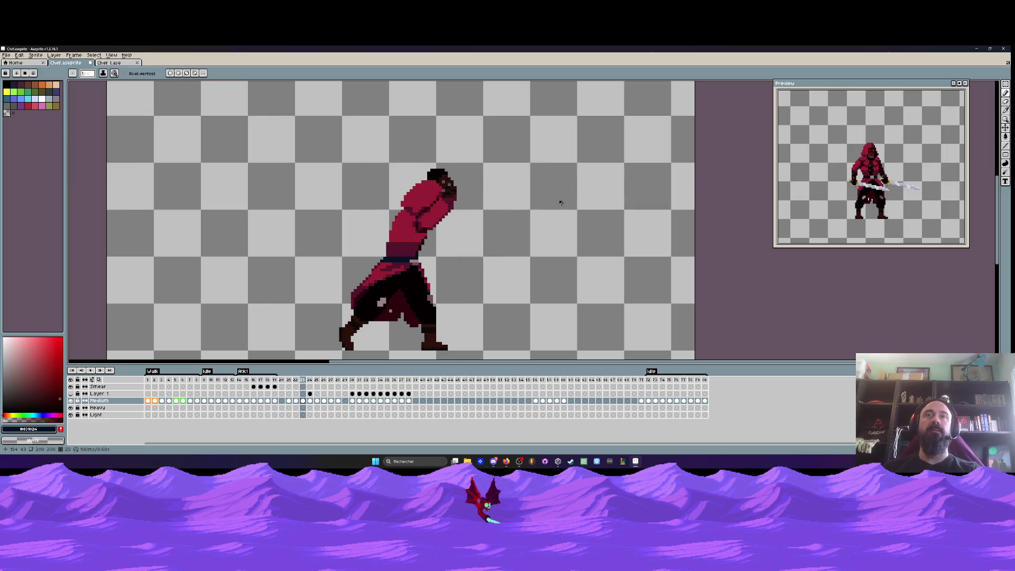
{"action": "key", "text": "Left"}
{"action": "key", "text": "Right"}
{"action": "key", "text": "Left"}
{"action": "key", "text": "Right"}
{"action": "key", "text": "Left"}
{"action": "key", "text": "Right"}
{"action": "key", "text": "Left"}
{"action": "key", "text": "Right"}
Add a dark pixel at the torso's left edge, then marquee-select the torso
{"action": "scroll", "coordinate": [401, 246], "scroll_direction": "up", "scroll_amount": 3}
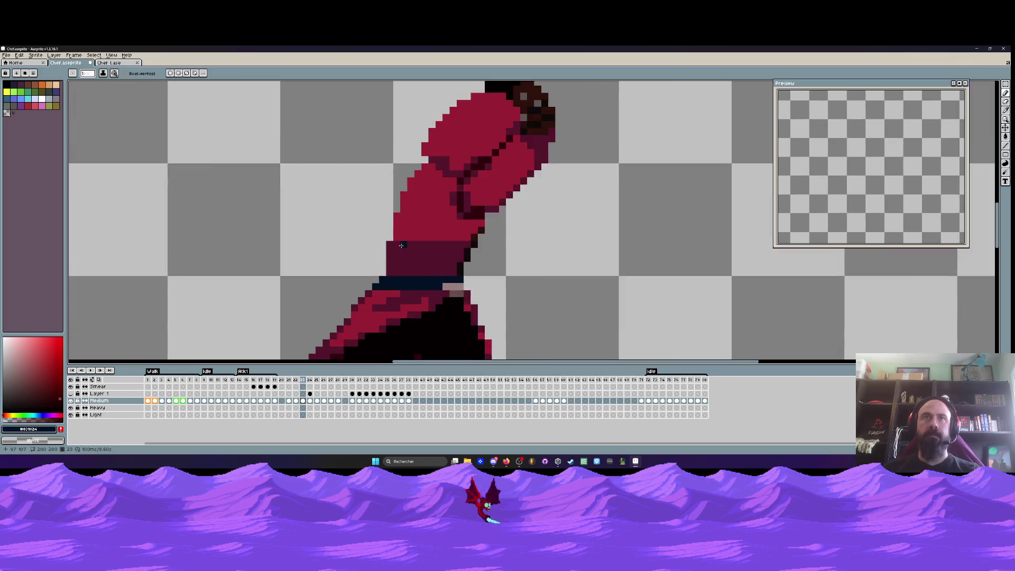
{"action": "scroll", "coordinate": [401, 246], "scroll_direction": "up", "scroll_amount": 2}
{"action": "key", "text": "i"}
{"action": "key", "text": "b"}
{"action": "left_click", "coordinate": [365, 270]}
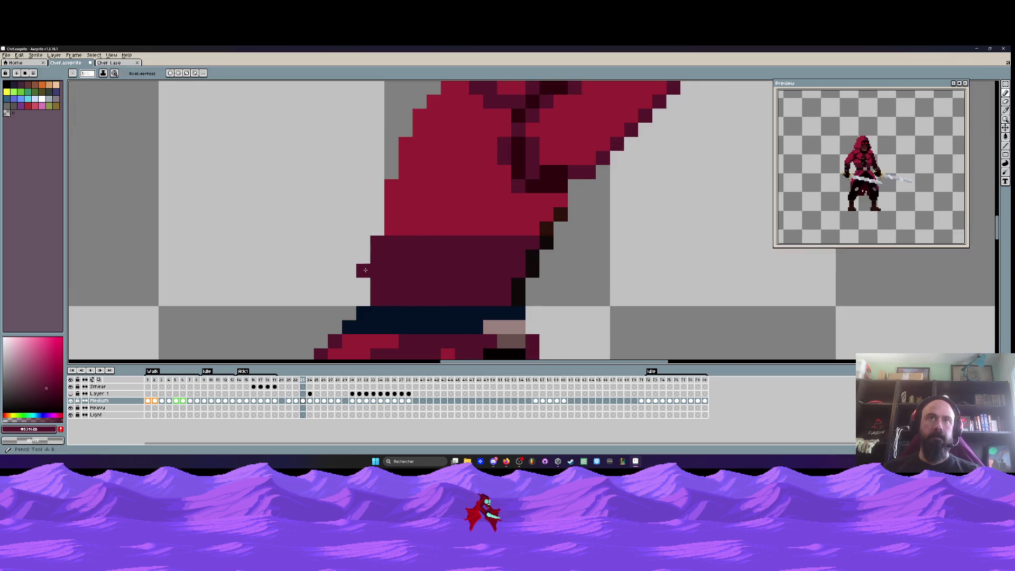
{"action": "scroll", "coordinate": [370, 296], "scroll_direction": "down", "scroll_amount": 5}
{"action": "key", "text": "m"}
{"action": "mouse_move", "coordinate": [290, 168]}
{"action": "left_mouse_down"}
{"action": "mouse_move", "coordinate": [448, 256]}
{"action": "mouse_move", "coordinate": [484, 309]}
{"action": "left_mouse_up"}
Move the selected torso one pixel right, apply it, and compare frames 21–23
{"action": "left_click_drag", "start_coordinate": [405, 285], "coordinate": [407, 285]}
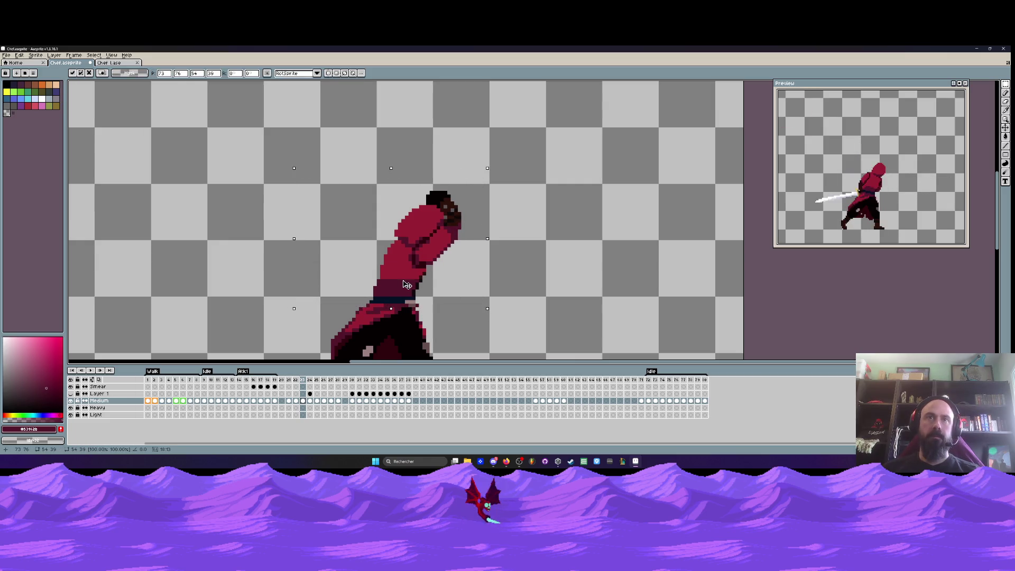
{"action": "scroll", "coordinate": [405, 285], "scroll_direction": "down", "scroll_amount": 1}
{"action": "key", "text": "Return"}
{"action": "key", "text": "Left"}
{"action": "key", "text": "Left"}
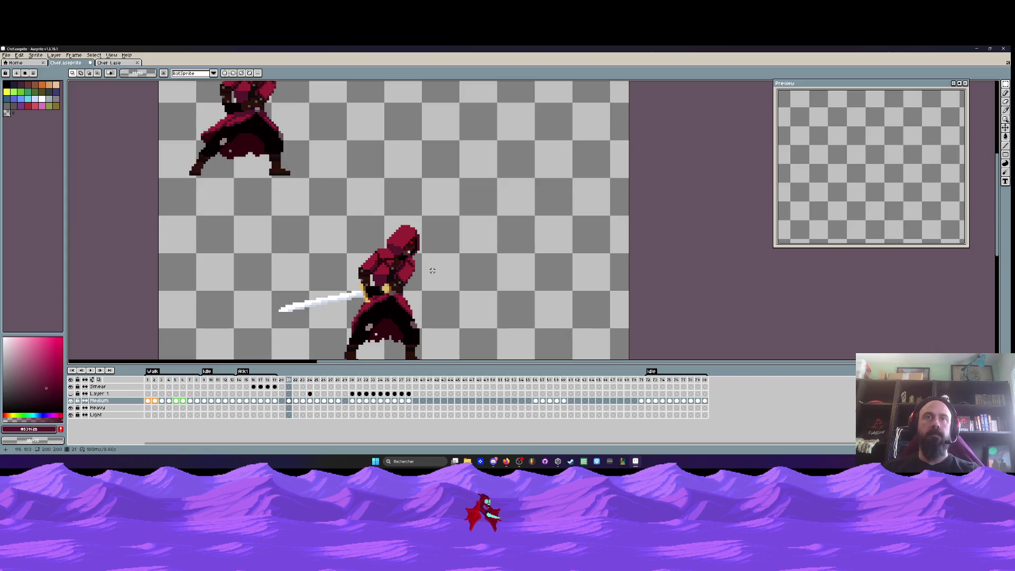
{"action": "key", "text": "Right"}
{"action": "key", "text": "Right"}
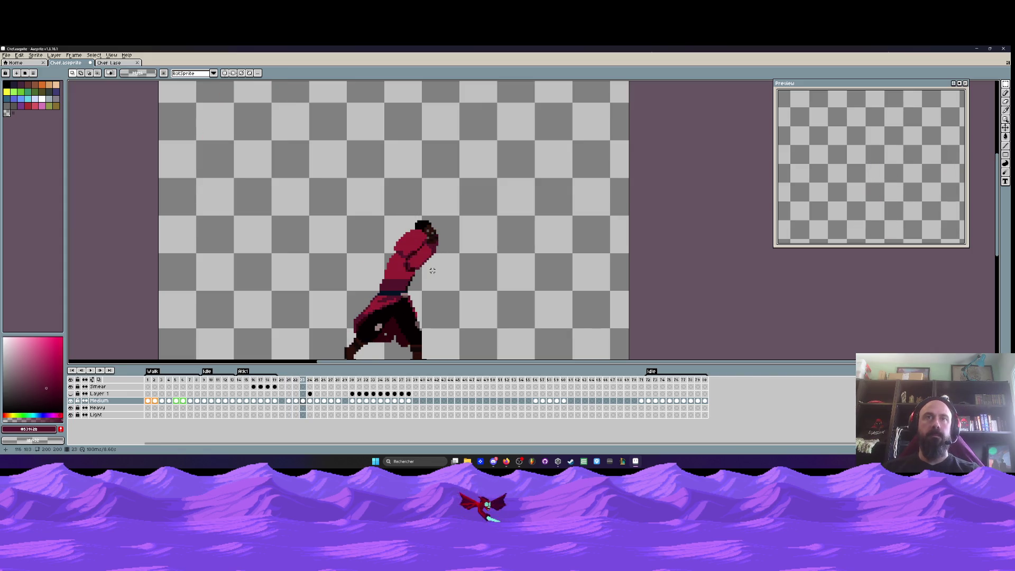
{"action": "key", "text": "Left"}
{"action": "key", "text": "Right"}
Reselect the torso, nudge it one pixel back, deselect, and compare frames 21–22
{"action": "left_click_drag", "start_coordinate": [319, 198], "coordinate": [460, 296]}
{"action": "left_click_drag", "start_coordinate": [410, 268], "coordinate": [408, 269]}
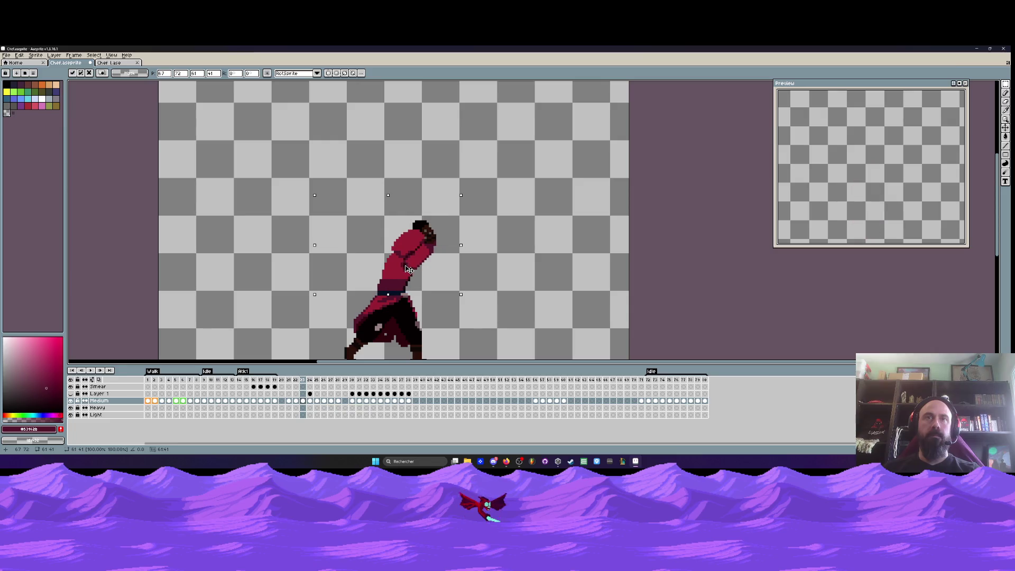
{"action": "key", "text": "Return"}
{"action": "mouse_move", "coordinate": [286, 219]}
{"action": "left_mouse_down"}
{"action": "mouse_move", "coordinate": [385, 252]}
{"action": "mouse_move", "coordinate": [483, 328]}
{"action": "left_mouse_up"}
{"action": "left_click_drag", "start_coordinate": [441, 293], "coordinate": [434, 260]}
{"action": "scroll", "coordinate": [435, 260], "scroll_direction": "down", "scroll_amount": 1}
{"action": "key", "text": "ctrl+d"}
{"action": "key", "text": "Left"}
{"action": "key", "text": "Left"}
{"action": "key", "text": "Right"}
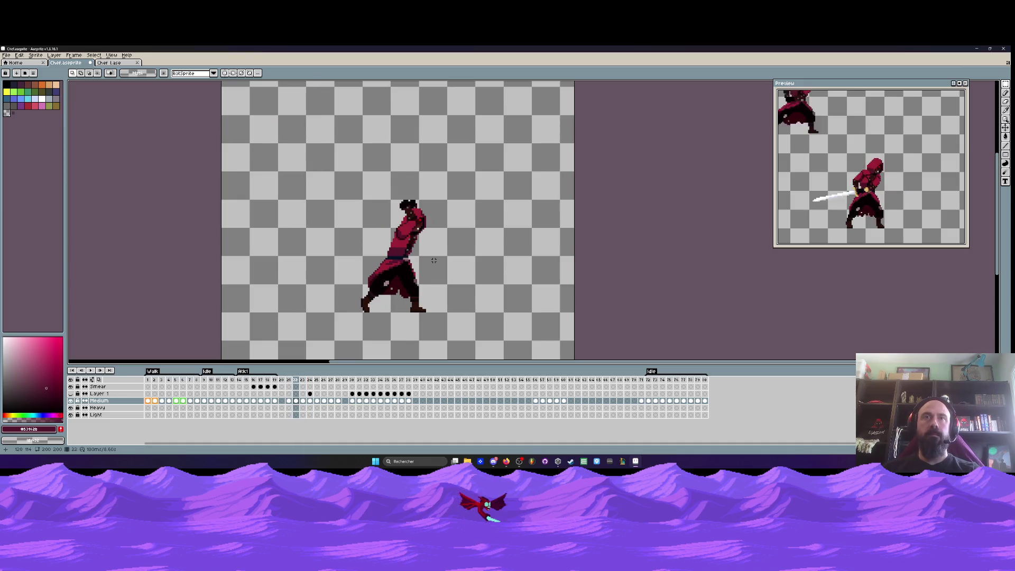
{"action": "scroll", "coordinate": [385, 269], "scroll_direction": "up", "scroll_amount": 2}
{"action": "left_click_drag", "start_coordinate": [296, 250], "coordinate": [505, 355]}
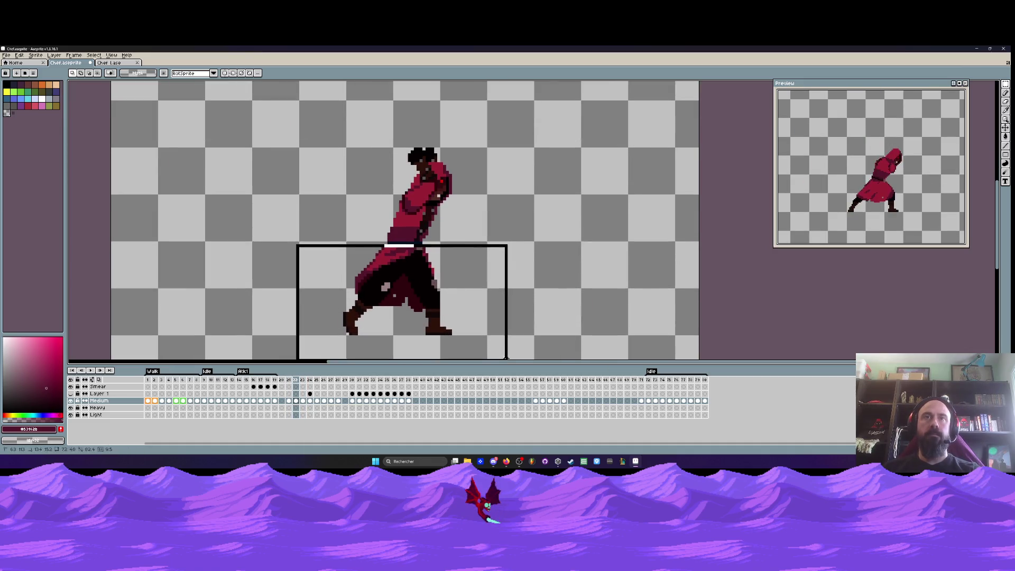
Copy frame 21's lower body and sword into frame 22, shifted one pixel left
{"action": "left_click", "coordinate": [398, 393]}
{"action": "left_click", "coordinate": [289, 400]}
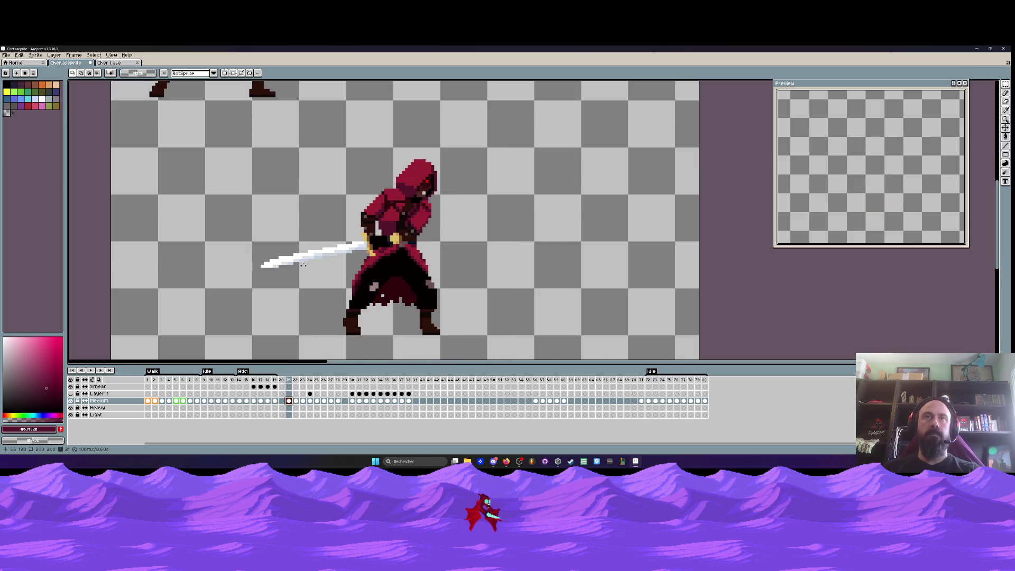
{"action": "mouse_move", "coordinate": [311, 245]}
{"action": "left_mouse_down"}
{"action": "mouse_move", "coordinate": [403, 290]}
{"action": "mouse_move", "coordinate": [499, 359]}
{"action": "left_mouse_up"}
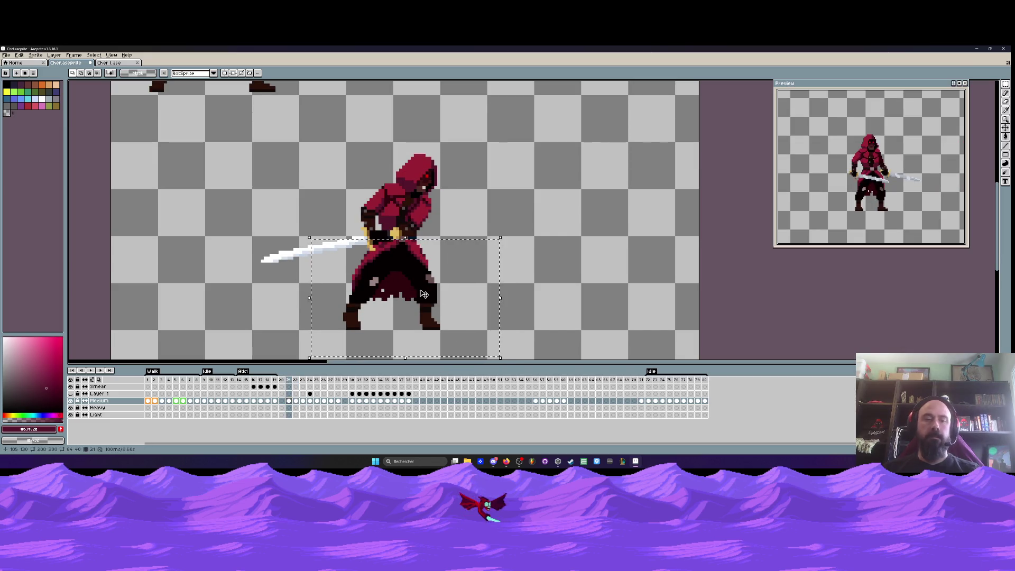
{"action": "key", "text": "ctrl+c"}
{"action": "key", "text": "Right"}
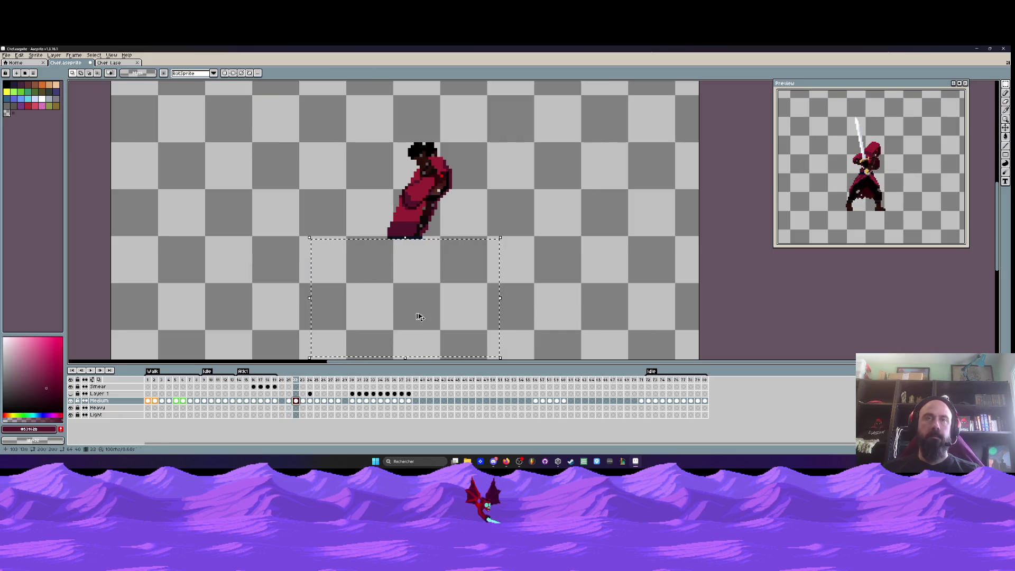
{"action": "key", "text": "ctrl+v"}
{"action": "left_click_drag", "start_coordinate": [420, 284], "coordinate": [418, 283]}
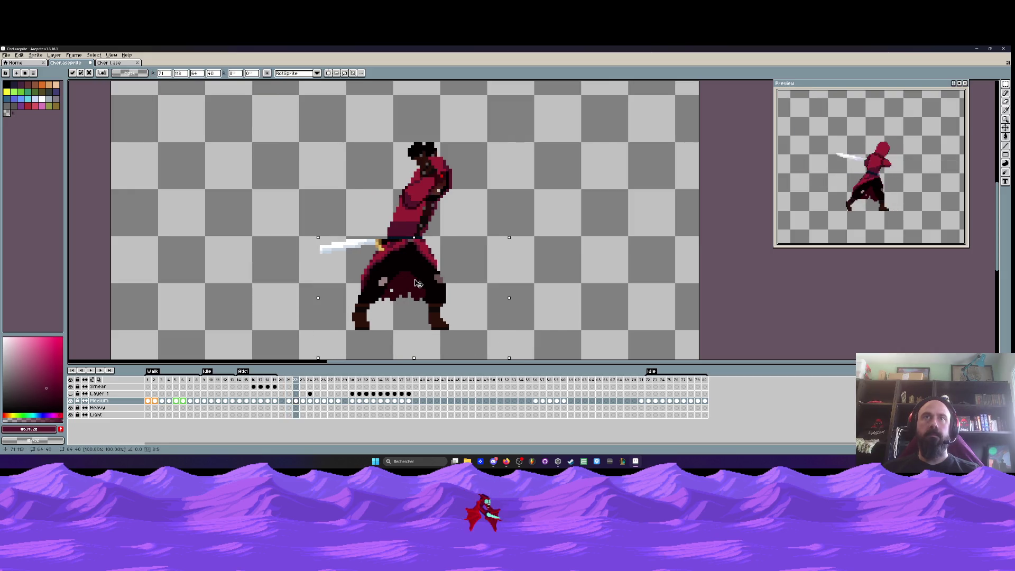
{"action": "scroll", "coordinate": [417, 284], "scroll_direction": "down", "scroll_amount": 2}
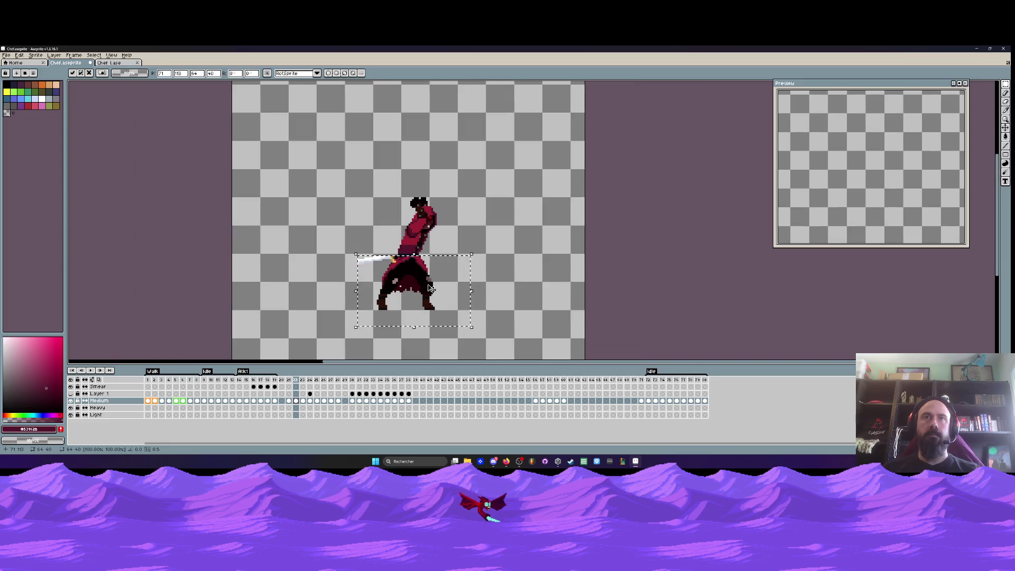
{"action": "key", "text": "Return"}
{"action": "scroll", "coordinate": [442, 250], "scroll_direction": "up", "scroll_amount": 2}
Flip between frames 21 and 22 to compare the pasted pose
{"action": "key", "text": "Left"}
{"action": "key", "text": "Right"}
{"action": "key", "text": "Left"}
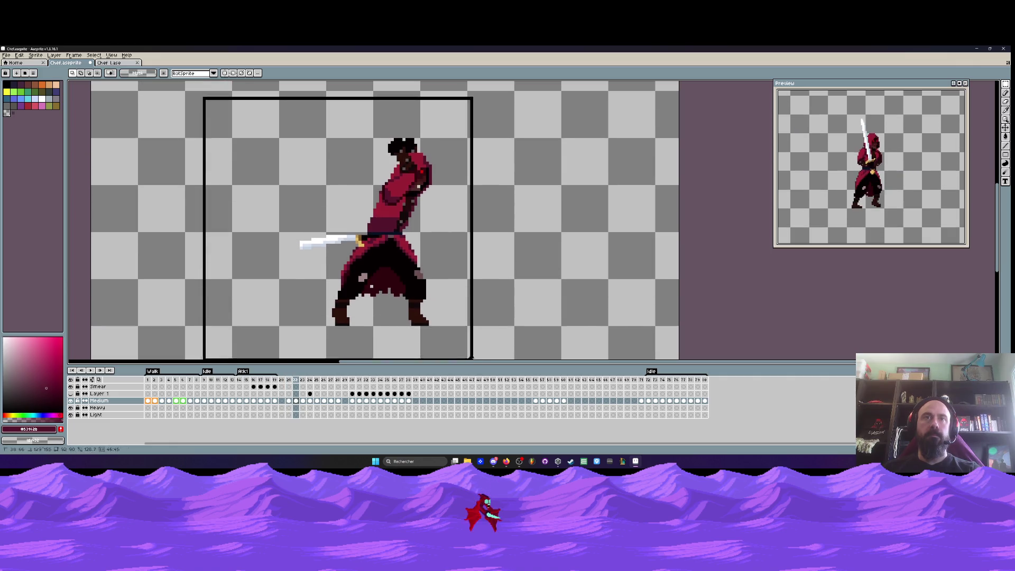
{"action": "key", "text": "Right"}
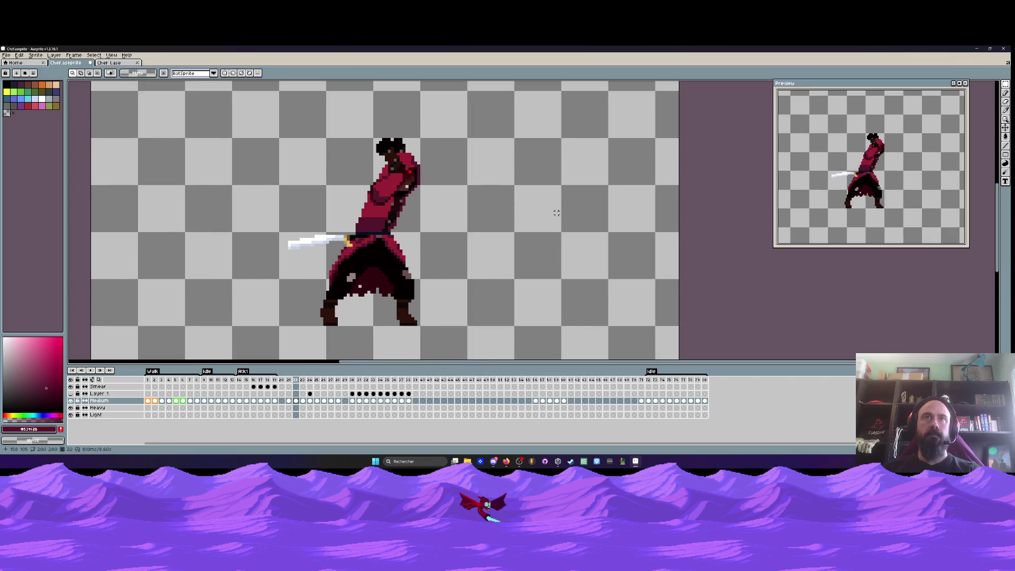
{"action": "key", "text": "Left"}
{"action": "key", "text": "Right"}
Rework the hilt and upper blade pixels on frame 22 with the Pencil
{"action": "scroll", "coordinate": [365, 243], "scroll_direction": "up", "scroll_amount": 4}
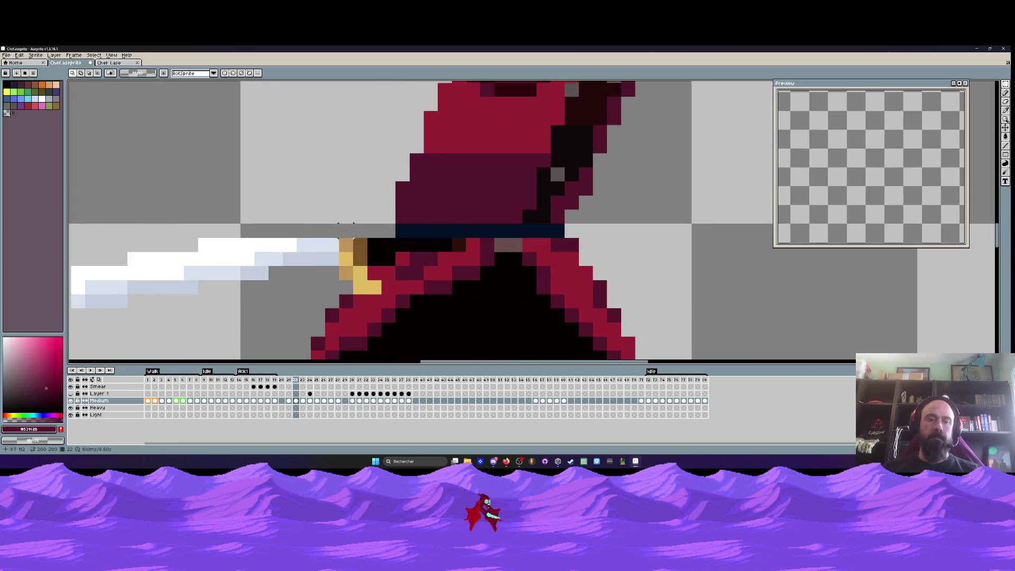
{"action": "key", "text": "b"}
{"action": "left_click_drag", "start_coordinate": [384, 247], "coordinate": [228, 252]}
{"action": "mouse_move", "coordinate": [354, 272]}
{"action": "left_mouse_down"}
{"action": "mouse_move", "coordinate": [347, 277]}
{"action": "mouse_move", "coordinate": [338, 254]}
{"action": "left_mouse_up"}
{"action": "scroll", "coordinate": [307, 215], "scroll_direction": "down", "scroll_amount": 5}
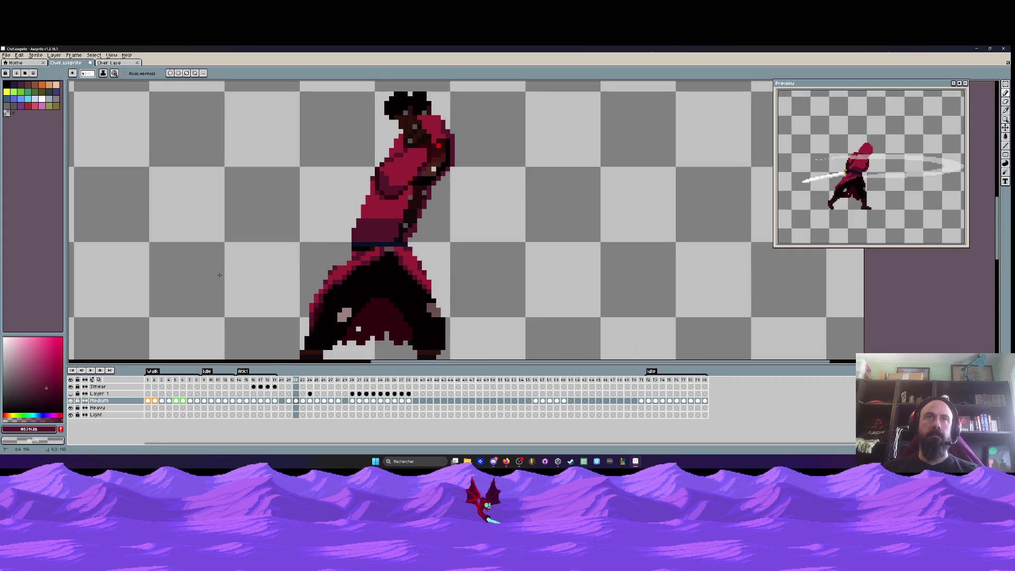
Flip between frames 21, 22 and 23 to compare the in-between pose
{"action": "key", "text": "Left"}
{"action": "key", "text": "Right"}
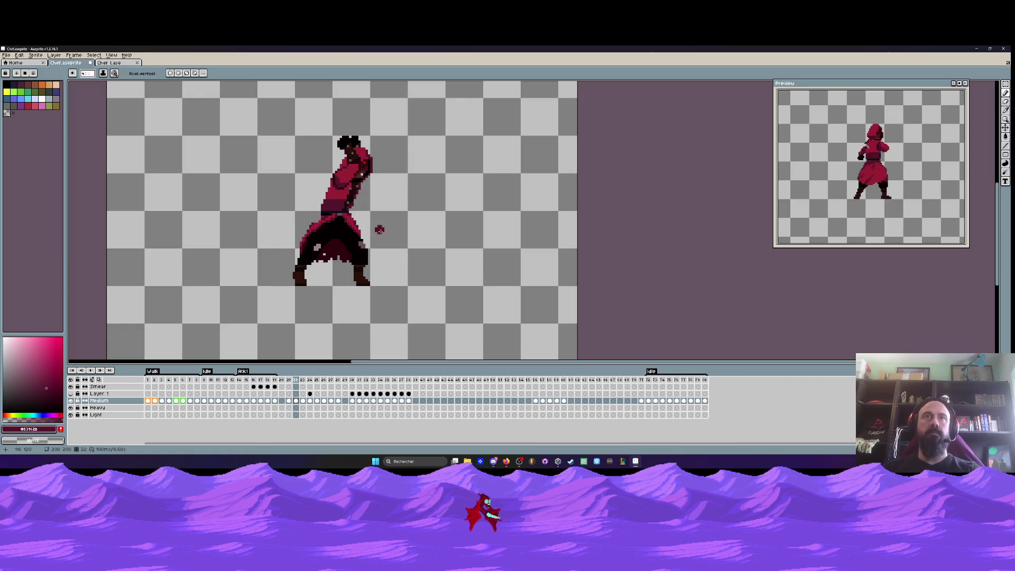
{"action": "key", "text": "Left"}
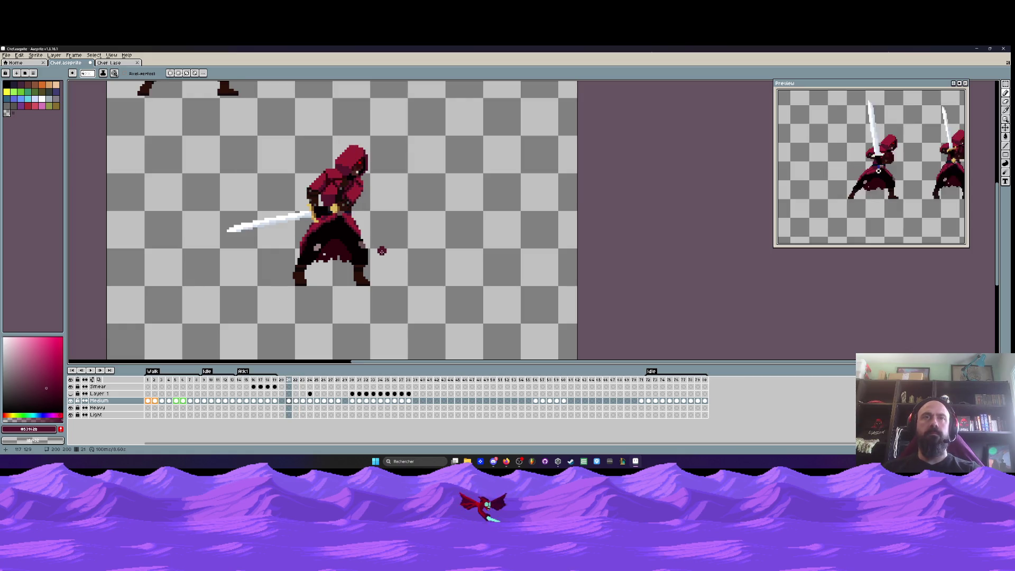
{"action": "key", "text": "Right"}
{"action": "key", "text": "Right"}
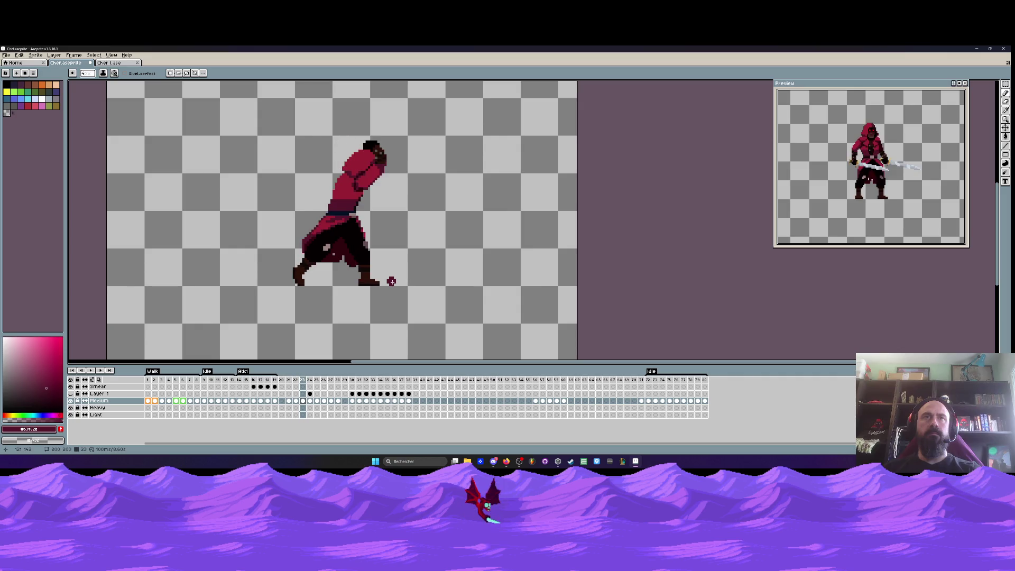
{"action": "key", "text": "Left"}
{"action": "key", "text": "Right"}
{"action": "key", "text": "Left"}
{"action": "key", "text": "Left"}
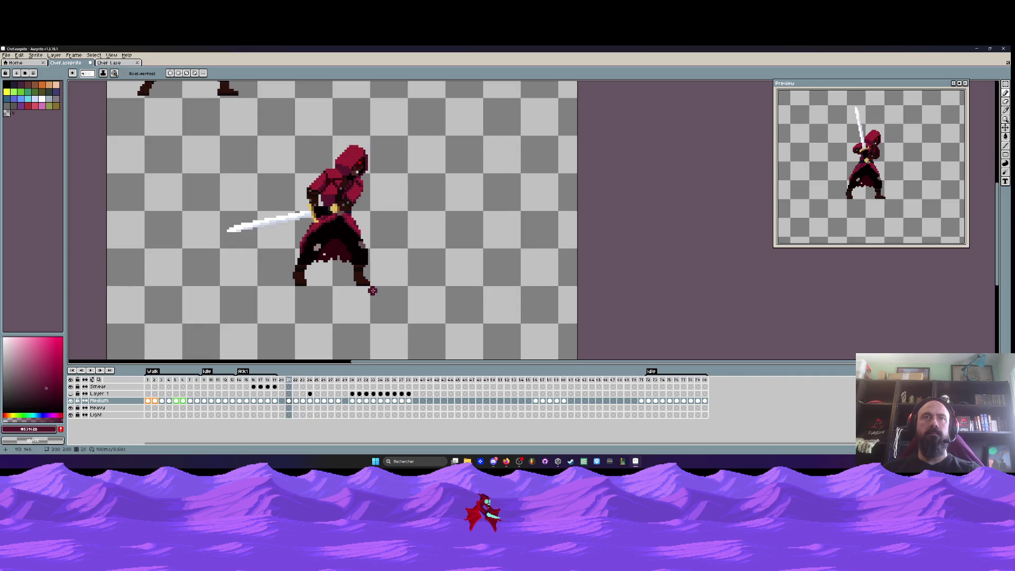
{"action": "key", "text": "Right"}
Lasso an area on the figure's left side, drop it, and recompare frames 21 and 22
{"action": "key", "text": "q"}
{"action": "scroll", "coordinate": [299, 225], "scroll_direction": "up", "scroll_amount": 4}
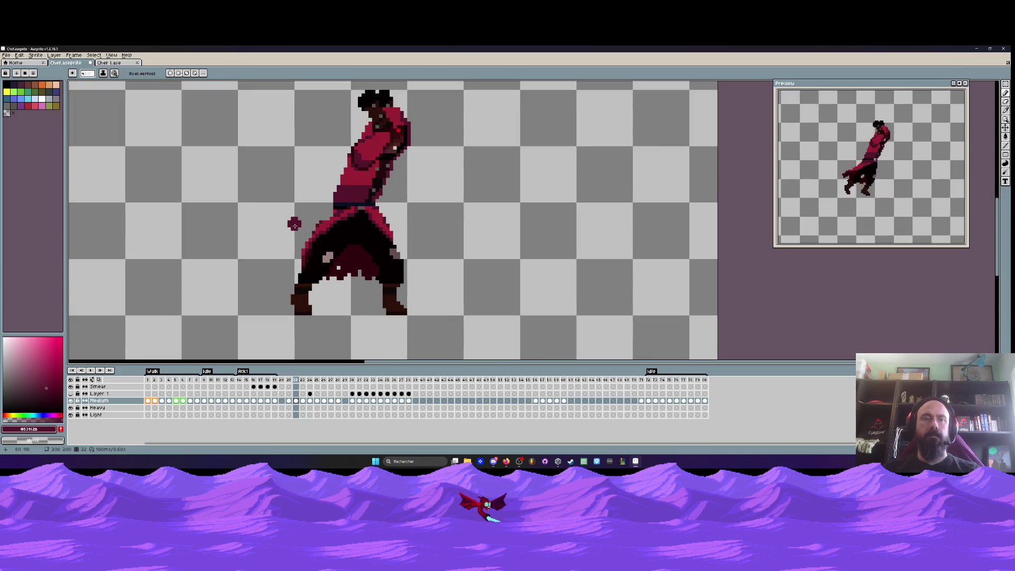
{"action": "mouse_move", "coordinate": [367, 259]}
{"action": "left_mouse_down"}
{"action": "mouse_move", "coordinate": [227, 296]}
{"action": "mouse_move", "coordinate": [365, 122]}
{"action": "mouse_move", "coordinate": [362, 169]}
{"action": "left_mouse_up"}
{"action": "key", "text": "ctrl+d"}
{"action": "scroll", "coordinate": [230, 210], "scroll_direction": "down", "scroll_amount": 4}
{"action": "key", "text": "Left"}
{"action": "key", "text": "Right"}
{"action": "scroll", "coordinate": [232, 198], "scroll_direction": "down", "scroll_amount": 2}
{"action": "key", "text": "Left"}
{"action": "key", "text": "Right"}
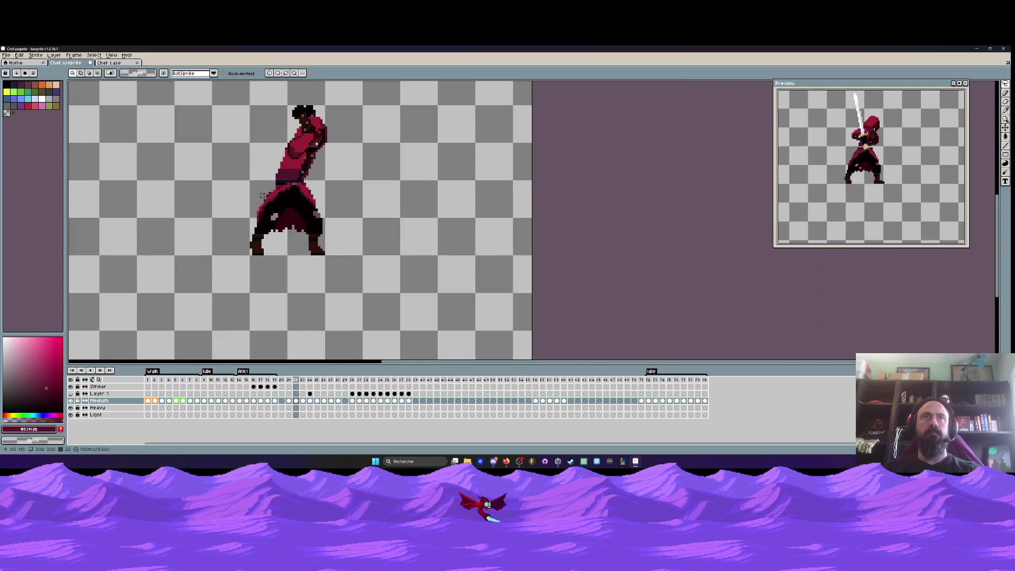
{"action": "scroll", "coordinate": [299, 177], "scroll_direction": "up", "scroll_amount": 4}
{"action": "scroll", "coordinate": [300, 179], "scroll_direction": "down", "scroll_amount": 3}
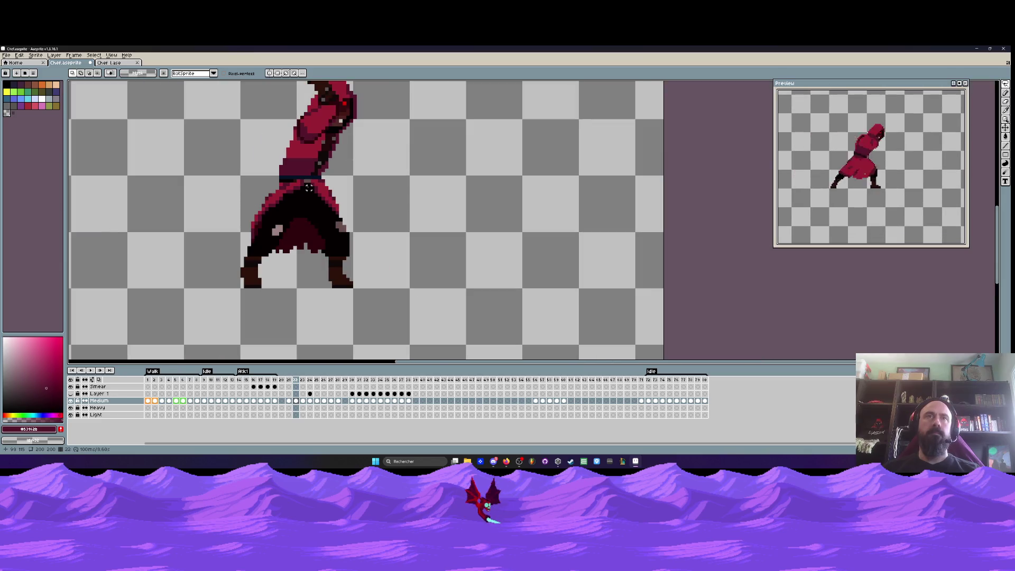
Undo the recent pencil touch-ups to restore frame 22's earlier pose
{"action": "key", "text": "ctrl+z"}
{"action": "key", "text": "ctrl+z"}
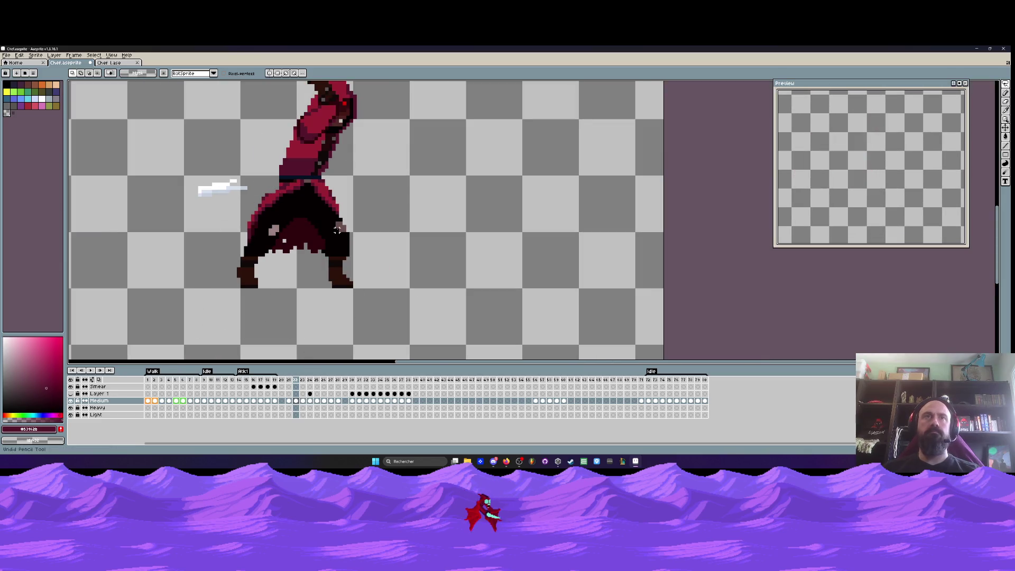
{"action": "key", "text": "ctrl+z"}
{"action": "key", "text": "ctrl+z"}
{"action": "key", "text": "ctrl+z"}
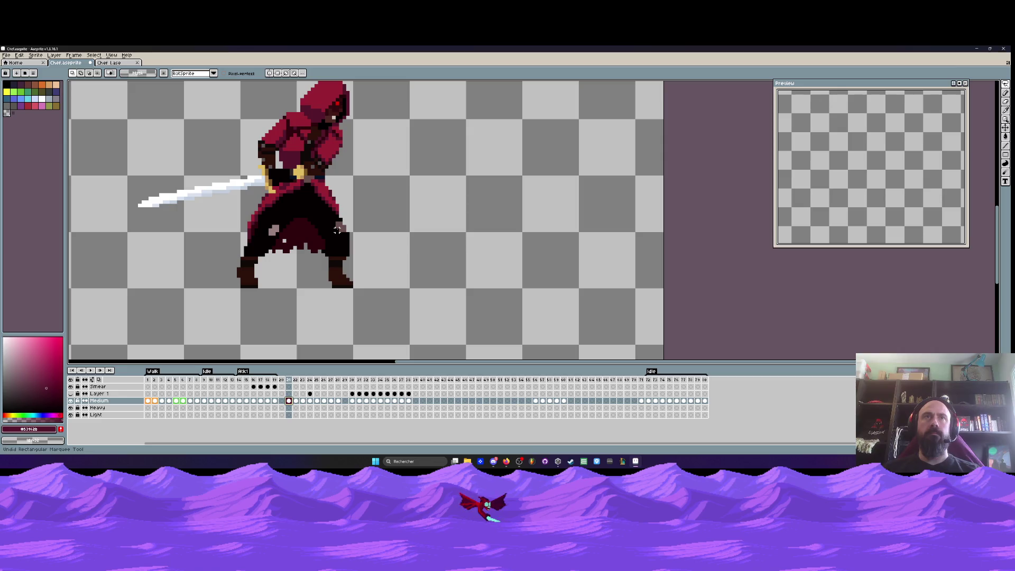
{"action": "key", "text": "Right"}
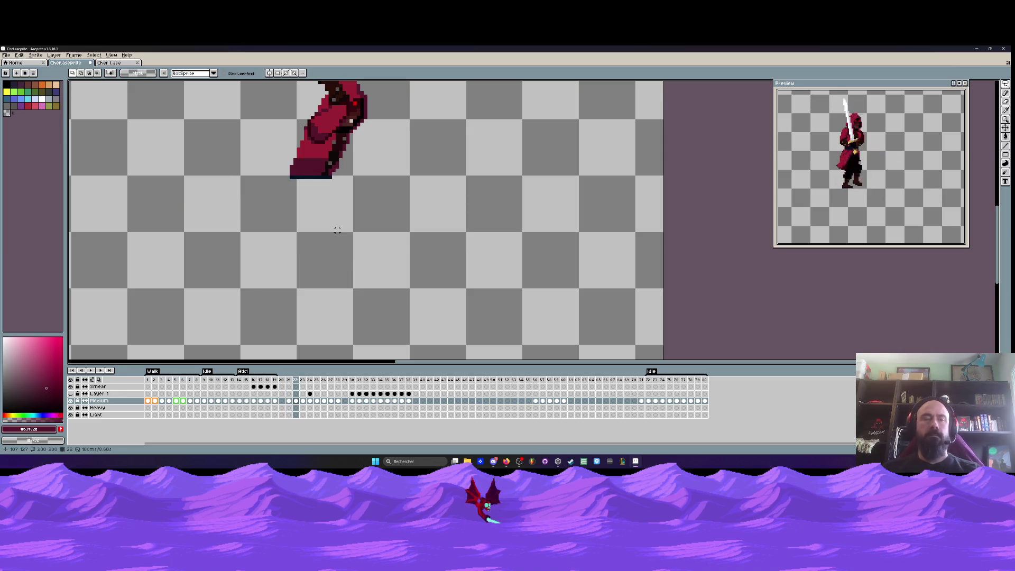
{"action": "key", "text": "ctrl+z"}
{"action": "key", "text": "ctrl+z"}
{"action": "key", "text": "ctrl+z"}
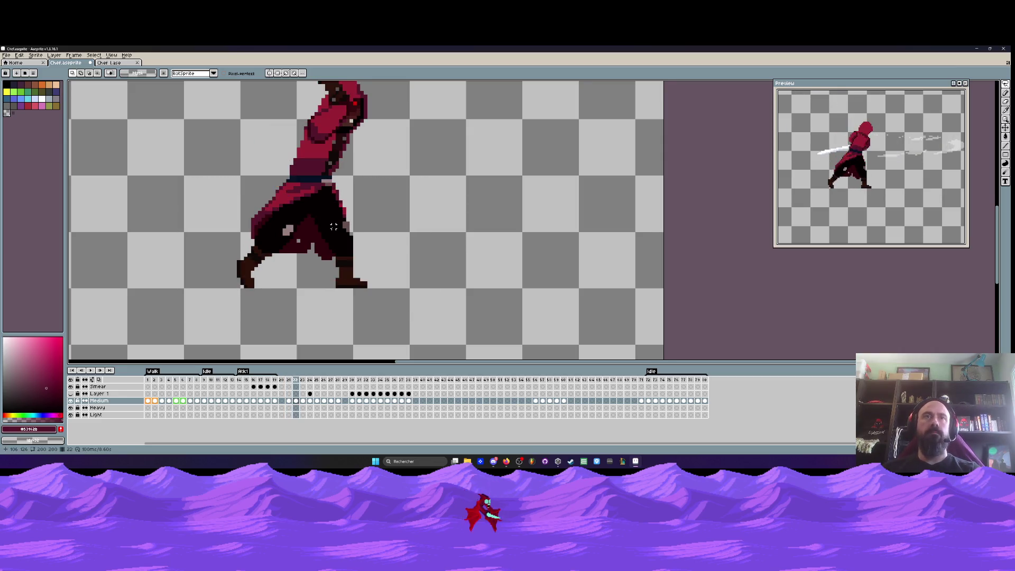
{"action": "scroll", "coordinate": [334, 226], "scroll_direction": "down", "scroll_amount": 1}
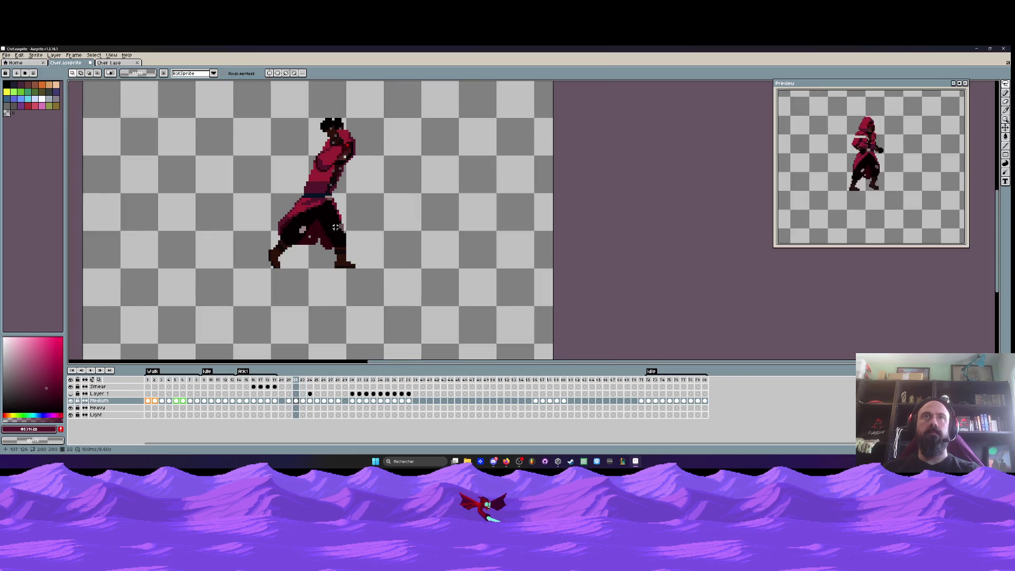
Step back and forth through frames 22 to 24 to check the attack flow
{"action": "key", "text": "Right"}
{"action": "key", "text": "Left"}
{"action": "key", "text": "Left"}
{"action": "key", "text": "Right"}
{"action": "key", "text": "Right"}
{"action": "key", "text": "Right"}
{"action": "key", "text": "Left"}
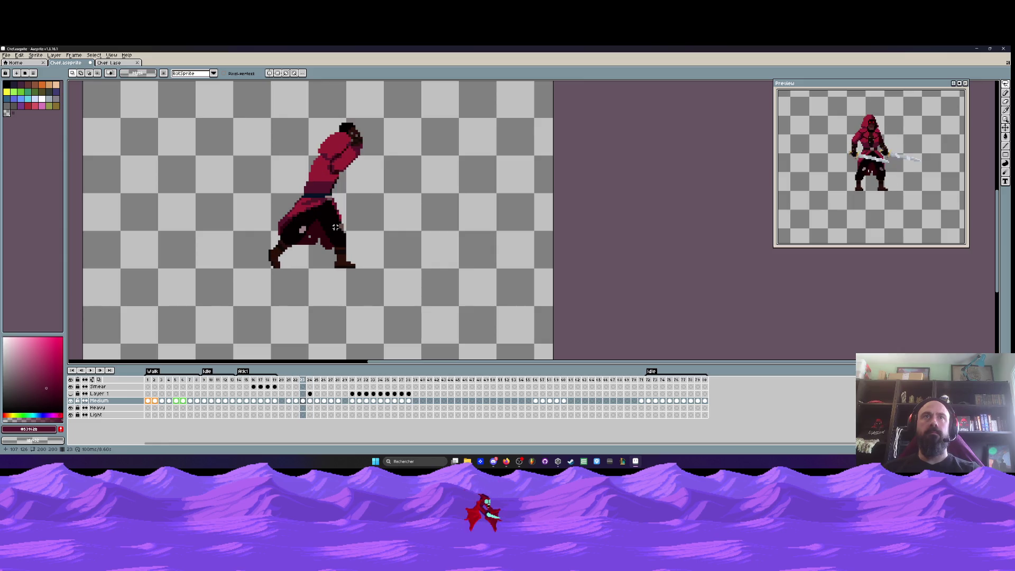
{"action": "key", "text": "Right"}
{"action": "key", "text": "Left"}
{"action": "key", "text": "Right"}
{"action": "key", "text": "Left"}
{"action": "key", "text": "Left"}
{"action": "key", "text": "Left"}
{"action": "key", "text": "Right"}
{"action": "key", "text": "Right"}
{"action": "key", "text": "Left"}
{"action": "key", "text": "Right"}
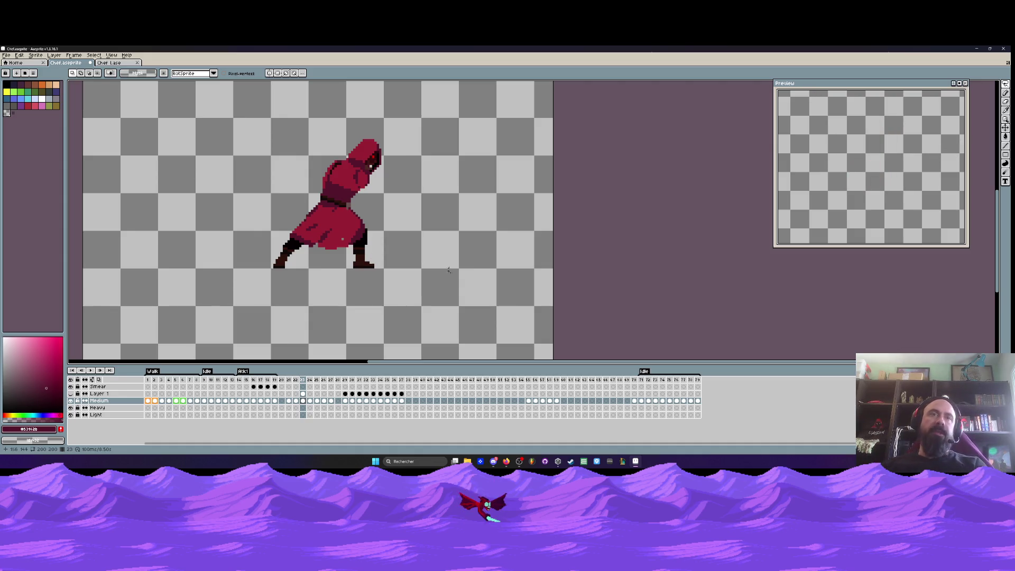
{"action": "scroll", "coordinate": [411, 233], "scroll_direction": "down", "scroll_amount": 2}
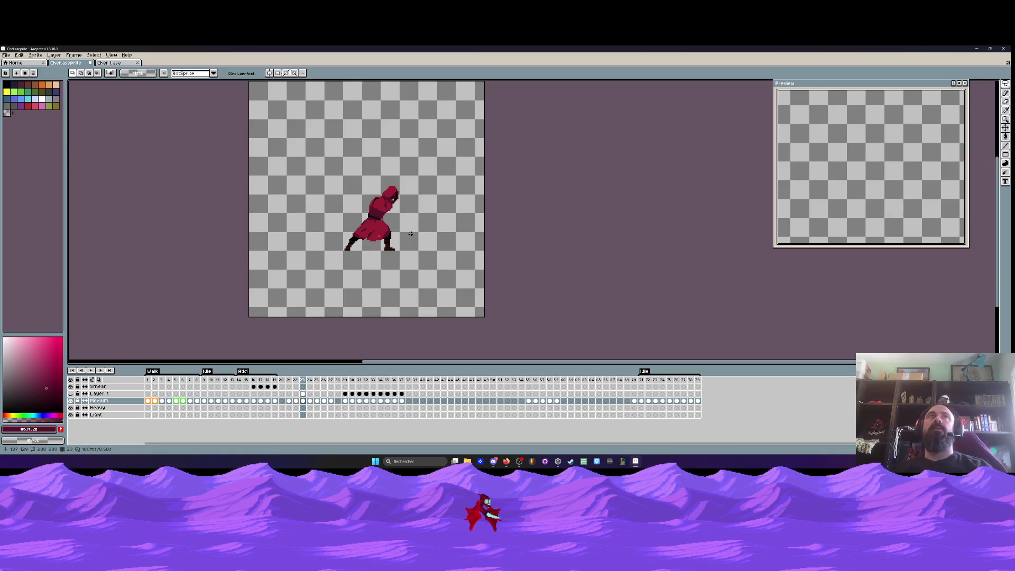
{"action": "left_click", "coordinate": [345, 386]}
{"action": "key", "text": "Right"}
{"action": "key", "text": "Right"}
{"action": "key", "text": "Right"}
{"action": "key", "text": "Right"}
{"action": "key", "text": "Right"}
{"action": "key", "text": "Left"}
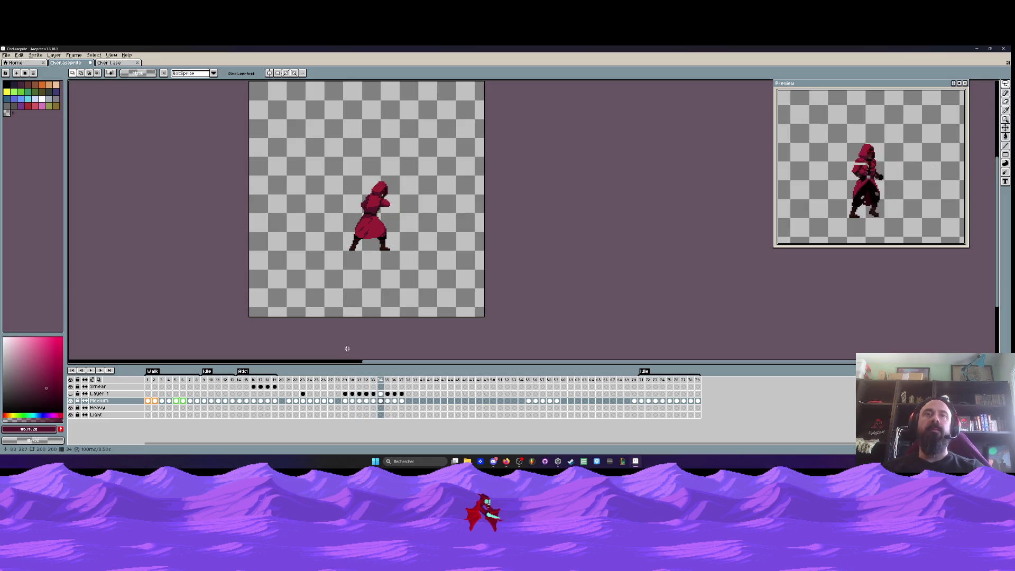
{"action": "left_click", "coordinate": [290, 380]}
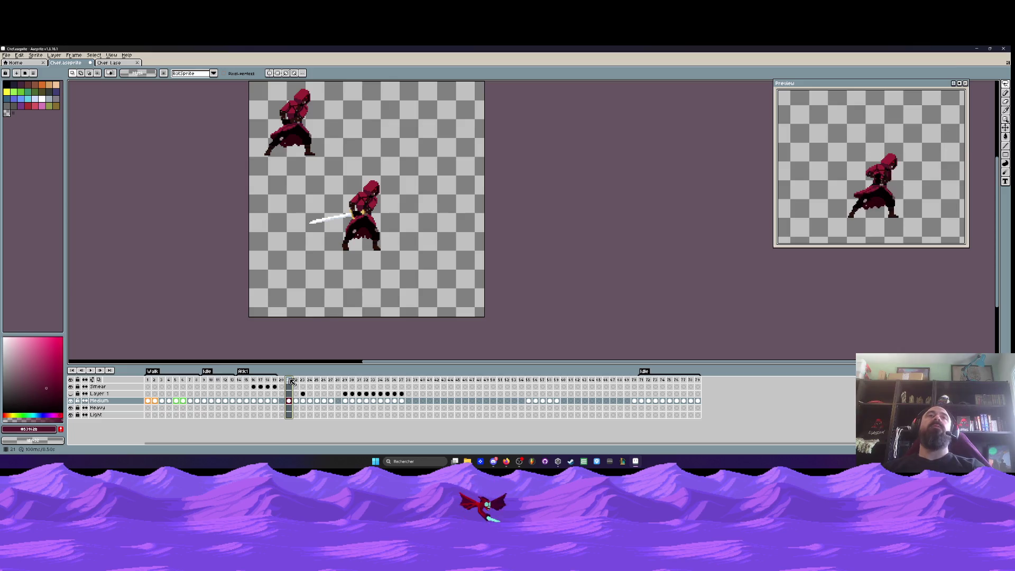
{"action": "key", "text": "Right"}
{"action": "key", "text": "Right"}
{"action": "key", "text": "Left"}
{"action": "key", "text": "Right"}
{"action": "key", "text": "Left"}
{"action": "scroll", "coordinate": [377, 222], "scroll_direction": "up", "scroll_amount": 1}
{"action": "key", "text": "Right"}
{"action": "scroll", "coordinate": [389, 188], "scroll_direction": "up", "scroll_amount": 1}
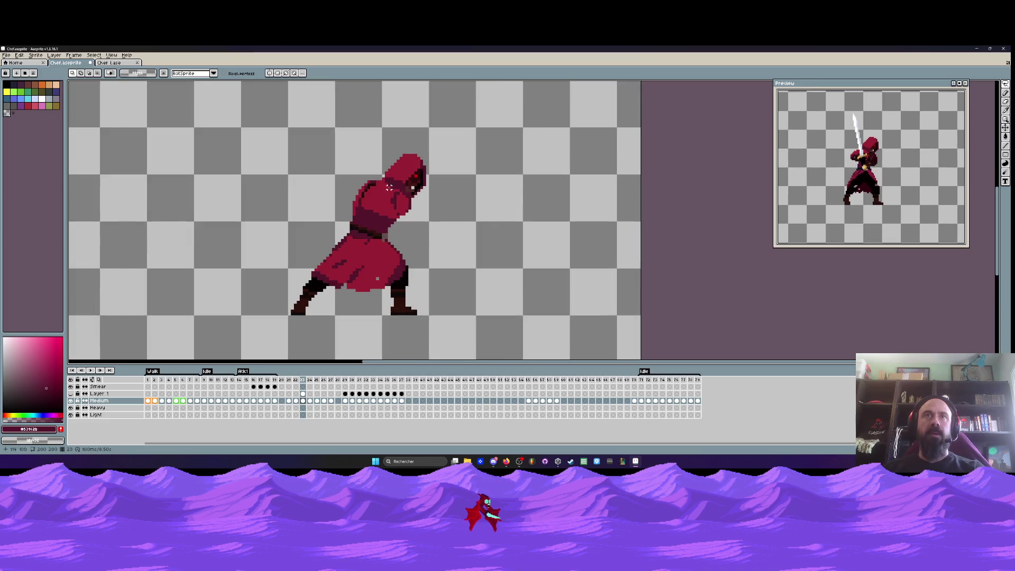
{"action": "scroll", "coordinate": [378, 227], "scroll_direction": "down", "scroll_amount": 1}
{"action": "key", "text": "Left"}
{"action": "scroll", "coordinate": [365, 272], "scroll_direction": "up", "scroll_amount": 1}
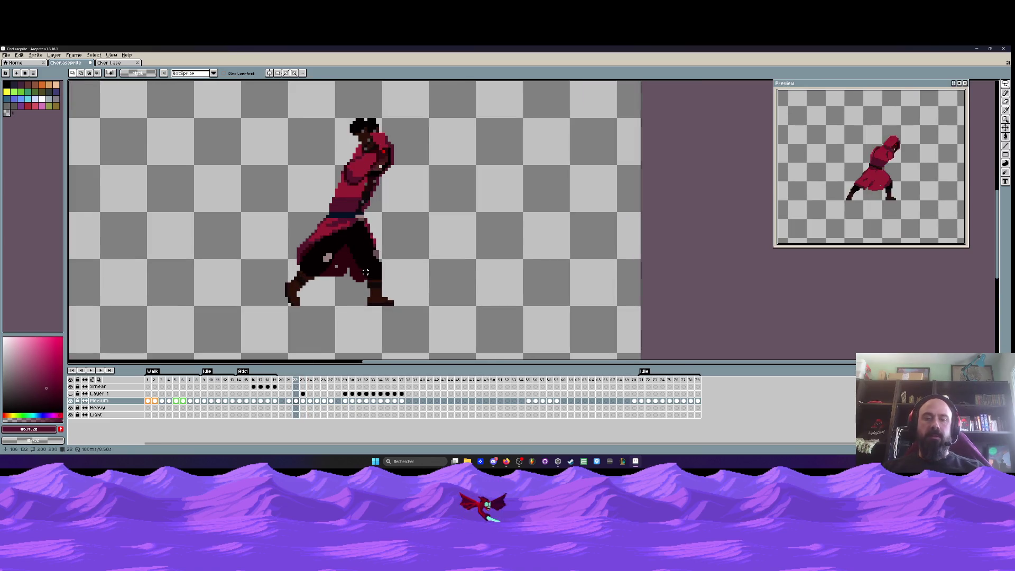
{"action": "key", "text": "m"}
{"action": "mouse_move", "coordinate": [263, 214]}
{"action": "left_mouse_down"}
{"action": "mouse_move", "coordinate": [367, 283]}
{"action": "mouse_move", "coordinate": [412, 327]}
{"action": "left_mouse_up"}
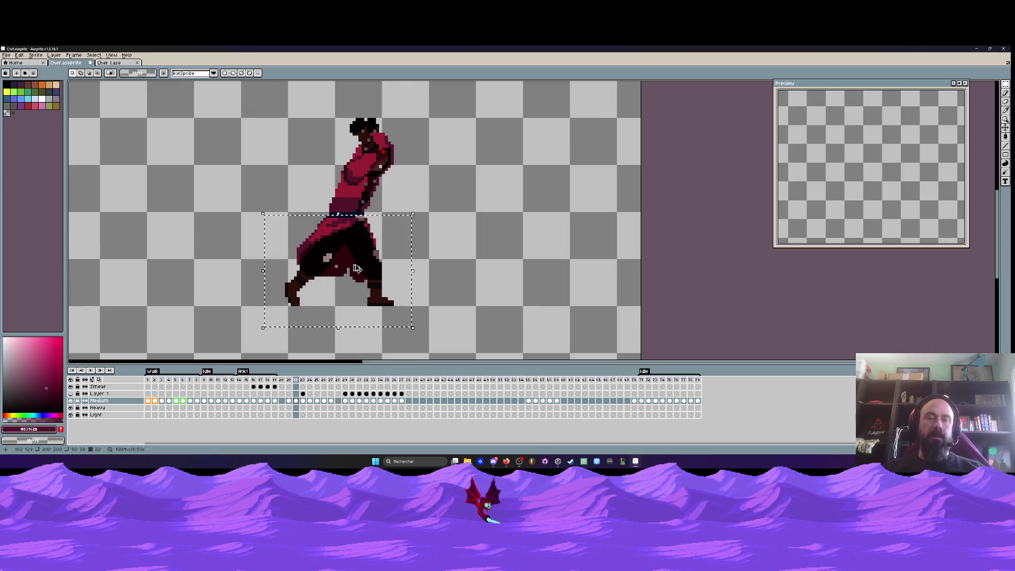
On frame 23, try deleting the lower body and shifting the upper body, then restore it
{"action": "left_click", "coordinate": [304, 402]}
{"action": "mouse_move", "coordinate": [260, 223]}
{"action": "left_mouse_down"}
{"action": "mouse_move", "coordinate": [443, 346]}
{"action": "mouse_move", "coordinate": [279, 245]}
{"action": "mouse_move", "coordinate": [442, 344]}
{"action": "mouse_move", "coordinate": [468, 337]}
{"action": "left_mouse_up"}
{"action": "key", "text": "Delete"}
{"action": "left_click_drag", "start_coordinate": [317, 90], "coordinate": [566, 294]}
{"action": "left_click_drag", "start_coordinate": [468, 280], "coordinate": [439, 246]}
{"action": "key", "text": "ctrl+z"}
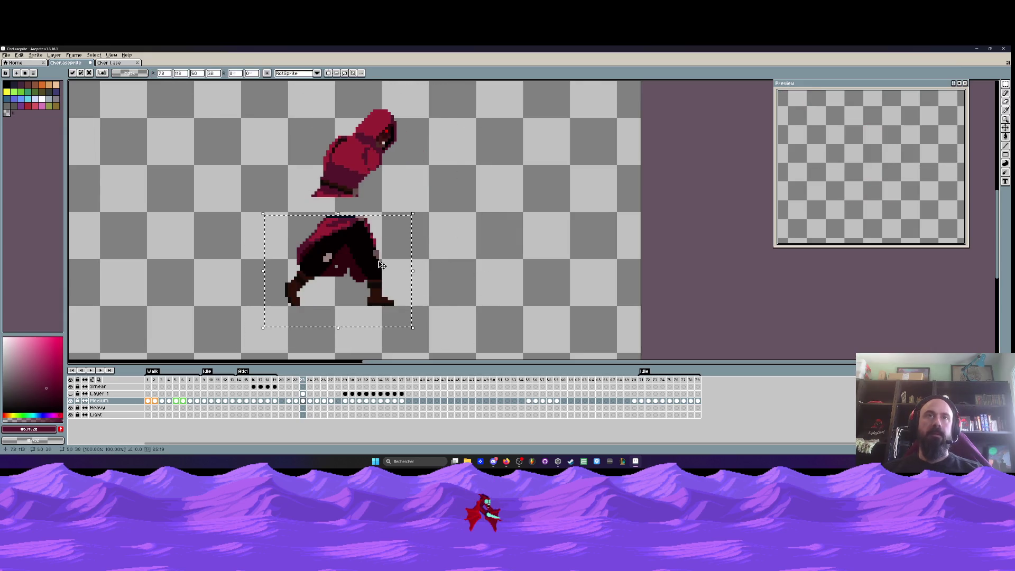
Erase the left part of the hat brim and reselect the hood
{"action": "left_click_drag", "start_coordinate": [281, 106], "coordinate": [423, 208]}
{"action": "scroll", "coordinate": [336, 191], "scroll_direction": "up", "scroll_amount": 2}
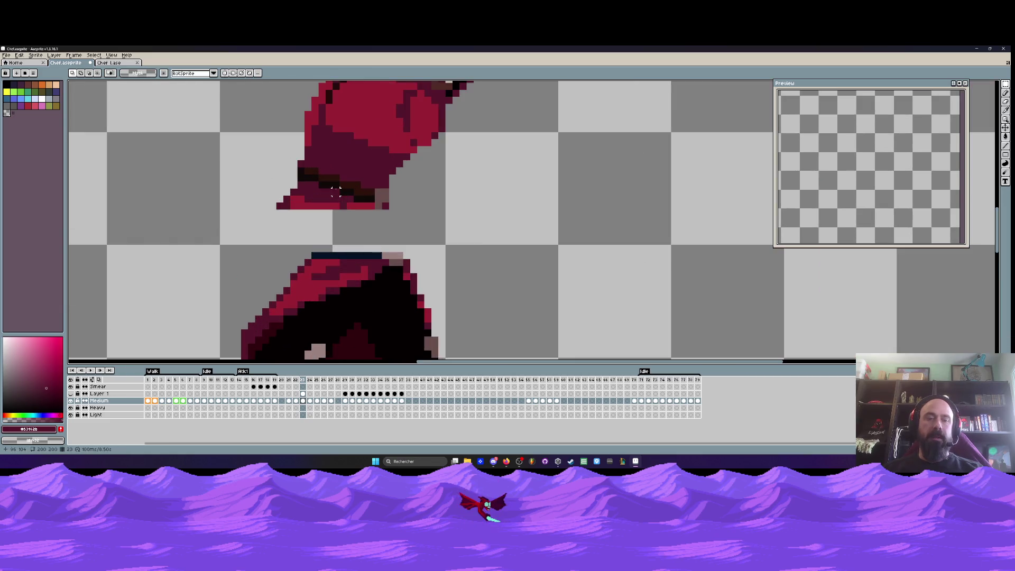
{"action": "key", "text": "e"}
{"action": "left_click_drag", "start_coordinate": [294, 201], "coordinate": [335, 203]}
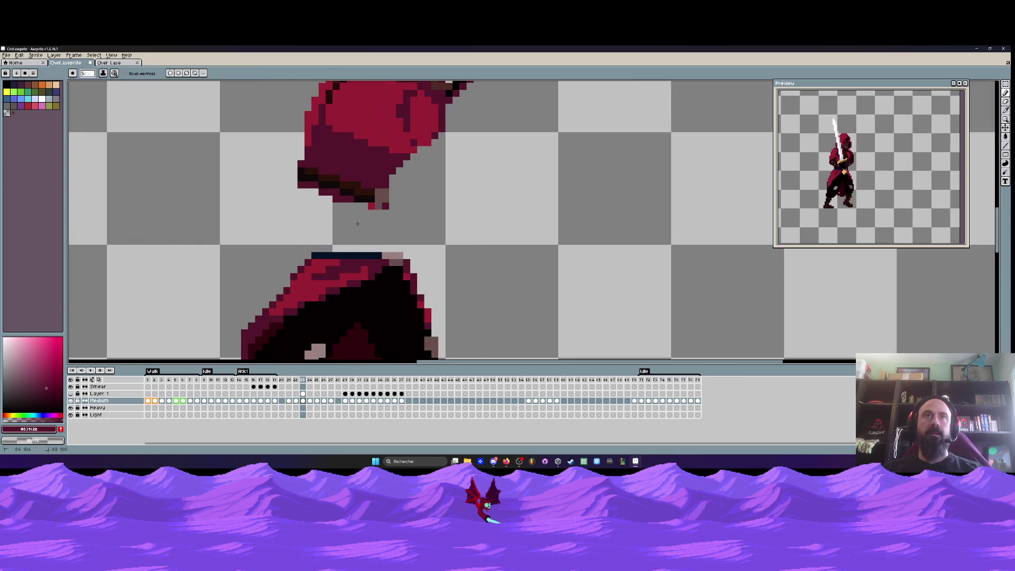
{"action": "scroll", "coordinate": [318, 217], "scroll_direction": "down", "scroll_amount": 2}
{"action": "key", "text": "m"}
{"action": "mouse_move", "coordinate": [280, 113]}
{"action": "left_mouse_down"}
{"action": "mouse_move", "coordinate": [432, 221]}
{"action": "mouse_move", "coordinate": [442, 247]}
{"action": "mouse_move", "coordinate": [338, 174]}
{"action": "left_mouse_up"}
{"action": "scroll", "coordinate": [328, 170], "scroll_direction": "up", "scroll_amount": 2}
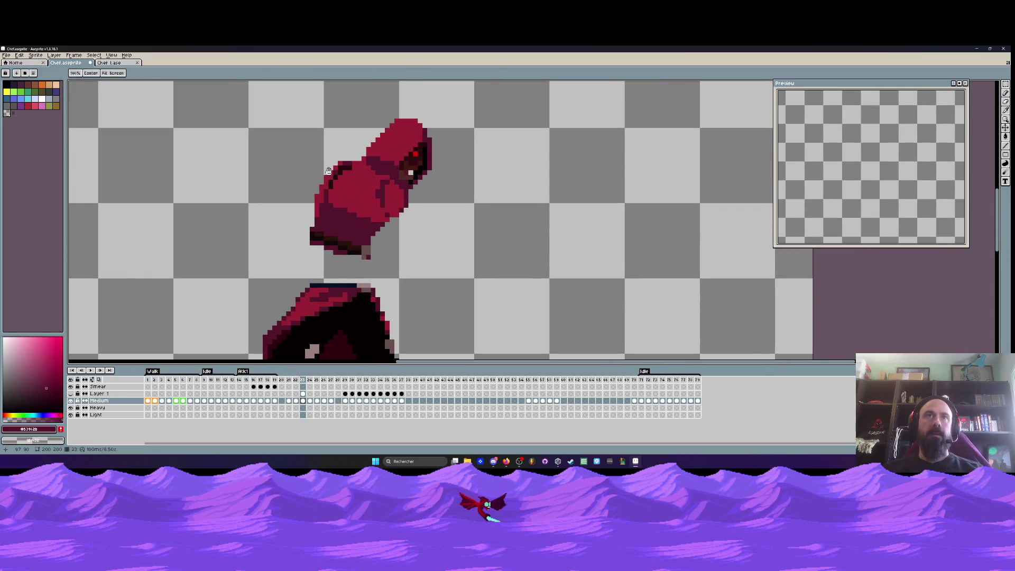
{"action": "key", "text": "ctrl+z"}
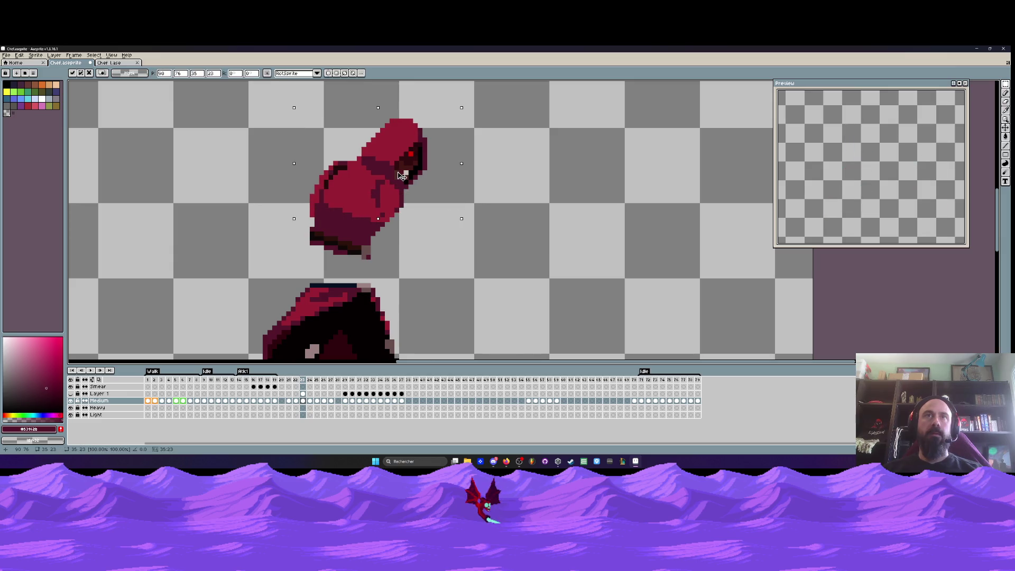
{"action": "mouse_move", "coordinate": [290, 94]}
{"action": "left_mouse_down"}
{"action": "mouse_move", "coordinate": [453, 166]}
{"action": "mouse_move", "coordinate": [461, 195]}
{"action": "left_mouse_up"}
Draw a guide stroke across the hood and nudge the hood left and down
{"action": "key", "text": "ctrl+d"}
{"action": "key", "text": "b"}
{"action": "scroll", "coordinate": [364, 149], "scroll_direction": "up", "scroll_amount": 2}
{"action": "mouse_move", "coordinate": [353, 161]}
{"action": "left_mouse_down"}
{"action": "mouse_move", "coordinate": [413, 216]}
{"action": "mouse_move", "coordinate": [389, 86]}
{"action": "mouse_move", "coordinate": [350, 159]}
{"action": "left_mouse_up"}
{"action": "left_click_drag", "start_coordinate": [416, 170], "coordinate": [400, 178]}
{"action": "key", "text": "Return"}
{"action": "scroll", "coordinate": [399, 178], "scroll_direction": "down", "scroll_amount": 4}
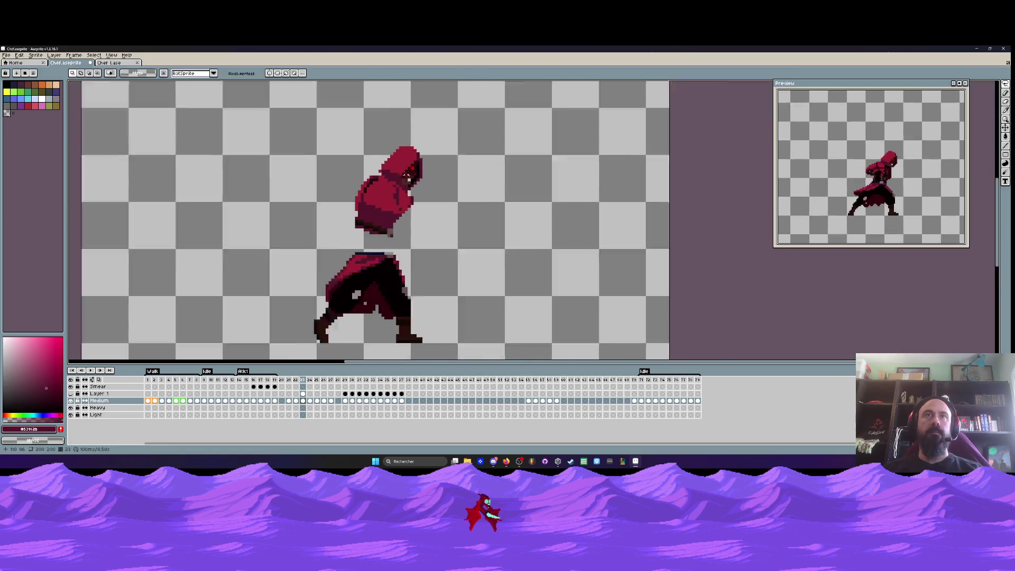
{"action": "scroll", "coordinate": [404, 171], "scroll_direction": "up", "scroll_amount": 5}
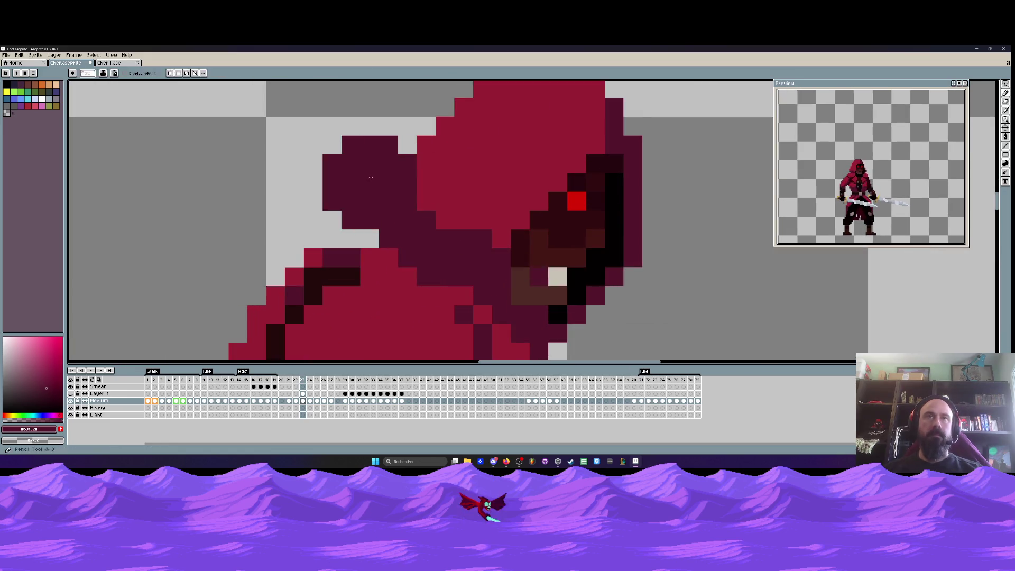
{"action": "scroll", "coordinate": [369, 223], "scroll_direction": "down", "scroll_amount": 4}
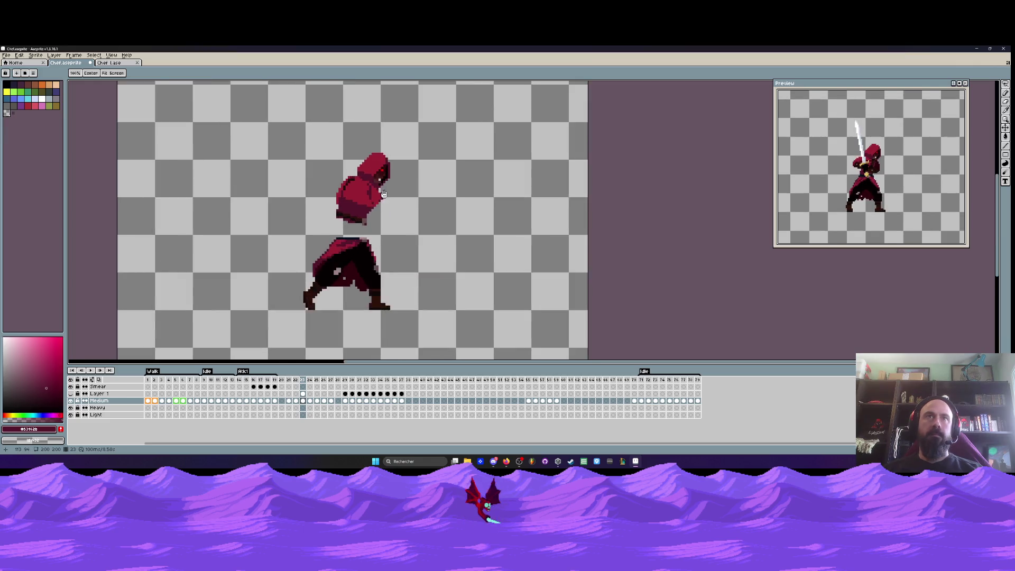
{"action": "scroll", "coordinate": [377, 185], "scroll_direction": "up", "scroll_amount": 3}
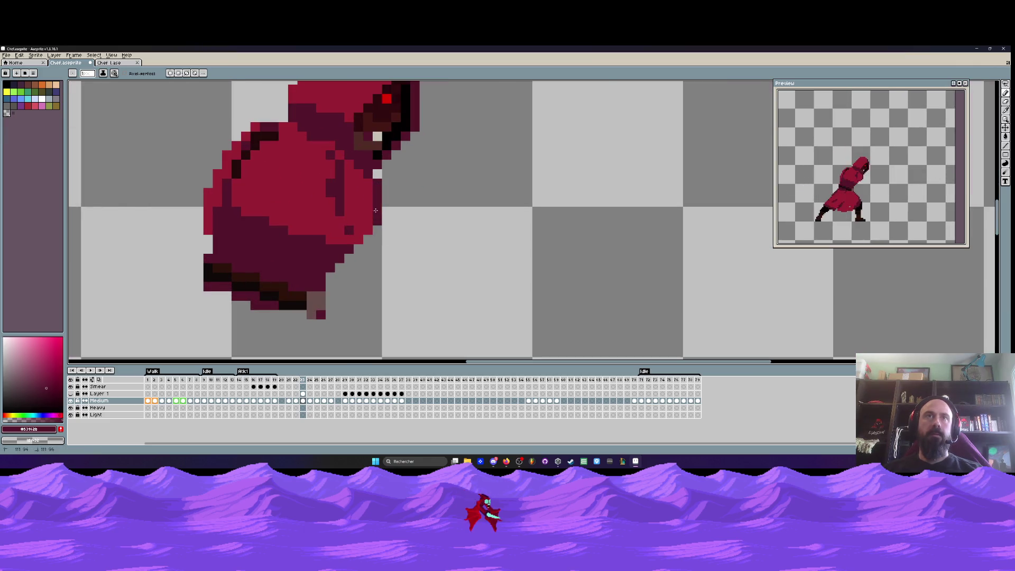
{"action": "scroll", "coordinate": [375, 210], "scroll_direction": "down", "scroll_amount": 3}
Lasso the hood and drop it lower so it sits on the cloaked lower body
{"action": "key", "text": "q"}
{"action": "left_click_drag", "start_coordinate": [263, 213], "coordinate": [378, 253]}
{"action": "scroll", "coordinate": [323, 249], "scroll_direction": "up", "scroll_amount": 2}
{"action": "key", "text": "b"}
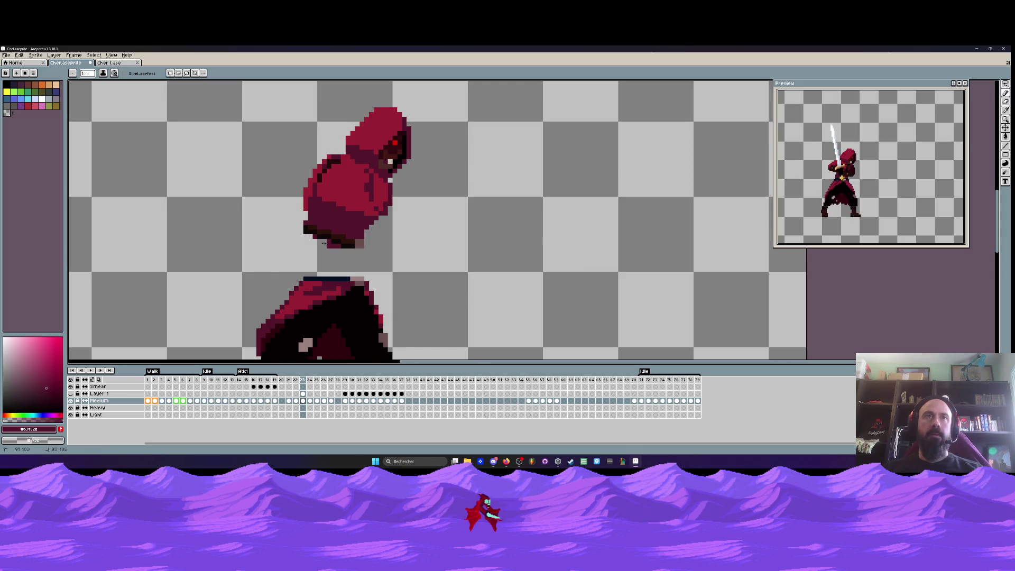
{"action": "scroll", "coordinate": [303, 218], "scroll_direction": "up", "scroll_amount": 1}
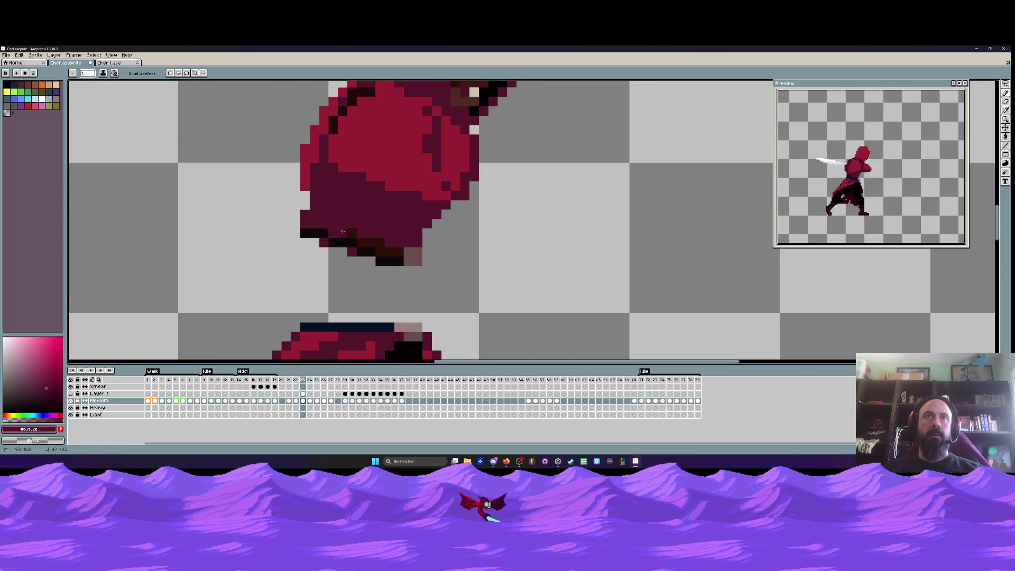
{"action": "scroll", "coordinate": [386, 243], "scroll_direction": "down", "scroll_amount": 1}
{"action": "scroll", "coordinate": [397, 247], "scroll_direction": "up", "scroll_amount": 1}
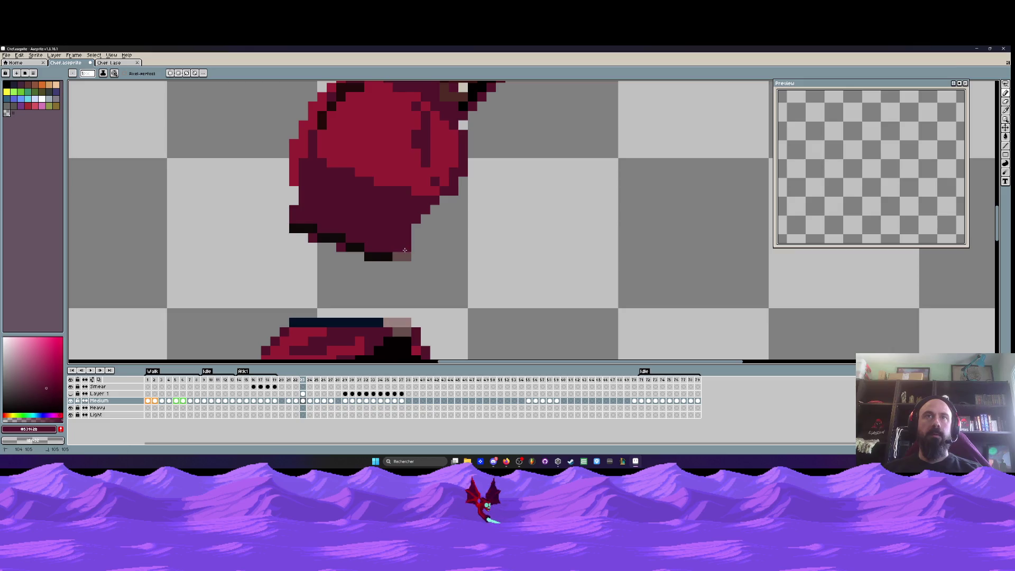
{"action": "scroll", "coordinate": [404, 254], "scroll_direction": "down", "scroll_amount": 2}
{"action": "scroll", "coordinate": [401, 243], "scroll_direction": "up", "scroll_amount": 1}
{"action": "key", "text": "q"}
{"action": "mouse_move", "coordinate": [497, 126]}
{"action": "left_mouse_down"}
{"action": "mouse_move", "coordinate": [394, 115]}
{"action": "mouse_move", "coordinate": [465, 267]}
{"action": "mouse_move", "coordinate": [499, 124]}
{"action": "left_mouse_up"}
{"action": "left_click_drag", "start_coordinate": [440, 181], "coordinate": [444, 214]}
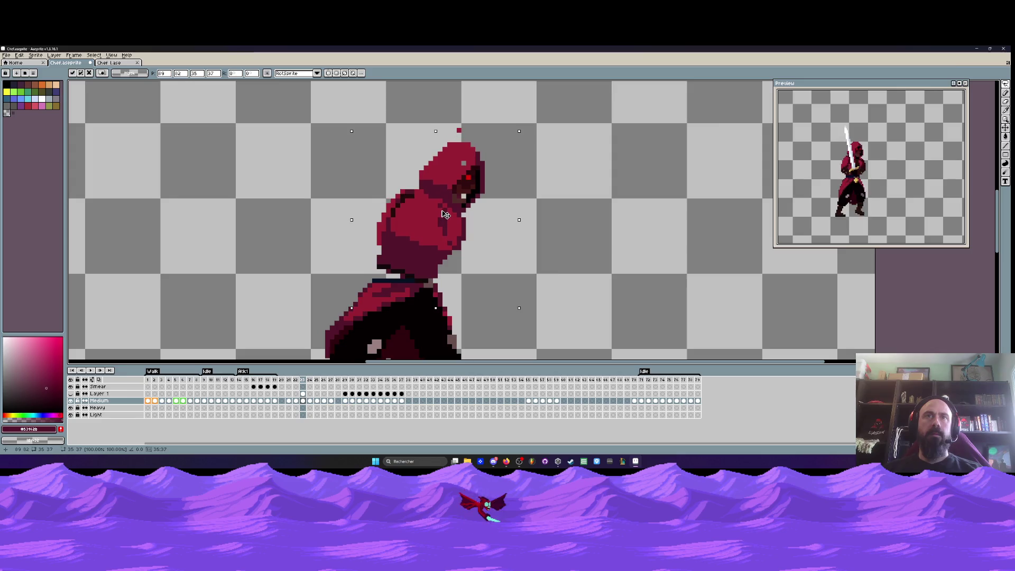
{"action": "key", "text": "ctrl+d"}
{"action": "scroll", "coordinate": [444, 214], "scroll_direction": "down", "scroll_amount": 2}
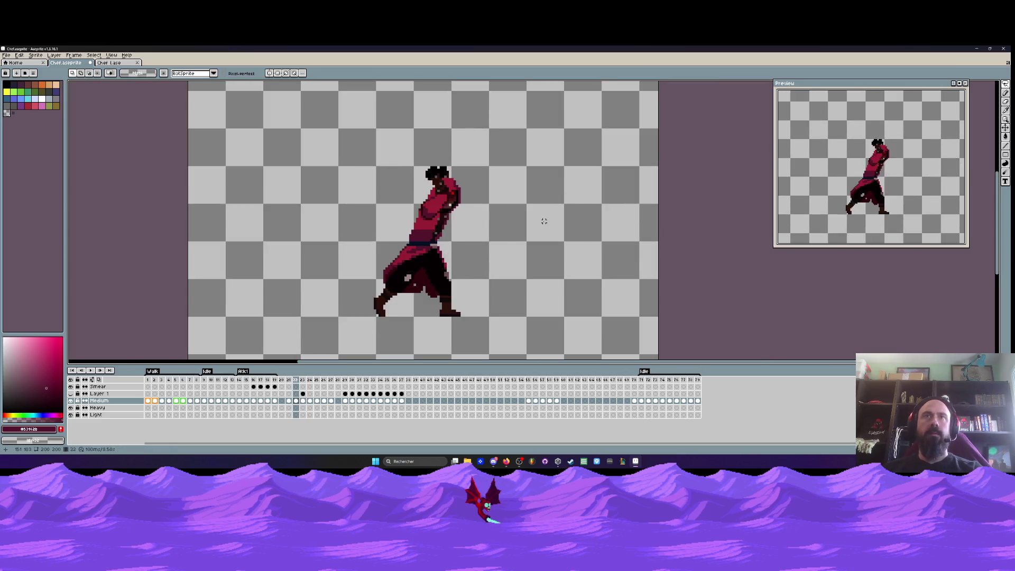
Play the animation and step through frames 21–23, then switch to the Chef Lase file
{"action": "key", "text": "Return"}
{"action": "key", "text": "Return"}
{"action": "key", "text": "Return"}
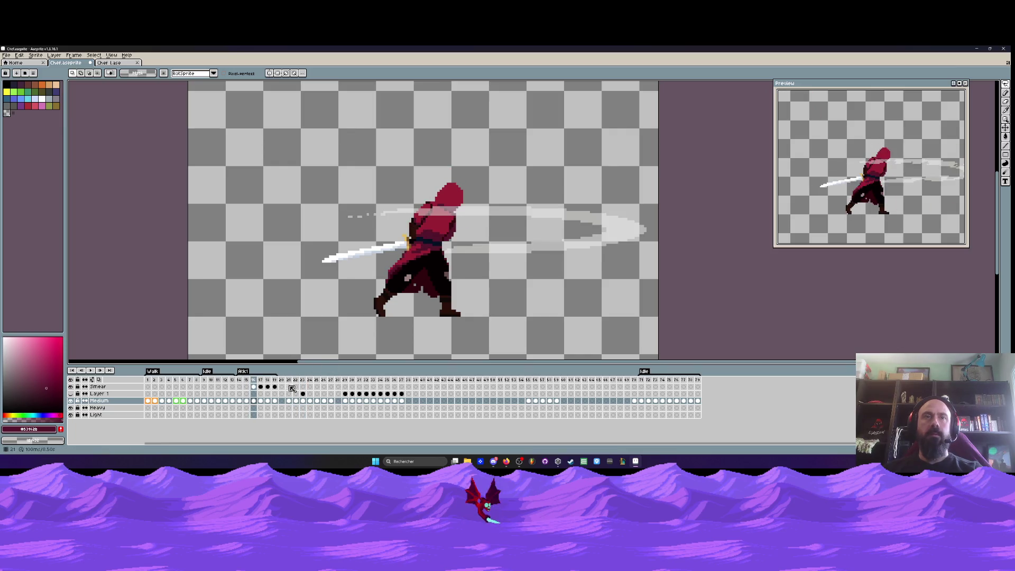
{"action": "left_click", "coordinate": [290, 380]}
{"action": "left_click", "coordinate": [296, 379]}
{"action": "left_click", "coordinate": [302, 380]}
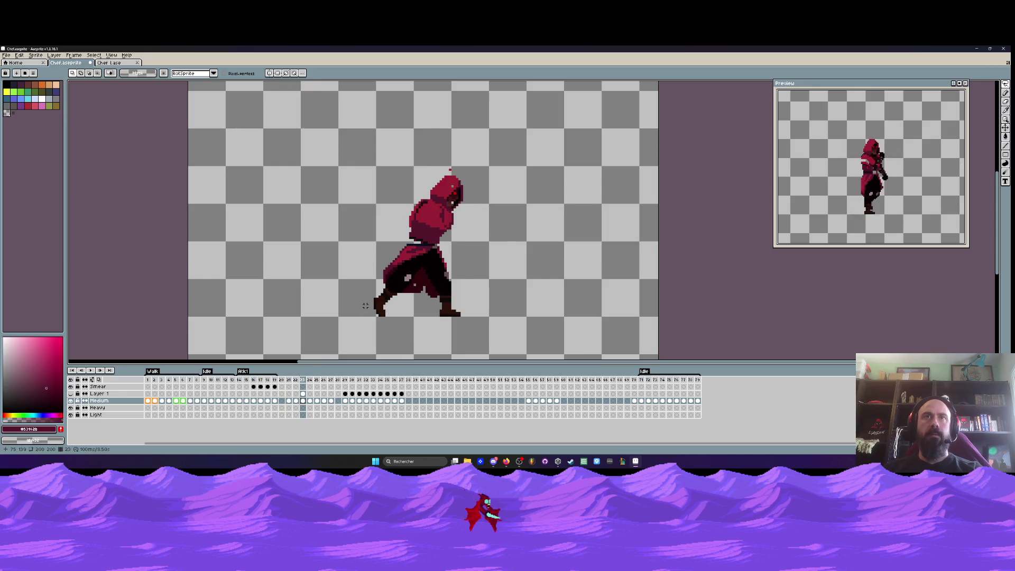
{"action": "key", "text": "Left"}
{"action": "key", "text": "Left"}
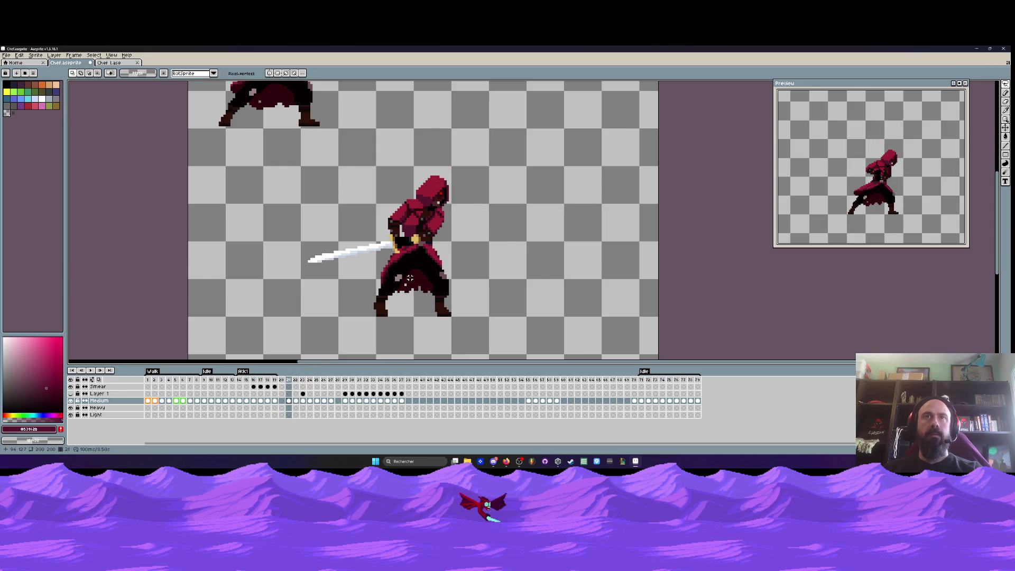
{"action": "key", "text": "Right"}
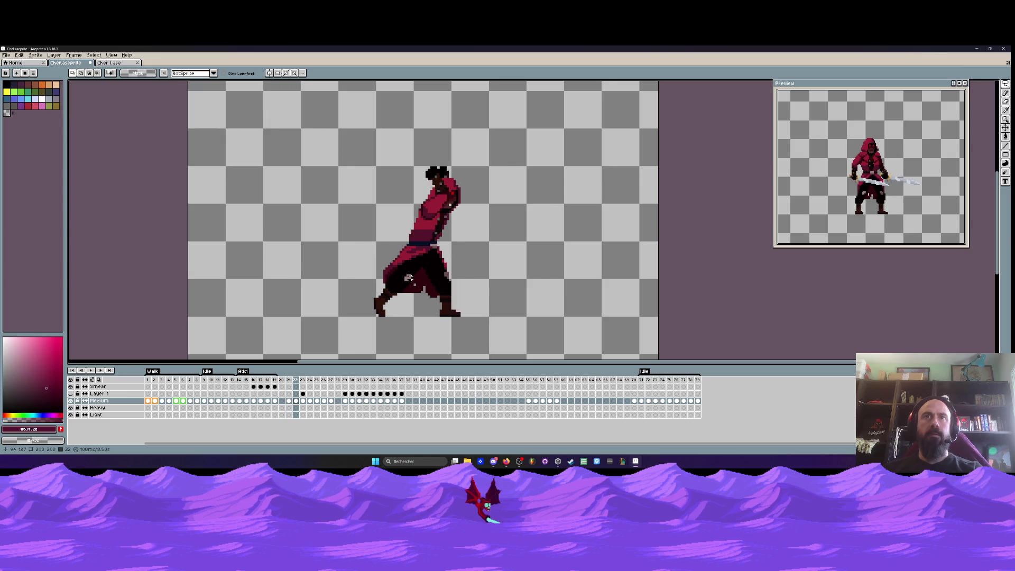
{"action": "key", "text": "Right"}
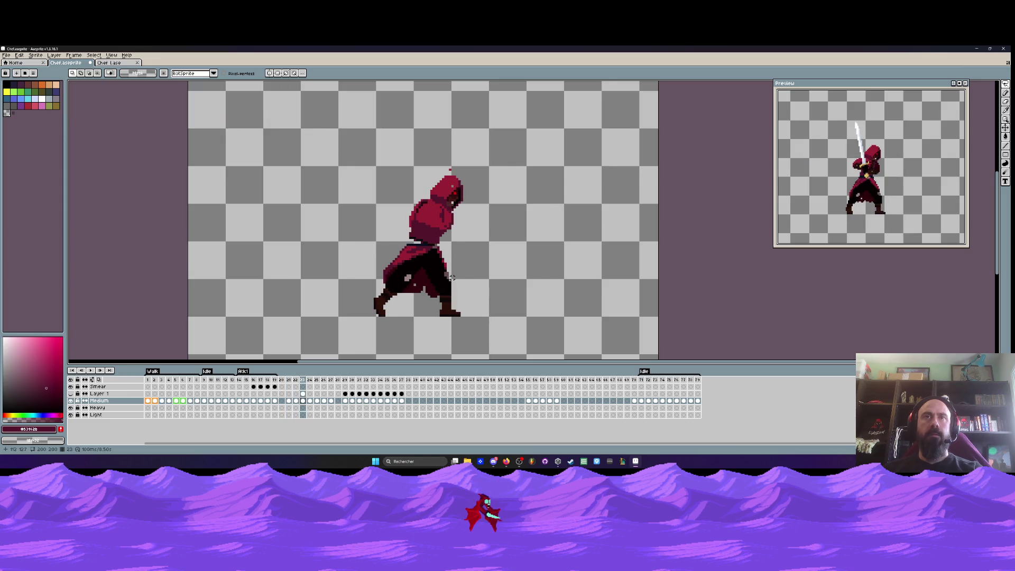
{"action": "scroll", "coordinate": [440, 268], "scroll_direction": "up", "scroll_amount": 3}
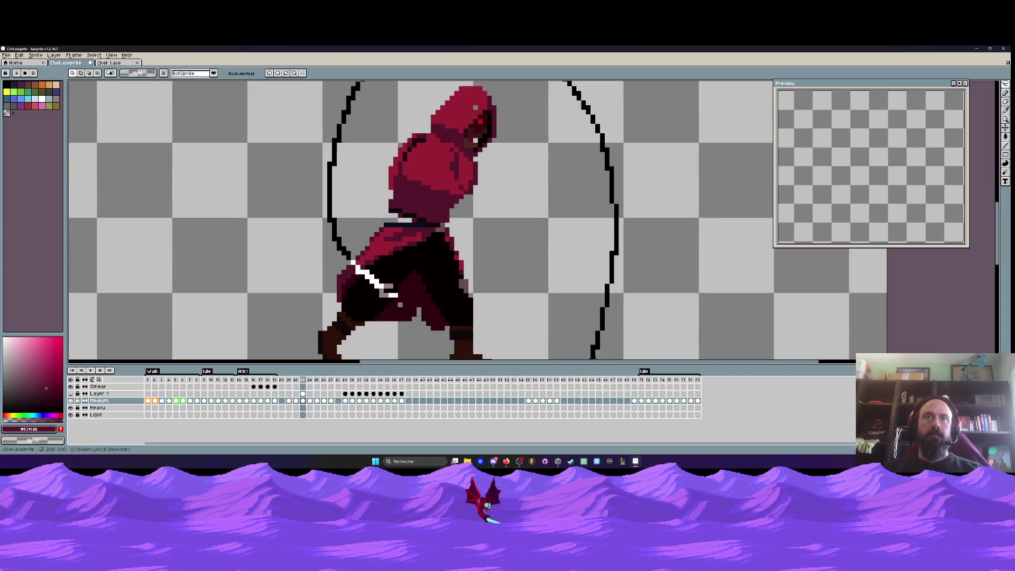
{"action": "scroll", "coordinate": [479, 291], "scroll_direction": "down", "scroll_amount": 2}
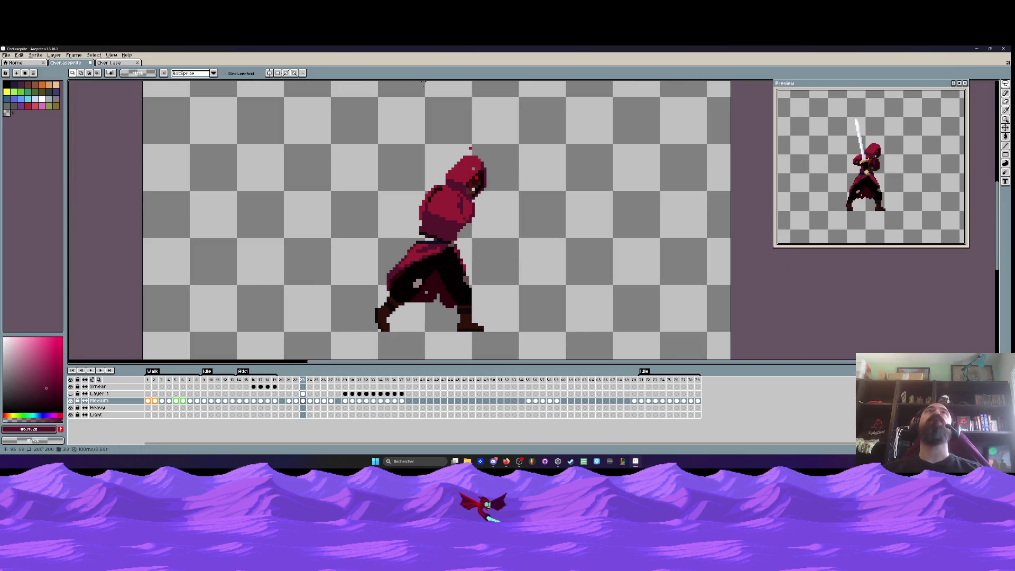
{"action": "key", "text": "ctrl+Tab"}
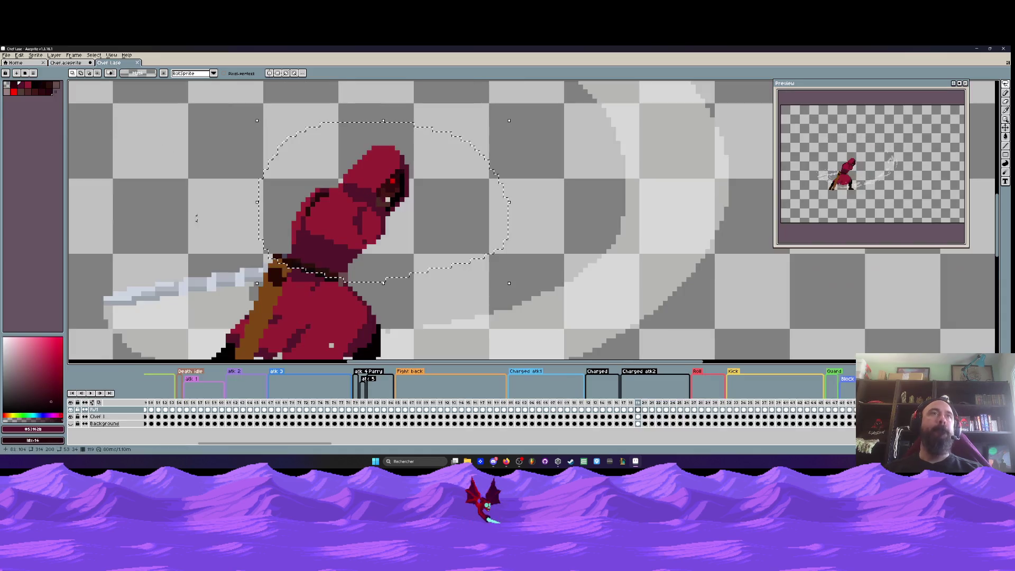
Select reference frames 67–71, then 62–64, and play that attack range
{"action": "left_click_drag", "start_coordinate": [271, 404], "coordinate": [300, 406]}
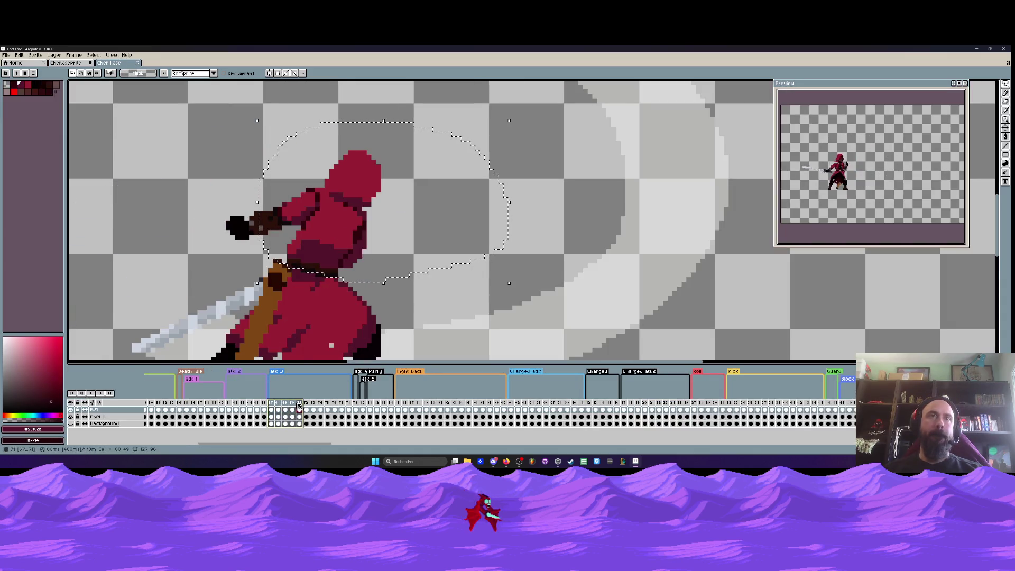
{"action": "left_click_drag", "start_coordinate": [236, 406], "coordinate": [257, 405]}
{"action": "scroll", "coordinate": [405, 152], "scroll_direction": "down", "scroll_amount": 2}
{"action": "left_click", "coordinate": [402, 237]}
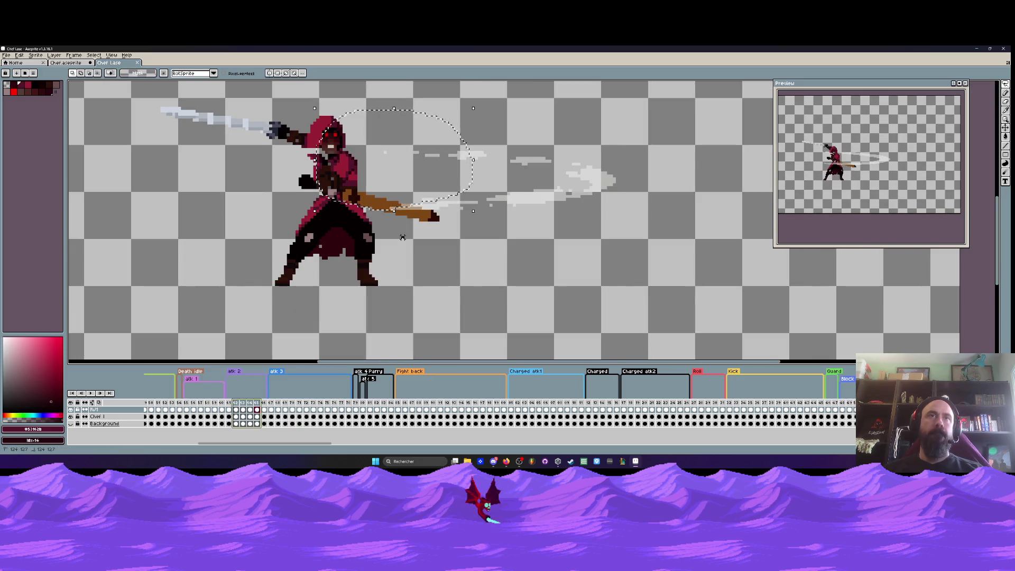
{"action": "key", "text": "Return"}
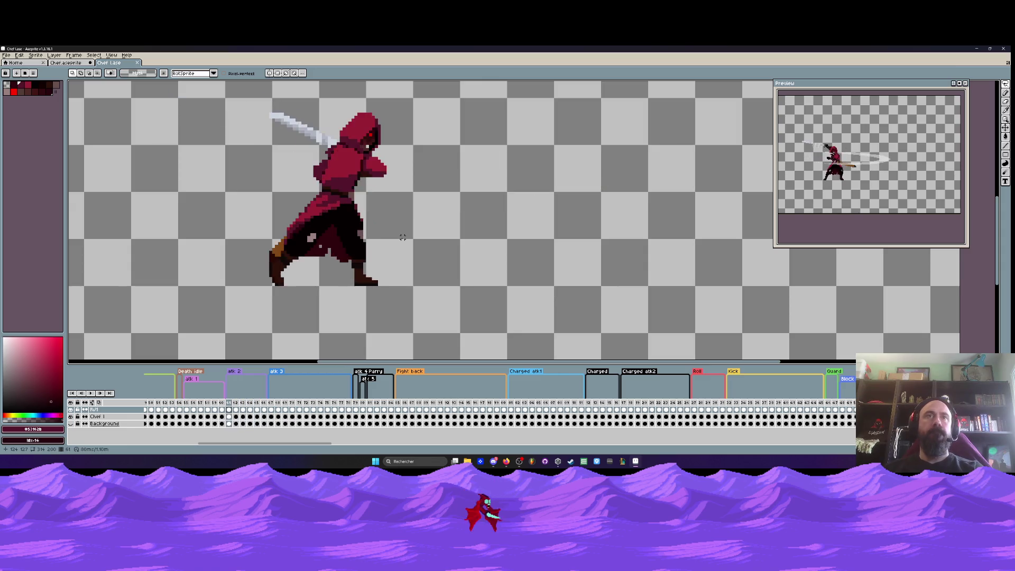
{"action": "key", "text": "Return"}
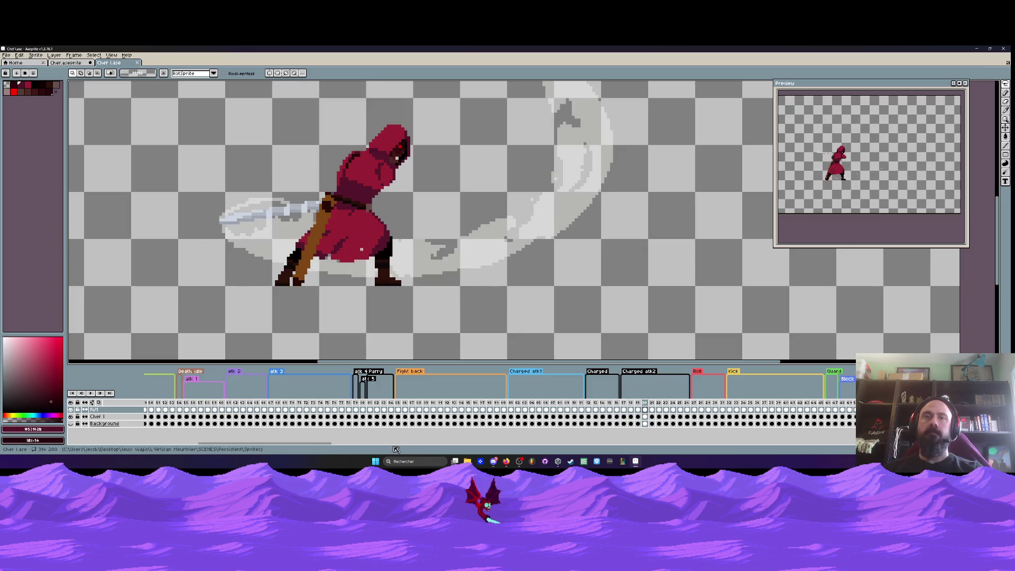
{"action": "scroll", "coordinate": [260, 423], "scroll_direction": "right", "scroll_amount": 5}
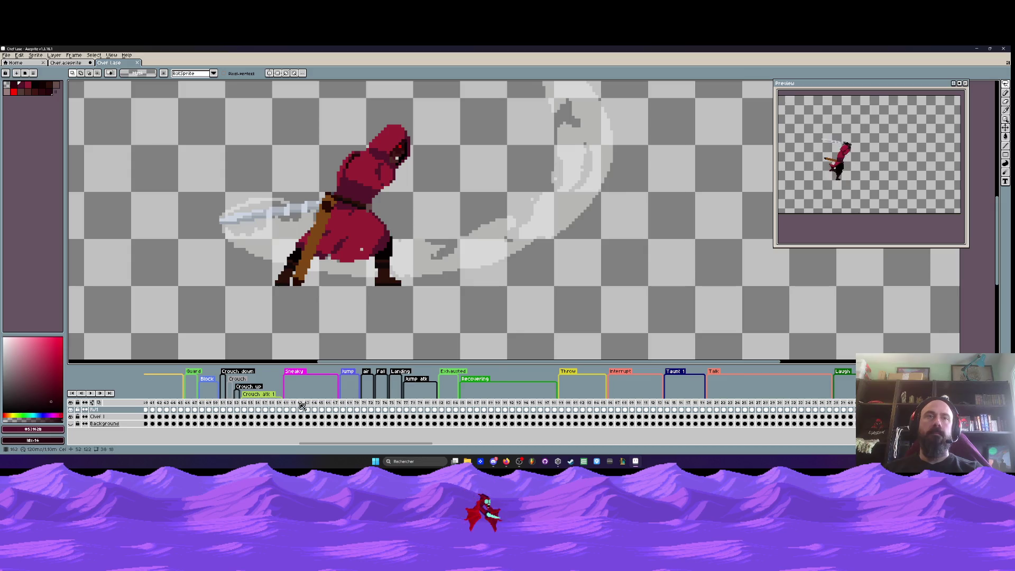
Play the reference animation starting from frame 34's kick pose
{"action": "scroll", "coordinate": [302, 405], "scroll_direction": "left", "scroll_amount": 5}
{"action": "left_click", "coordinate": [248, 402]}
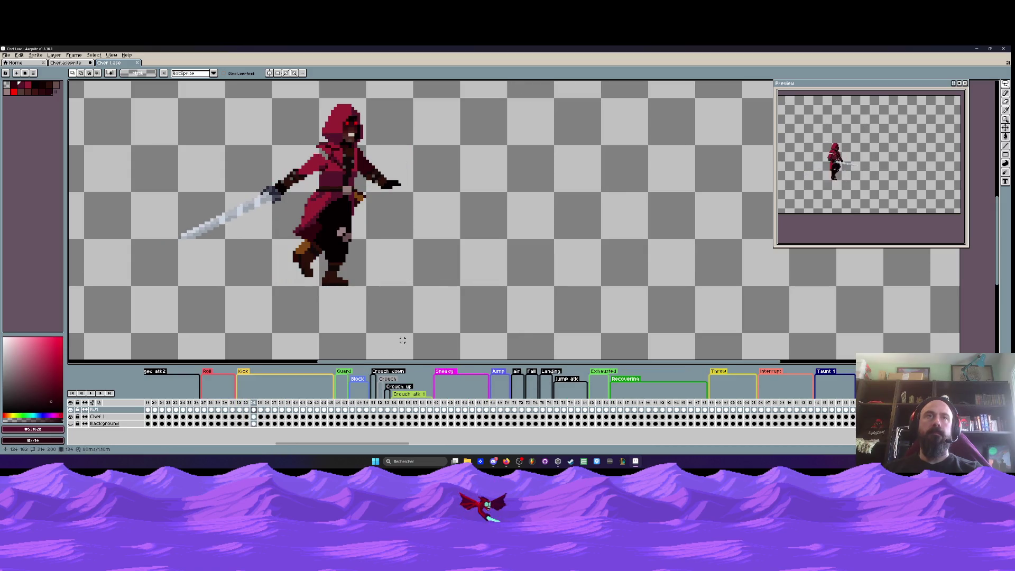
{"action": "key", "text": "Right"}
{"action": "key", "text": "Right"}
{"action": "key", "text": "Right"}
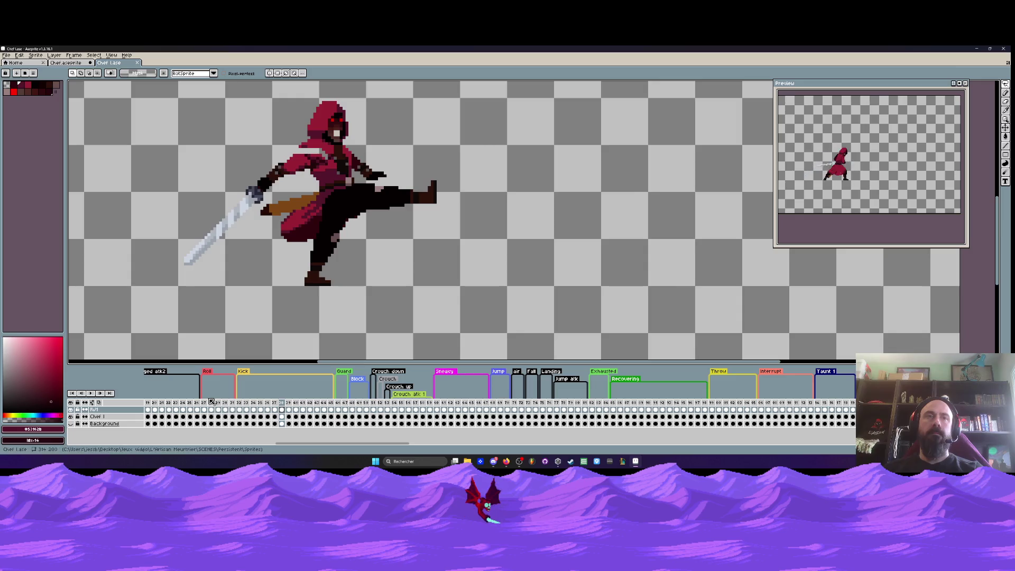
{"action": "key", "text": "Return"}
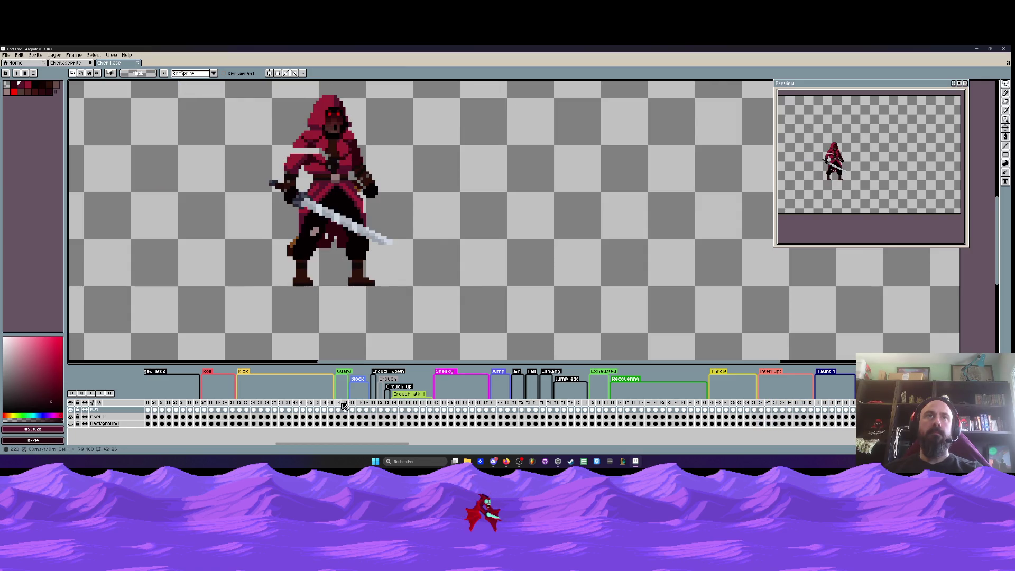
Select death-pose frames 111–112 and bring up the file tab's context menu
{"action": "left_click_drag", "start_coordinate": [391, 445], "coordinate": [564, 445]}
{"action": "mouse_move", "coordinate": [421, 416]}
{"action": "left_mouse_down"}
{"action": "mouse_move", "coordinate": [476, 412]}
{"action": "mouse_move", "coordinate": [186, 422]}
{"action": "mouse_move", "coordinate": [573, 427]}
{"action": "mouse_move", "coordinate": [558, 429]}
{"action": "left_mouse_up"}
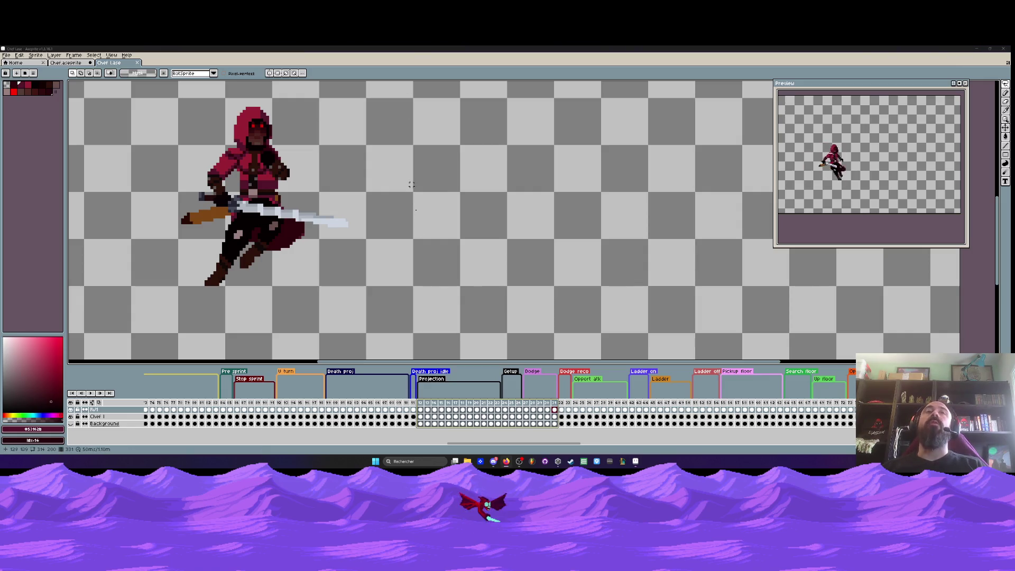
{"action": "left_click_drag", "start_coordinate": [512, 443], "coordinate": [211, 443]}
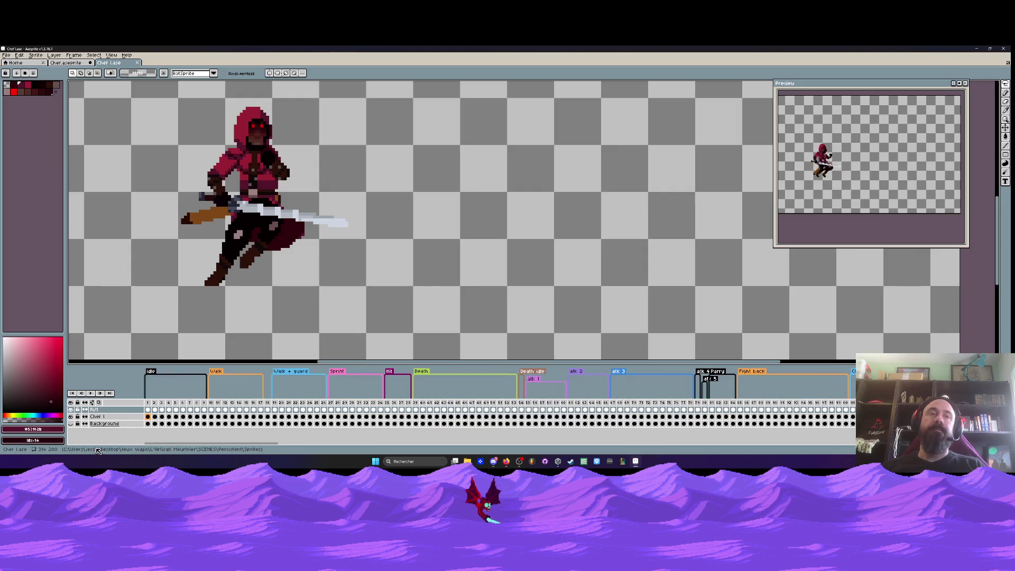
{"action": "right_click", "coordinate": [68, 60]}
{"action": "left_click", "coordinate": [59, 64]}
Replay Chef.aseprite, stop on frame 21, and step to frame 23 zoomed in on the hood
{"action": "left_click", "coordinate": [65, 64]}
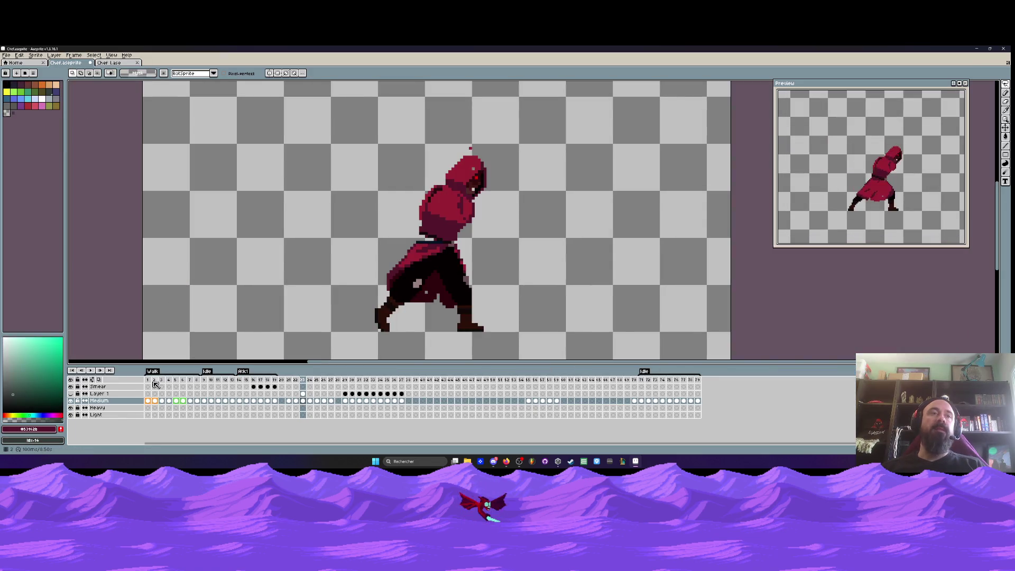
{"action": "left_click", "coordinate": [94, 371]}
{"action": "scroll", "coordinate": [439, 238], "scroll_direction": "down", "scroll_amount": 1}
{"action": "scroll", "coordinate": [472, 249], "scroll_direction": "down", "scroll_amount": 2}
{"action": "scroll", "coordinate": [473, 248], "scroll_direction": "up", "scroll_amount": 2}
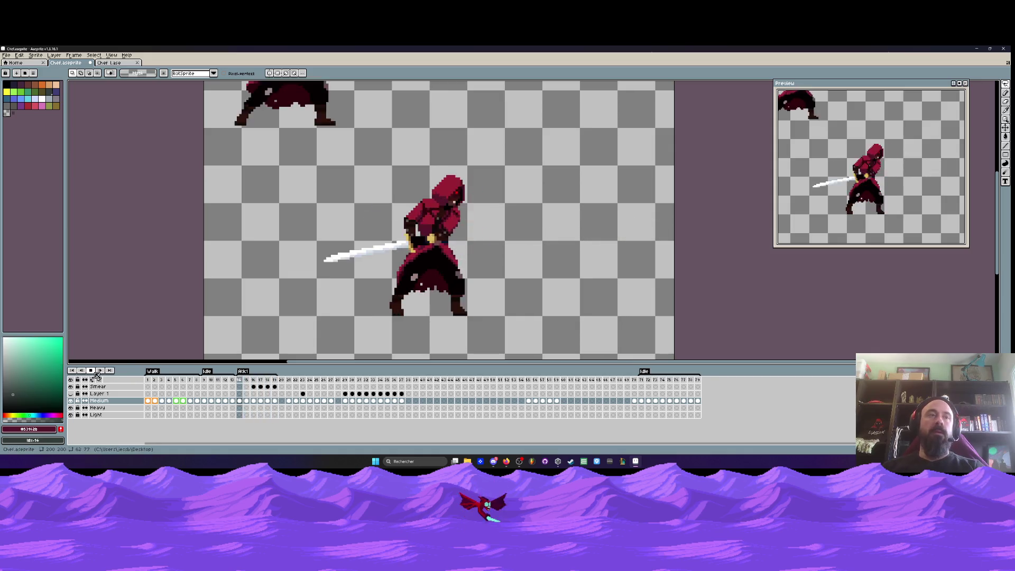
{"action": "left_click", "coordinate": [289, 379]}
{"action": "key", "text": "Right"}
{"action": "key", "text": "Right"}
{"action": "key", "text": "Right"}
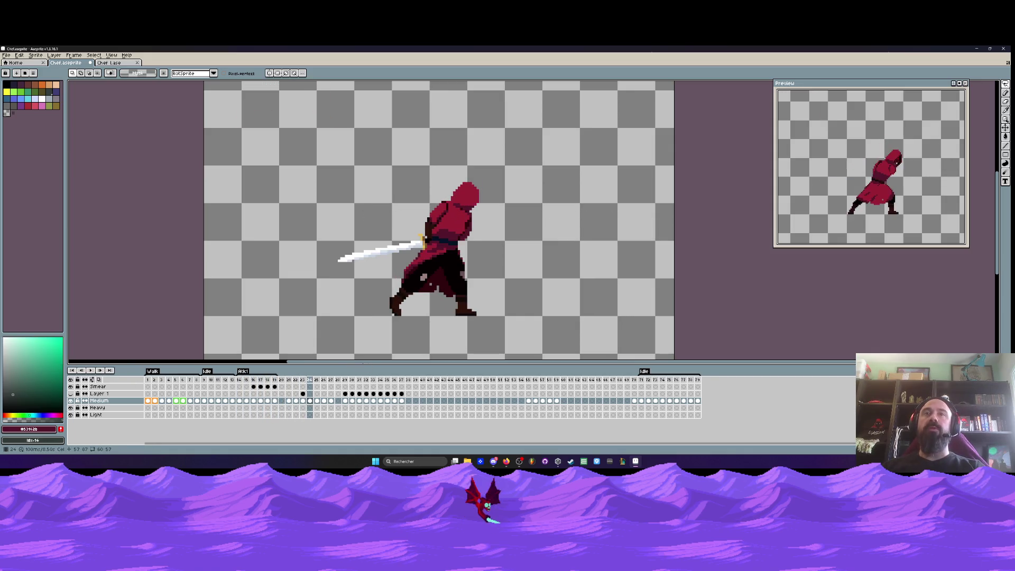
{"action": "key", "text": "Right"}
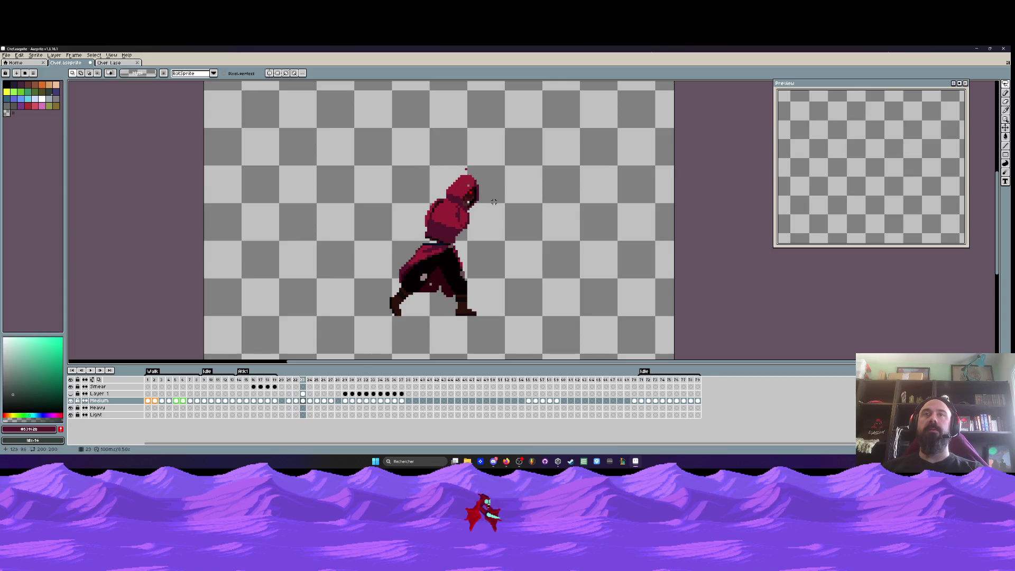
{"action": "scroll", "coordinate": [472, 174], "scroll_direction": "up", "scroll_amount": 2}
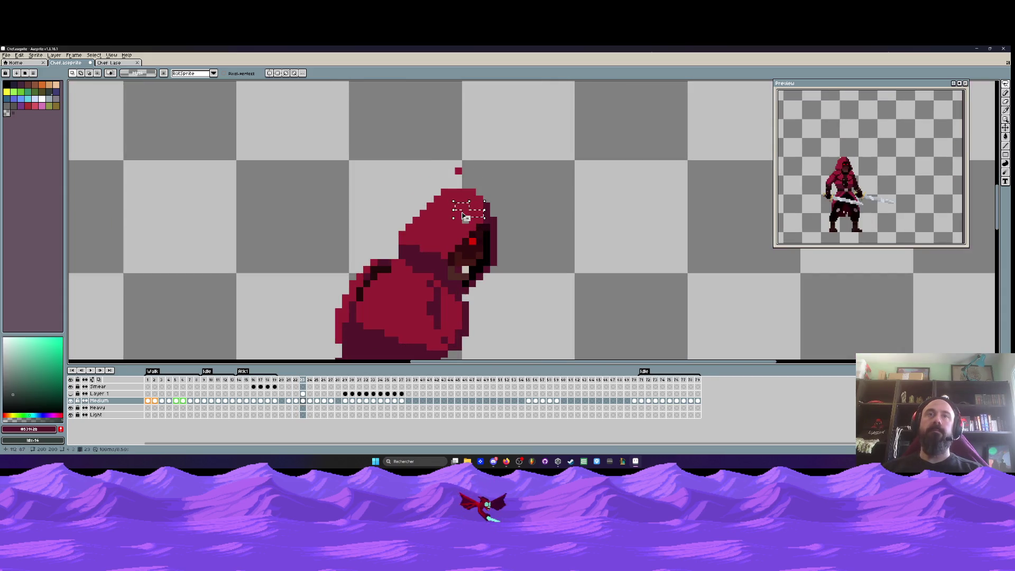
On the Medium layer's frame 23 cel, fill the grey gap pixel in the hood with hood red
{"action": "left_click", "coordinate": [303, 394]}
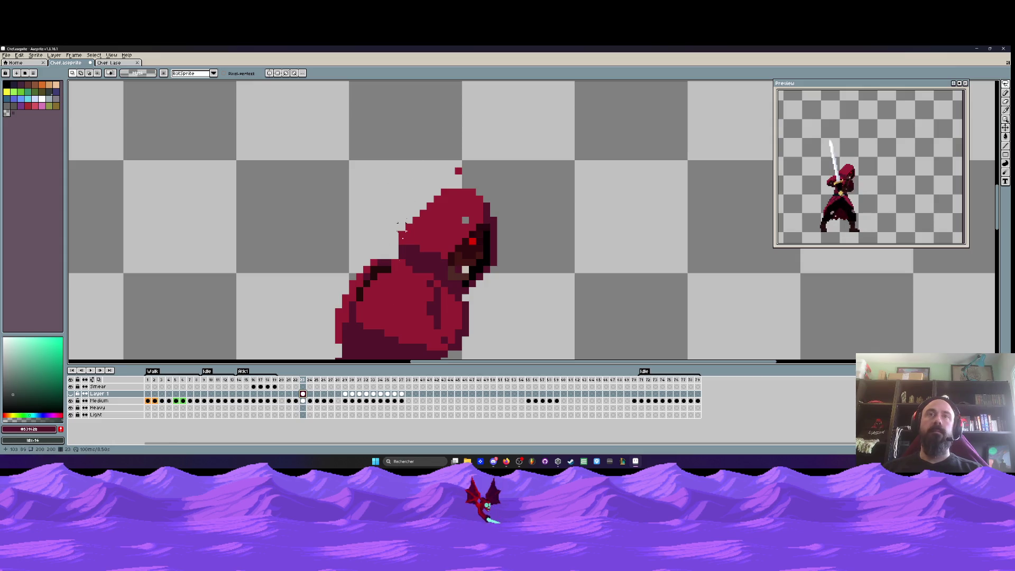
{"action": "left_click", "coordinate": [303, 401]}
{"action": "key", "text": "b"}
{"action": "left_click", "coordinate": [437, 219], "text": "alt"}
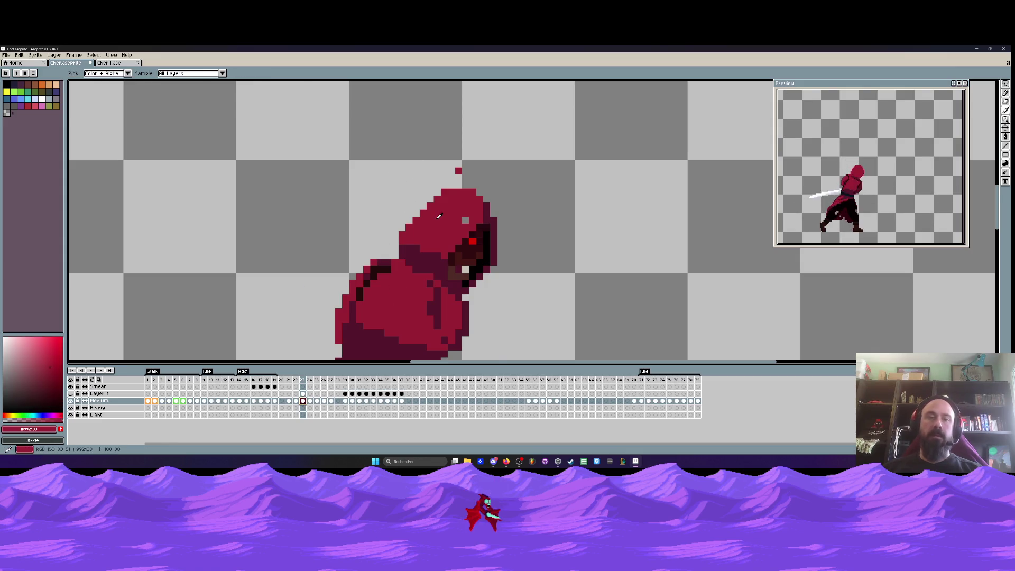
{"action": "scroll", "coordinate": [436, 219], "scroll_direction": "up", "scroll_amount": 2}
{"action": "left_click", "coordinate": [513, 221]}
{"action": "scroll", "coordinate": [498, 89], "scroll_direction": "down", "scroll_amount": 2}
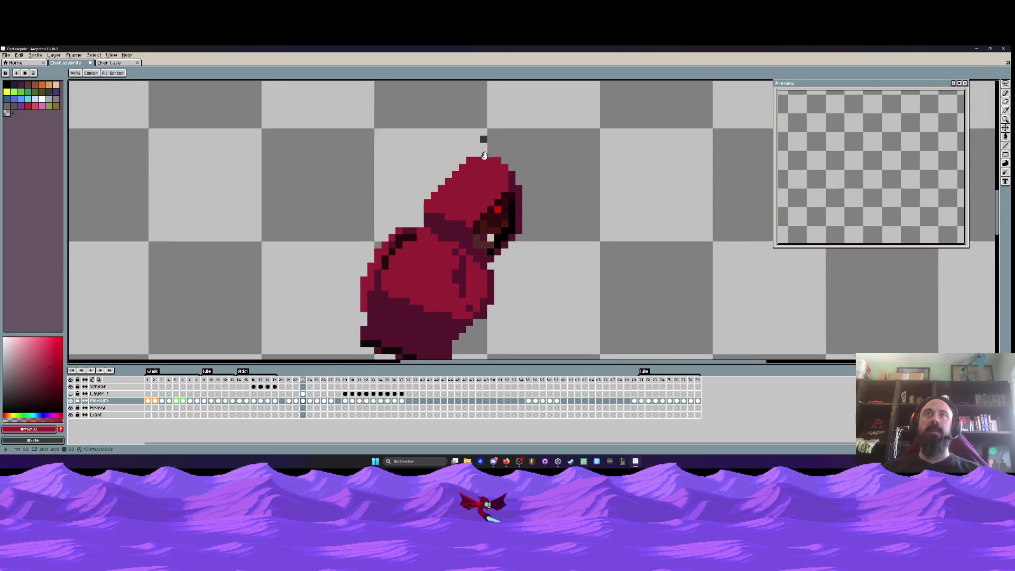
{"action": "scroll", "coordinate": [473, 141], "scroll_direction": "down", "scroll_amount": 2}
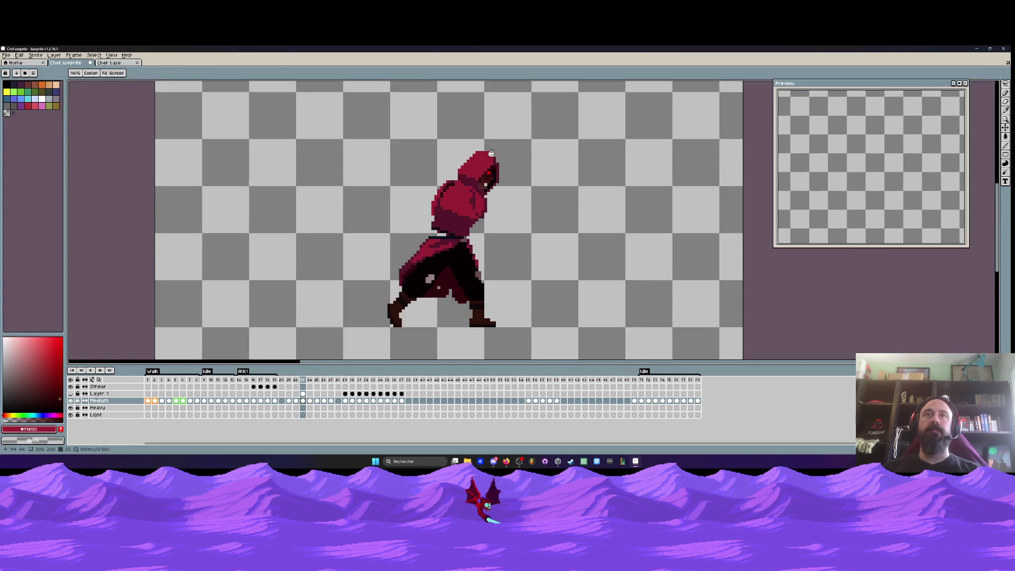
{"action": "scroll", "coordinate": [416, 204], "scroll_direction": "up", "scroll_amount": 2}
{"action": "key", "text": "Left"}
{"action": "key", "text": "Right"}
{"action": "scroll", "coordinate": [408, 164], "scroll_direction": "up", "scroll_amount": 2}
{"action": "scroll", "coordinate": [370, 222], "scroll_direction": "up", "scroll_amount": 2}
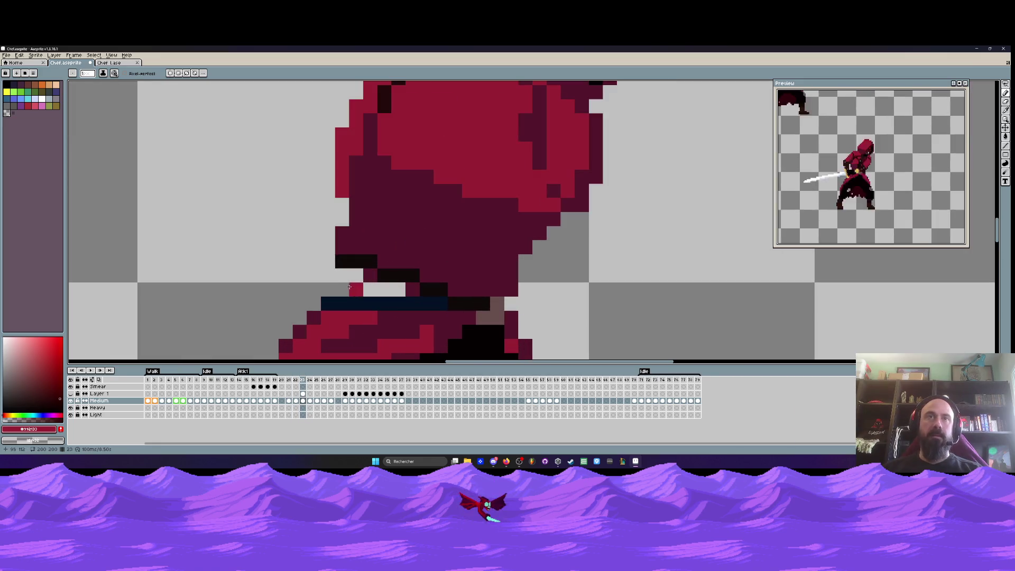
Paint dark maroon over the black pixels under the hood
{"action": "key", "text": "i"}
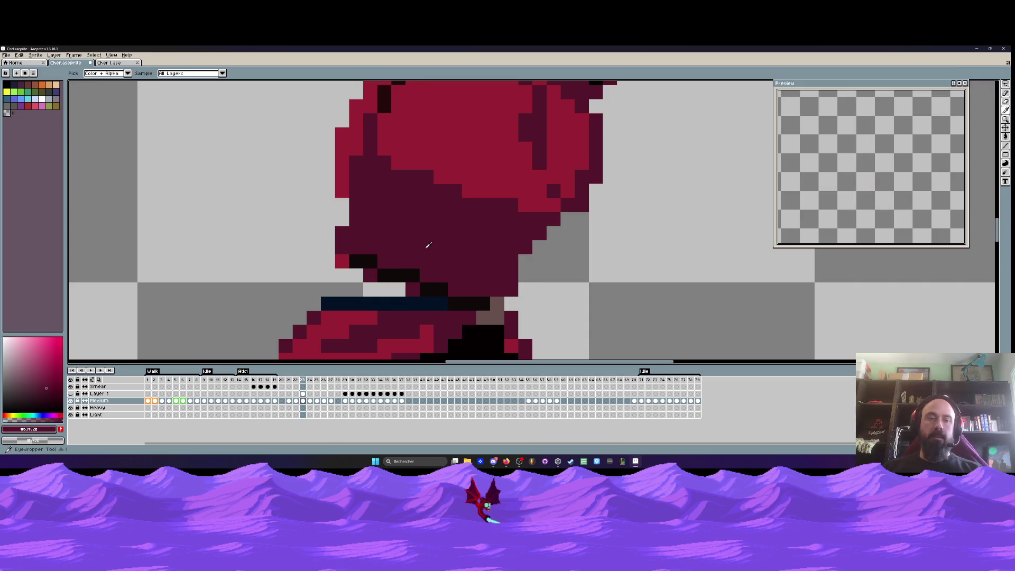
{"action": "key", "text": "b"}
{"action": "left_click_drag", "start_coordinate": [388, 270], "coordinate": [455, 289]}
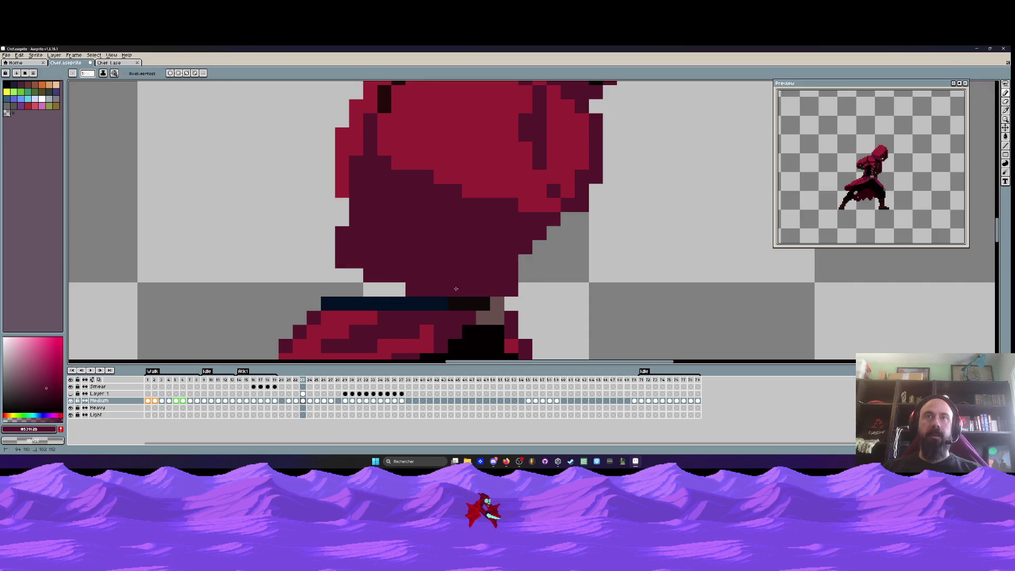
Extend and thicken the navy belt using its sampled colour, including its right-end pixel and the upper row
{"action": "key", "text": "i"}
{"action": "left_click", "coordinate": [431, 302]}
{"action": "key", "text": "b"}
{"action": "left_click", "coordinate": [496, 303]}
{"action": "left_click_drag", "start_coordinate": [341, 290], "coordinate": [401, 292]}
{"action": "scroll", "coordinate": [480, 293], "scroll_direction": "down", "scroll_amount": 2}
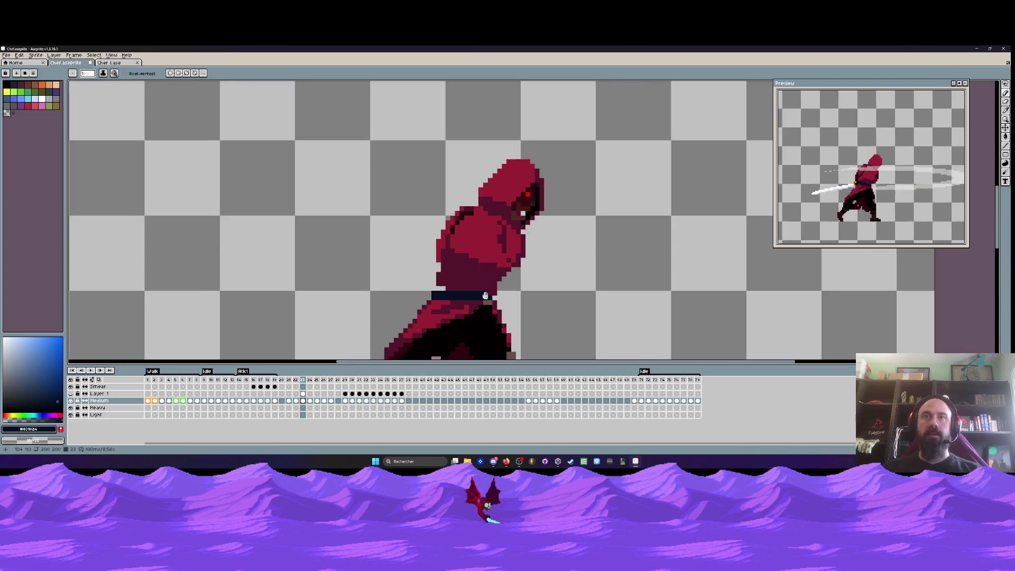
{"action": "scroll", "coordinate": [358, 270], "scroll_direction": "up", "scroll_amount": 2}
{"action": "left_click_drag", "start_coordinate": [332, 247], "coordinate": [475, 268]}
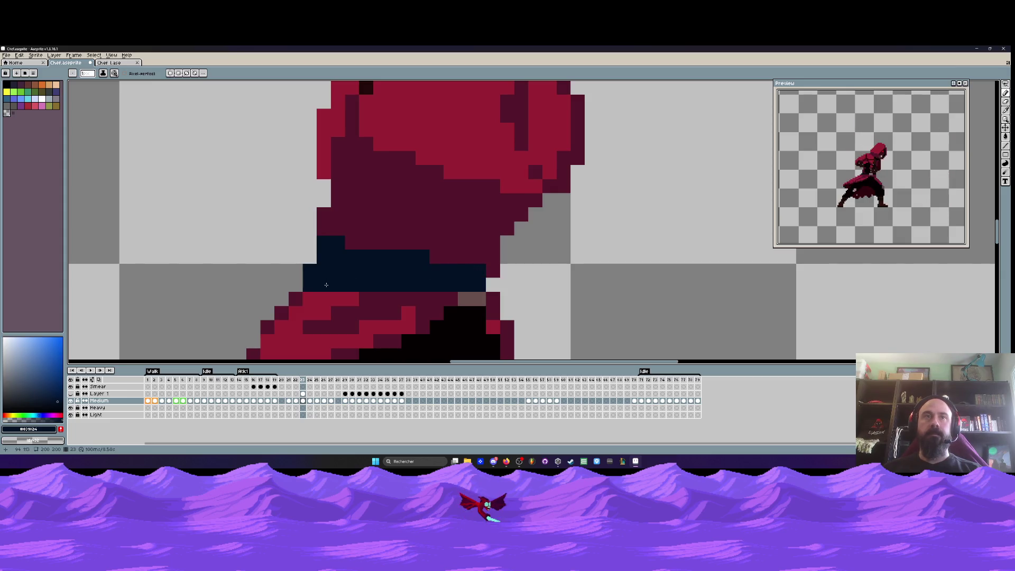
Sample the torso's dark maroon and lasso-select the hood area freehand
{"action": "left_click", "coordinate": [385, 294], "text": "alt"}
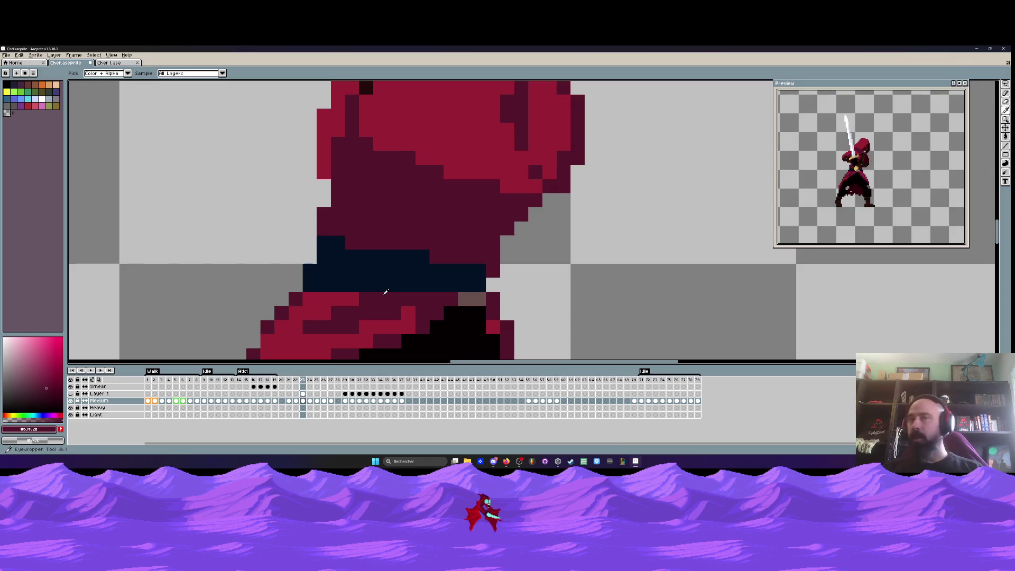
{"action": "key", "text": "b"}
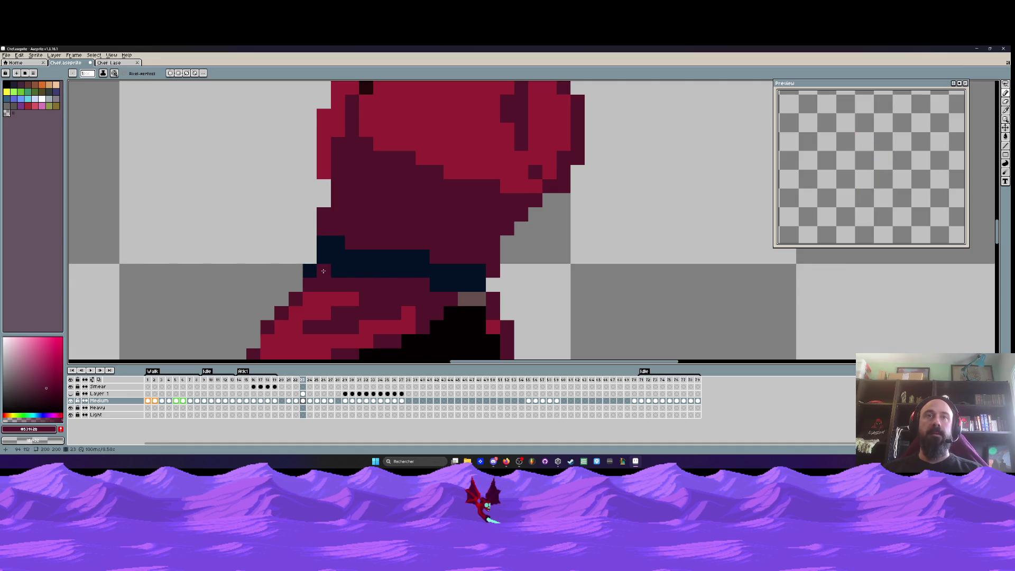
{"action": "scroll", "coordinate": [317, 270], "scroll_direction": "down", "scroll_amount": 5}
{"action": "scroll", "coordinate": [349, 272], "scroll_direction": "up", "scroll_amount": 3}
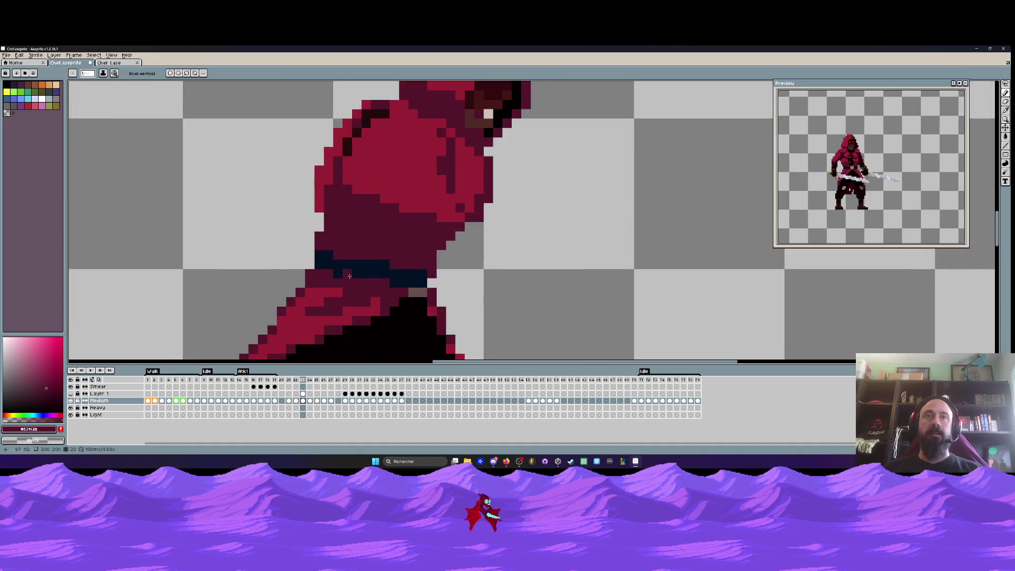
{"action": "scroll", "coordinate": [353, 273], "scroll_direction": "down", "scroll_amount": 3}
{"action": "scroll", "coordinate": [353, 274], "scroll_direction": "up", "scroll_amount": 3}
{"action": "key", "text": "q"}
{"action": "scroll", "coordinate": [353, 273], "scroll_direction": "down", "scroll_amount": 1}
{"action": "mouse_move", "coordinate": [325, 285]}
{"action": "left_mouse_down"}
{"action": "mouse_move", "coordinate": [472, 156]}
{"action": "mouse_move", "coordinate": [422, 296]}
{"action": "mouse_move", "coordinate": [344, 289]}
{"action": "left_mouse_up"}
{"action": "scroll", "coordinate": [372, 276], "scroll_direction": "down", "scroll_amount": 3}
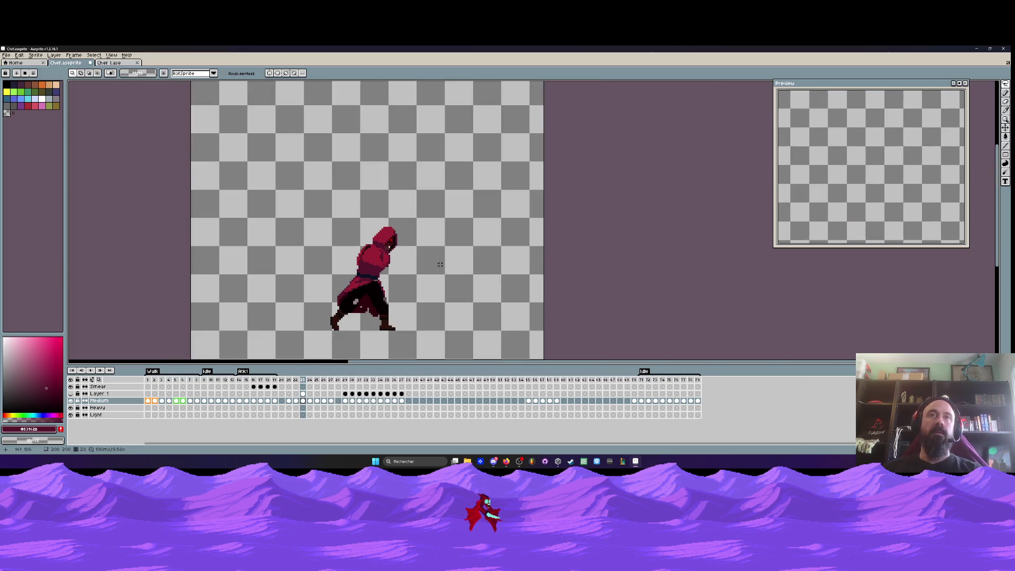
Step between frames 22 and 23, then back through frames 16, 15 and 14 to review the slash poses
{"action": "key", "text": "comma"}
{"action": "key", "text": "period"}
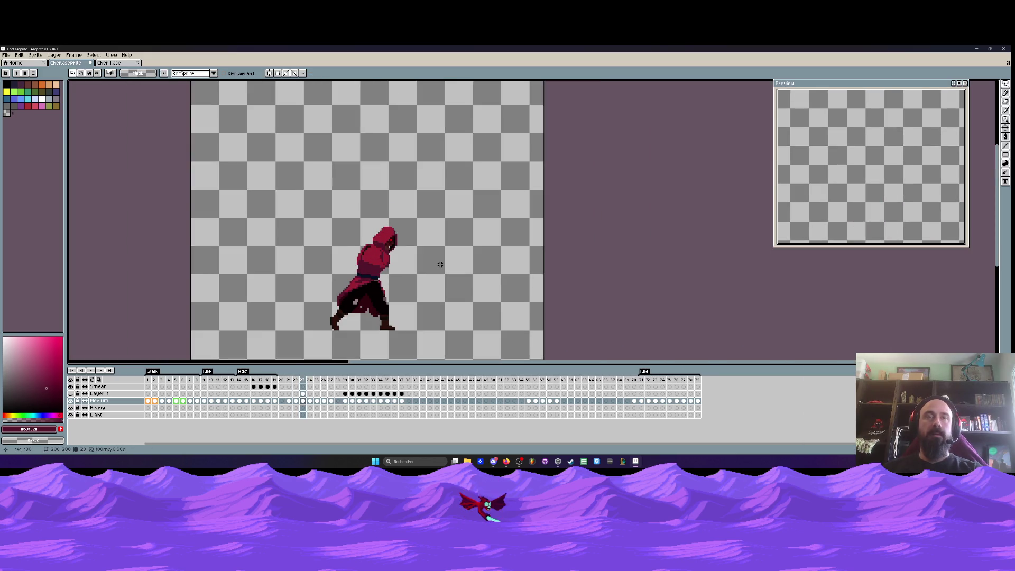
{"action": "scroll", "coordinate": [406, 281], "scroll_direction": "up", "scroll_amount": 5}
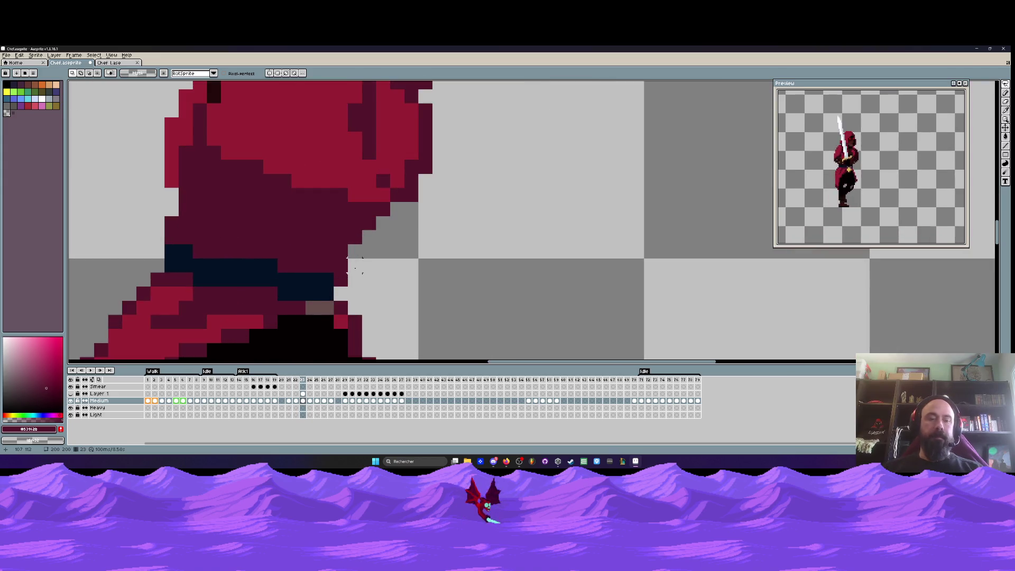
{"action": "key", "text": "b"}
{"action": "scroll", "coordinate": [334, 290], "scroll_direction": "down", "scroll_amount": 5}
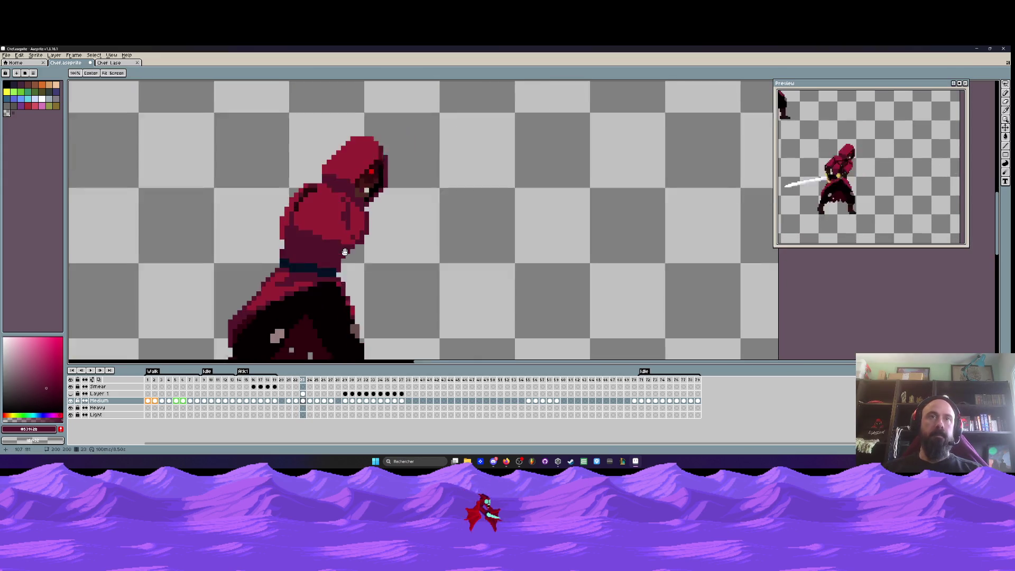
{"action": "key", "text": "comma"}
{"action": "key", "text": "comma"}
{"action": "key", "text": "comma"}
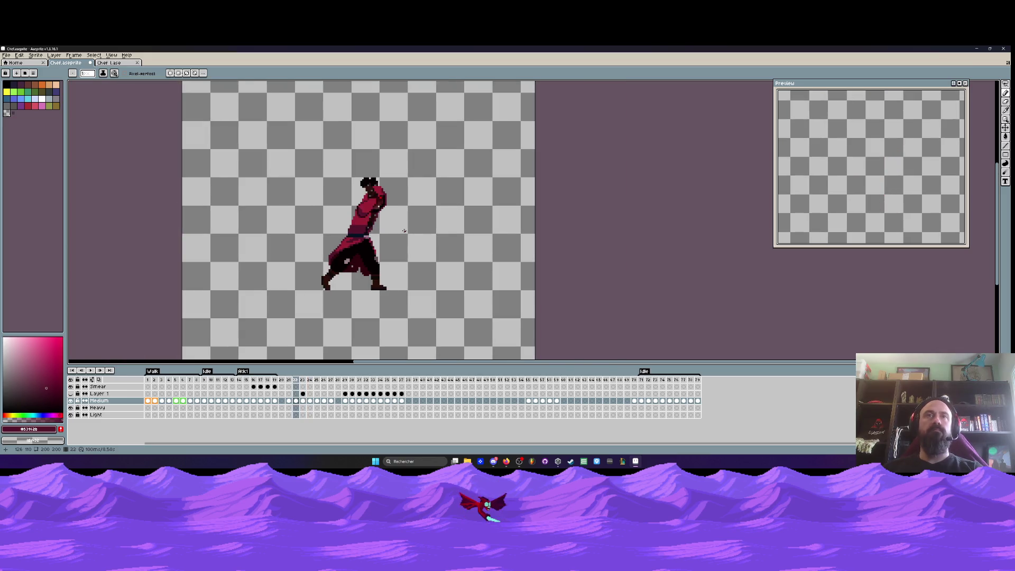
{"action": "key", "text": "comma"}
{"action": "key", "text": "comma"}
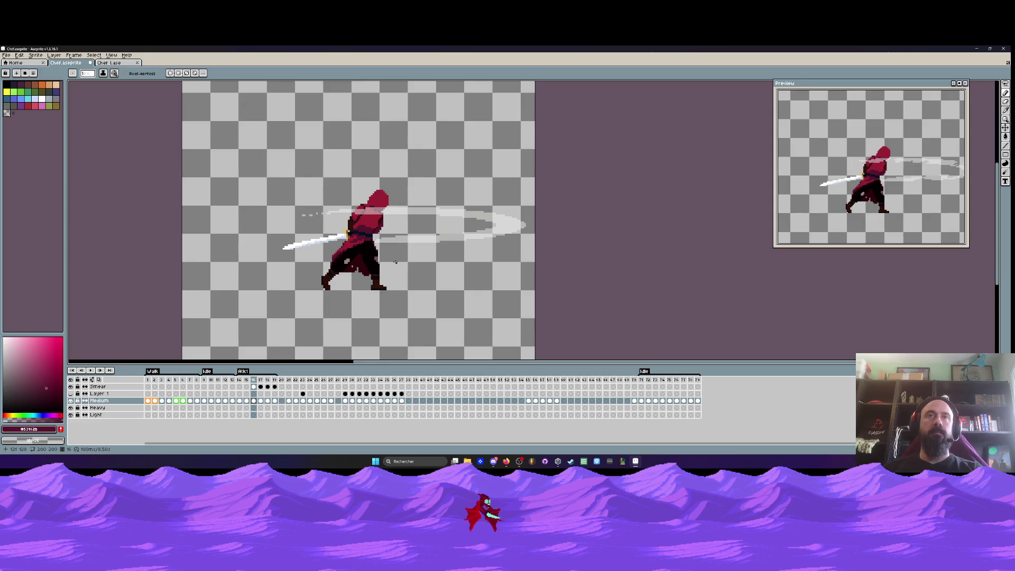
{"action": "key", "text": "comma"}
{"action": "key", "text": "comma"}
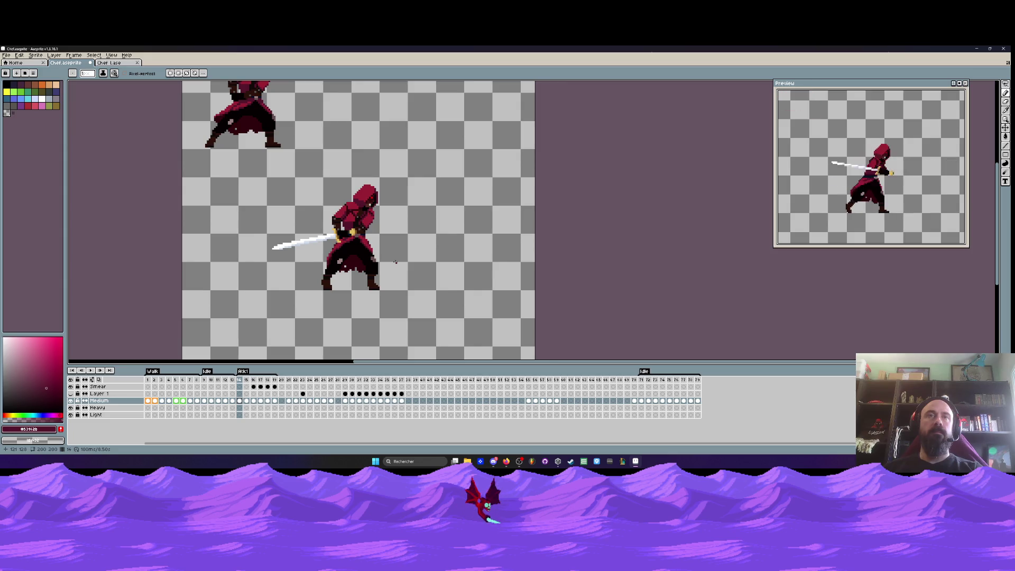
{"action": "key", "text": "period"}
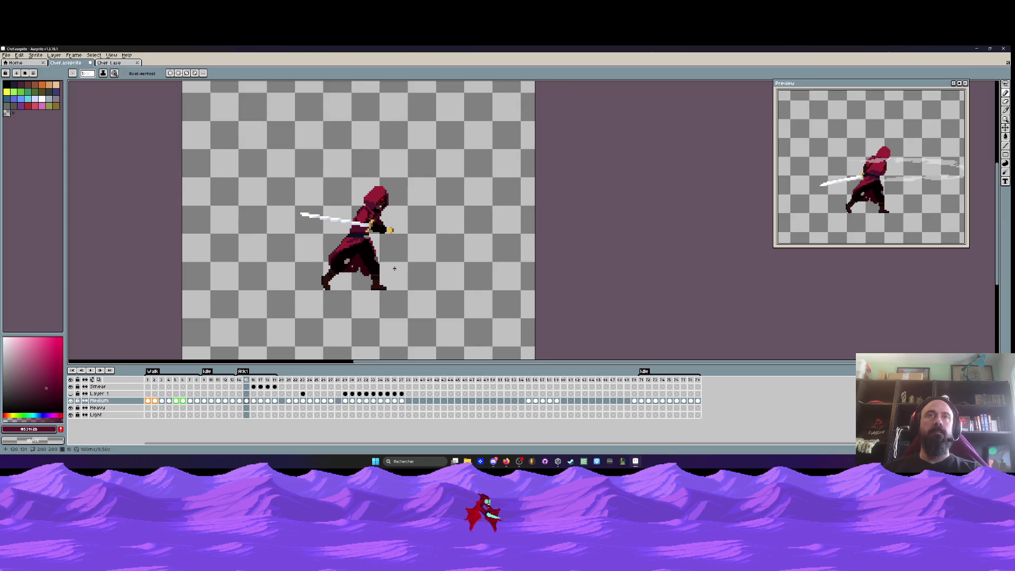
Check frames 29 and 30, then settle on frame 14's sword-thrust pose and compare its neighbours
{"action": "left_click", "coordinate": [347, 380]}
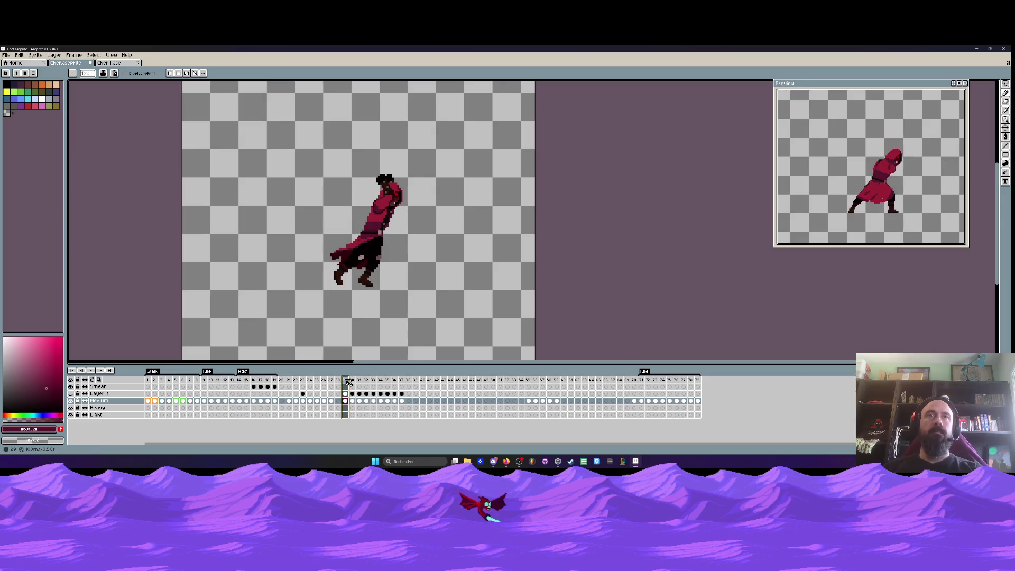
{"action": "left_click", "coordinate": [352, 380]}
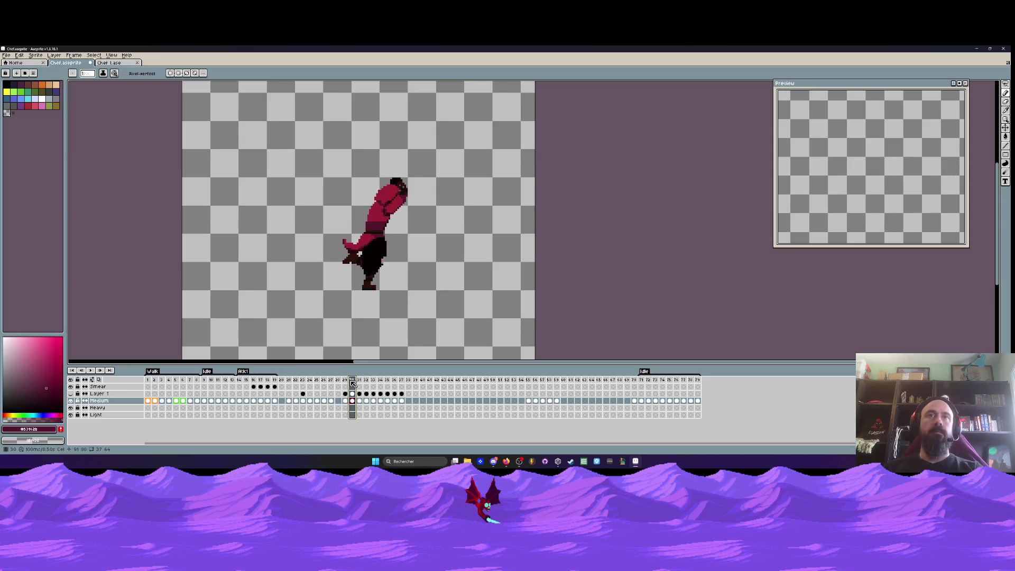
{"action": "left_click", "coordinate": [240, 380]}
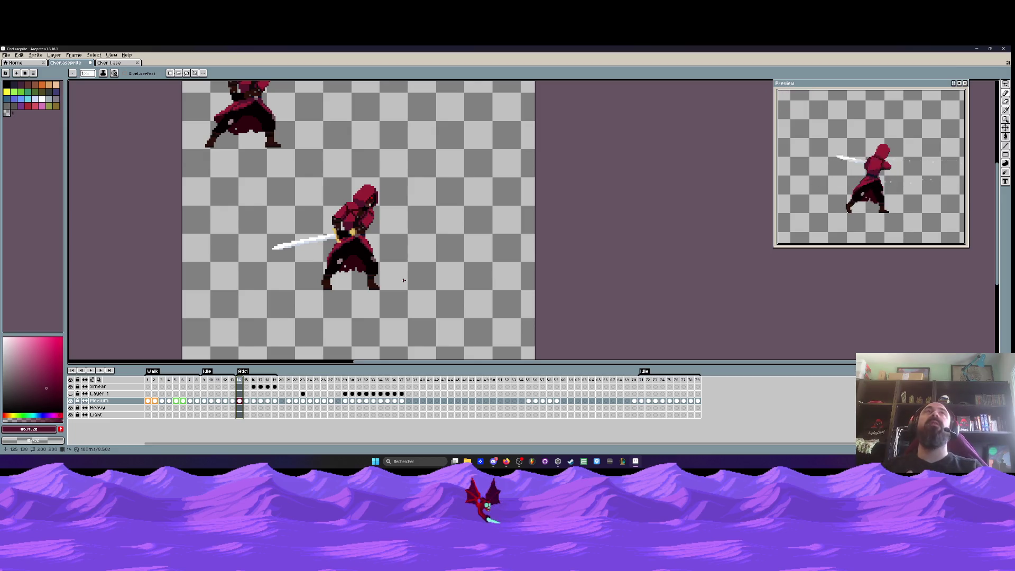
{"action": "scroll", "coordinate": [404, 280], "scroll_direction": "down", "scroll_amount": 1}
{"action": "scroll", "coordinate": [342, 230], "scroll_direction": "up", "scroll_amount": 2}
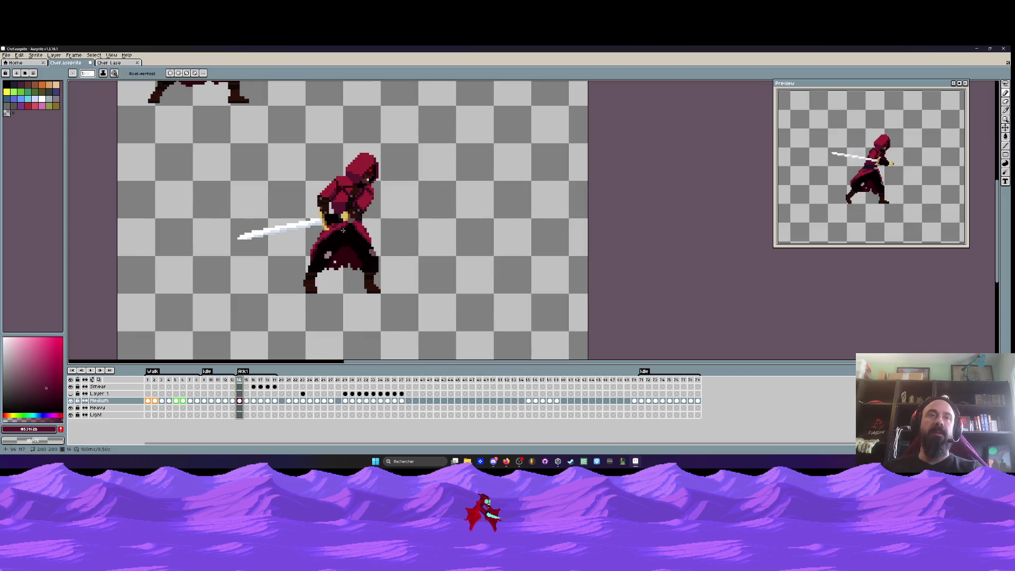
{"action": "key", "text": "Return"}
{"action": "key", "text": "Return"}
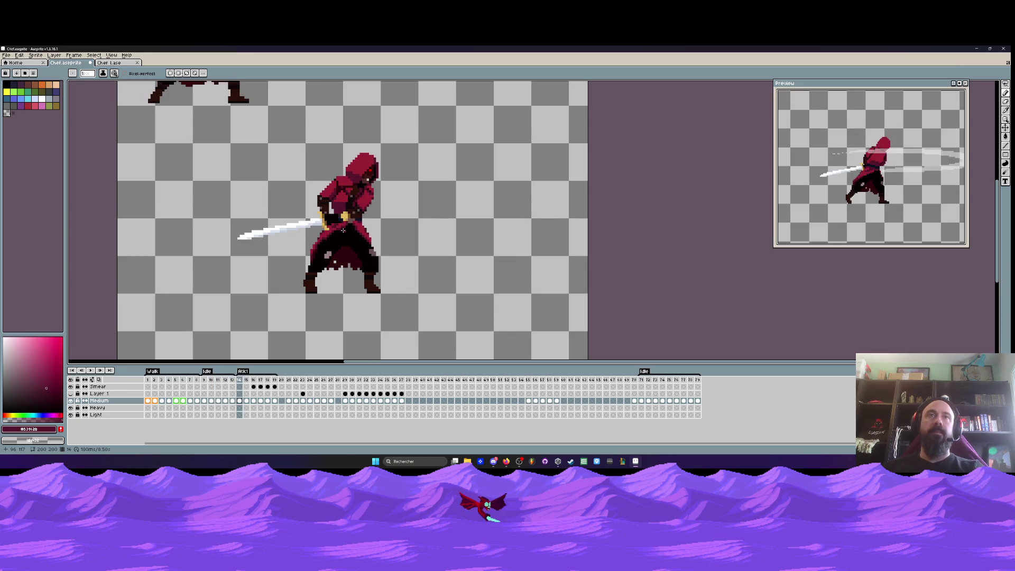
{"action": "key", "text": "Return"}
{"action": "key", "text": "Return"}
{"action": "scroll", "coordinate": [342, 230], "scroll_direction": "down", "scroll_amount": 1}
{"action": "scroll", "coordinate": [342, 231], "scroll_direction": "up", "scroll_amount": 1}
{"action": "key", "text": "Return"}
{"action": "key", "text": "Return"}
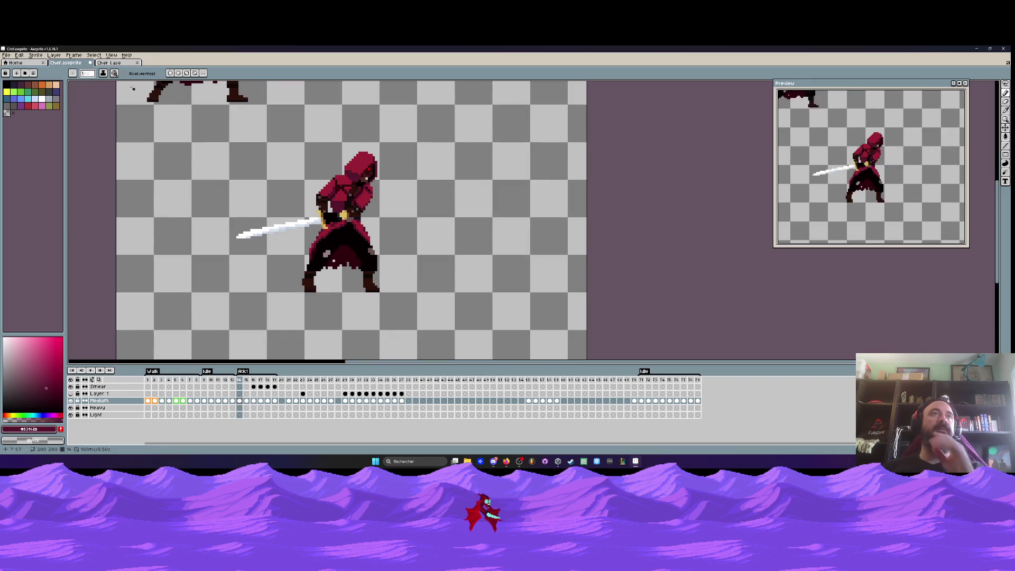
{"action": "left_click", "coordinate": [127, 64]}
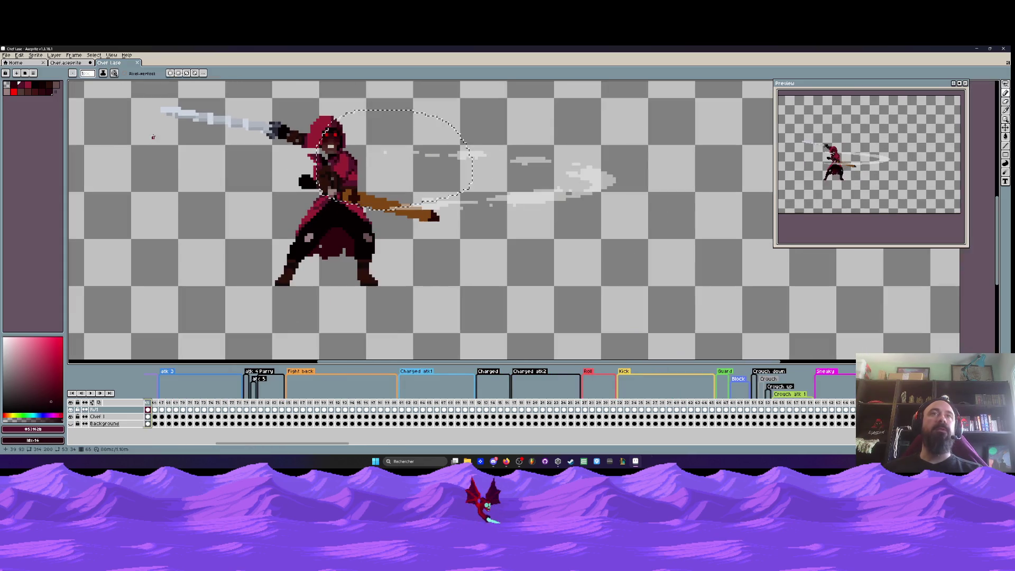
{"action": "scroll", "coordinate": [205, 417], "scroll_direction": "right", "scroll_amount": 10}
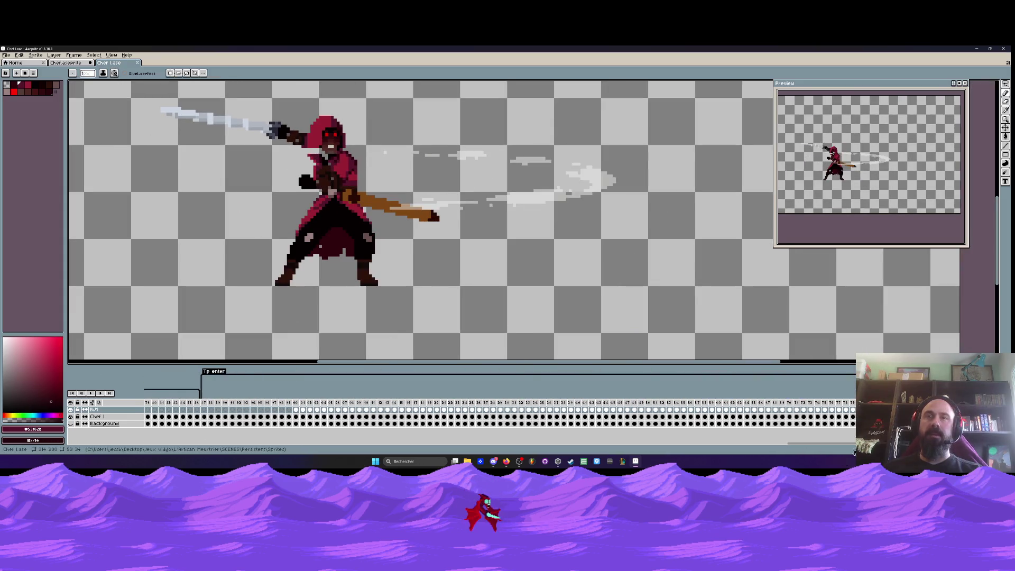
{"action": "left_click", "coordinate": [206, 423]}
{"action": "key", "text": "Return"}
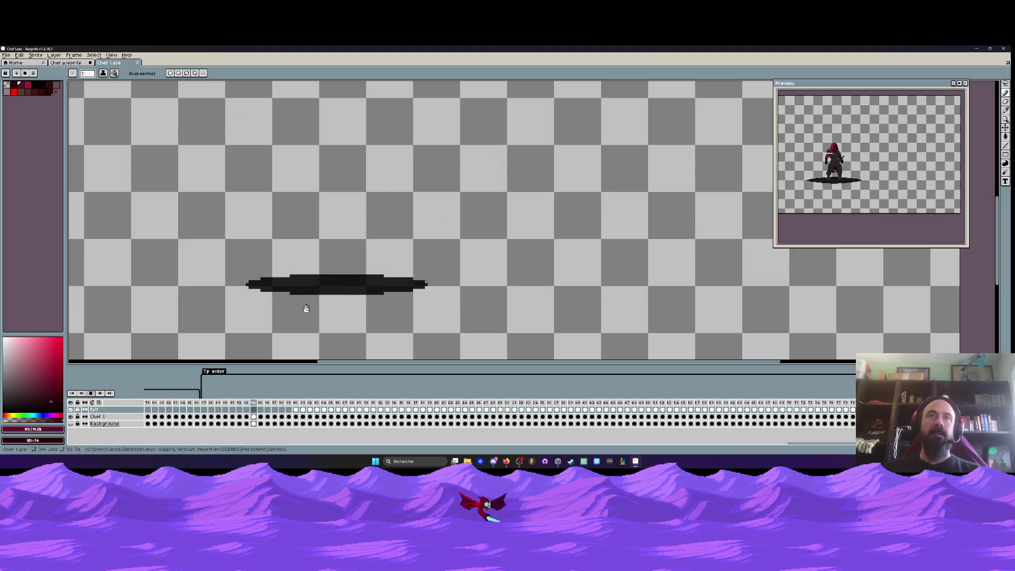
{"action": "scroll", "coordinate": [296, 281], "scroll_direction": "down", "scroll_amount": 1}
{"action": "scroll", "coordinate": [296, 282], "scroll_direction": "up", "scroll_amount": 2}
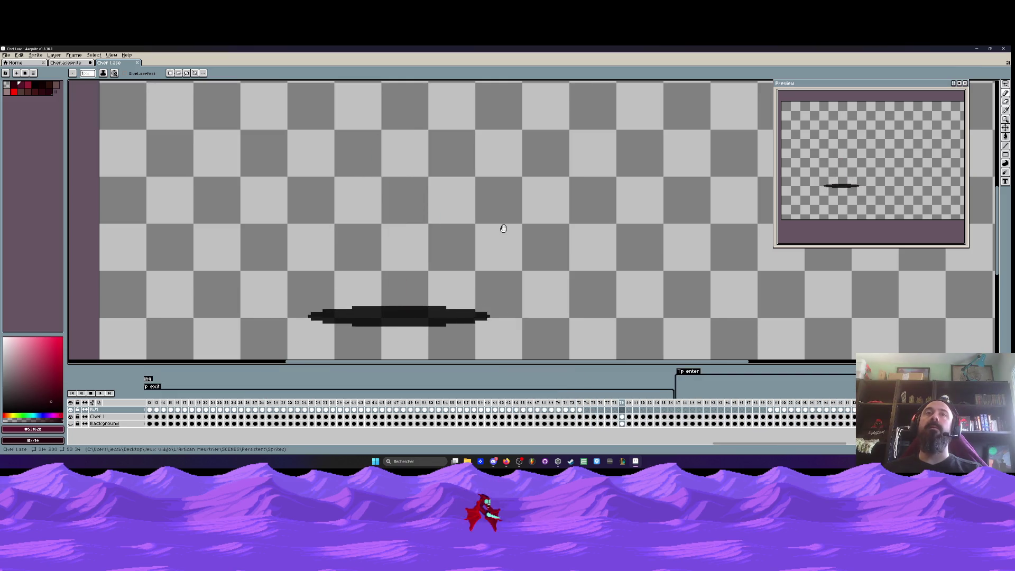
{"action": "scroll", "coordinate": [361, 184], "scroll_direction": "up", "scroll_amount": 1}
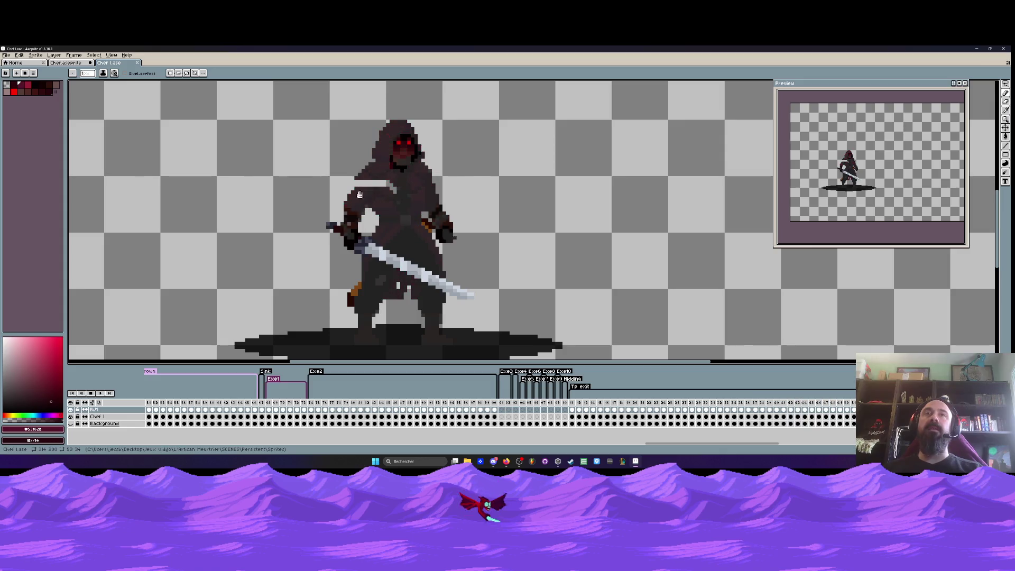
{"action": "scroll", "coordinate": [376, 188], "scroll_direction": "up", "scroll_amount": 1}
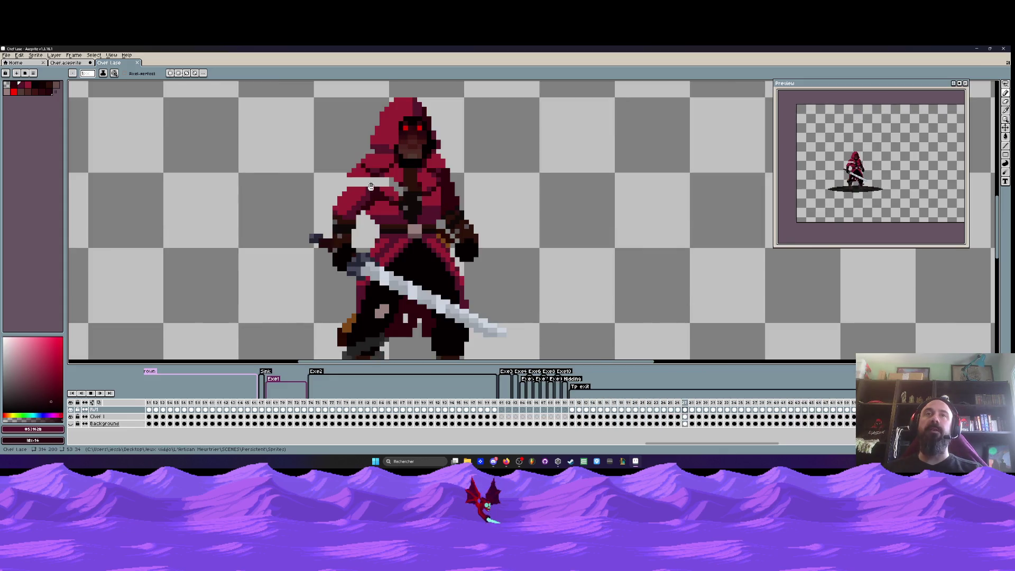
{"action": "scroll", "coordinate": [386, 206], "scroll_direction": "down", "scroll_amount": 3}
{"action": "scroll", "coordinate": [376, 204], "scroll_direction": "up", "scroll_amount": 1}
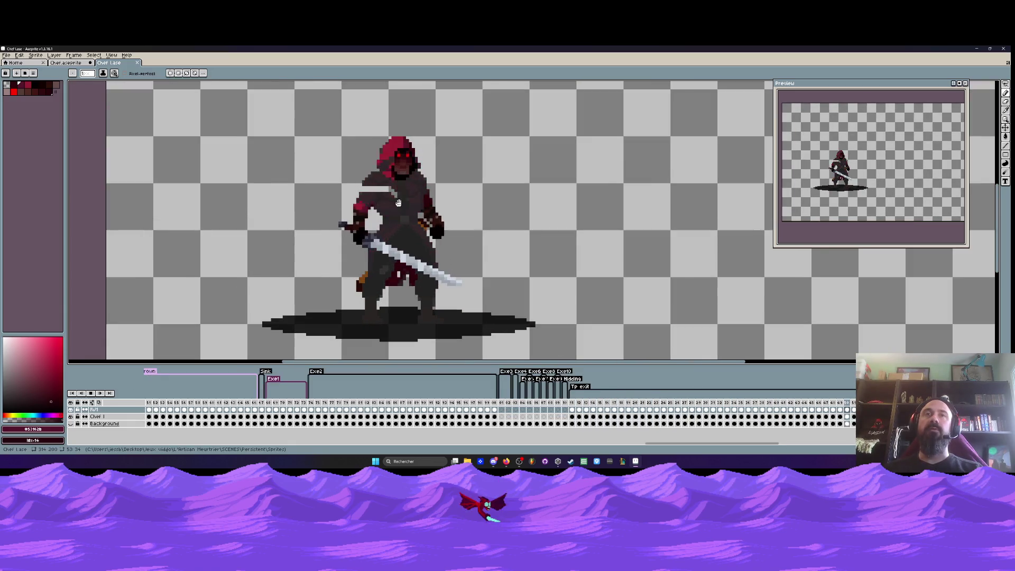
{"action": "scroll", "coordinate": [389, 194], "scroll_direction": "down", "scroll_amount": 1}
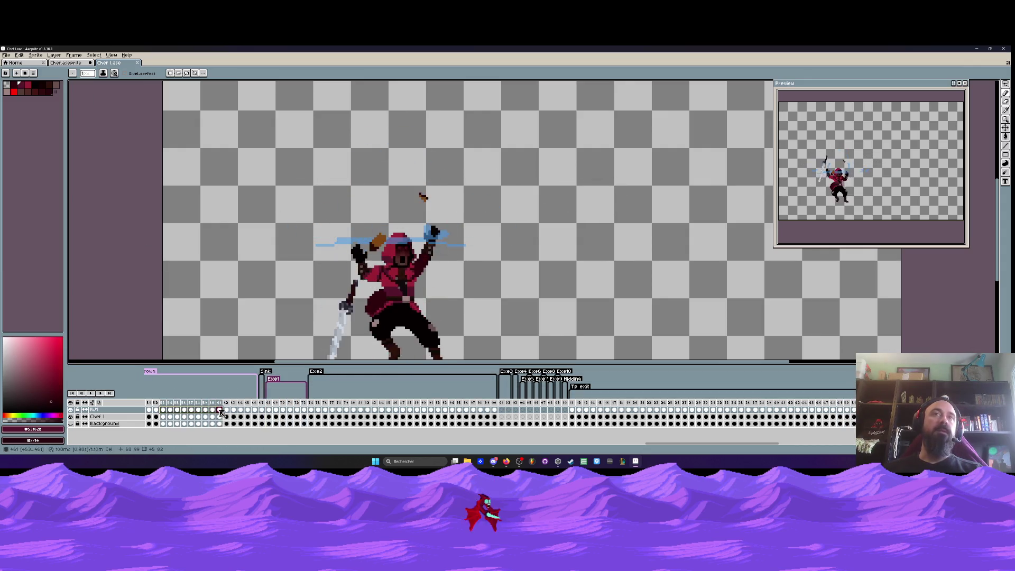
{"action": "left_click_drag", "start_coordinate": [164, 410], "coordinate": [152, 417]}
{"action": "key", "text": "ctrl+shift+Tab"}
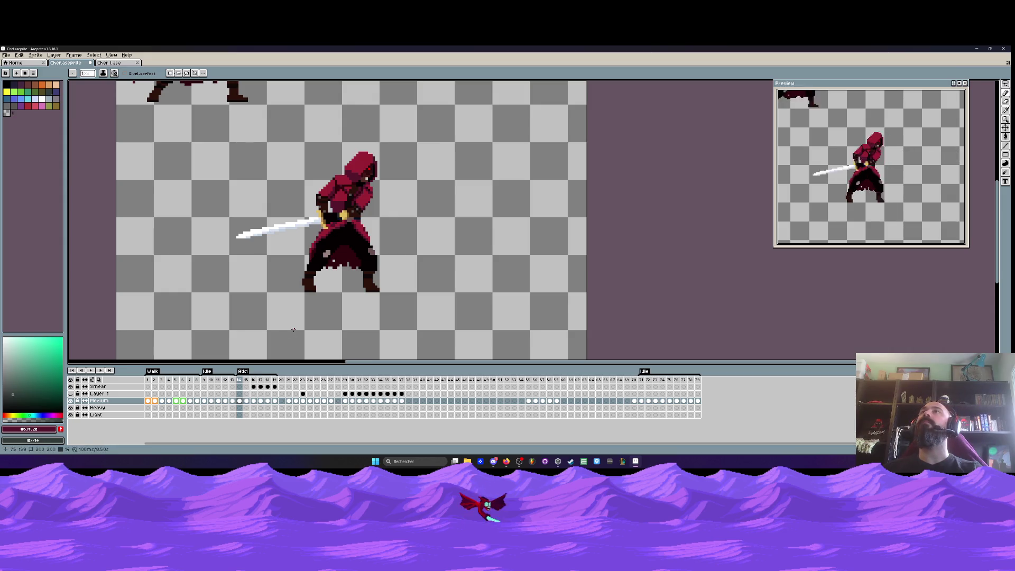
Compare frames 15 to 17 to check the swordsman's motion
{"action": "left_click", "coordinate": [246, 380]}
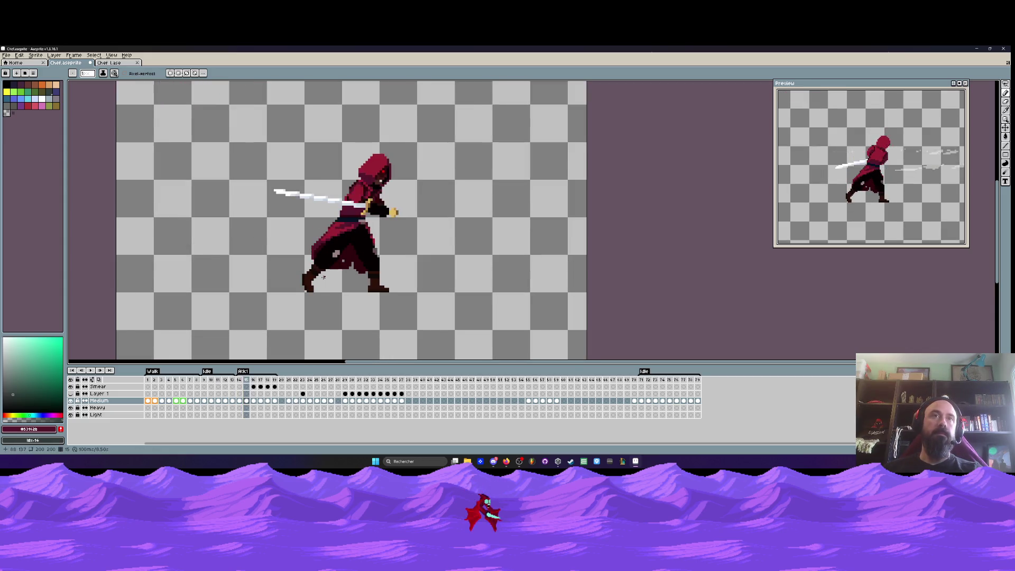
{"action": "key", "text": "Right"}
{"action": "key", "text": "Right"}
{"action": "key", "text": "Left"}
{"action": "key", "text": "Left"}
{"action": "key", "text": "Left"}
{"action": "key", "text": "Right"}
{"action": "key", "text": "Right"}
{"action": "key", "text": "Left"}
{"action": "key", "text": "Right"}
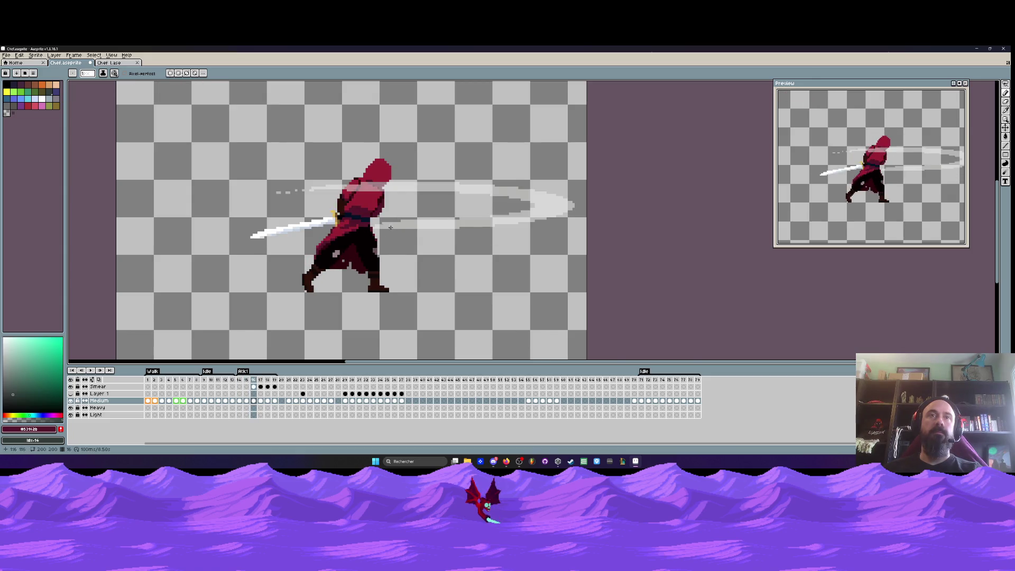
{"action": "scroll", "coordinate": [379, 215], "scroll_direction": "up", "scroll_amount": 3}
Lasso the swordsman's legs and lower cloak and paste them onto frame 23, left of the hooded figure
{"action": "key", "text": "q"}
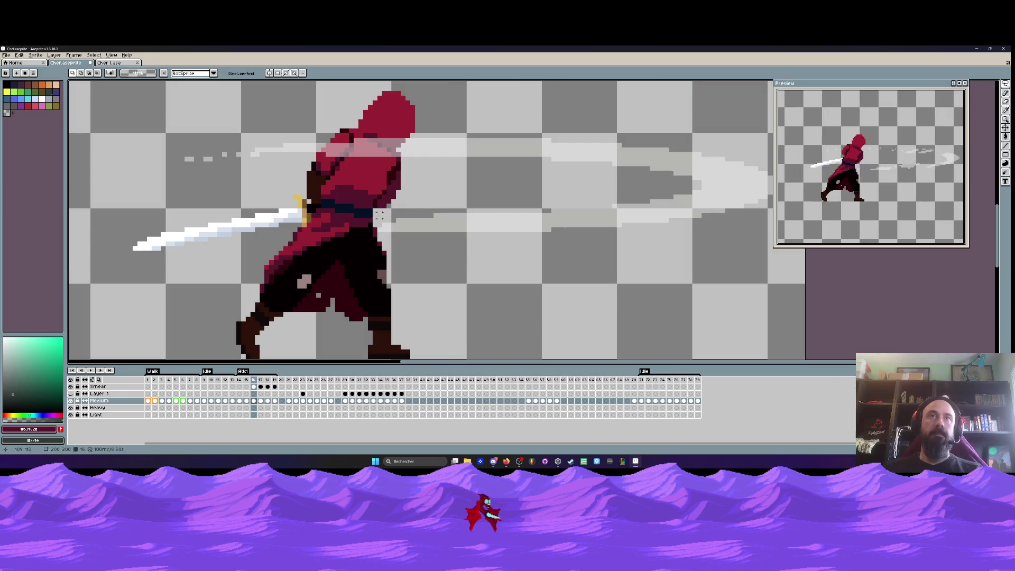
{"action": "mouse_move", "coordinate": [341, 215]}
{"action": "left_mouse_down"}
{"action": "mouse_move", "coordinate": [262, 243]}
{"action": "mouse_move", "coordinate": [394, 344]}
{"action": "mouse_move", "coordinate": [389, 200]}
{"action": "left_mouse_up"}
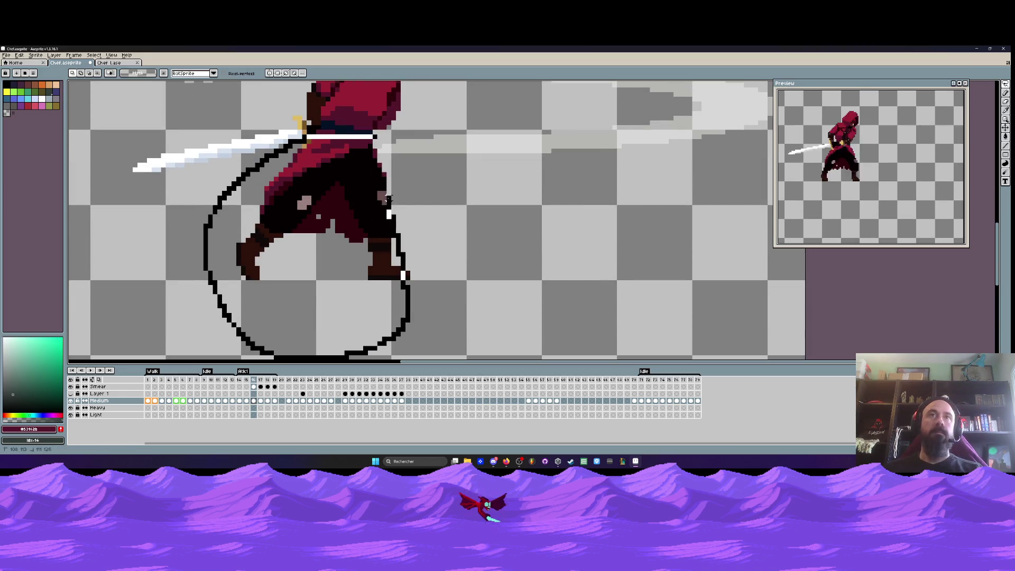
{"action": "left_click_drag", "start_coordinate": [375, 136], "coordinate": [374, 136]}
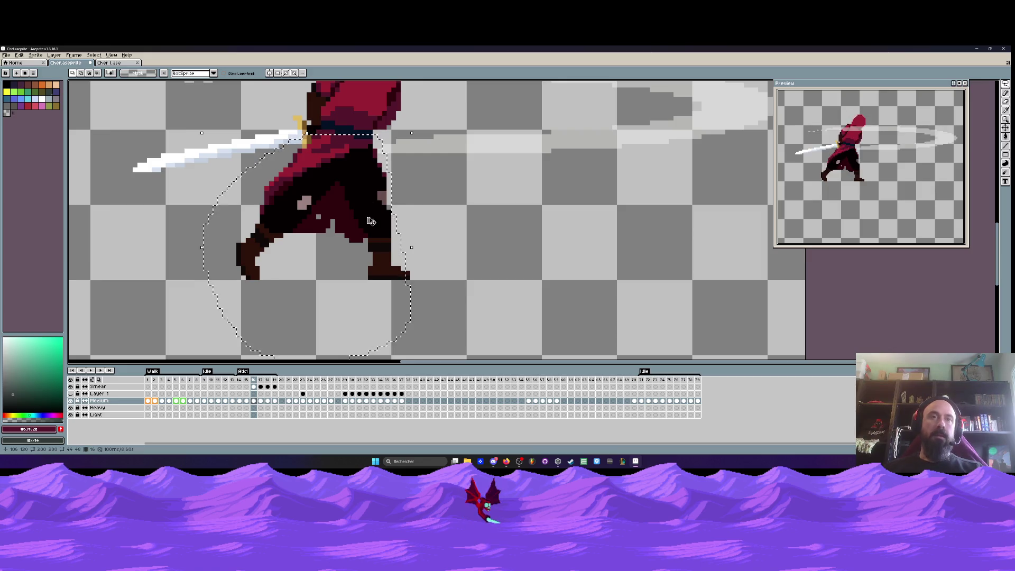
{"action": "left_click", "coordinate": [289, 381]}
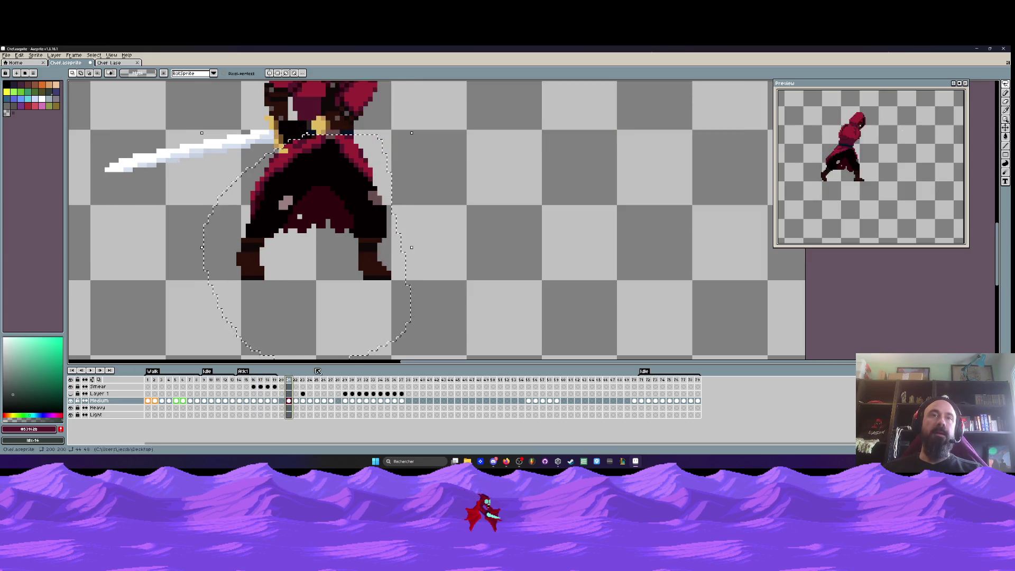
{"action": "scroll", "coordinate": [402, 201], "scroll_direction": "down", "scroll_amount": 1}
{"action": "key", "text": "ctrl+d"}
{"action": "scroll", "coordinate": [402, 201], "scroll_direction": "down", "scroll_amount": 1}
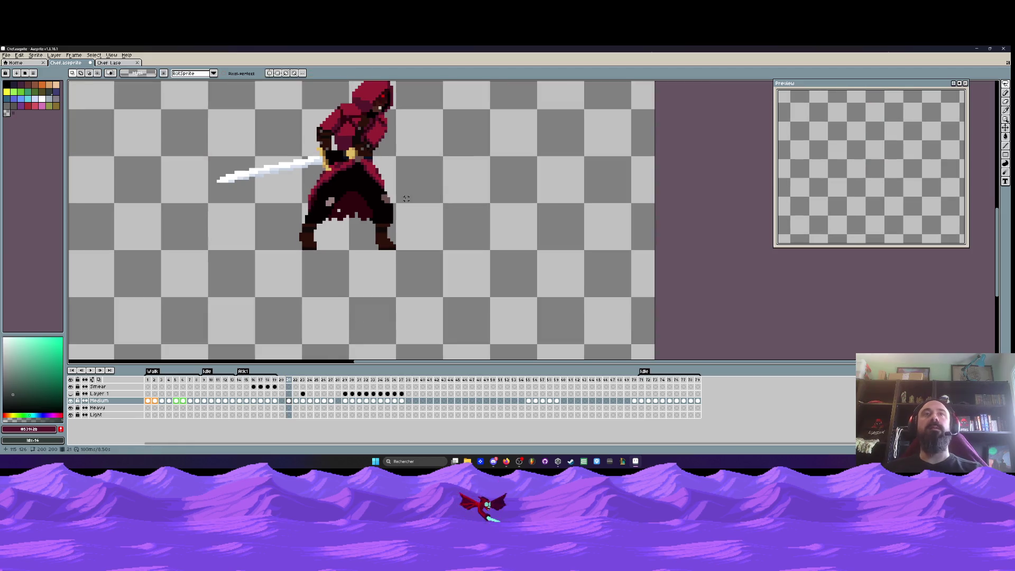
{"action": "key", "text": "Right"}
{"action": "key", "text": "Right"}
{"action": "scroll", "coordinate": [352, 179], "scroll_direction": "up", "scroll_amount": 1}
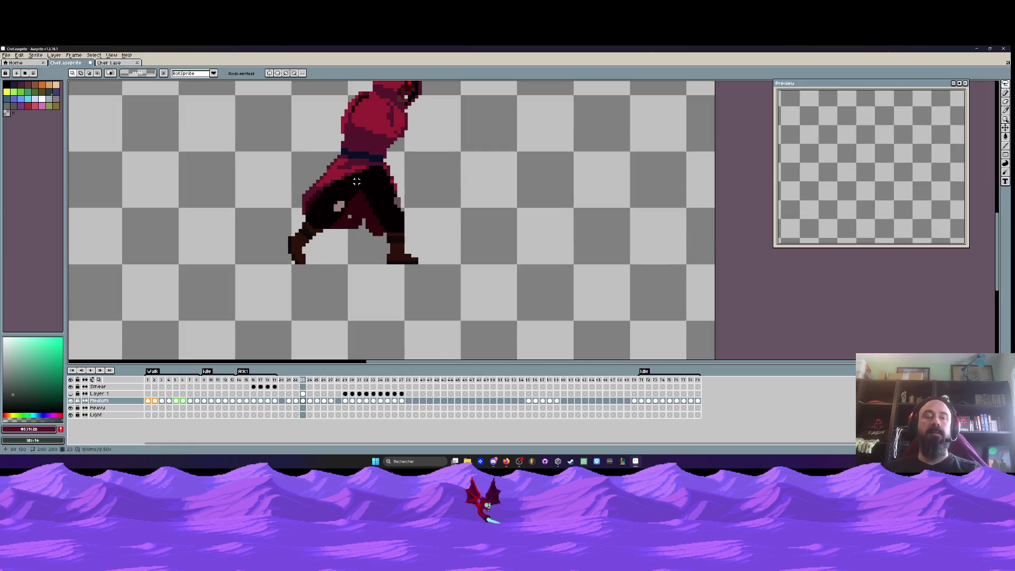
{"action": "key", "text": "ctrl+v"}
{"action": "left_click_drag", "start_coordinate": [351, 192], "coordinate": [238, 193]}
{"action": "key", "text": "Return"}
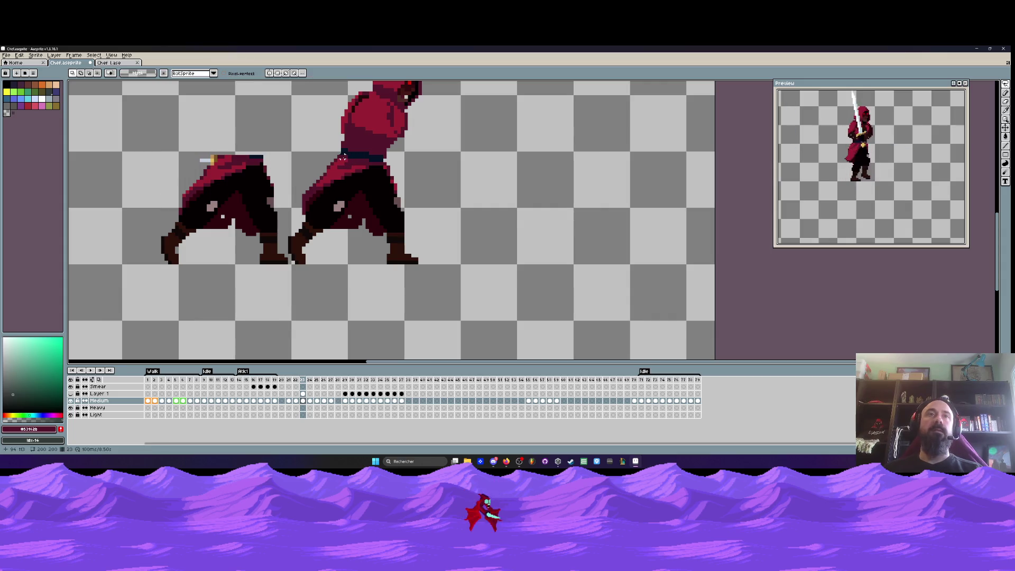
Add a dark-red pixel below the left figure and trial-erase the right figure's torso edges
{"action": "key", "text": "b"}
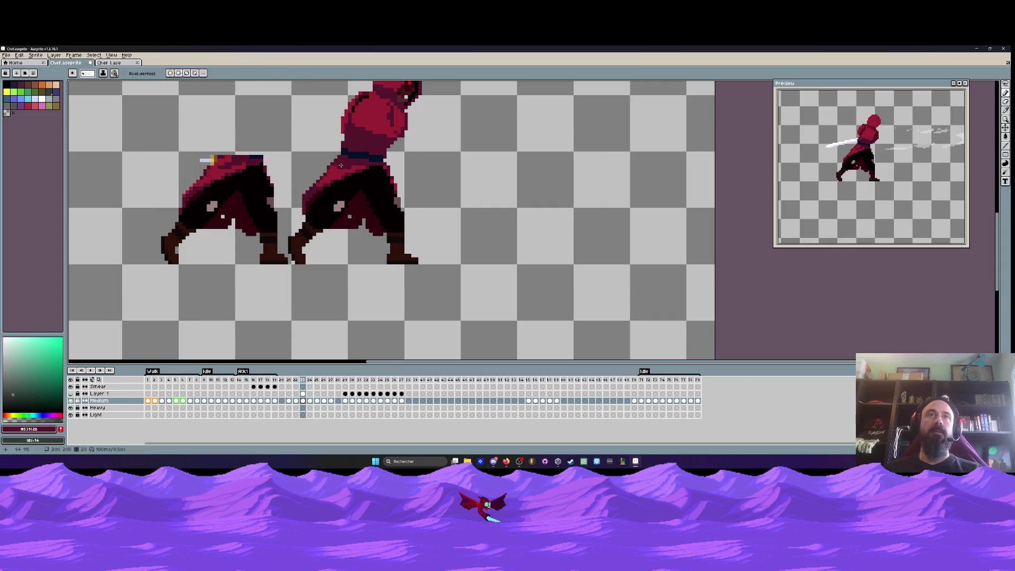
{"action": "left_click", "coordinate": [335, 166], "text": "alt"}
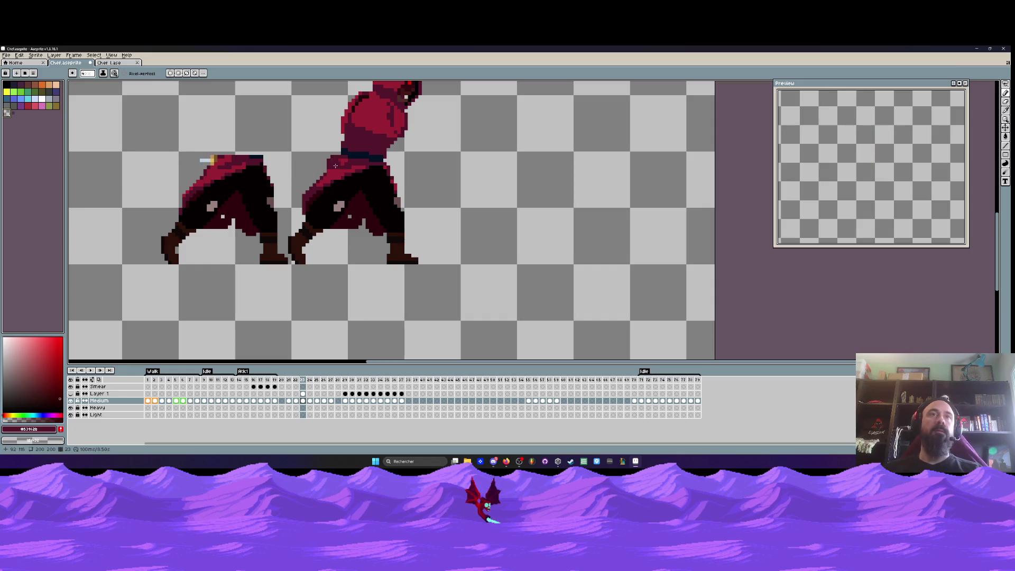
{"action": "left_click", "coordinate": [221, 293]}
{"action": "left_click_drag", "start_coordinate": [335, 168], "coordinate": [339, 173]}
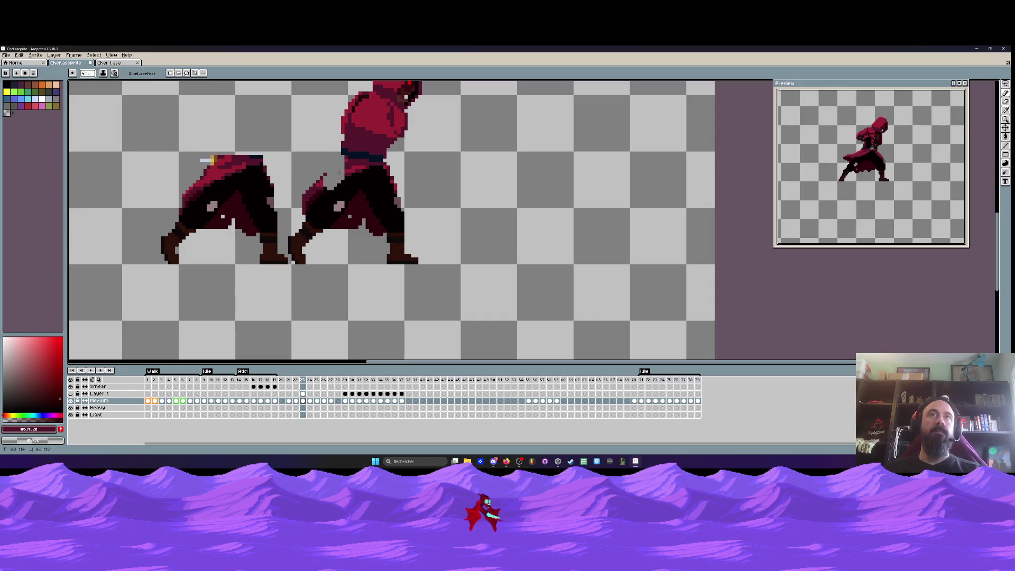
{"action": "key", "text": "ctrl+z"}
{"action": "key", "text": "ctrl+z"}
{"action": "key", "text": "ctrl+z"}
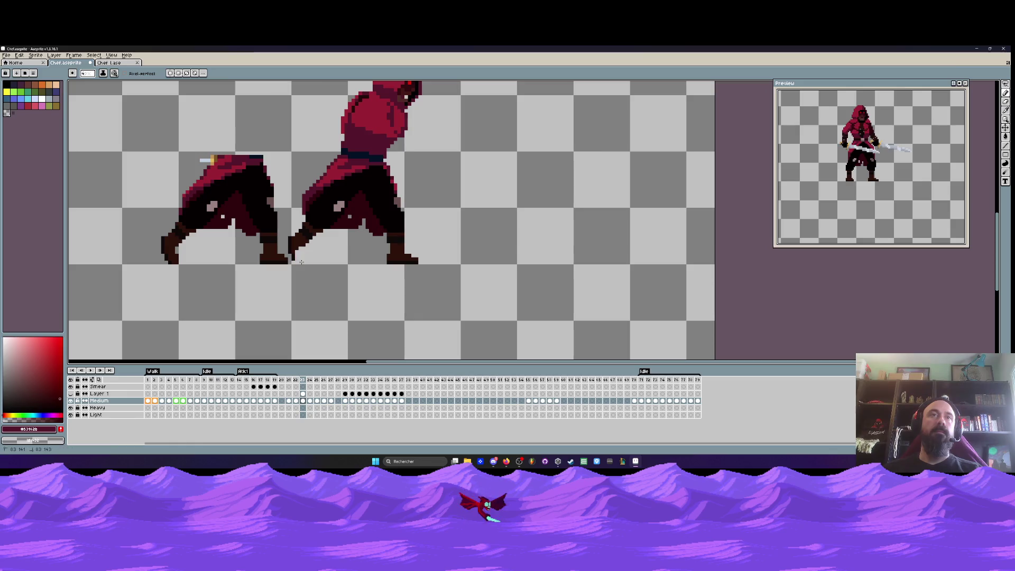
{"action": "mouse_move", "coordinate": [326, 170]}
{"action": "left_mouse_down"}
{"action": "mouse_move", "coordinate": [370, 179]}
{"action": "mouse_move", "coordinate": [323, 191]}
{"action": "mouse_move", "coordinate": [299, 236]}
{"action": "mouse_move", "coordinate": [382, 181]}
{"action": "mouse_move", "coordinate": [401, 203]}
{"action": "left_mouse_up"}
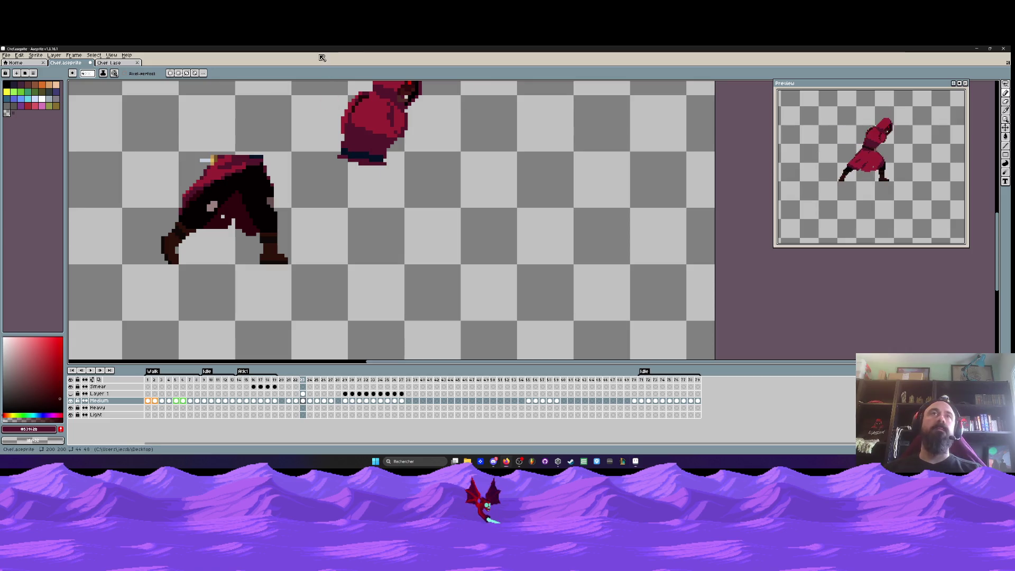
Erase the hood's bottom row and the stray white sword pixels beside the hilt
{"action": "left_click_drag", "start_coordinate": [327, 104], "coordinate": [405, 194]}
{"action": "key", "text": "m"}
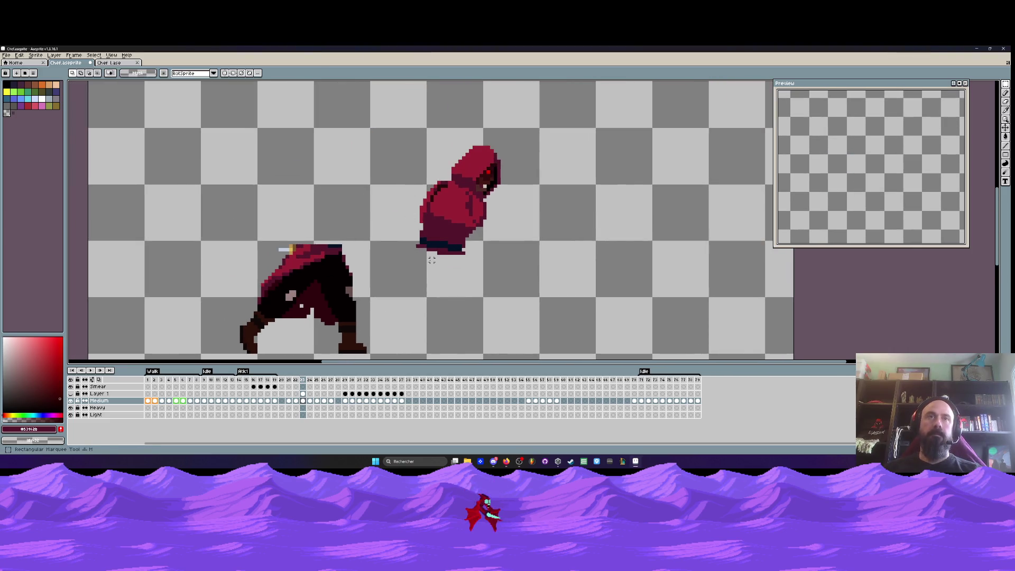
{"action": "scroll", "coordinate": [449, 259], "scroll_direction": "up", "scroll_amount": 4}
{"action": "key", "text": "e"}
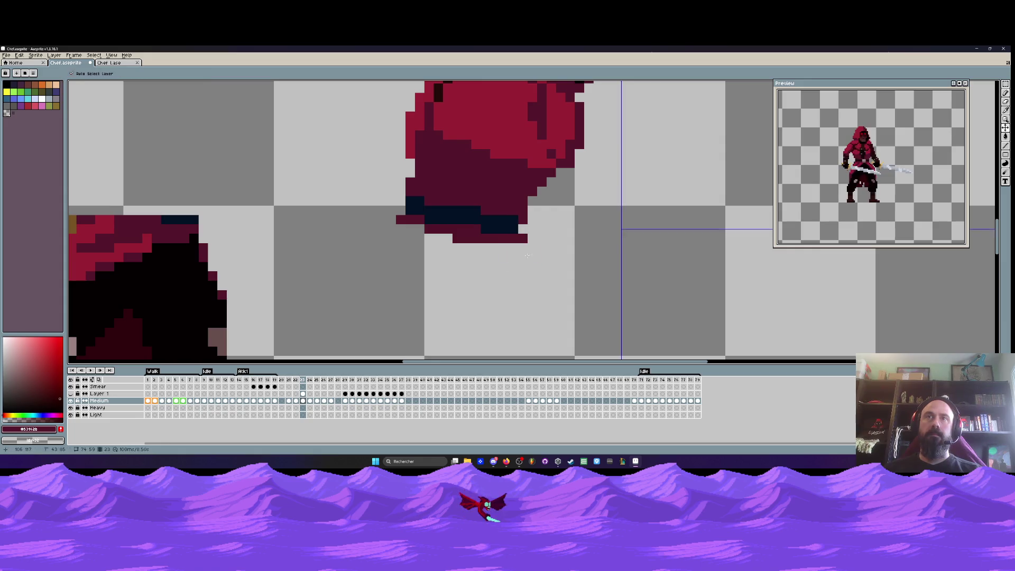
{"action": "left_click_drag", "start_coordinate": [522, 238], "coordinate": [456, 238]}
{"action": "scroll", "coordinate": [446, 228], "scroll_direction": "down", "scroll_amount": 4}
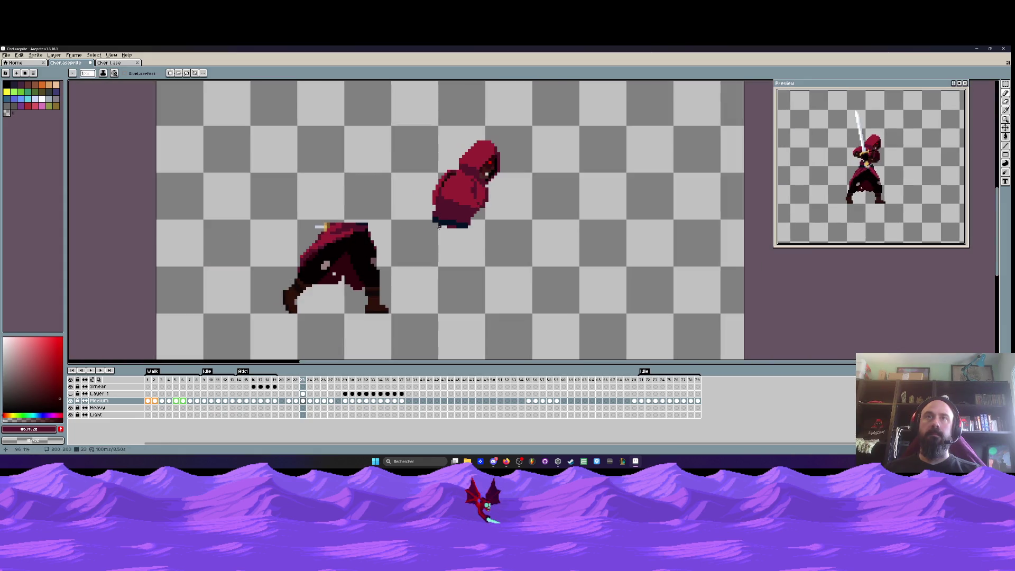
{"action": "scroll", "coordinate": [324, 218], "scroll_direction": "up", "scroll_amount": 4}
{"action": "left_click_drag", "start_coordinate": [351, 243], "coordinate": [315, 247]}
{"action": "scroll", "coordinate": [315, 249], "scroll_direction": "down", "scroll_amount": 4}
{"action": "scroll", "coordinate": [459, 264], "scroll_direction": "up", "scroll_amount": 3}
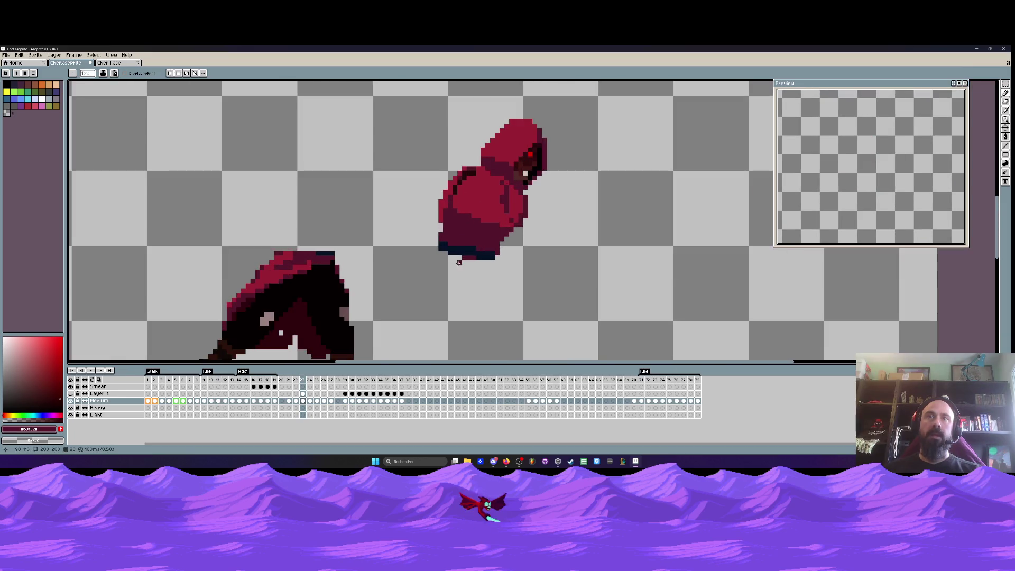
{"action": "scroll", "coordinate": [480, 251], "scroll_direction": "down", "scroll_amount": 3}
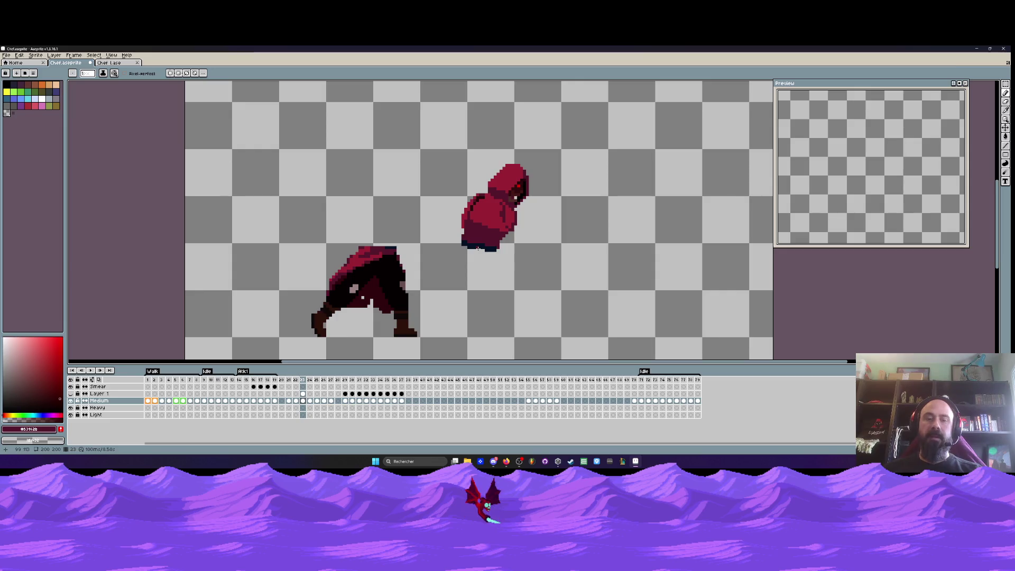
Move the hooded upper body onto the pasted legs, one pixel lower, and compare with frame 22
{"action": "key", "text": "ctrl+t"}
{"action": "scroll", "coordinate": [382, 234], "scroll_direction": "up", "scroll_amount": 2}
{"action": "left_click_drag", "start_coordinate": [382, 235], "coordinate": [343, 230]}
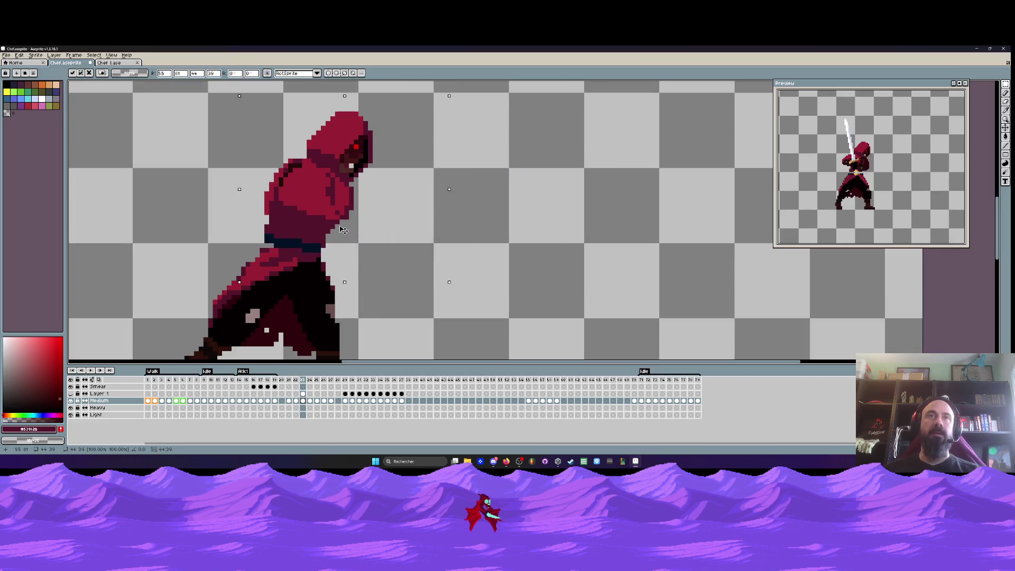
{"action": "key", "text": "Down"}
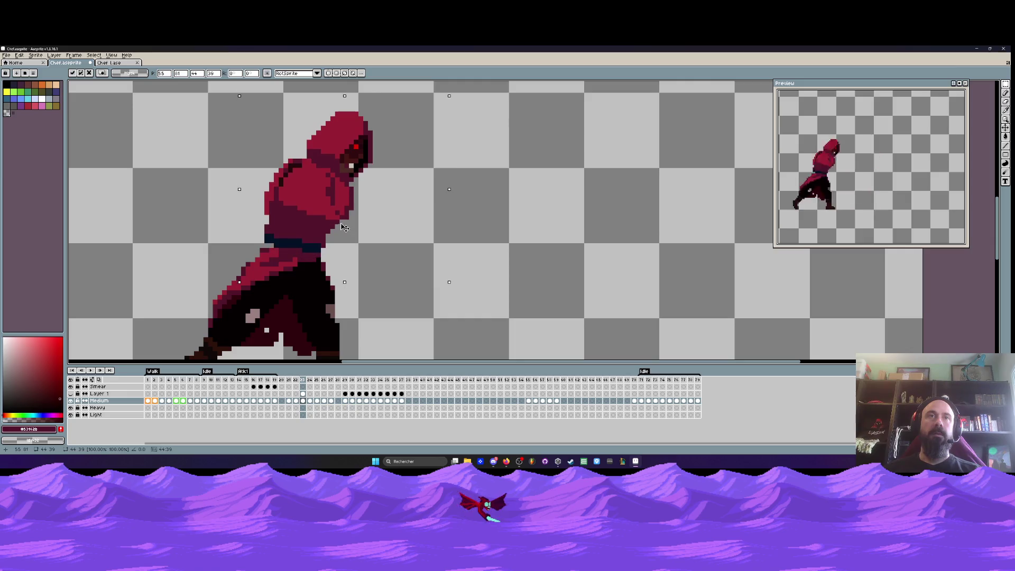
{"action": "key", "text": "Return"}
{"action": "scroll", "coordinate": [343, 233], "scroll_direction": "down", "scroll_amount": 2}
{"action": "key", "text": "Left"}
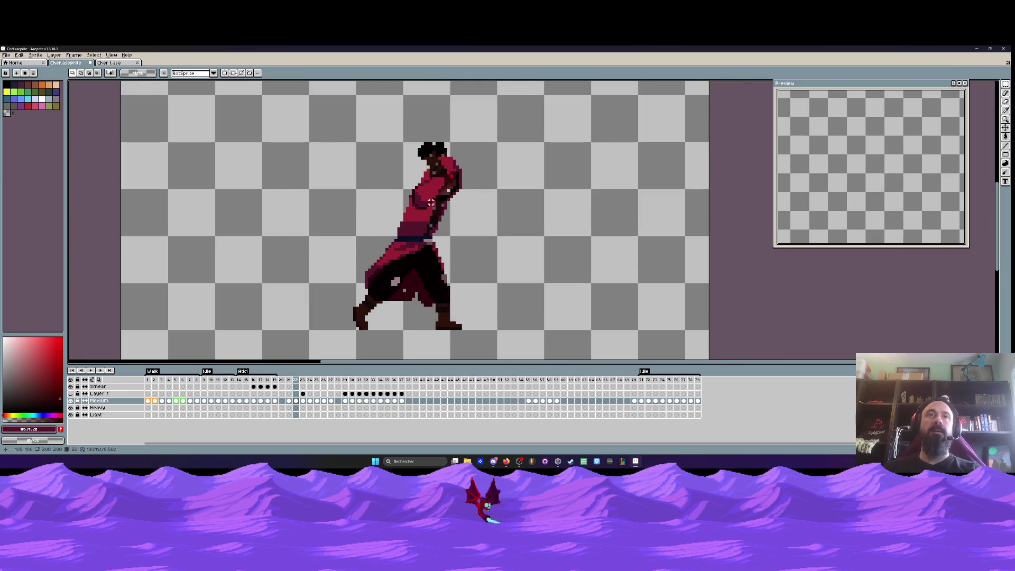
{"action": "key", "text": "Right"}
{"action": "scroll", "coordinate": [411, 198], "scroll_direction": "down", "scroll_amount": 2}
Select the whole figure on frame 23 and move it right, comparing against frame 22
{"action": "left_click_drag", "start_coordinate": [280, 140], "coordinate": [428, 303]}
{"action": "key", "text": "Left"}
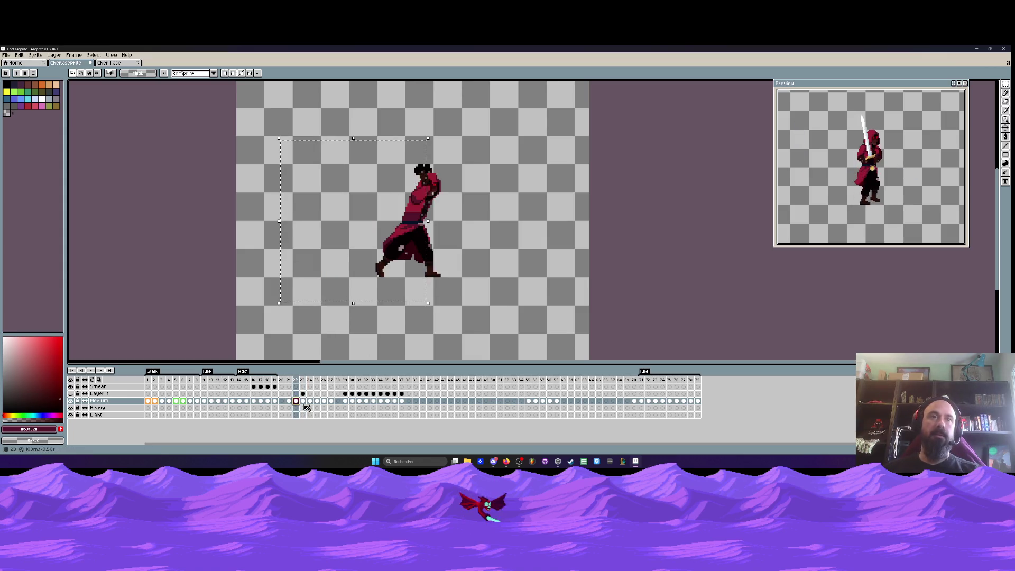
{"action": "key", "text": "Right"}
{"action": "left_click_drag", "start_coordinate": [346, 222], "coordinate": [408, 222]}
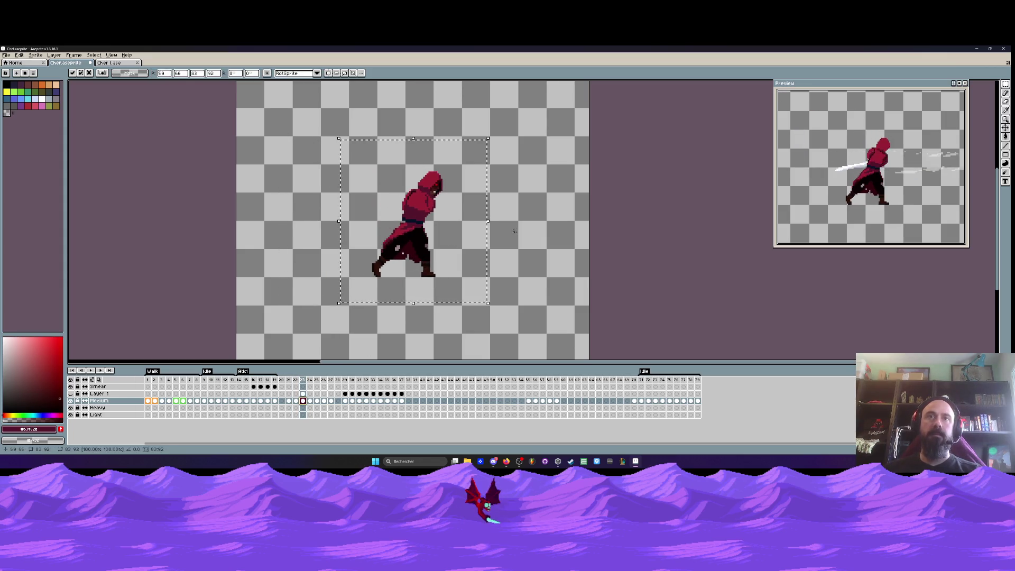
{"action": "key", "text": "Left"}
{"action": "key", "text": "Right"}
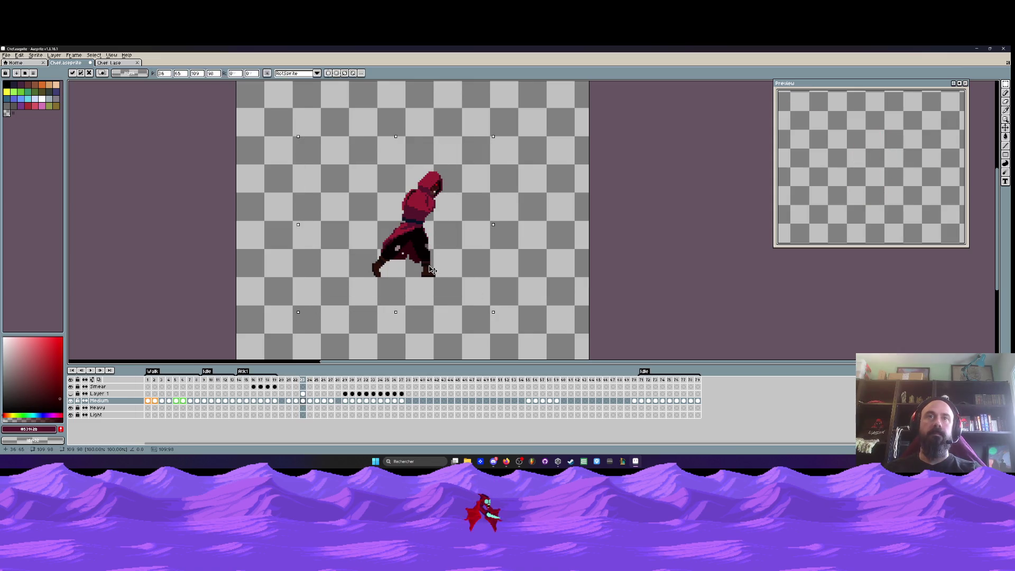
{"action": "key", "text": "Left"}
{"action": "key", "text": "Right"}
Reselect the figure more tightly, nudge it a few pixels right, and flip between frames 22 and 23
{"action": "left_click_drag", "start_coordinate": [320, 150], "coordinate": [473, 308]}
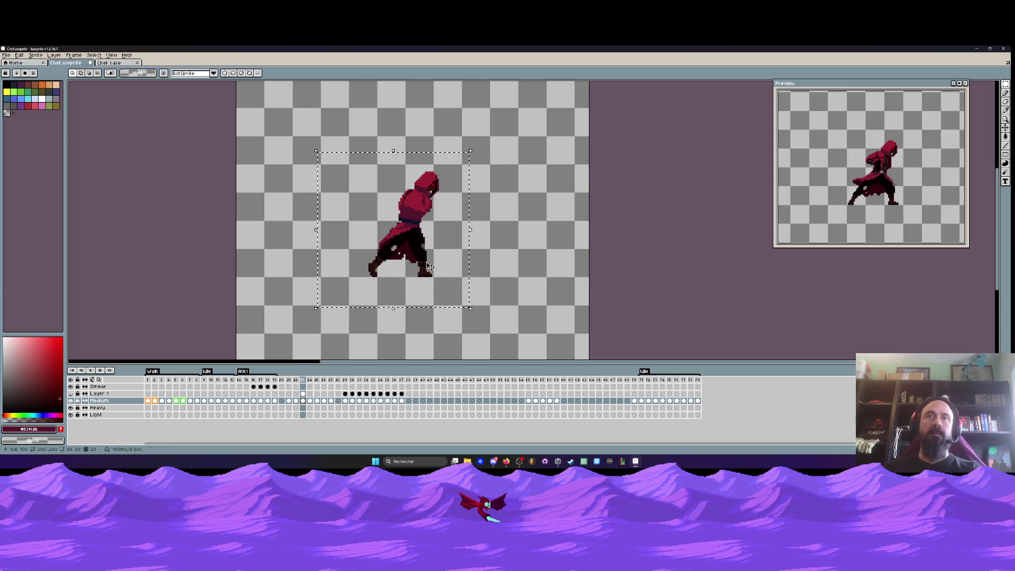
{"action": "left_click_drag", "start_coordinate": [425, 266], "coordinate": [433, 266]}
{"action": "key", "text": "Left"}
{"action": "key", "text": "Right"}
{"action": "key", "text": "Left"}
{"action": "key", "text": "Right"}
{"action": "key", "text": "Left"}
{"action": "key", "text": "Right"}
{"action": "key", "text": "Left"}
{"action": "key", "text": "Right"}
{"action": "key", "text": "Left"}
{"action": "key", "text": "Right"}
{"action": "key", "text": "Left"}
Select the area beside the front foot on frame 22, deselect it, and advance to frame 23
{"action": "scroll", "coordinate": [435, 274], "scroll_direction": "up", "scroll_amount": 2}
{"action": "left_click_drag", "start_coordinate": [432, 256], "coordinate": [465, 293]}
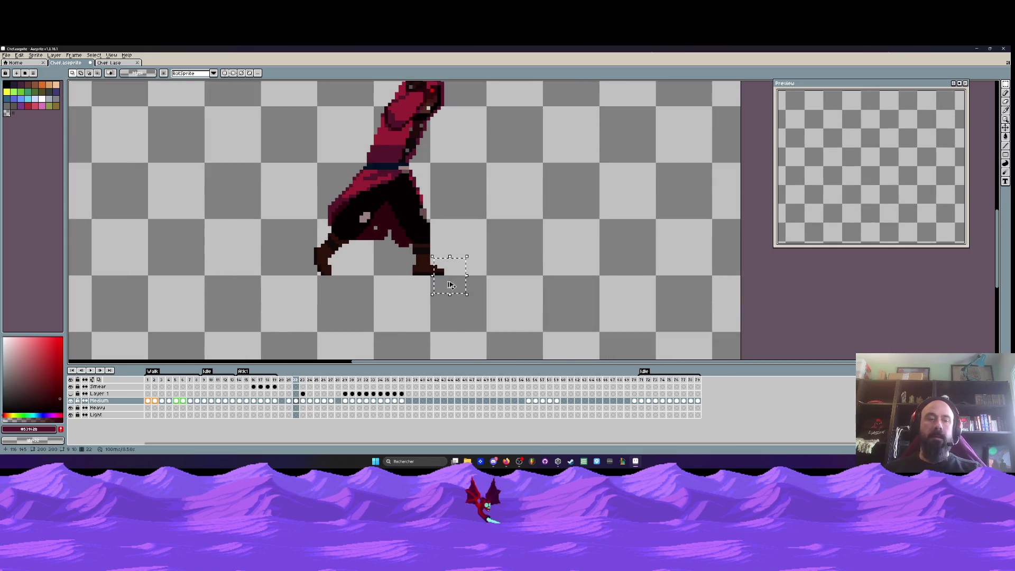
{"action": "key", "text": "ctrl+d"}
{"action": "key", "text": "Right"}
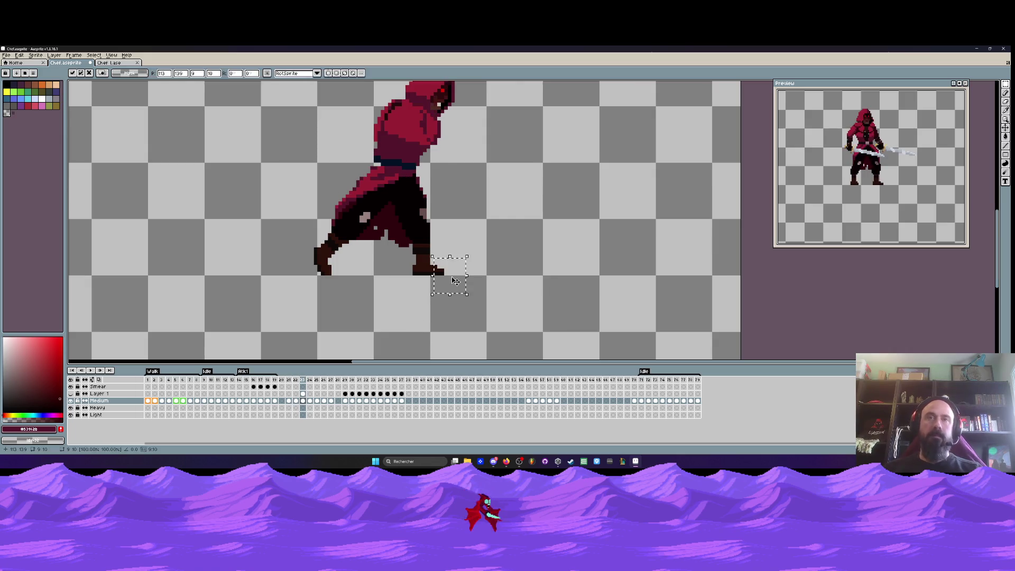
Play the animation, stop on the hooded pose, and compare frames 22 and 23
{"action": "scroll", "coordinate": [452, 276], "scroll_direction": "down", "scroll_amount": 1}
{"action": "key", "text": "Return"}
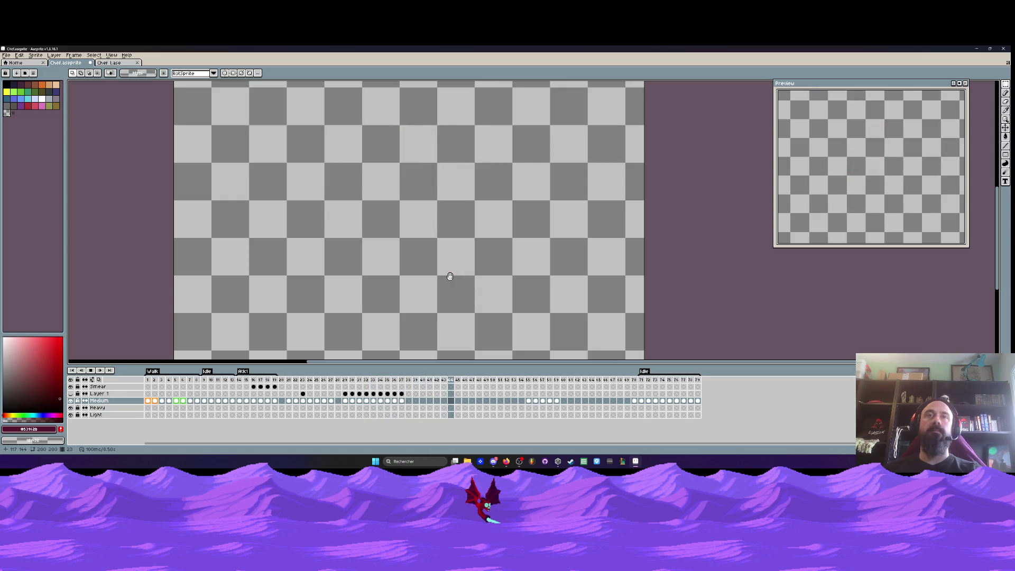
{"action": "left_click_drag", "start_coordinate": [345, 379], "coordinate": [389, 390]}
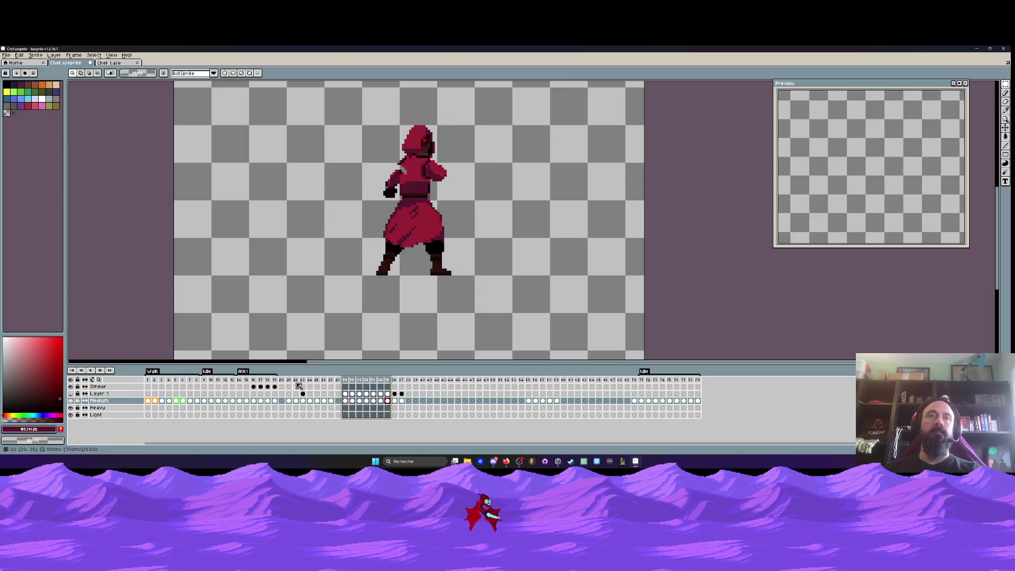
{"action": "left_click", "coordinate": [296, 386]}
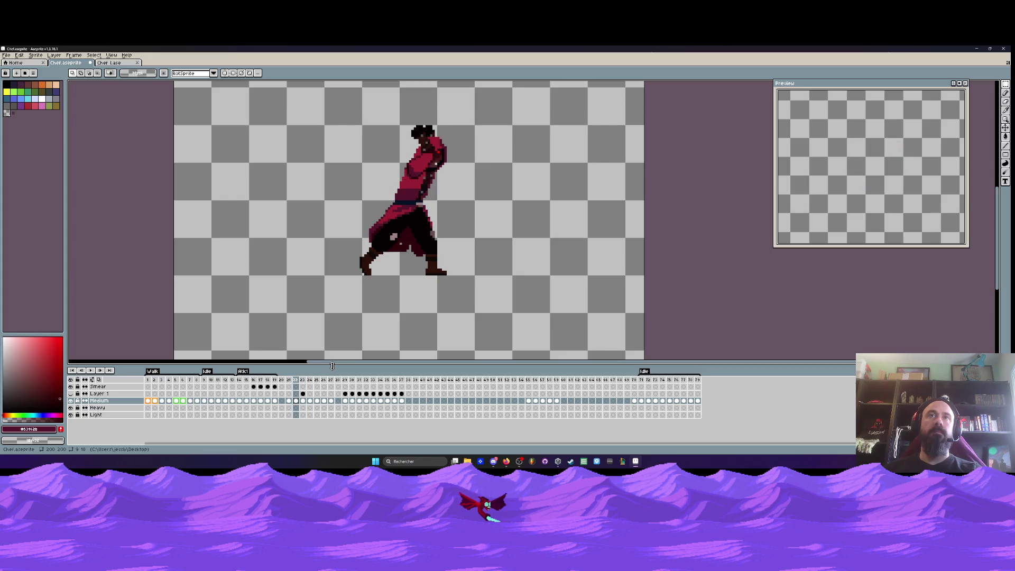
{"action": "key", "text": "Right"}
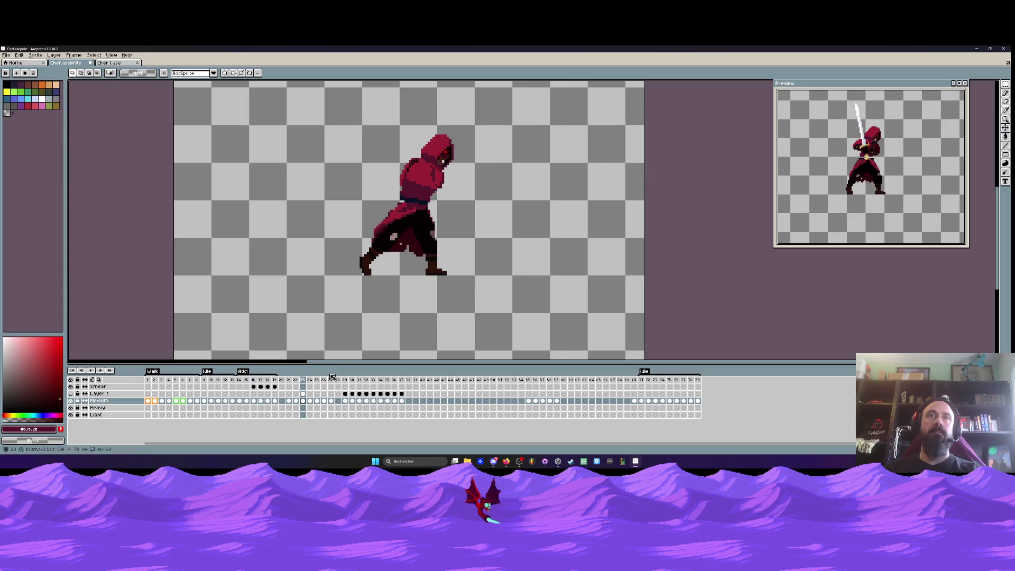
{"action": "left_click", "coordinate": [299, 401]}
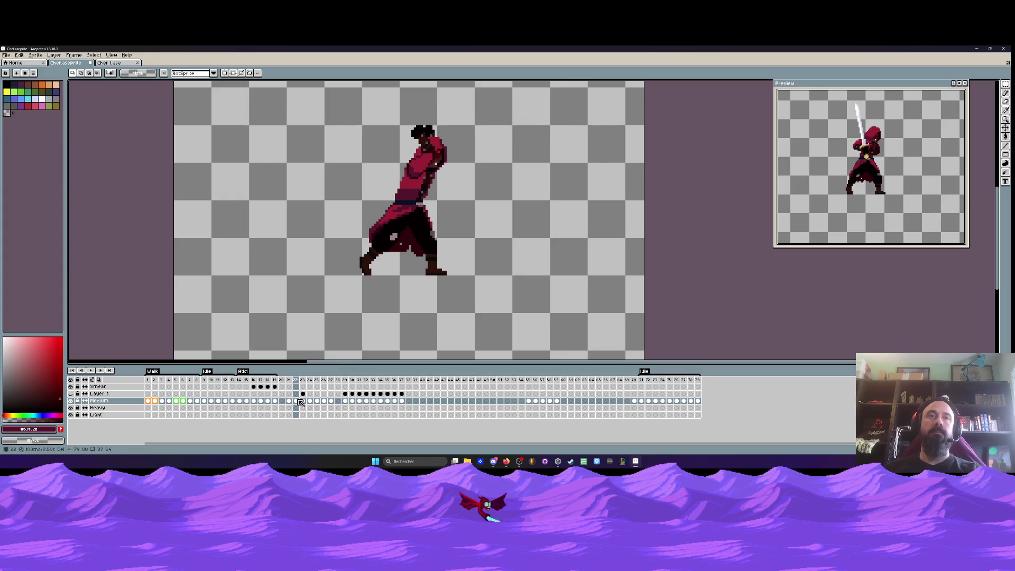
Review attack frames 15 through 29, including the slash smear and Layer 1's frame 29
{"action": "left_click", "coordinate": [246, 380]}
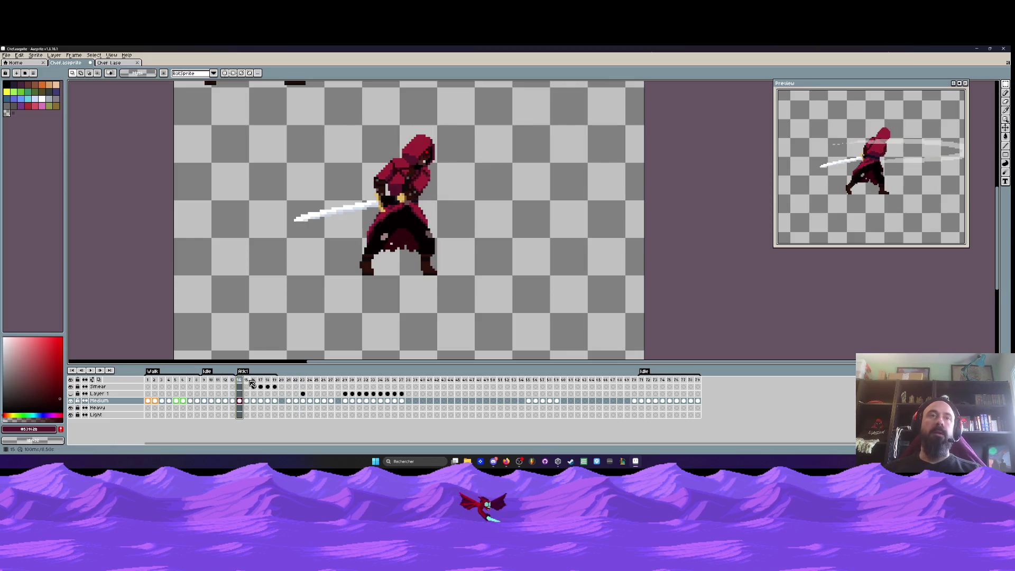
{"action": "left_click", "coordinate": [253, 380]}
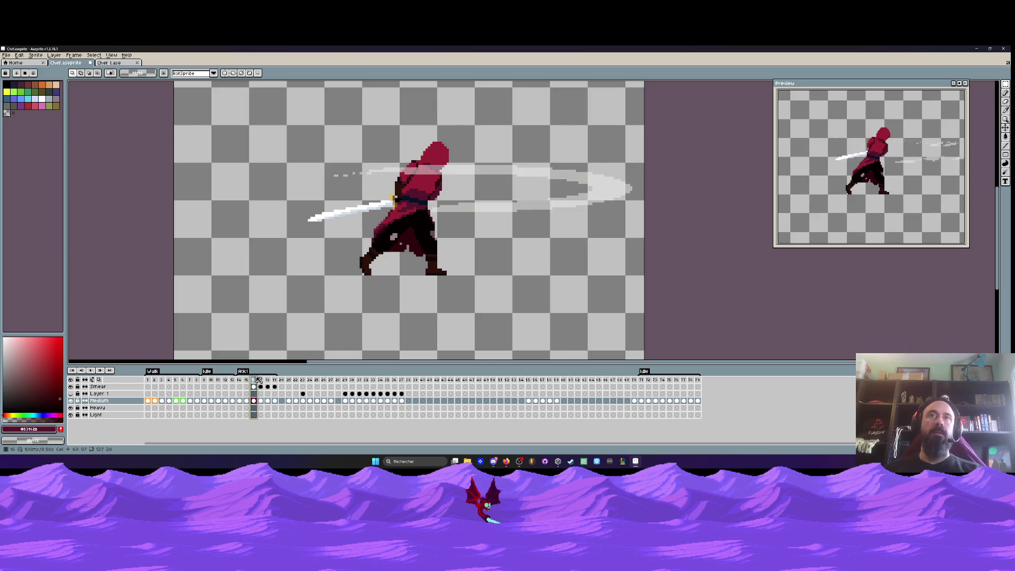
{"action": "left_click", "coordinate": [288, 379]}
{"action": "key", "text": "Right"}
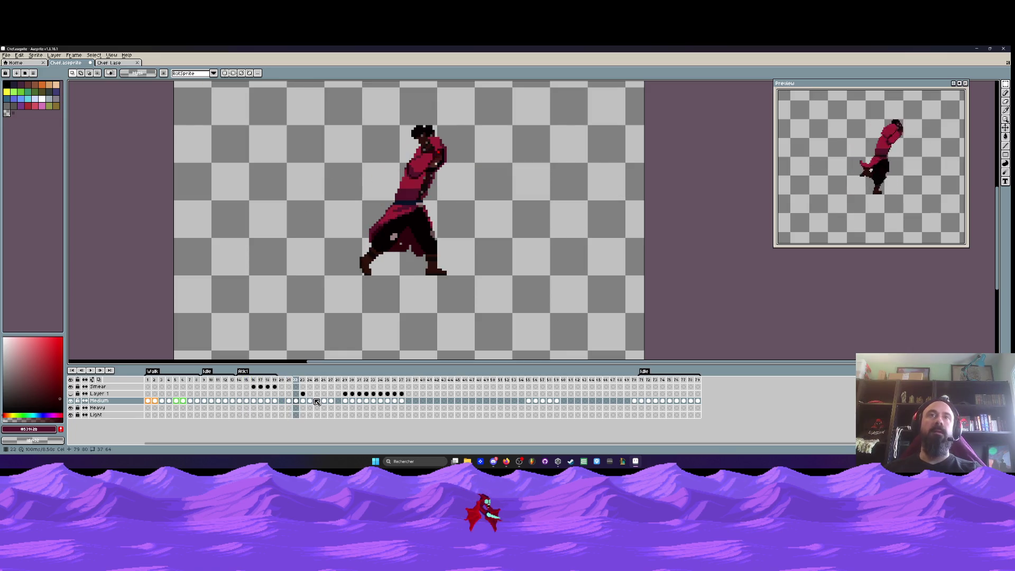
{"action": "key", "text": "Right"}
{"action": "left_click", "coordinate": [302, 394]}
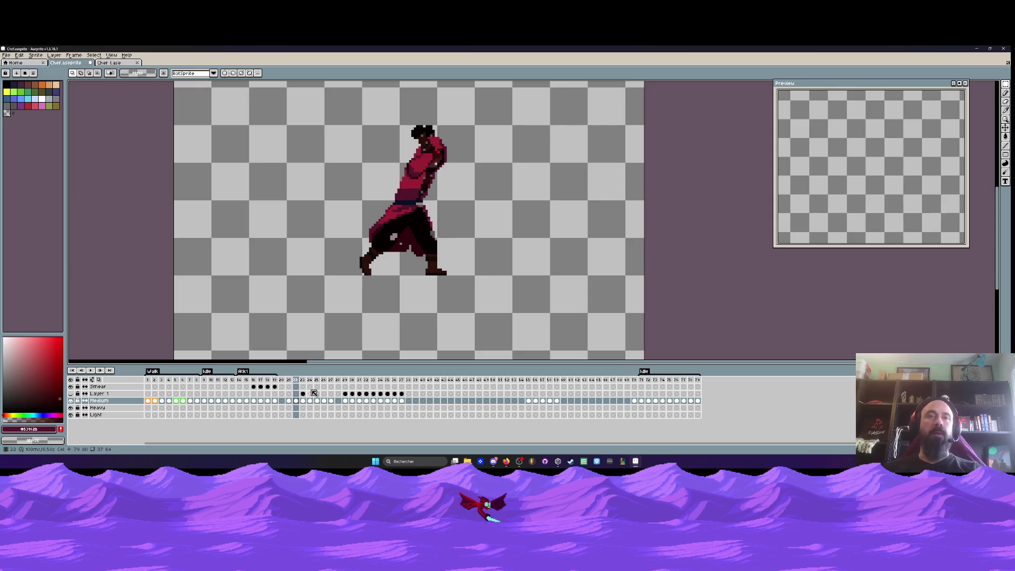
{"action": "left_click", "coordinate": [345, 393]}
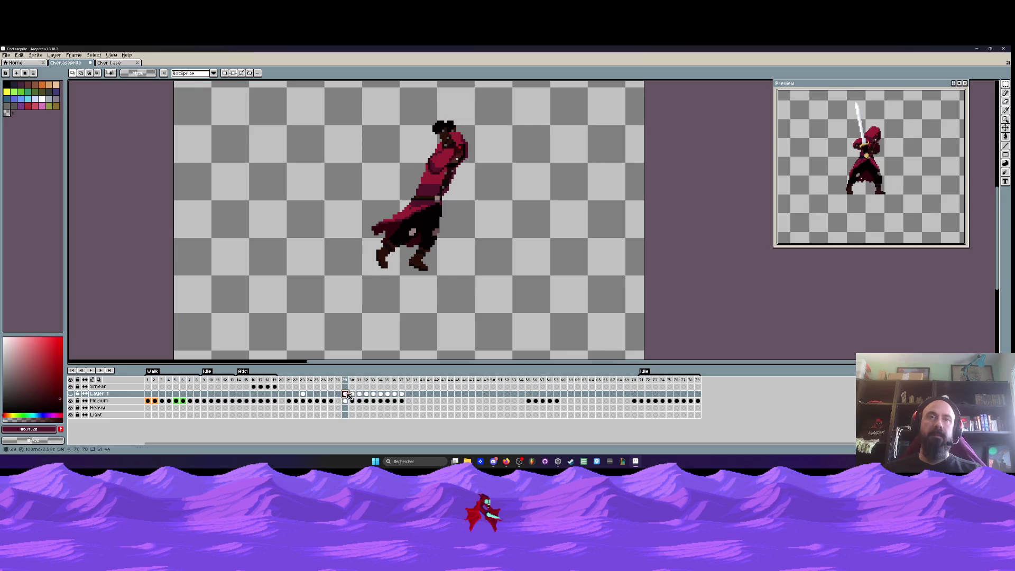
{"action": "left_click", "coordinate": [346, 380]}
{"action": "left_click", "coordinate": [346, 394]}
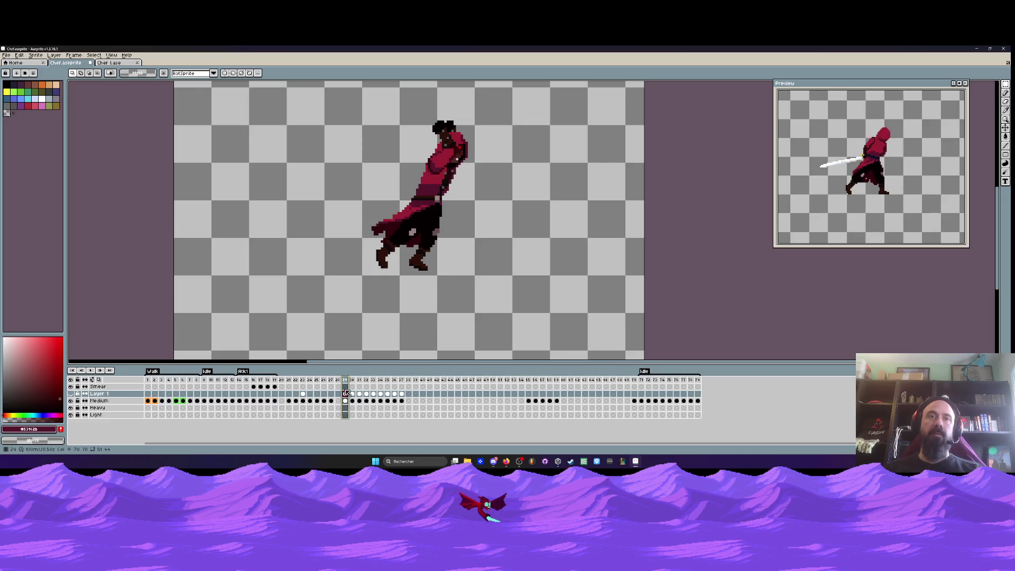
Step through Medium frames 21–23 and select frames 14 to 19 of the Atk1 range
{"action": "left_click", "coordinate": [291, 402]}
{"action": "left_click", "coordinate": [295, 401]}
{"action": "left_click", "coordinate": [302, 401]}
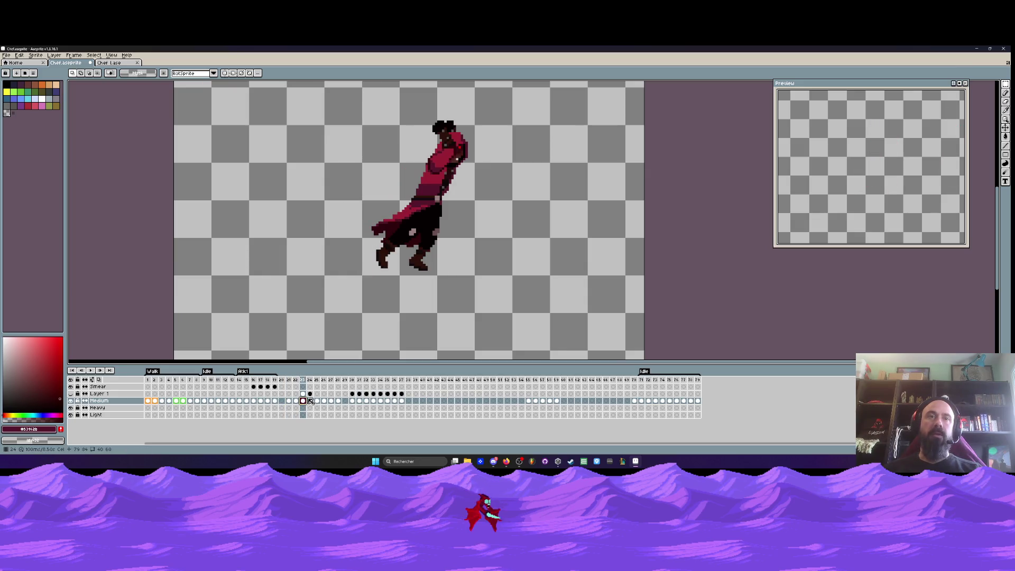
{"action": "left_click_drag", "start_coordinate": [239, 380], "coordinate": [341, 382]}
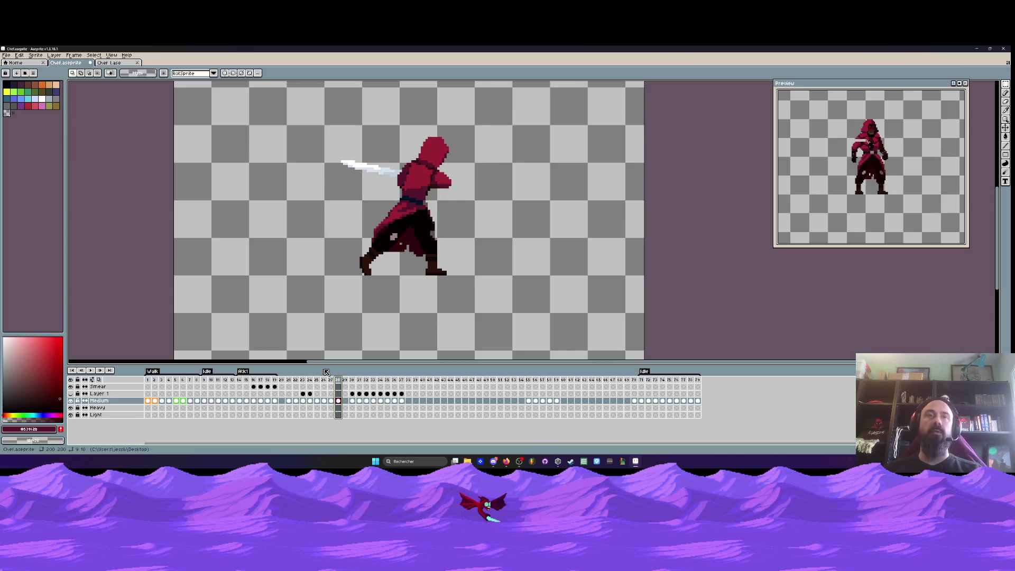
Compare the sword poses across Medium frames 21 to 25, flipping between frames 21 and 23
{"action": "left_click", "coordinate": [294, 401]}
{"action": "left_click", "coordinate": [311, 401]}
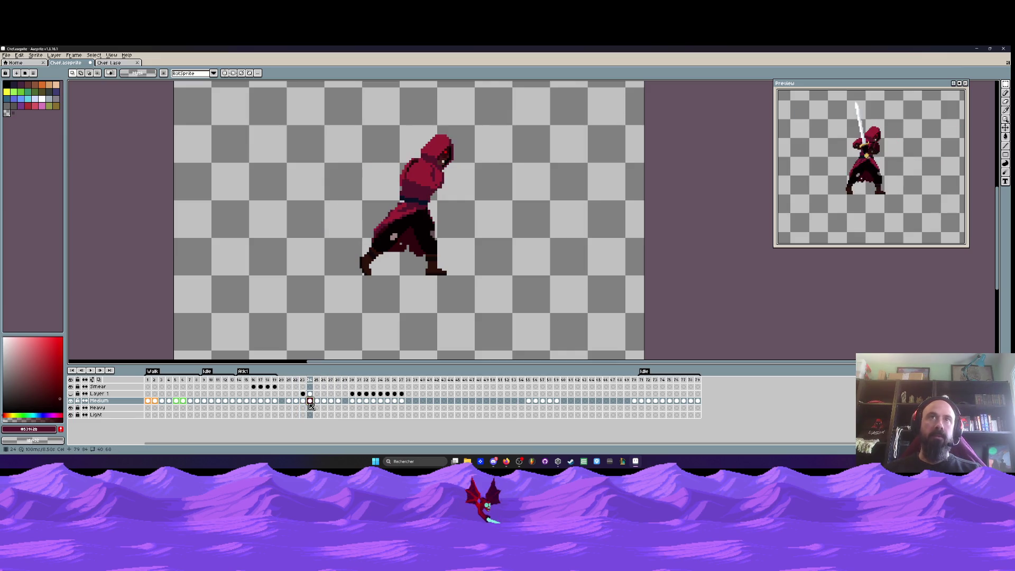
{"action": "left_click", "coordinate": [301, 401]}
{"action": "left_click", "coordinate": [289, 400]}
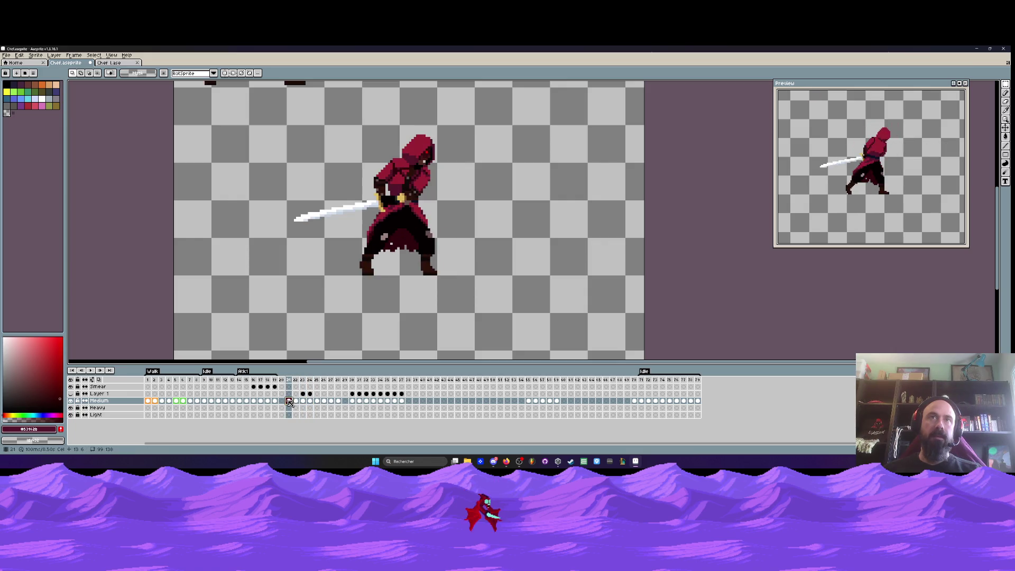
{"action": "left_click", "coordinate": [296, 401]}
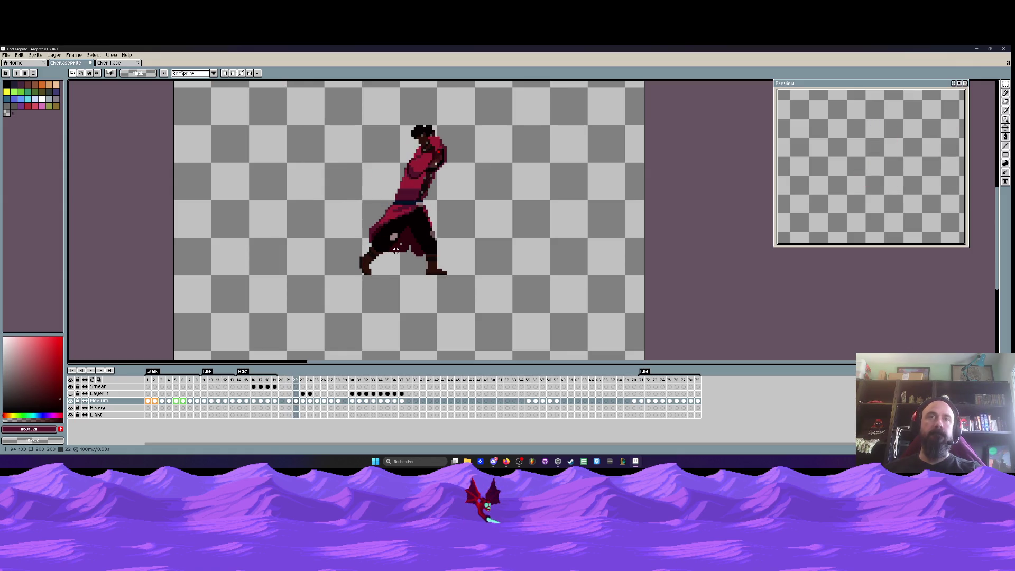
{"action": "key", "text": "Right"}
{"action": "key", "text": "Left"}
{"action": "key", "text": "Left"}
{"action": "key", "text": "Right"}
{"action": "key", "text": "Right"}
{"action": "key", "text": "Right"}
{"action": "key", "text": "Left"}
{"action": "key", "text": "Left"}
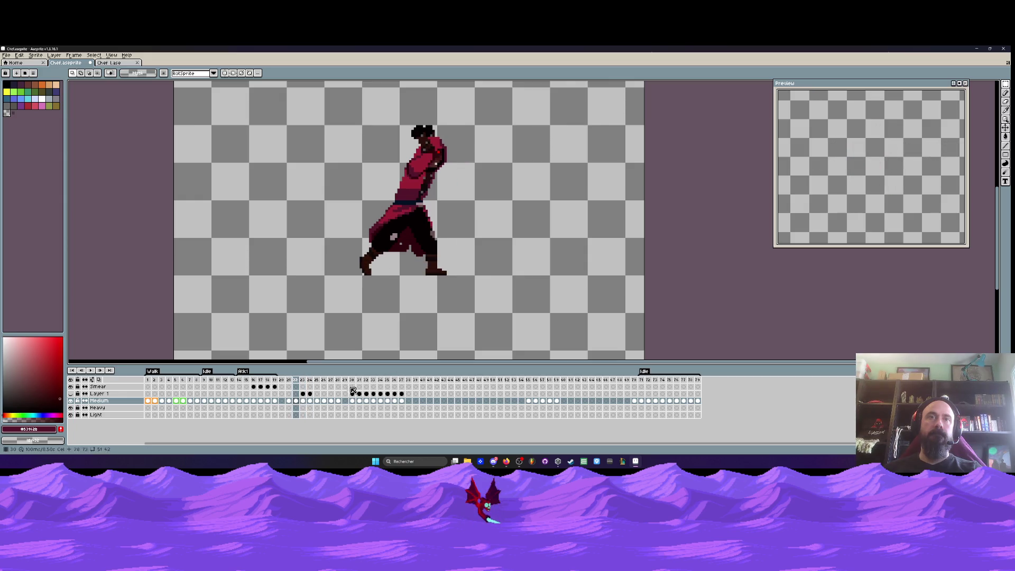
Check frame 30 and Layer 1's frame 23, then return to frames 21–22
{"action": "left_click", "coordinate": [353, 380]}
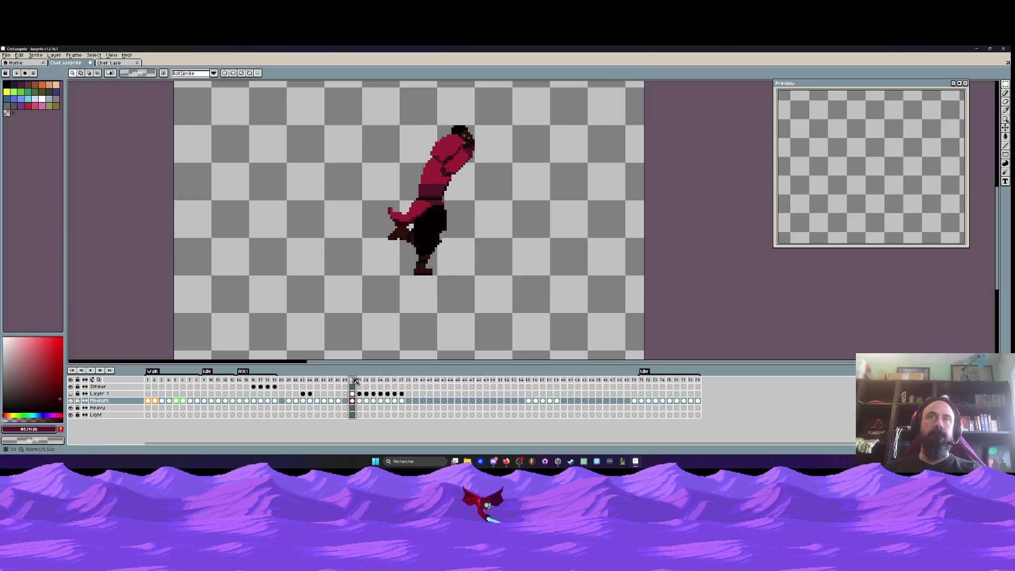
{"action": "left_click", "coordinate": [304, 392]}
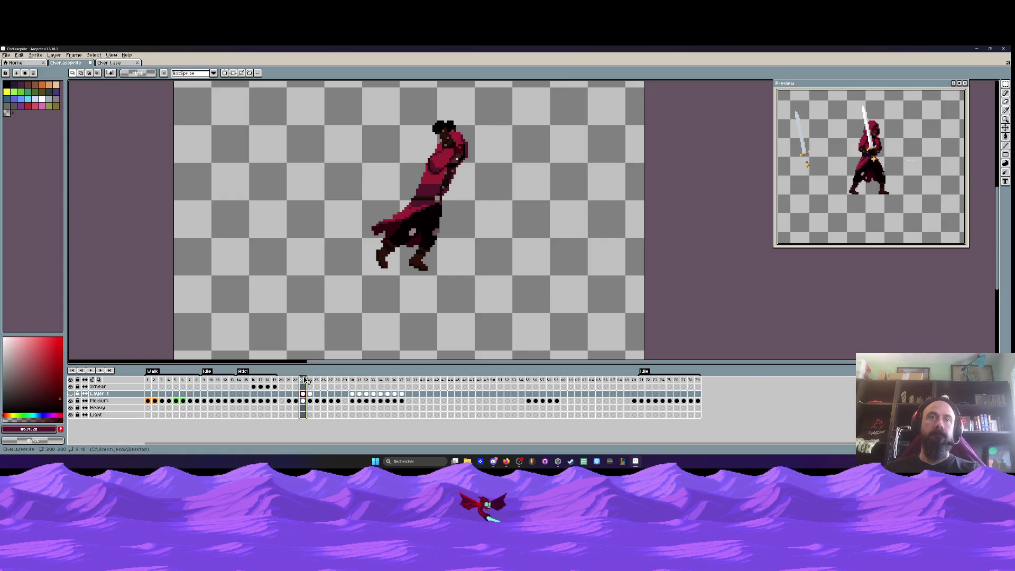
{"action": "left_click", "coordinate": [349, 381]}
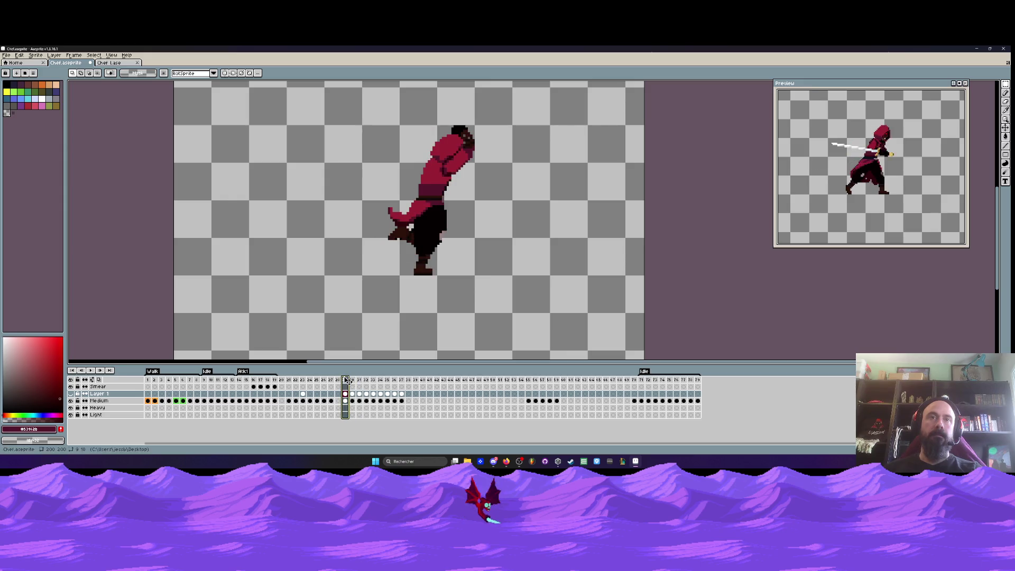
{"action": "left_click", "coordinate": [303, 380]}
{"action": "left_click", "coordinate": [290, 381]}
{"action": "left_click", "coordinate": [296, 380]}
{"action": "left_click", "coordinate": [303, 380]}
{"action": "left_click", "coordinate": [296, 380]}
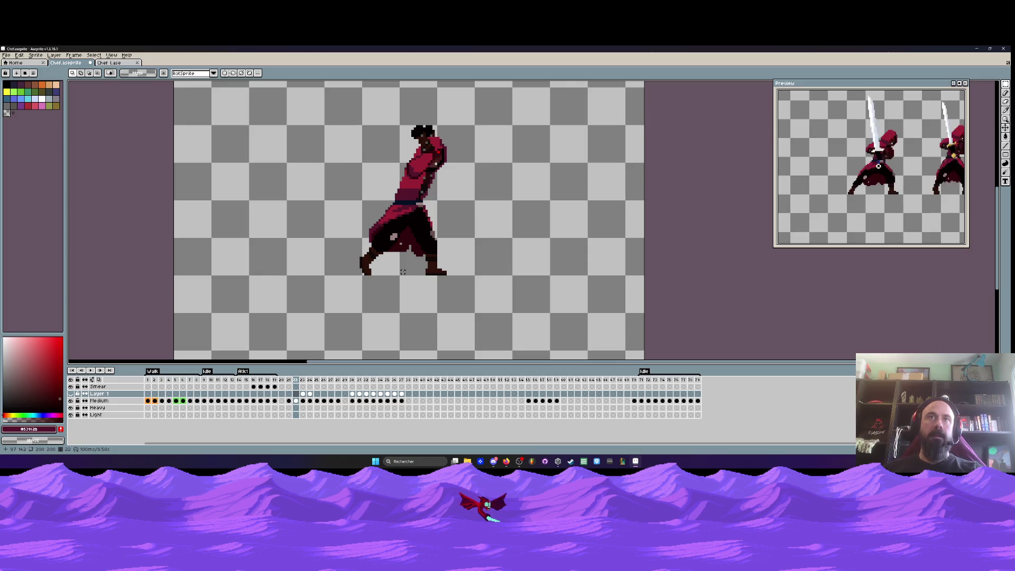
Insert a new frame after frame 22 and select the new frame 23 Medium cel
{"action": "left_click", "coordinate": [295, 394]}
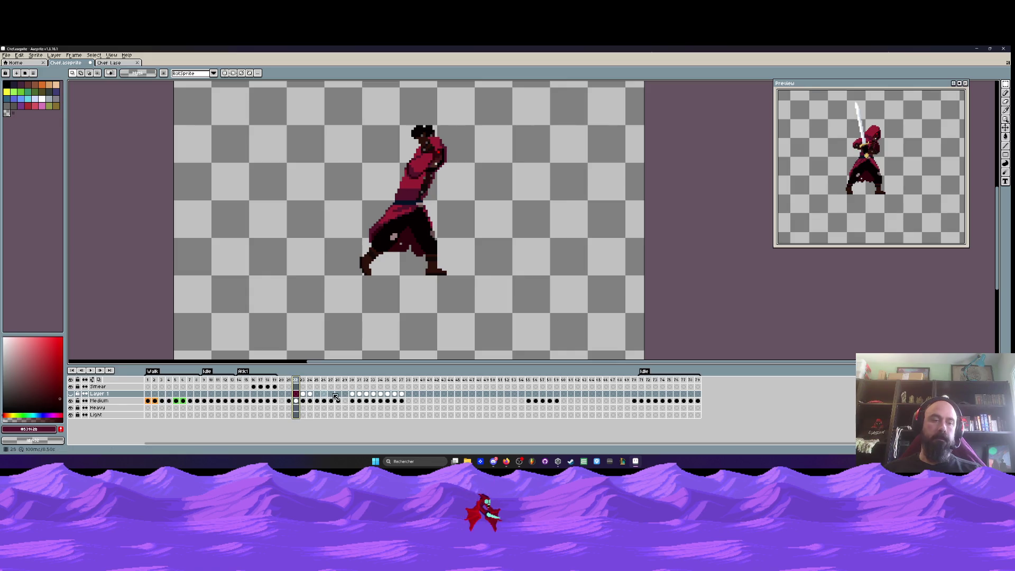
{"action": "key", "text": "alt+n"}
{"action": "left_click", "coordinate": [304, 401]}
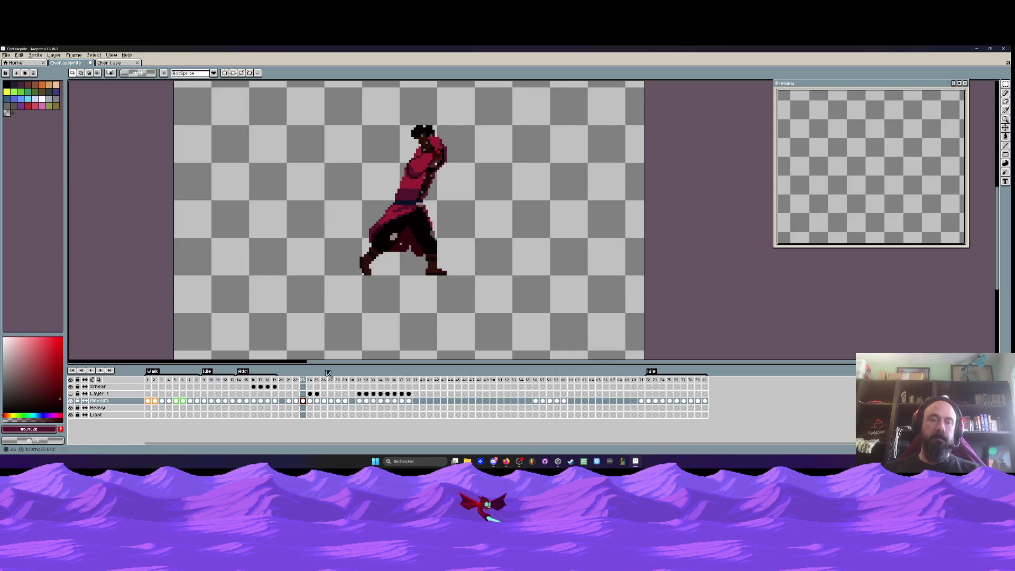
{"action": "key", "text": "b"}
{"action": "scroll", "coordinate": [417, 160], "scroll_direction": "up", "scroll_amount": 1}
Erase the raised head and arm on frame 23, then maximize the browser window
{"action": "mouse_move", "coordinate": [416, 159]}
{"action": "left_mouse_down"}
{"action": "mouse_move", "coordinate": [402, 177]}
{"action": "mouse_move", "coordinate": [423, 185]}
{"action": "mouse_move", "coordinate": [389, 199]}
{"action": "mouse_move", "coordinate": [431, 197]}
{"action": "left_mouse_up"}
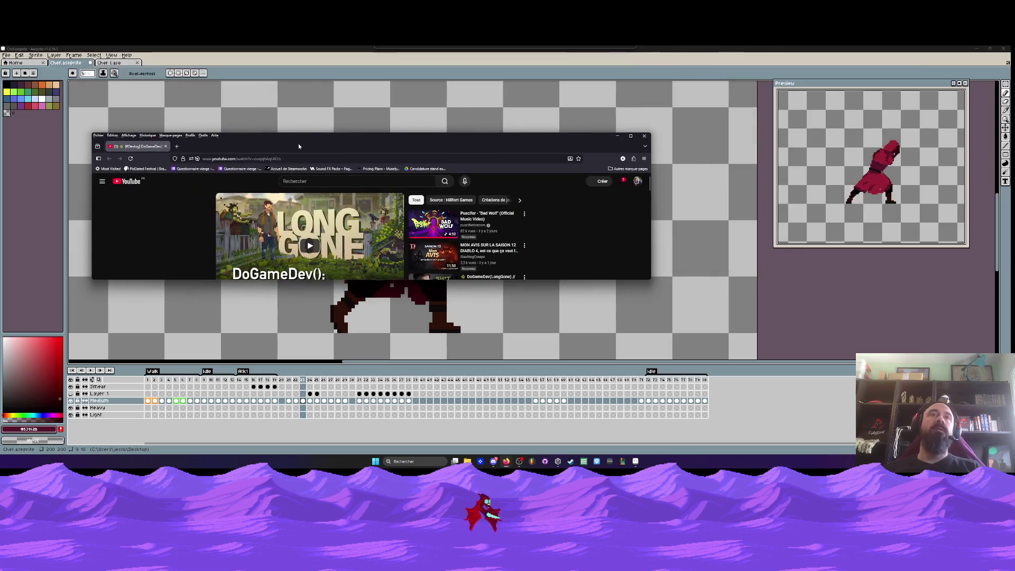
{"action": "double_click", "coordinate": [329, 146]}
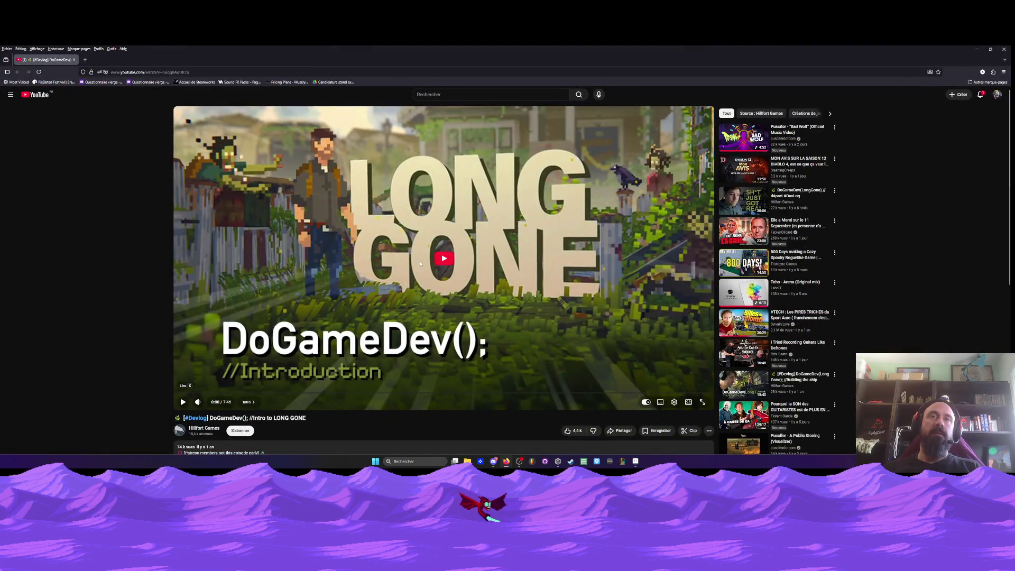
Play the LONG GONE devlog muted, pause and resume it twice, then return to Aseprite
{"action": "left_click", "coordinate": [391, 246]}
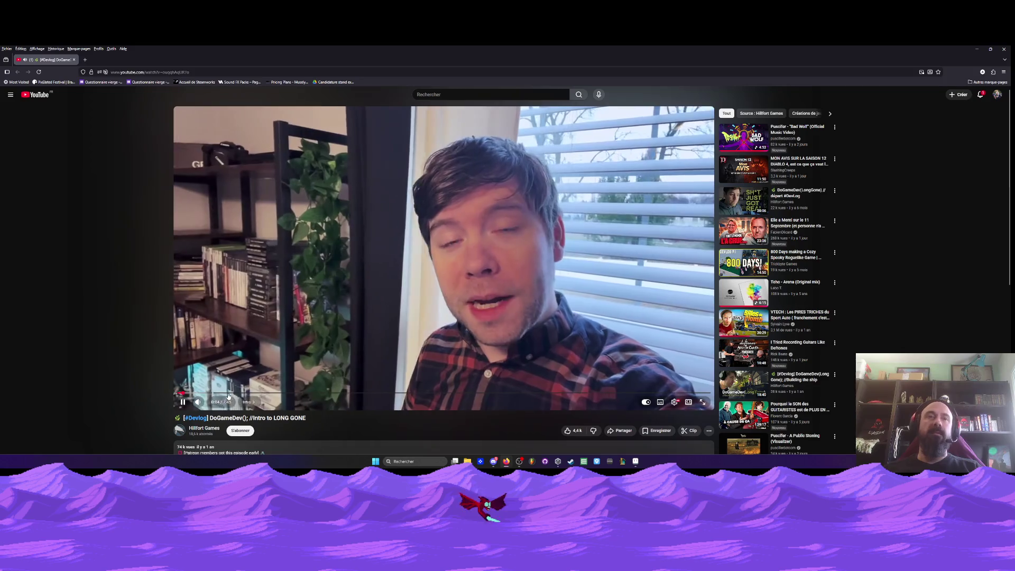
{"action": "left_click", "coordinate": [198, 402]}
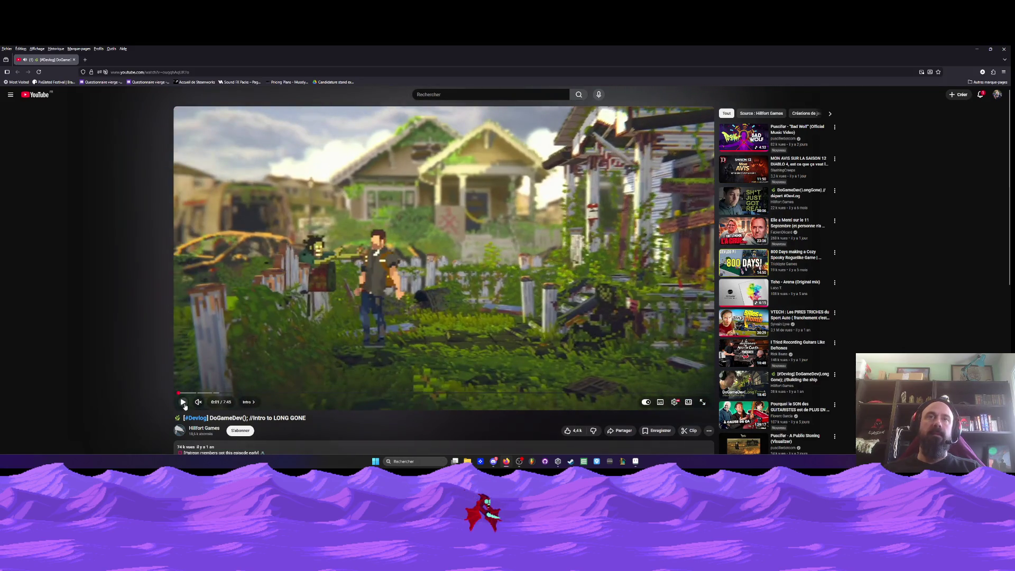
{"action": "left_click", "coordinate": [184, 403]}
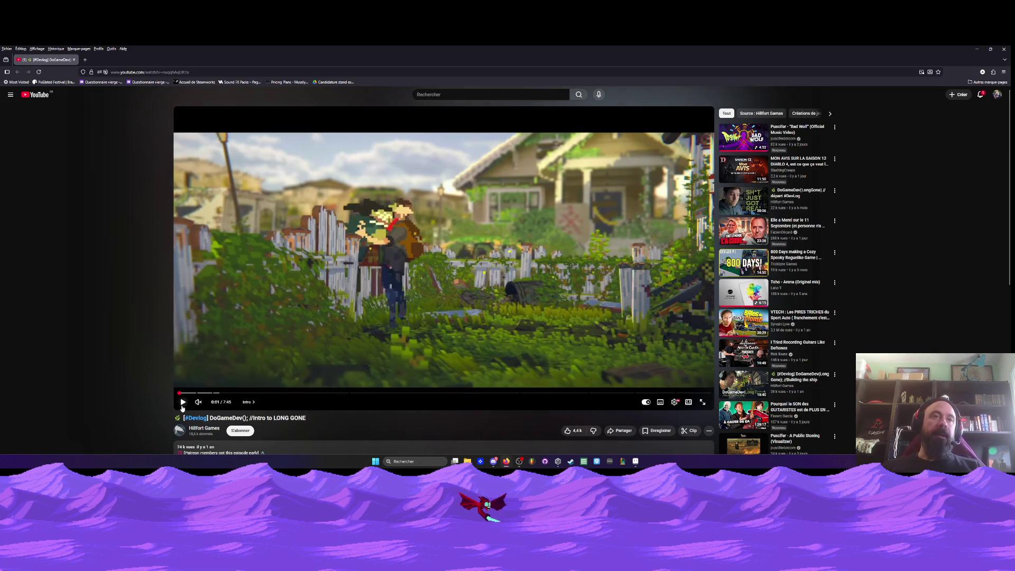
{"action": "left_click", "coordinate": [183, 403]}
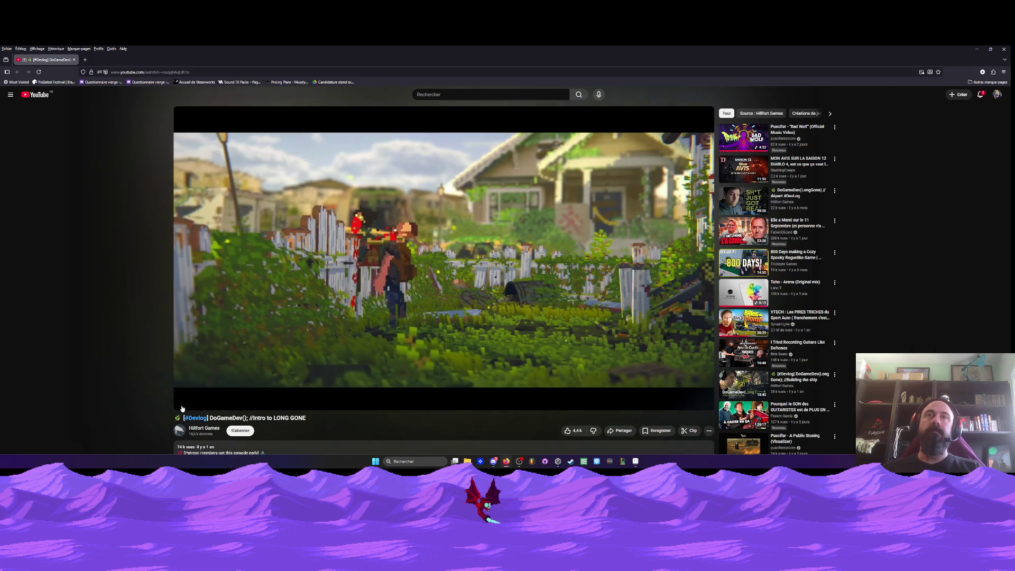
{"action": "left_click", "coordinate": [181, 409]}
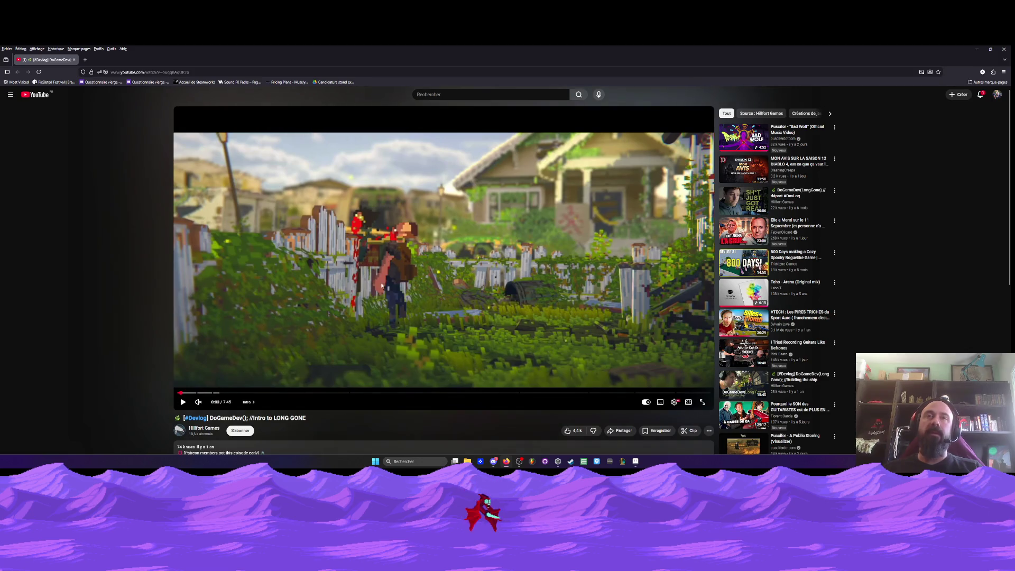
{"action": "left_click", "coordinate": [183, 404]}
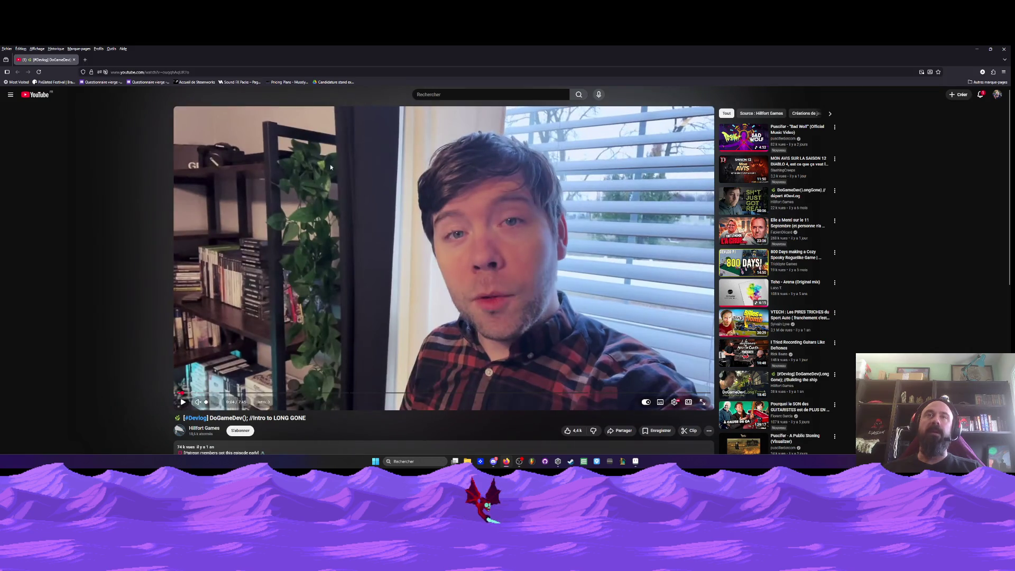
{"action": "left_click", "coordinate": [1003, 49]}
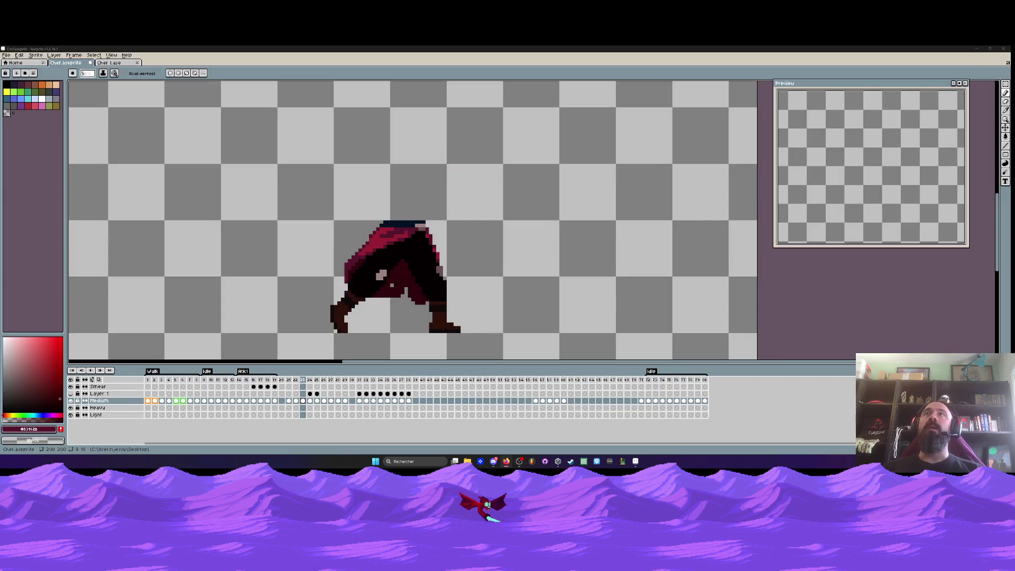
Play the animation, stop at frame 22, and step to the legs-only frame 23
{"action": "key", "text": "Return"}
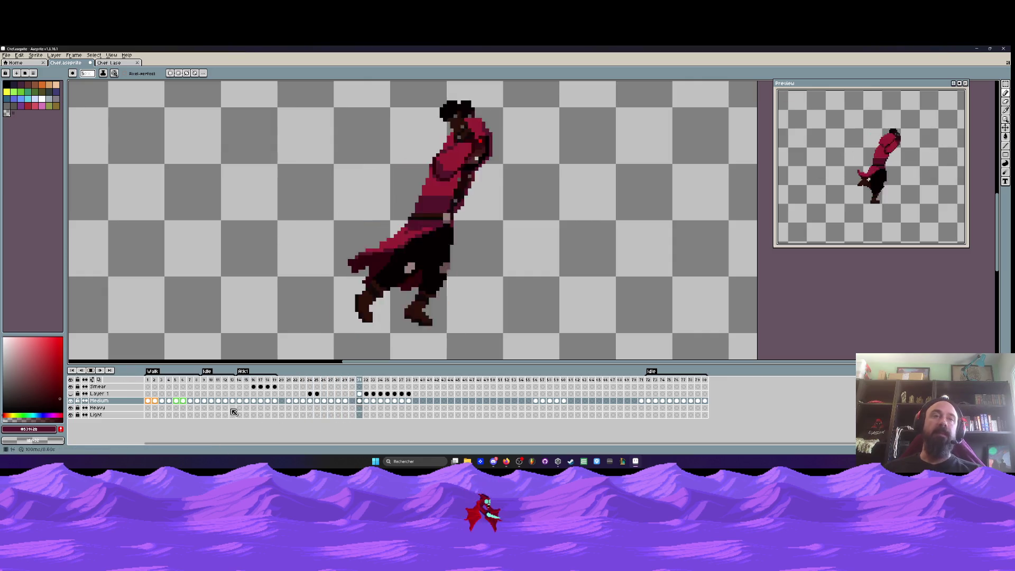
{"action": "key", "text": "Return"}
{"action": "left_click", "coordinate": [296, 380]}
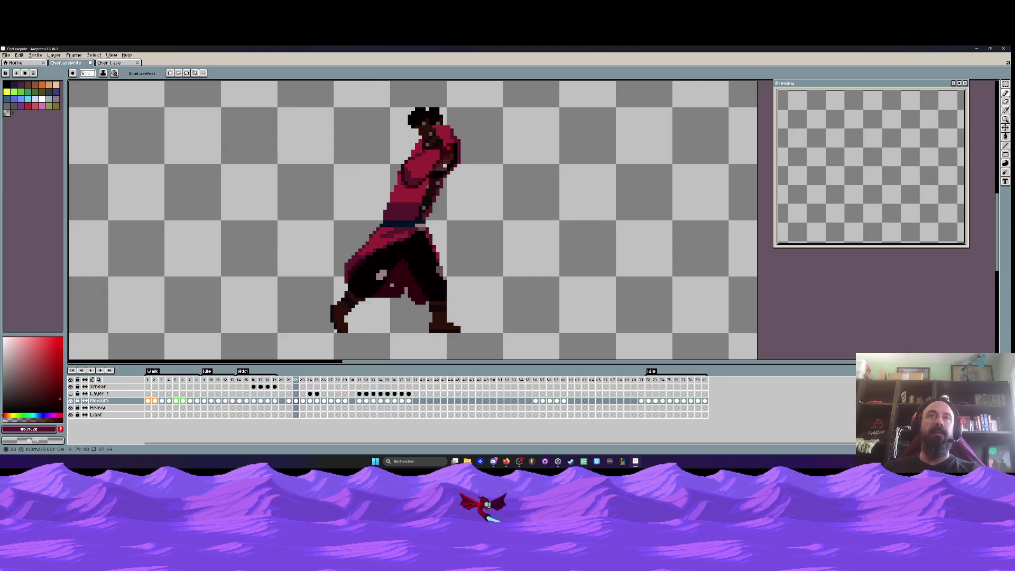
{"action": "key", "text": "Left"}
{"action": "key", "text": "Right"}
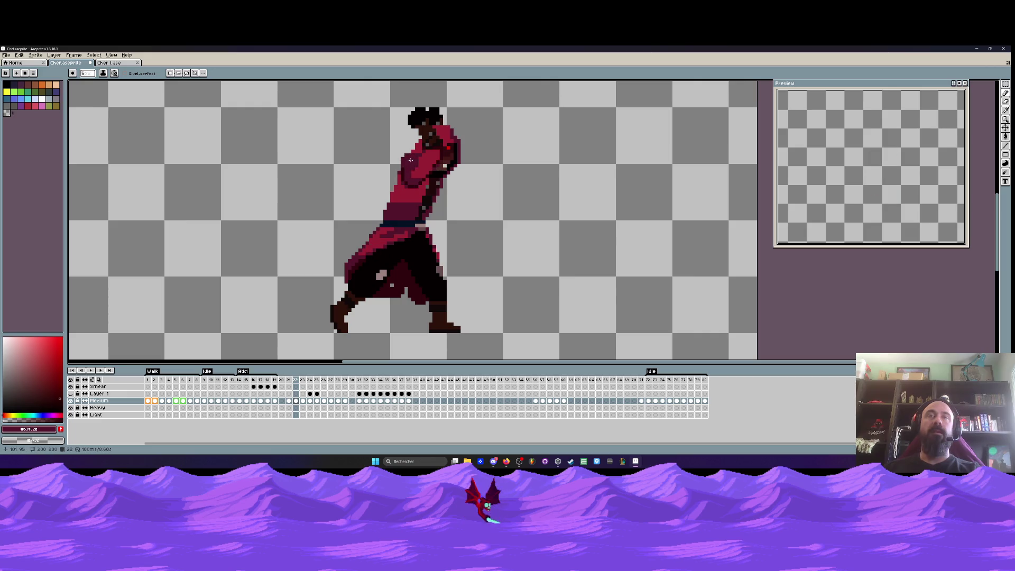
{"action": "key", "text": "Right"}
{"action": "key", "text": "Right"}
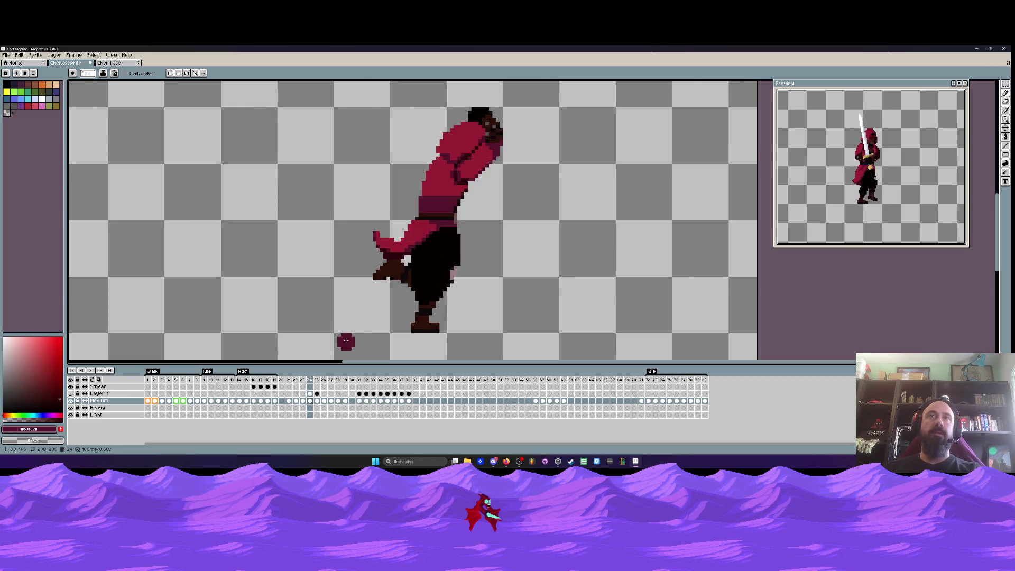
Rectangle-select the upper body on frame 24, then move to frame 23
{"action": "left_click", "coordinate": [303, 401]}
{"action": "left_click", "coordinate": [310, 400]}
{"action": "key", "text": "m"}
{"action": "mouse_move", "coordinate": [384, 90]}
{"action": "left_mouse_down"}
{"action": "mouse_move", "coordinate": [429, 113]}
{"action": "mouse_move", "coordinate": [519, 217]}
{"action": "left_mouse_up"}
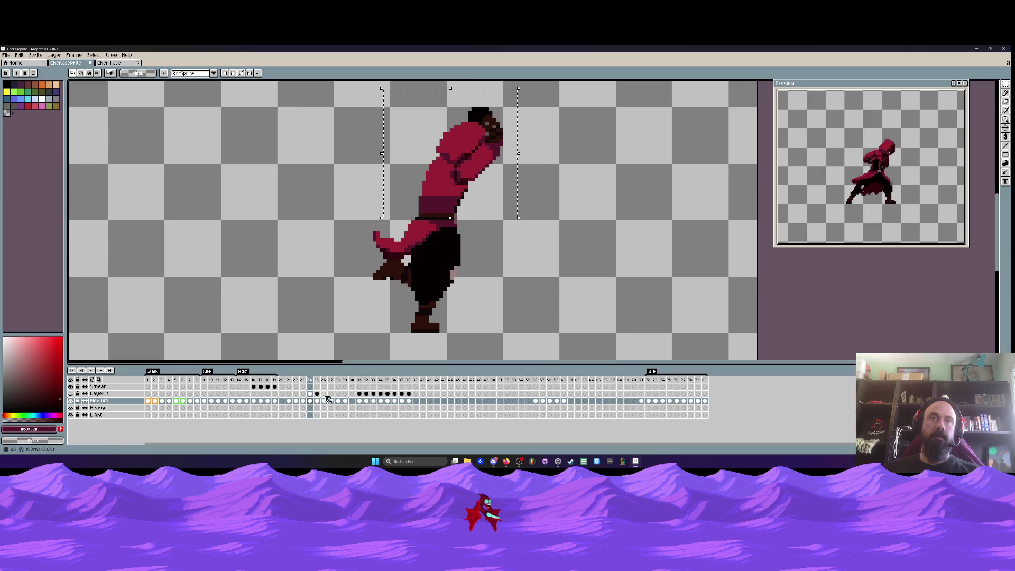
{"action": "left_click", "coordinate": [317, 393]}
{"action": "left_click", "coordinate": [311, 395]}
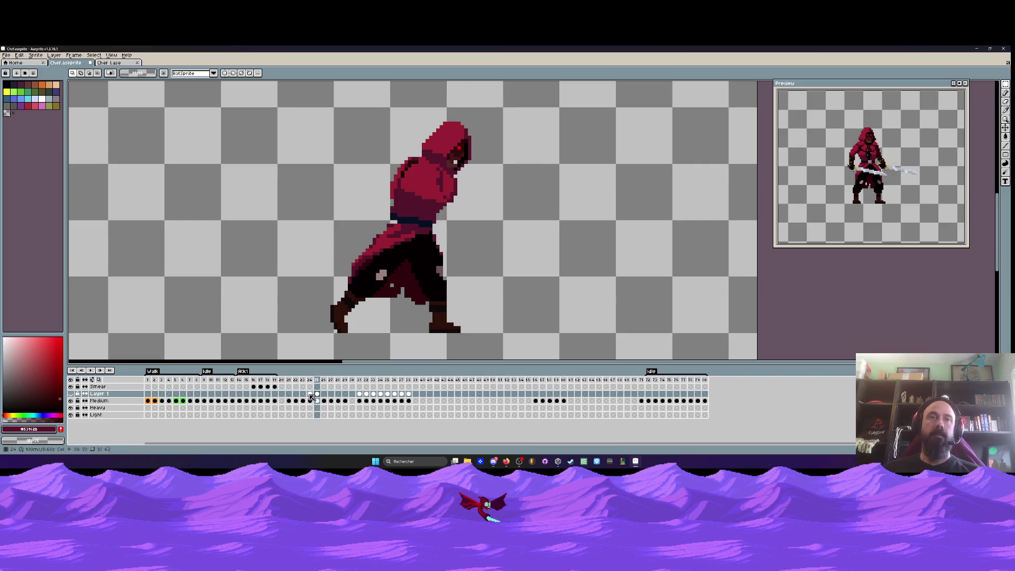
{"action": "left_click", "coordinate": [294, 381]}
{"action": "left_click", "coordinate": [303, 381]}
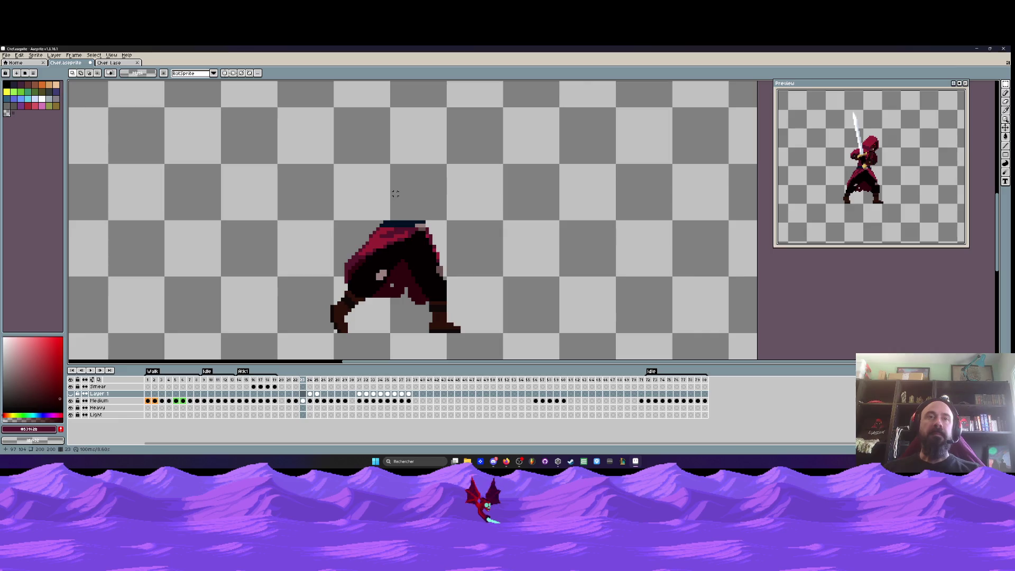
Paste the upper body onto frame 23's Medium layer, shift it left onto the hips, and commit
{"action": "key", "text": "Down"}
{"action": "key", "text": "ctrl+v"}
{"action": "left_click_drag", "start_coordinate": [474, 172], "coordinate": [433, 181]}
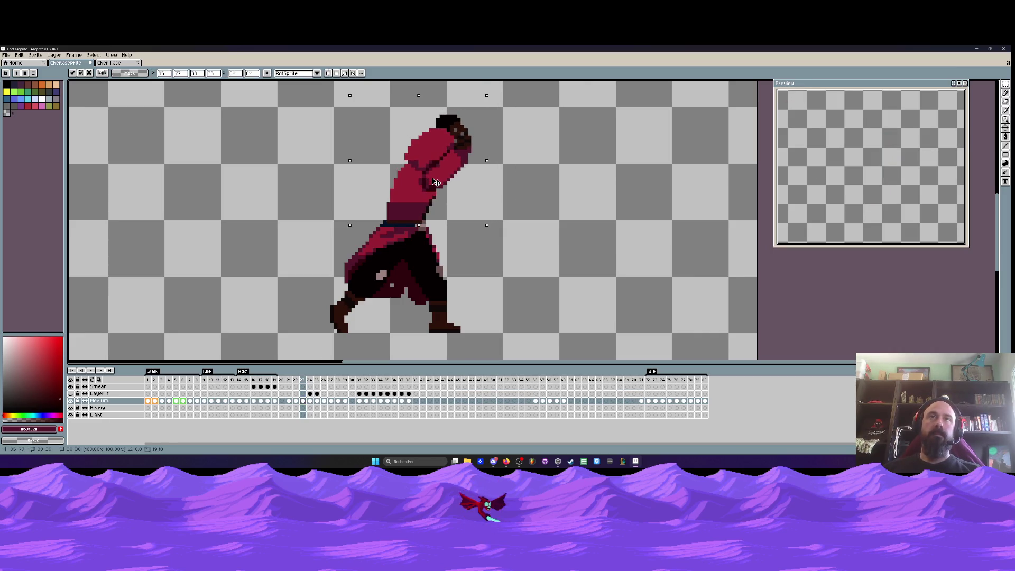
{"action": "key", "text": "Return"}
{"action": "key", "text": "Left"}
{"action": "key", "text": "Right"}
{"action": "key", "text": "Left"}
{"action": "key", "text": "Left"}
{"action": "key", "text": "Right"}
{"action": "key", "text": "Right"}
{"action": "key", "text": "Right"}
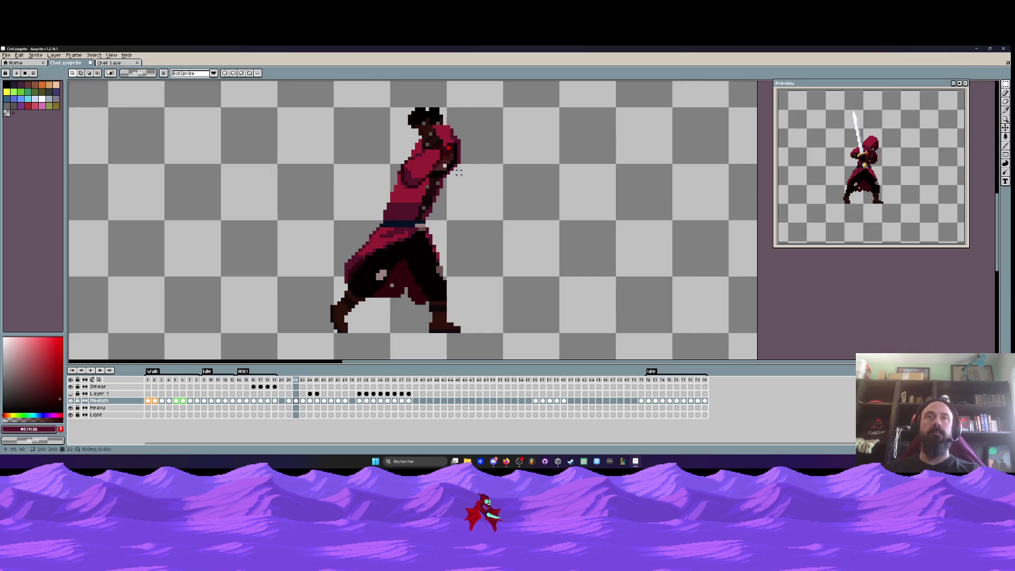
Delete the redundant frame from the swing and flip through frames 22–24 to check motion
{"action": "left_click", "coordinate": [318, 401]}
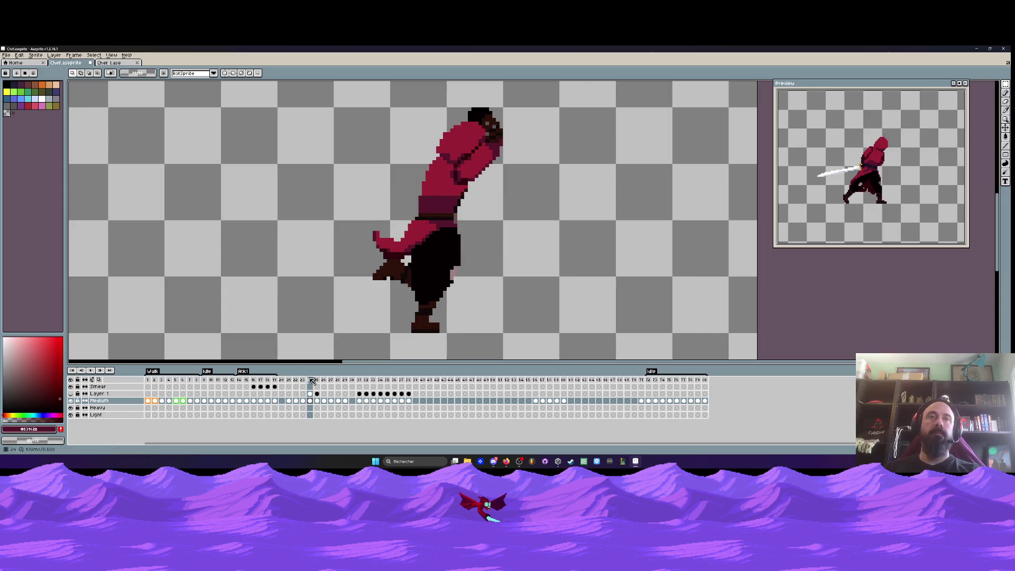
{"action": "key", "text": "alt+c"}
{"action": "key", "text": "Left"}
{"action": "key", "text": "Left"}
{"action": "key", "text": "Right"}
{"action": "key", "text": "Right"}
{"action": "key", "text": "Left"}
{"action": "key", "text": "Left"}
{"action": "key", "text": "Right"}
{"action": "key", "text": "Left"}
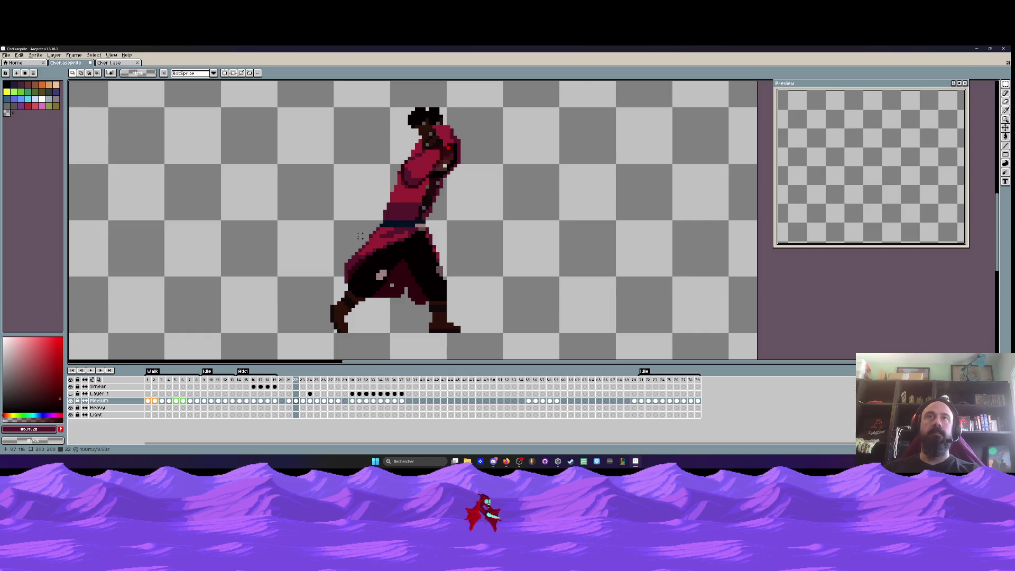
{"action": "key", "text": "Right"}
{"action": "key", "text": "Left"}
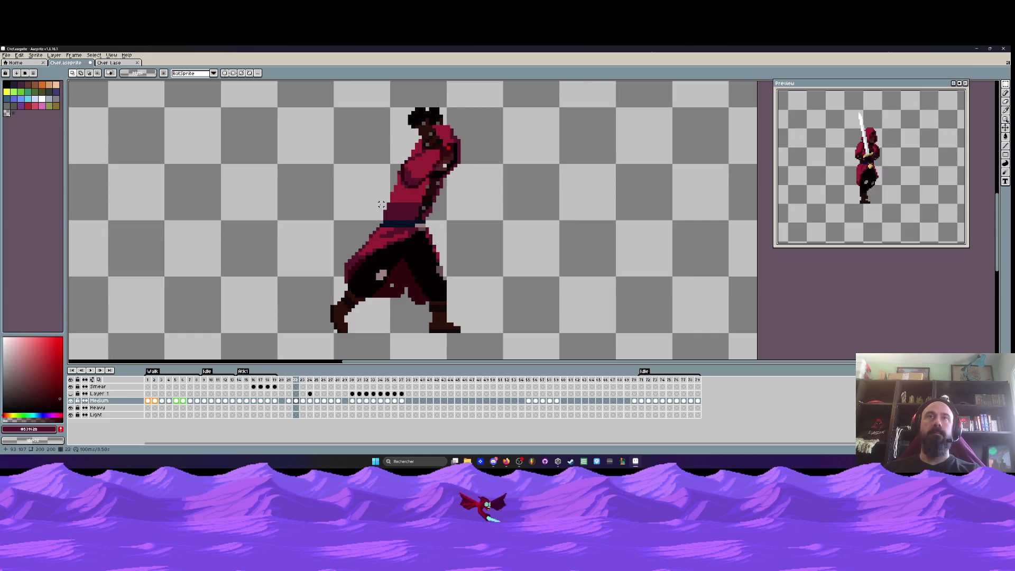
{"action": "key", "text": "Right"}
{"action": "key", "text": "Left"}
Outline the chest and forearm area with the freehand Lasso selection
{"action": "scroll", "coordinate": [392, 196], "scroll_direction": "up", "scroll_amount": 2}
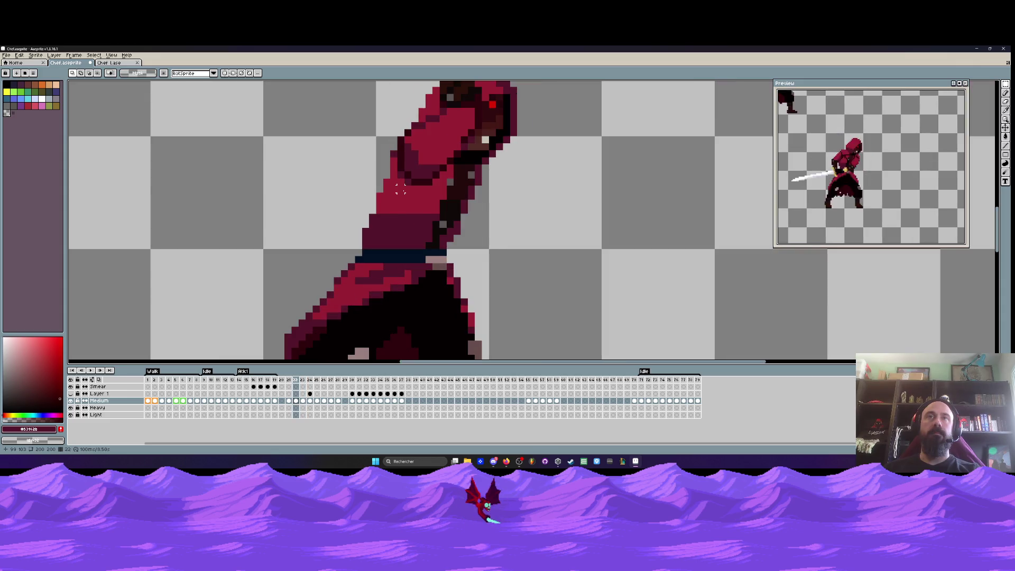
{"action": "scroll", "coordinate": [400, 191], "scroll_direction": "down", "scroll_amount": 2}
{"action": "key", "text": "q"}
{"action": "scroll", "coordinate": [470, 163], "scroll_direction": "up", "scroll_amount": 2}
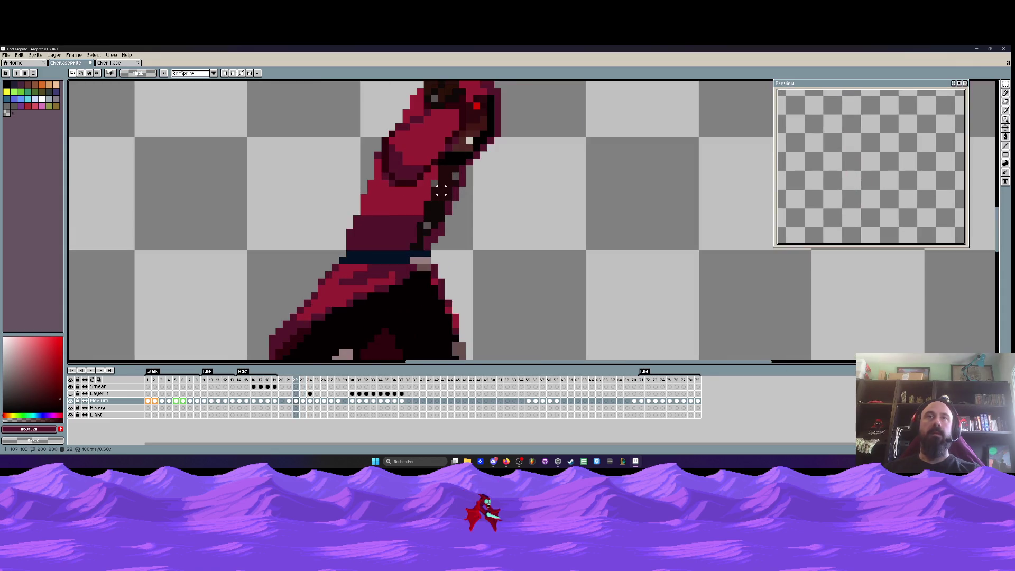
{"action": "scroll", "coordinate": [471, 164], "scroll_direction": "up", "scroll_amount": 1}
{"action": "mouse_move", "coordinate": [483, 151]}
{"action": "left_mouse_down"}
{"action": "mouse_move", "coordinate": [420, 179]}
{"action": "mouse_move", "coordinate": [280, 198]}
{"action": "mouse_move", "coordinate": [260, 249]}
{"action": "mouse_move", "coordinate": [338, 248]}
{"action": "mouse_move", "coordinate": [402, 202]}
{"action": "left_mouse_up"}
{"action": "scroll", "coordinate": [280, 198], "scroll_direction": "down", "scroll_amount": 2}
{"action": "left_click_drag", "start_coordinate": [338, 195], "coordinate": [294, 186]}
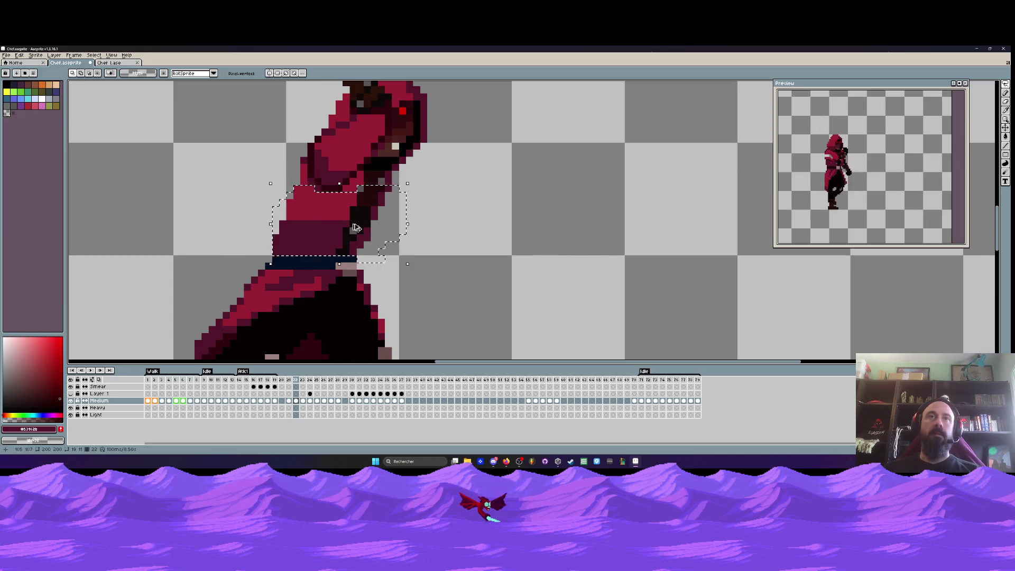
On frame 23, move the selected forearm piece to the right and commit it
{"action": "left_click", "coordinate": [302, 401]}
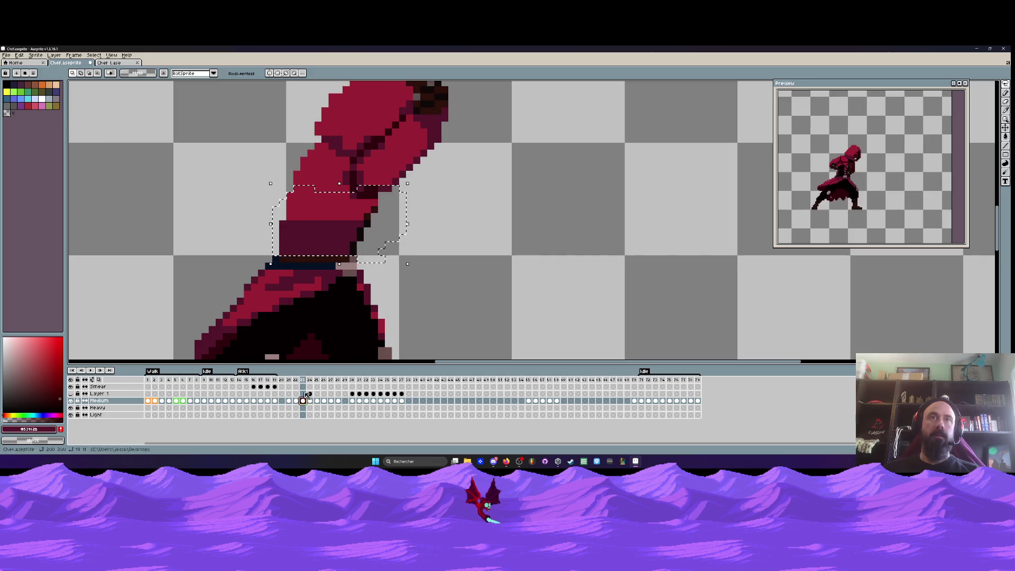
{"action": "left_click", "coordinate": [367, 244]}
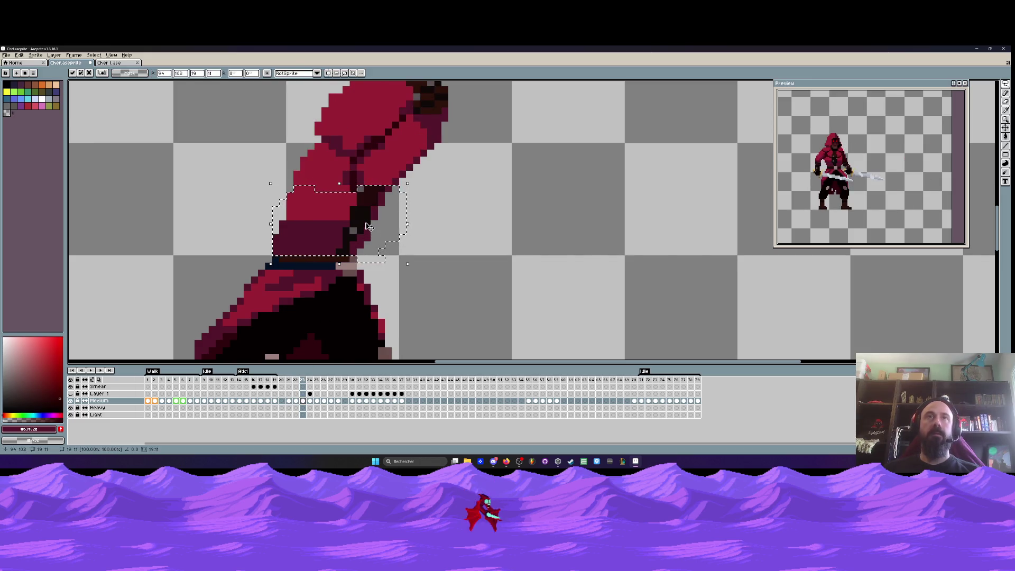
{"action": "left_click_drag", "start_coordinate": [366, 244], "coordinate": [528, 215]}
{"action": "key", "text": "Return"}
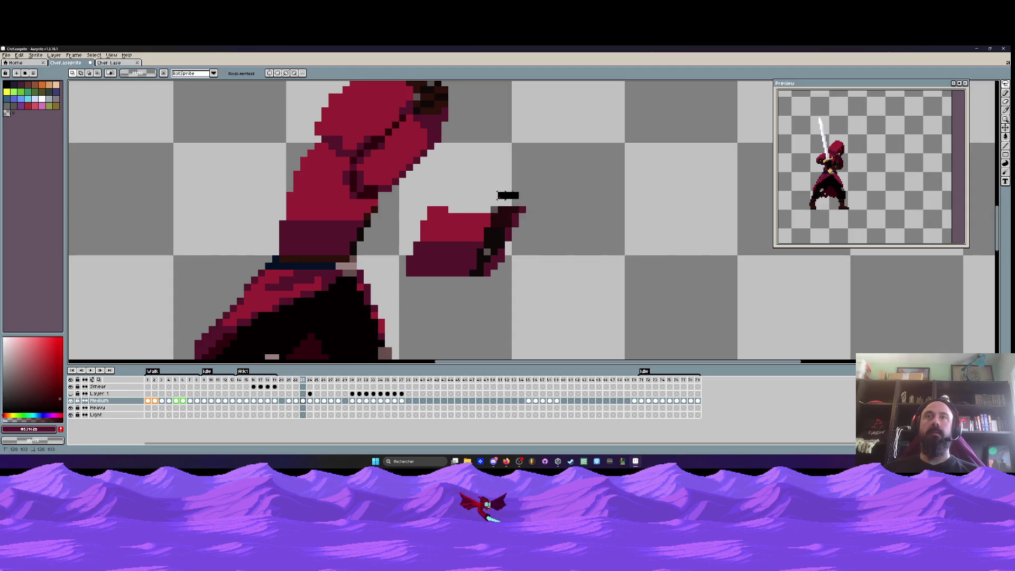
Select the fist, move it onto the forearm, and sample the crimson from the sprite
{"action": "mouse_move", "coordinate": [487, 202]}
{"action": "left_mouse_down"}
{"action": "mouse_move", "coordinate": [486, 267]}
{"action": "mouse_move", "coordinate": [531, 211]}
{"action": "mouse_move", "coordinate": [465, 295]}
{"action": "mouse_move", "coordinate": [524, 198]}
{"action": "left_mouse_up"}
{"action": "left_click_drag", "start_coordinate": [499, 252], "coordinate": [358, 229]}
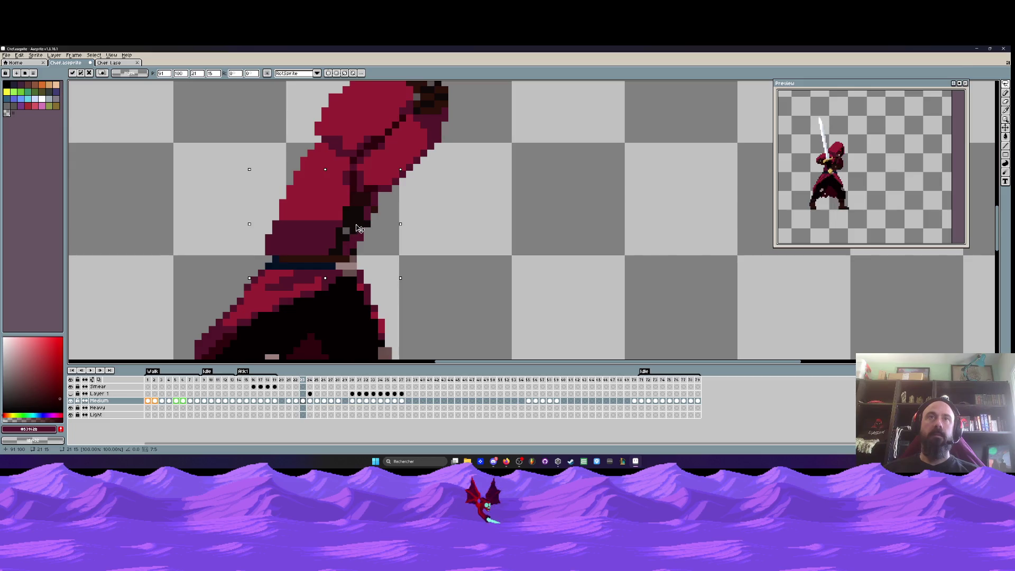
{"action": "key", "text": "b"}
{"action": "scroll", "coordinate": [377, 199], "scroll_direction": "up", "scroll_amount": 2}
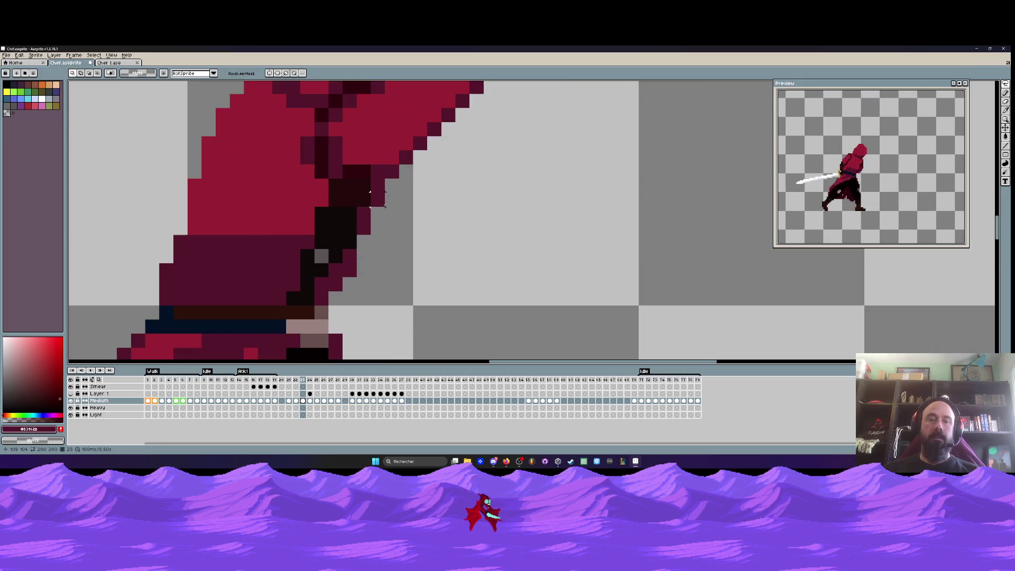
{"action": "left_click", "coordinate": [313, 213], "text": "alt"}
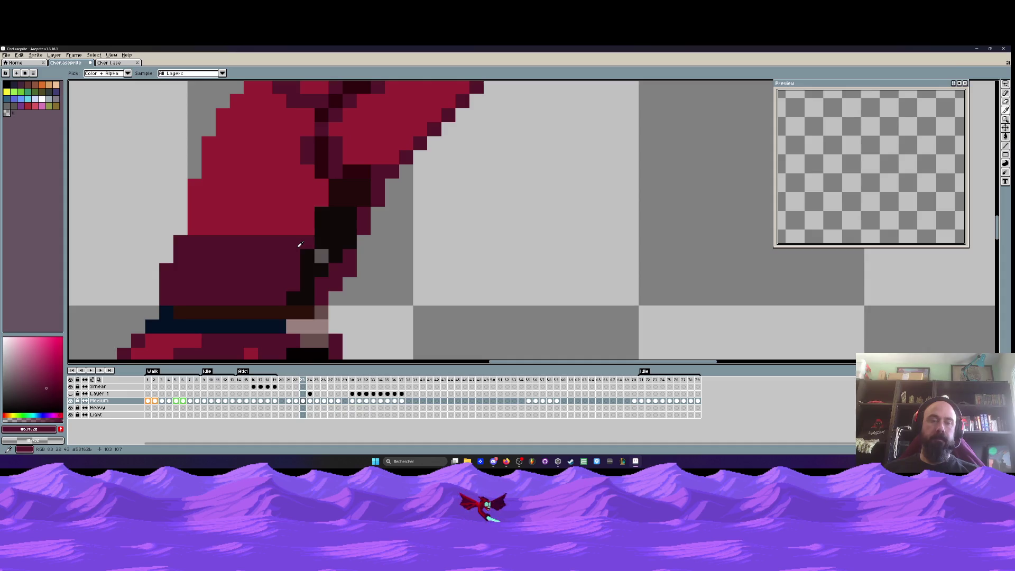
Paint an arm pixel dark maroon, erase a stray torso-edge pixel, and recolour the dark edge pixels crimson
{"action": "left_click", "coordinate": [316, 241]}
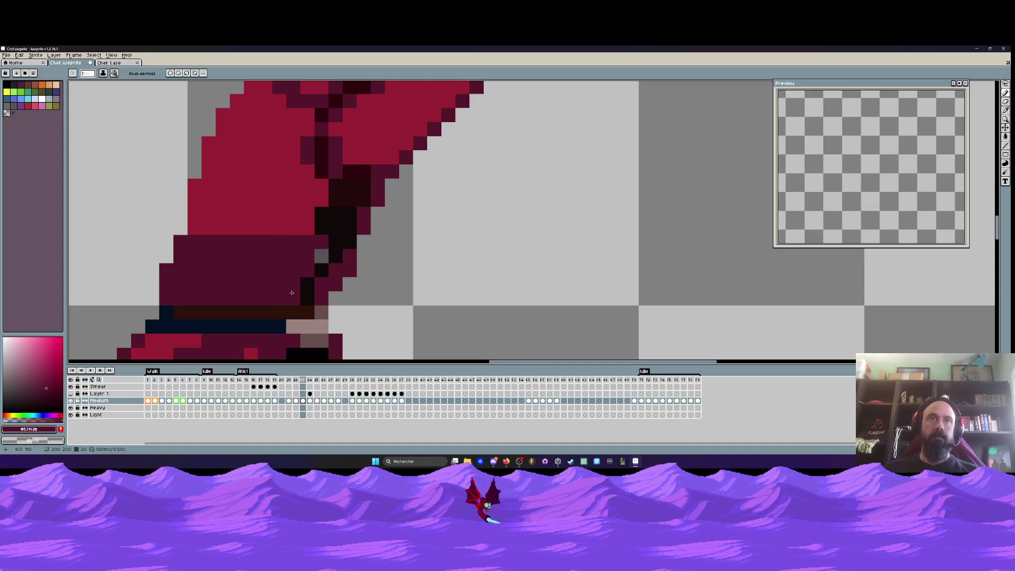
{"action": "right_click", "coordinate": [320, 252]}
{"action": "left_click", "coordinate": [327, 196], "text": "alt"}
{"action": "left_click", "coordinate": [336, 185]}
{"action": "left_click", "coordinate": [336, 199]}
{"action": "left_click", "coordinate": [321, 214]}
{"action": "left_click", "coordinate": [321, 227]}
{"action": "left_click", "coordinate": [349, 170]}
{"action": "key", "text": "ctrl+z"}
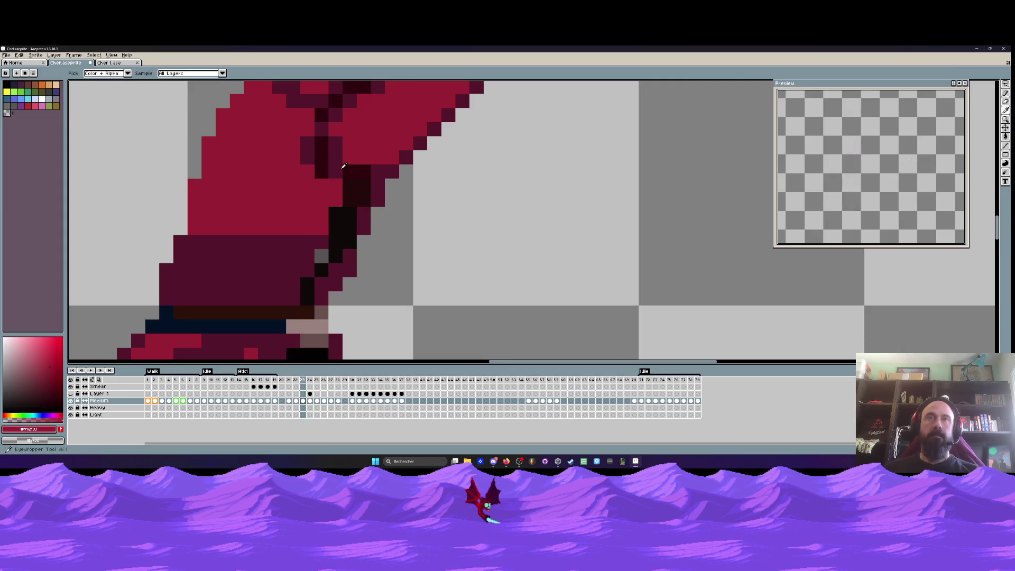
Sample the dark shadow colour from the sprite to refine the torso shading
{"action": "scroll", "coordinate": [344, 166], "scroll_direction": "down", "scroll_amount": 4}
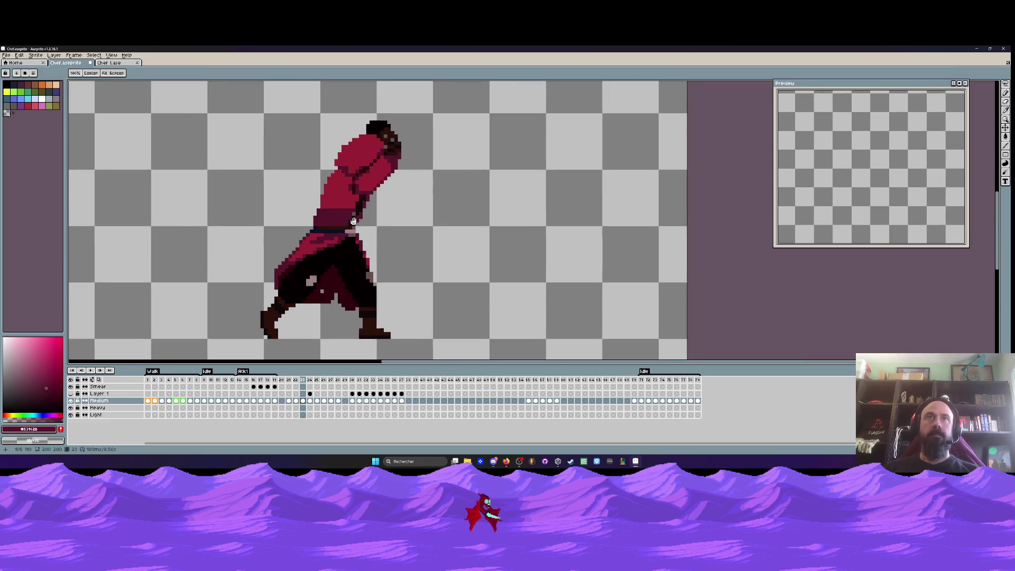
{"action": "scroll", "coordinate": [349, 209], "scroll_direction": "up", "scroll_amount": 3}
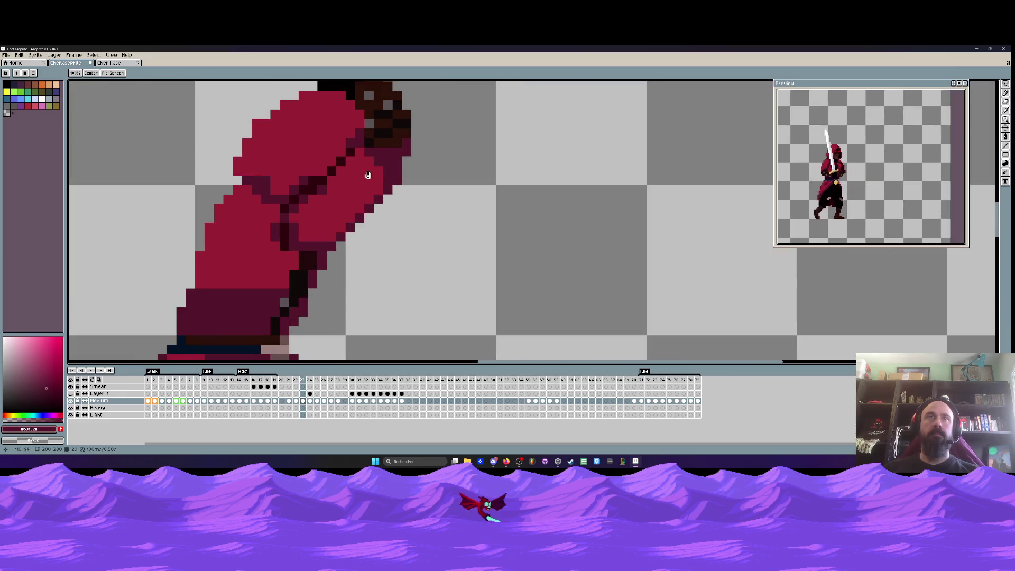
{"action": "scroll", "coordinate": [295, 217], "scroll_direction": "down", "scroll_amount": 1}
{"action": "scroll", "coordinate": [295, 218], "scroll_direction": "up", "scroll_amount": 2}
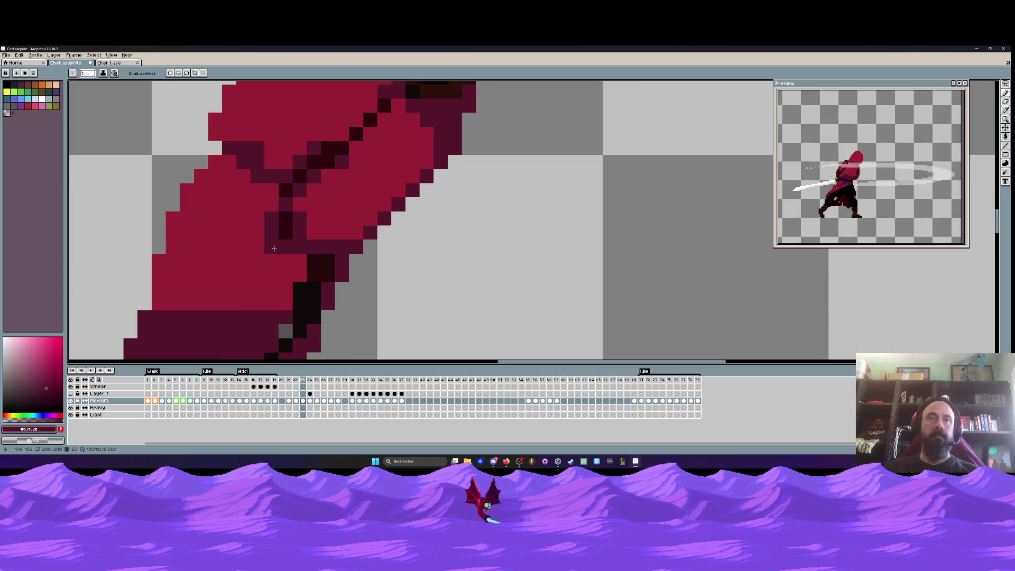
{"action": "key", "text": "alt"}
{"action": "left_click", "coordinate": [295, 221], "text": "alt"}
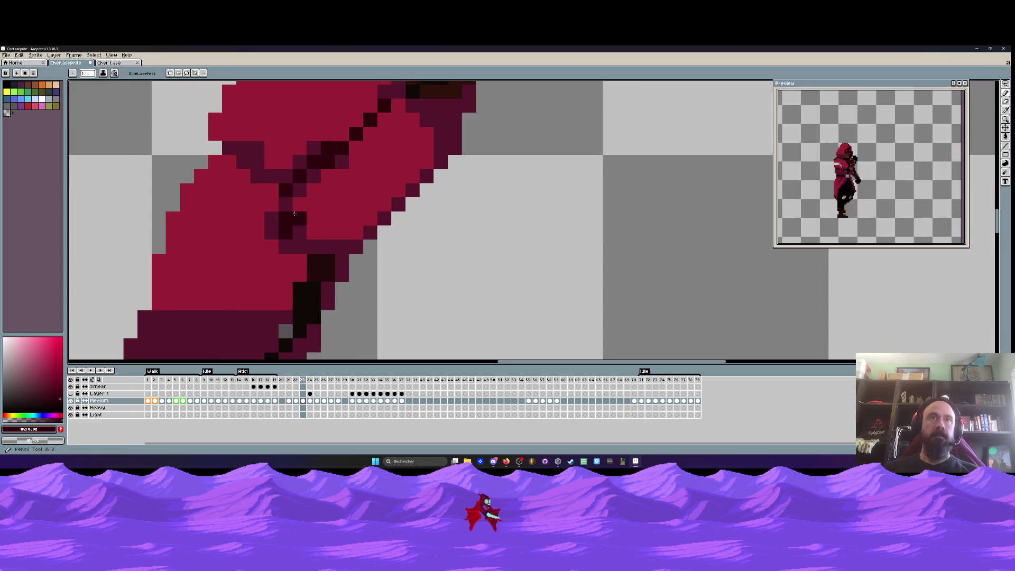
{"action": "scroll", "coordinate": [317, 247], "scroll_direction": "down", "scroll_amount": 3}
{"action": "scroll", "coordinate": [346, 254], "scroll_direction": "up", "scroll_amount": 3}
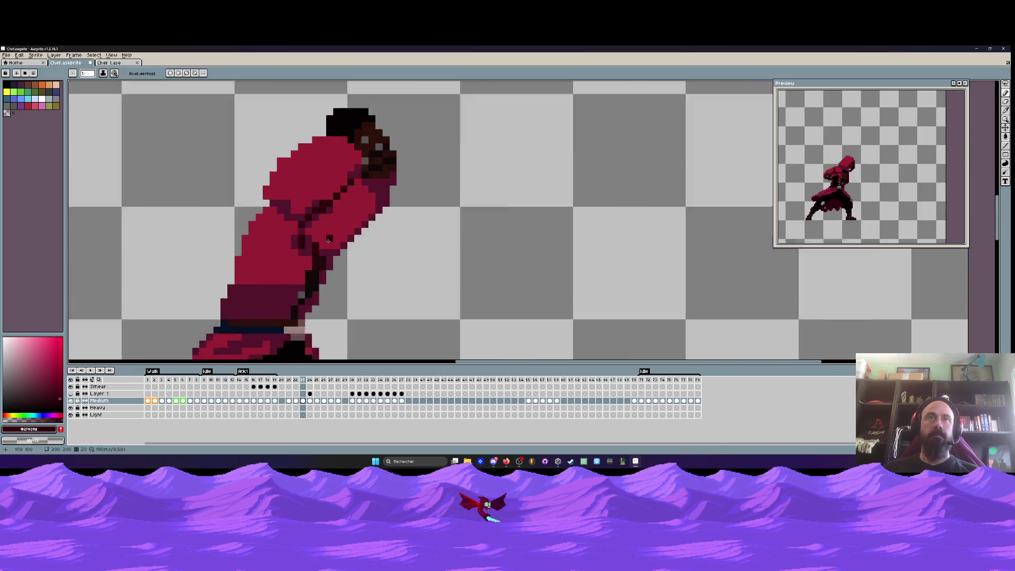
{"action": "scroll", "coordinate": [309, 251], "scroll_direction": "down", "scroll_amount": 3}
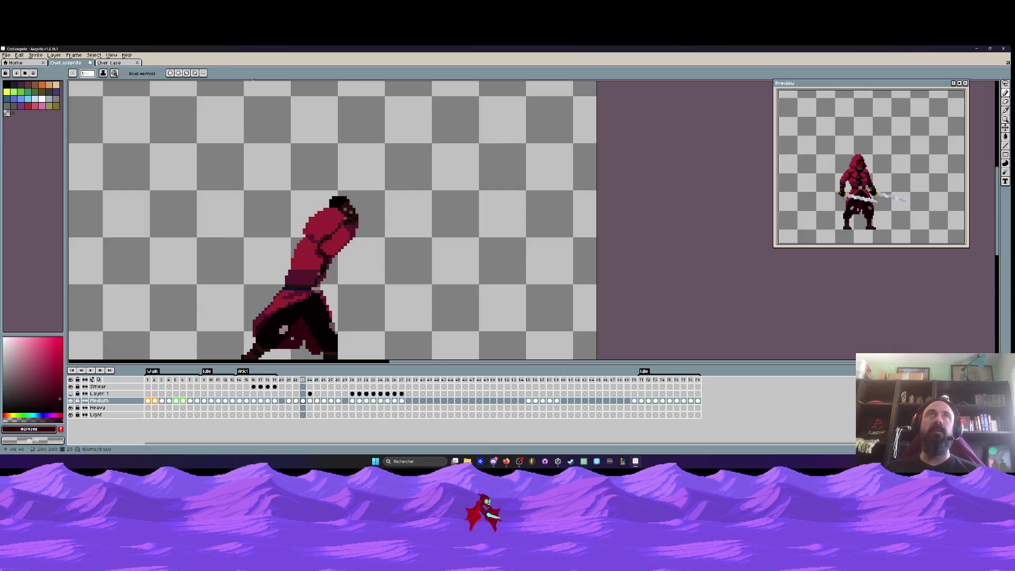
{"action": "scroll", "coordinate": [289, 151], "scroll_direction": "up", "scroll_amount": 3}
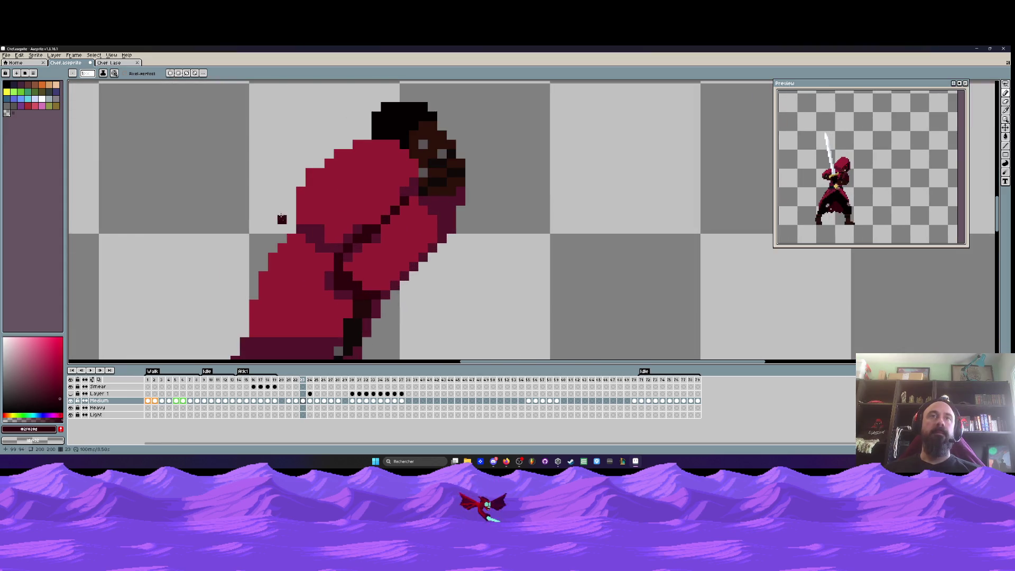
Undo the last pencil stroke and compare frames 22 to 24, settling on frame 23
{"action": "scroll", "coordinate": [276, 217], "scroll_direction": "down", "scroll_amount": 3}
{"action": "key", "text": "ctrl+z"}
{"action": "scroll", "coordinate": [263, 255], "scroll_direction": "up", "scroll_amount": 3}
{"action": "scroll", "coordinate": [337, 203], "scroll_direction": "down", "scroll_amount": 4}
{"action": "key", "text": "Left"}
{"action": "key", "text": "Right"}
{"action": "key", "text": "Right"}
{"action": "key", "text": "Left"}
{"action": "key", "text": "Left"}
{"action": "key", "text": "Right"}
{"action": "key", "text": "Right"}
{"action": "key", "text": "Left"}
{"action": "key", "text": "Right"}
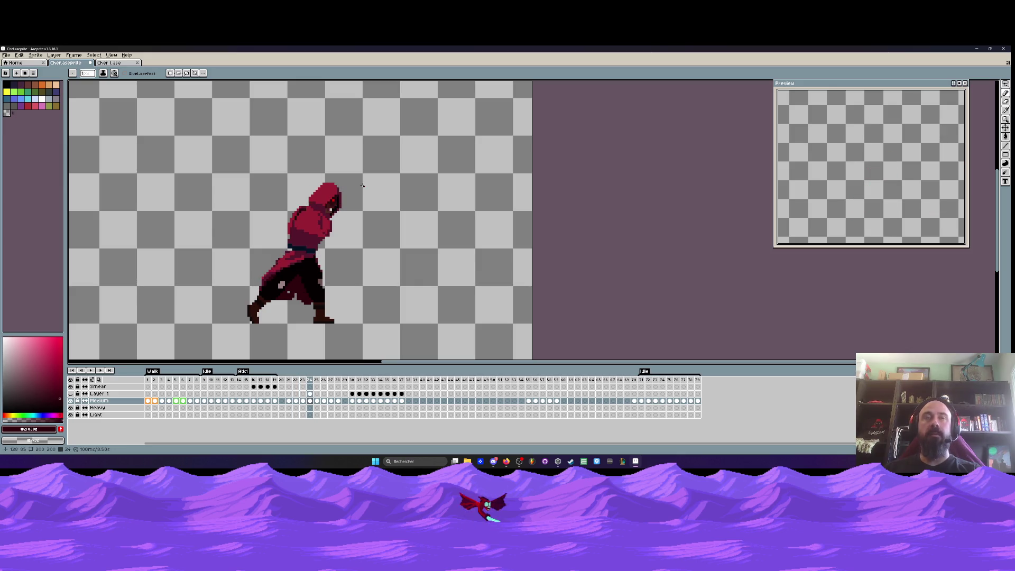
{"action": "key", "text": "Left"}
{"action": "key", "text": "Right"}
{"action": "key", "text": "Left"}
{"action": "scroll", "coordinate": [296, 214], "scroll_direction": "up", "scroll_amount": 2}
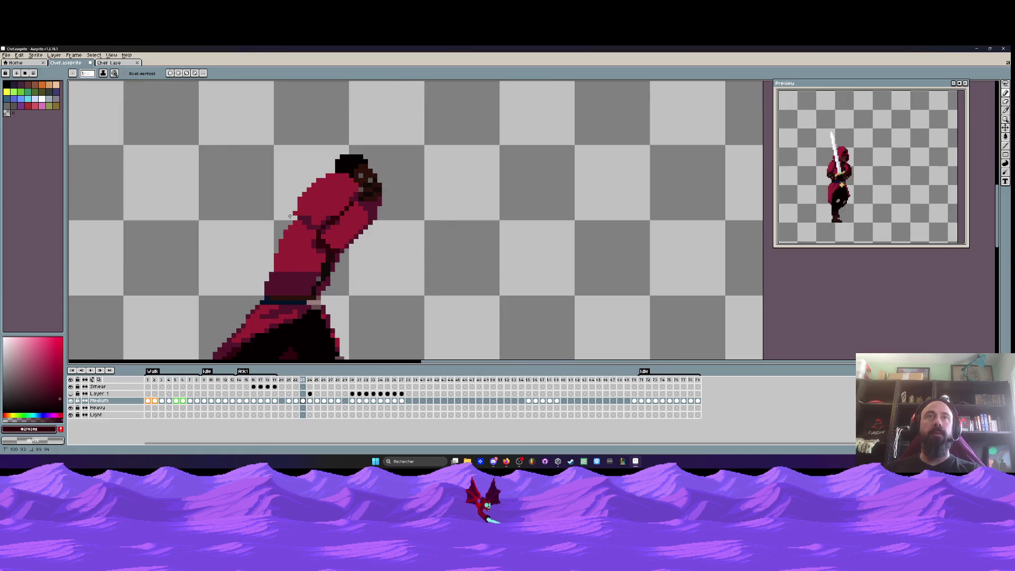
{"action": "scroll", "coordinate": [290, 216], "scroll_direction": "down", "scroll_amount": 2}
{"action": "key", "text": "Left"}
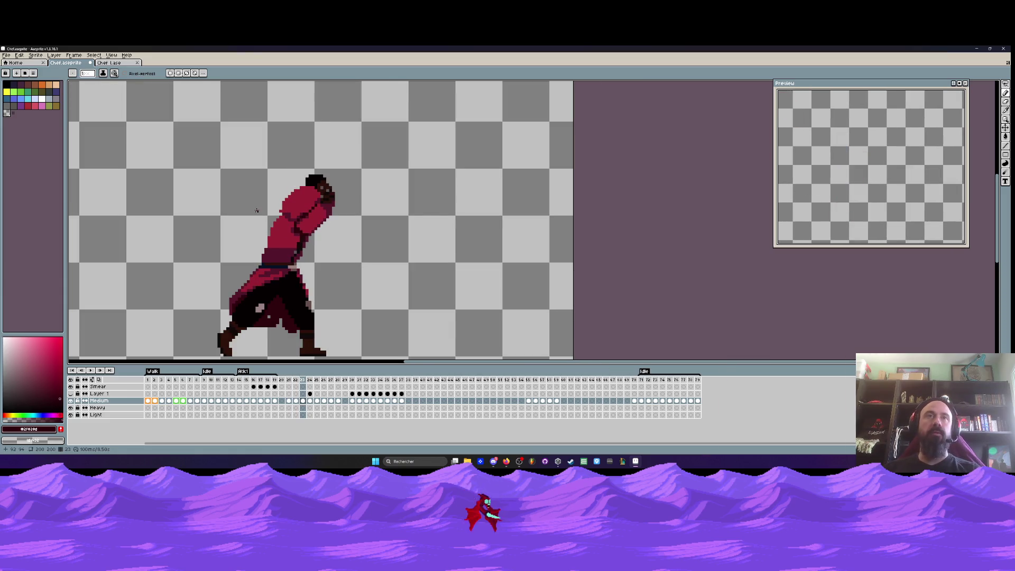
{"action": "scroll", "coordinate": [258, 210], "scroll_direction": "down", "scroll_amount": 1}
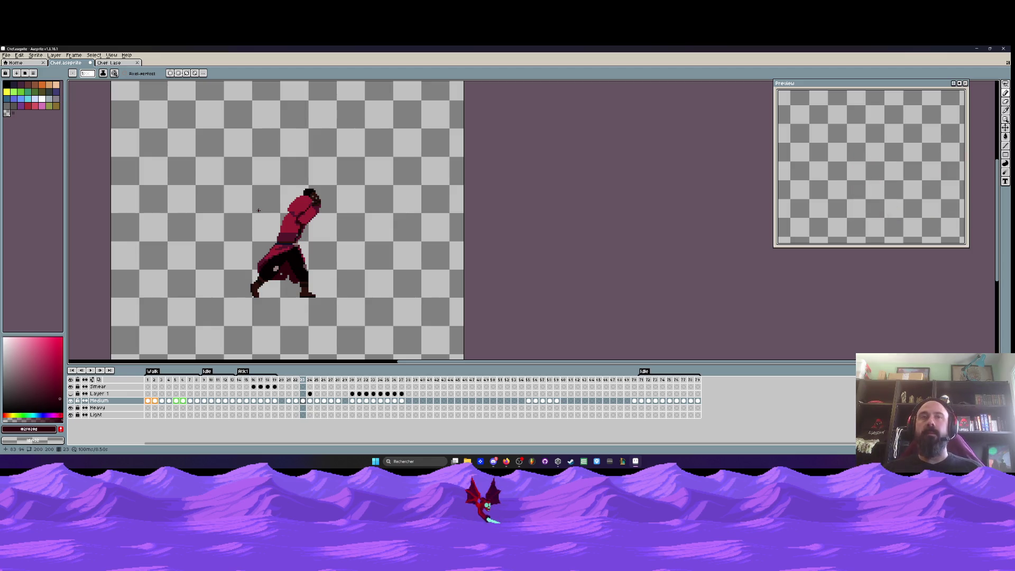
{"action": "scroll", "coordinate": [258, 210], "scroll_direction": "down", "scroll_amount": 1}
{"action": "scroll", "coordinate": [268, 223], "scroll_direction": "up", "scroll_amount": 2}
{"action": "key", "text": "Left"}
{"action": "key", "text": "Right"}
{"action": "key", "text": "Left"}
{"action": "key", "text": "Right"}
{"action": "scroll", "coordinate": [280, 175], "scroll_direction": "up", "scroll_amount": 3}
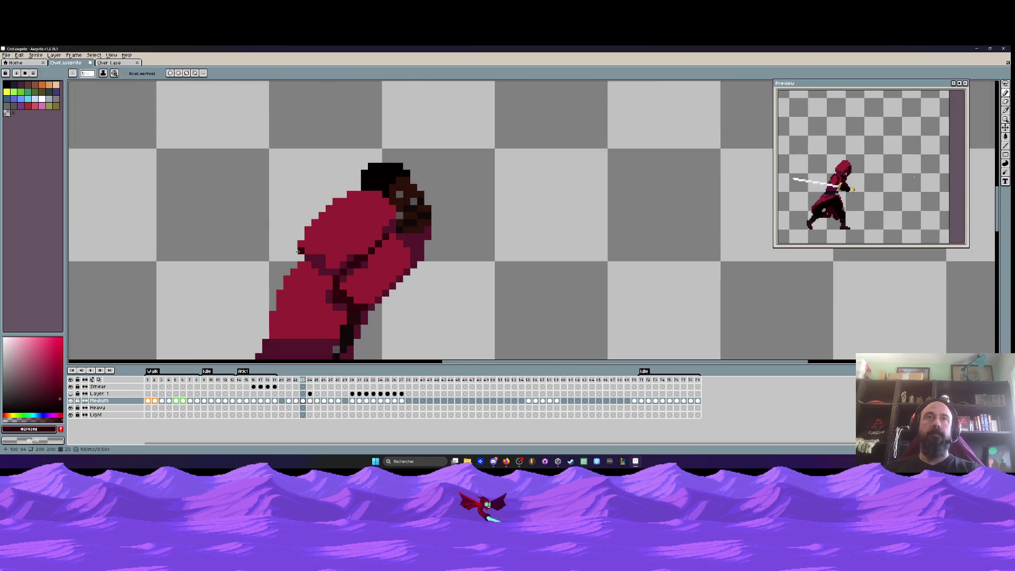
{"action": "scroll", "coordinate": [259, 197], "scroll_direction": "down", "scroll_amount": 2}
{"action": "key", "text": "Right"}
{"action": "scroll", "coordinate": [283, 196], "scroll_direction": "down", "scroll_amount": 2}
{"action": "key", "text": "Left"}
{"action": "key", "text": "Right"}
{"action": "key", "text": "Left"}
{"action": "key", "text": "Right"}
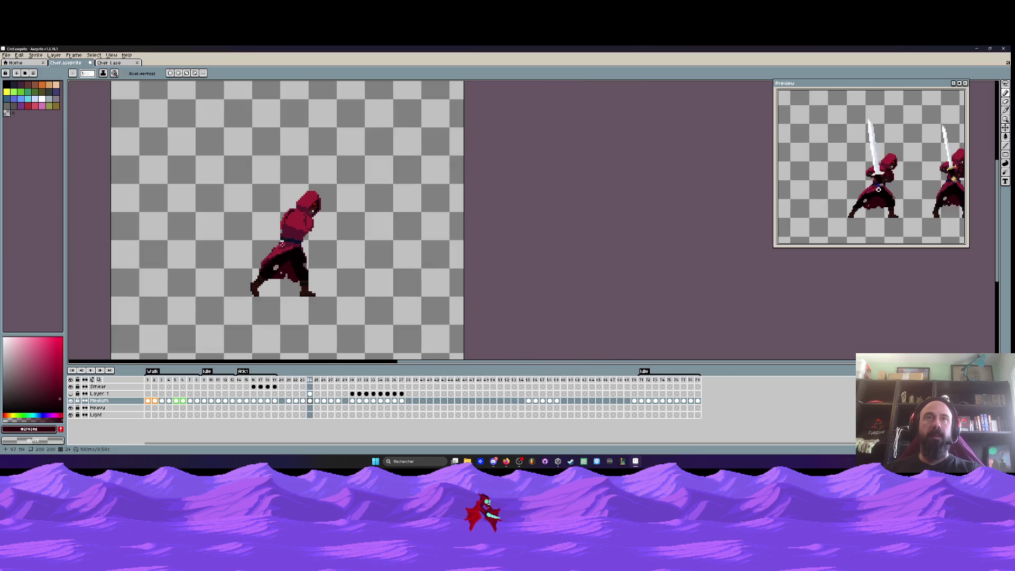
{"action": "key", "text": "Left"}
{"action": "scroll", "coordinate": [313, 247], "scroll_direction": "up", "scroll_amount": 4}
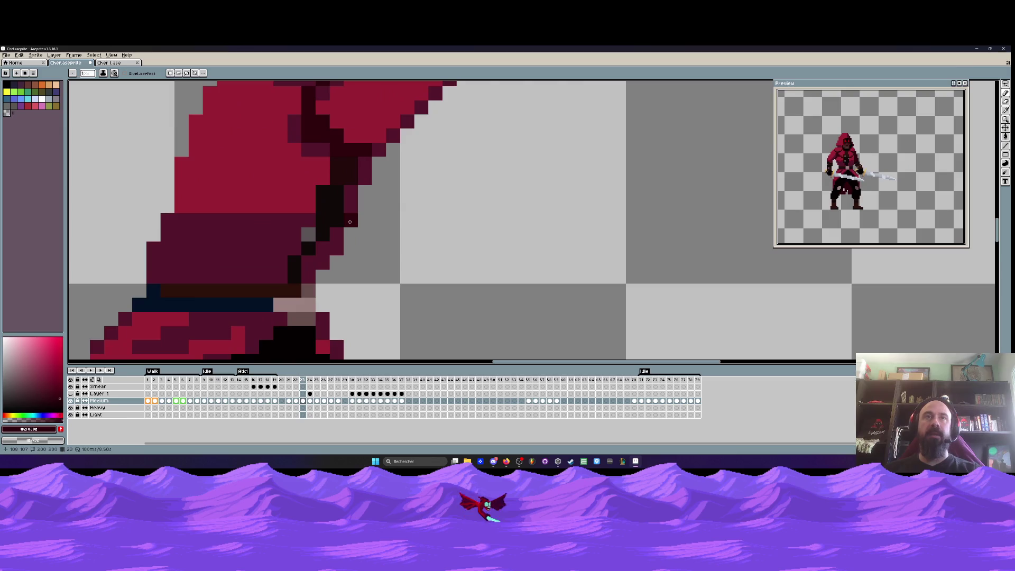
Eyedrop the dark maroon #53162b and compare frame 23's raised-arm pose against frame 22
{"action": "key", "text": "i"}
{"action": "left_click", "coordinate": [354, 196]}
{"action": "scroll", "coordinate": [356, 198], "scroll_direction": "down", "scroll_amount": 1}
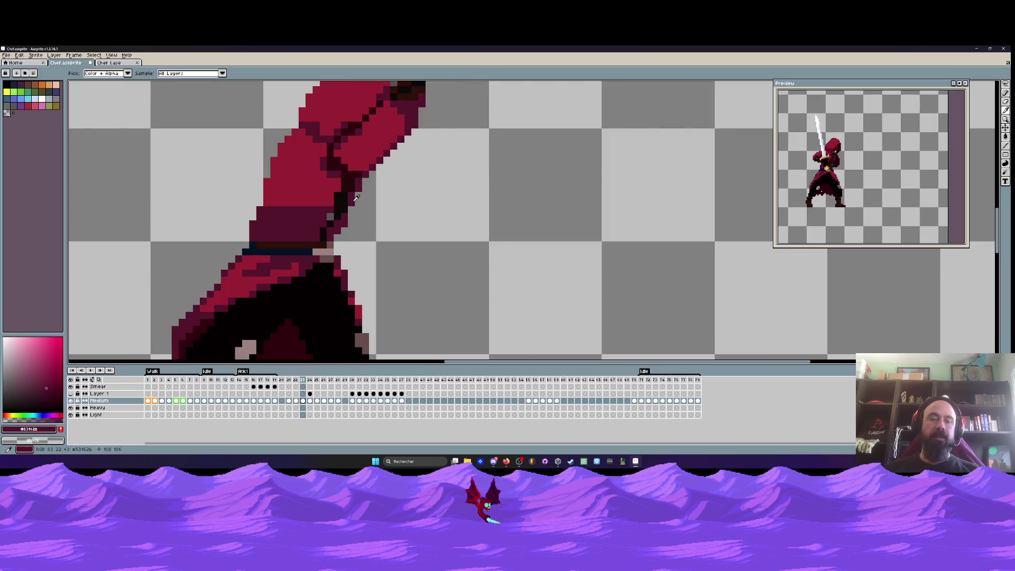
{"action": "key", "text": "b"}
{"action": "scroll", "coordinate": [370, 203], "scroll_direction": "down", "scroll_amount": 3}
{"action": "key", "text": "Left"}
{"action": "key", "text": "Right"}
{"action": "key", "text": "Left"}
{"action": "key", "text": "Right"}
{"action": "scroll", "coordinate": [388, 174], "scroll_direction": "up", "scroll_amount": 1}
{"action": "key", "text": "Left"}
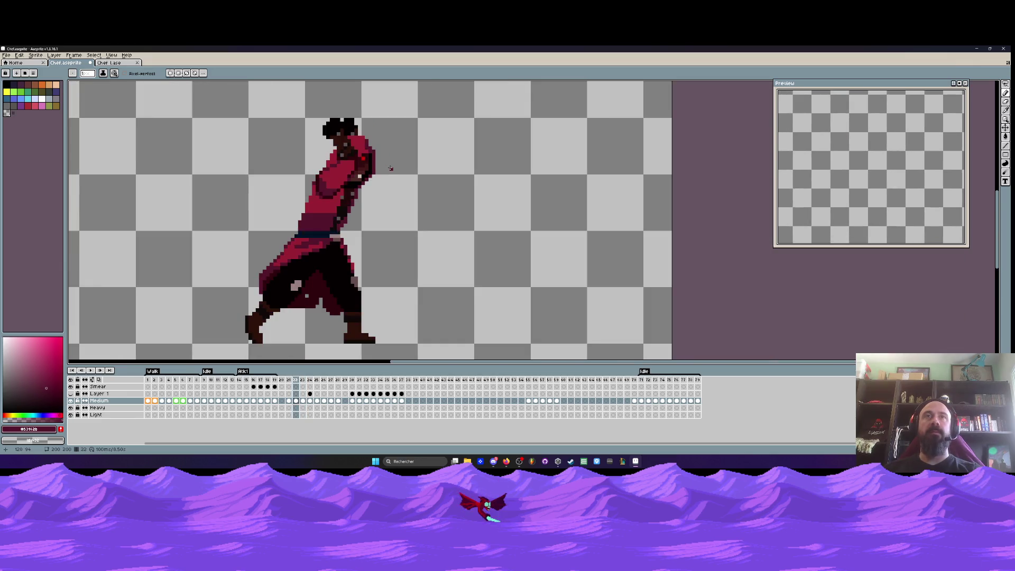
{"action": "key", "text": "Right"}
{"action": "scroll", "coordinate": [387, 165], "scroll_direction": "up", "scroll_amount": 2}
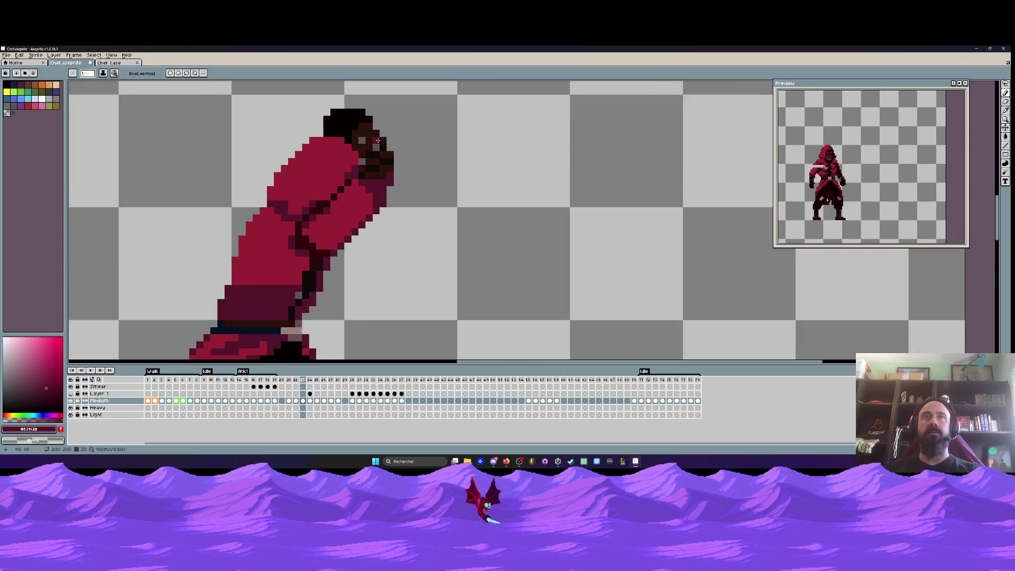
{"action": "scroll", "coordinate": [377, 140], "scroll_direction": "down", "scroll_amount": 2}
{"action": "key", "text": "Left"}
{"action": "key", "text": "Right"}
{"action": "scroll", "coordinate": [359, 211], "scroll_direction": "up", "scroll_amount": 2}
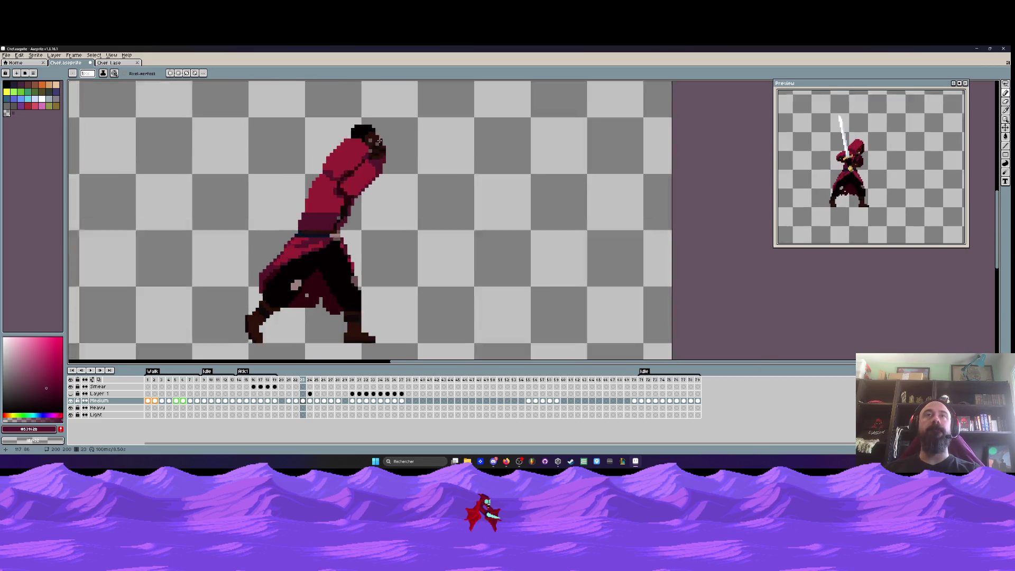
Sample the body red and dark maroon shades, ending on the maroon from the arm crease
{"action": "left_click", "coordinate": [354, 206], "text": "alt"}
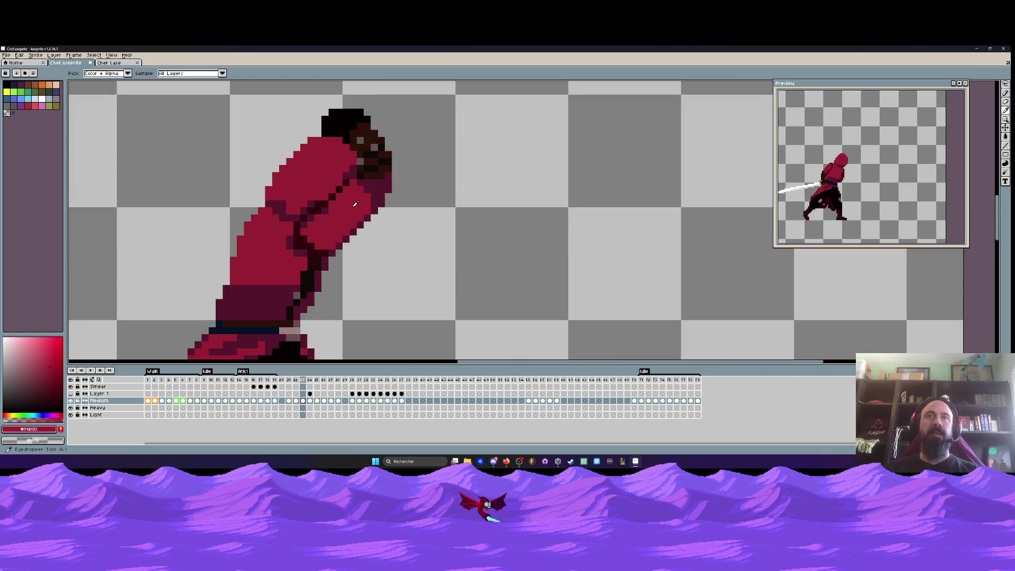
{"action": "scroll", "coordinate": [354, 207], "scroll_direction": "up", "scroll_amount": 2}
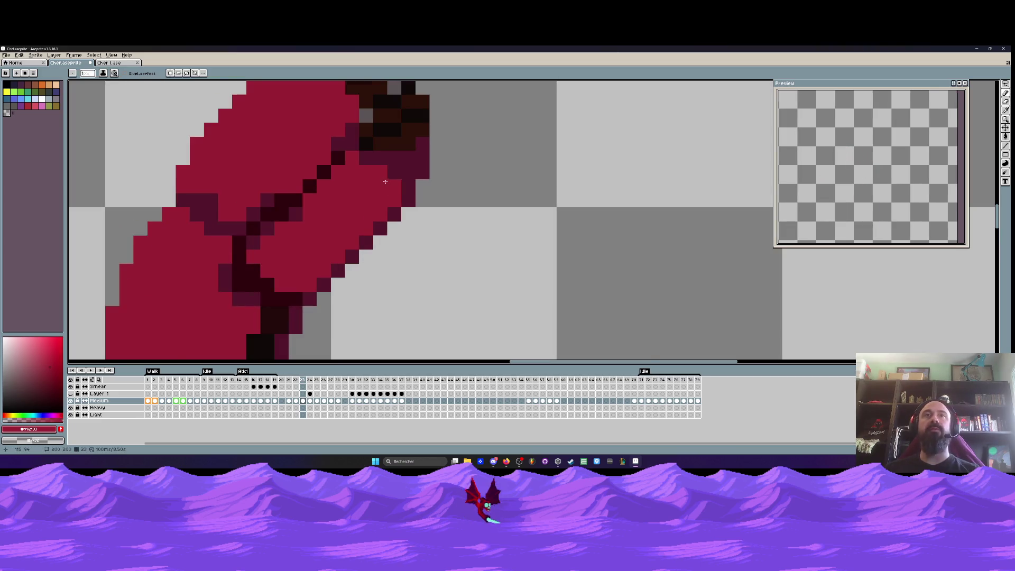
{"action": "scroll", "coordinate": [391, 191], "scroll_direction": "down", "scroll_amount": 4}
{"action": "key", "text": "comma"}
{"action": "key", "text": "period"}
{"action": "key", "text": "comma"}
{"action": "key", "text": "period"}
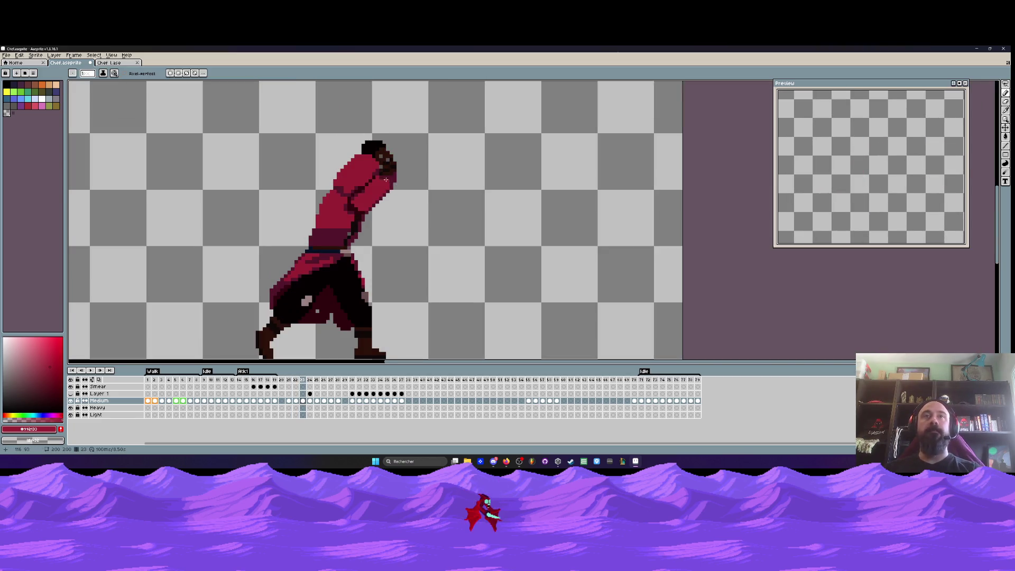
{"action": "scroll", "coordinate": [383, 184], "scroll_direction": "up", "scroll_amount": 3}
{"action": "scroll", "coordinate": [380, 182], "scroll_direction": "down", "scroll_amount": 2}
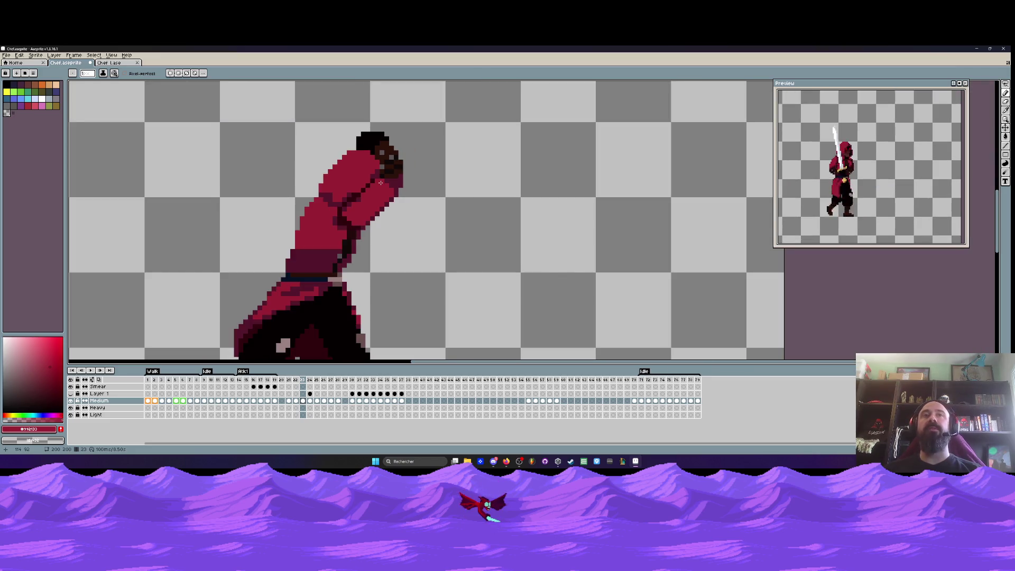
{"action": "scroll", "coordinate": [369, 209], "scroll_direction": "up", "scroll_amount": 2}
{"action": "key", "text": "i"}
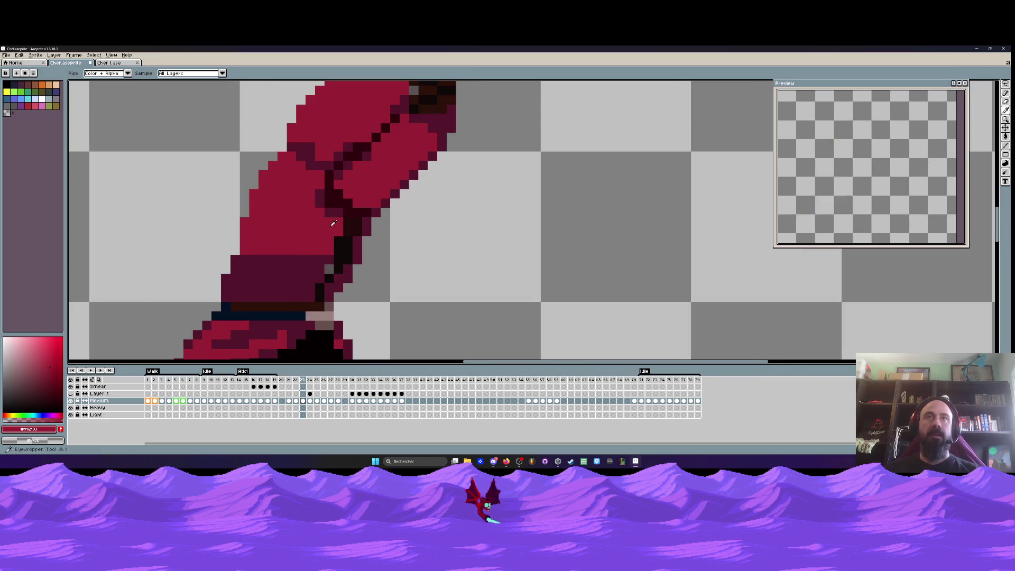
{"action": "left_click", "coordinate": [342, 209]}
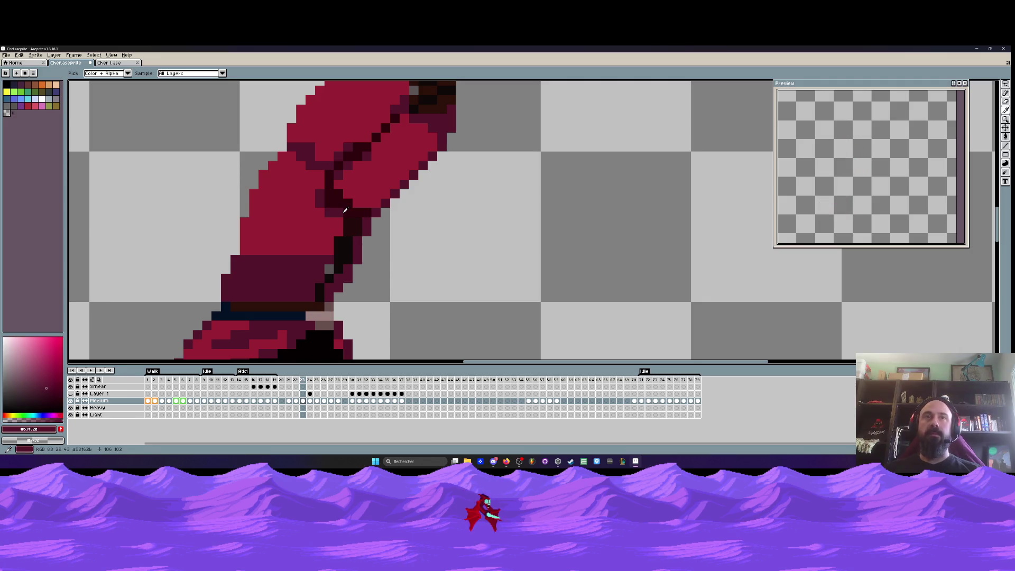
{"action": "scroll", "coordinate": [345, 210], "scroll_direction": "down", "scroll_amount": 1}
{"action": "key", "text": "b"}
{"action": "scroll", "coordinate": [339, 216], "scroll_direction": "down", "scroll_amount": 1}
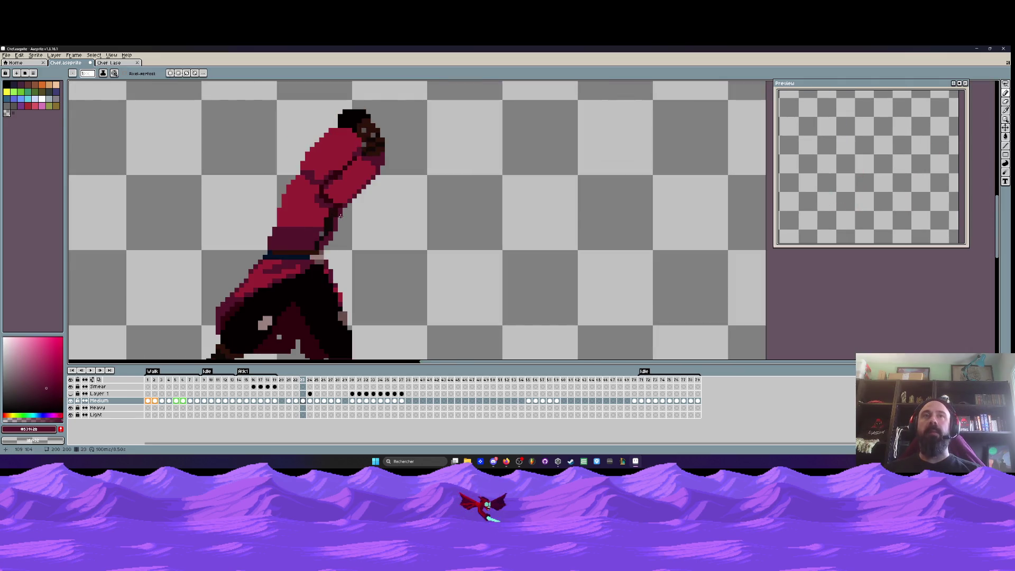
{"action": "scroll", "coordinate": [340, 215], "scroll_direction": "up", "scroll_amount": 3}
{"action": "scroll", "coordinate": [322, 211], "scroll_direction": "down", "scroll_amount": 1}
{"action": "scroll", "coordinate": [317, 212], "scroll_direction": "up", "scroll_amount": 1}
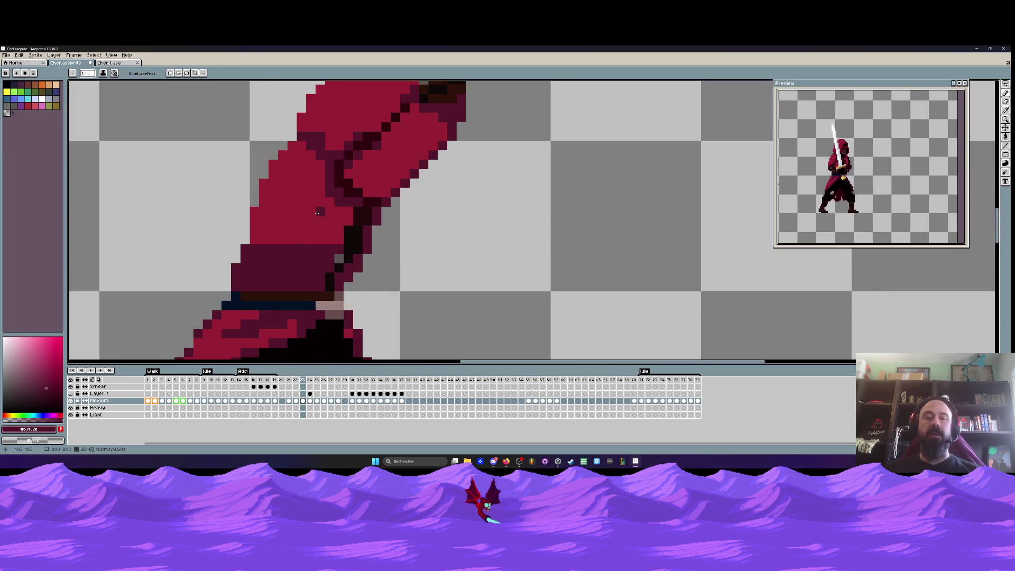
{"action": "left_click", "coordinate": [317, 212], "text": "alt"}
{"action": "scroll", "coordinate": [320, 213], "scroll_direction": "down", "scroll_amount": 1}
{"action": "scroll", "coordinate": [335, 218], "scroll_direction": "down", "scroll_amount": 1}
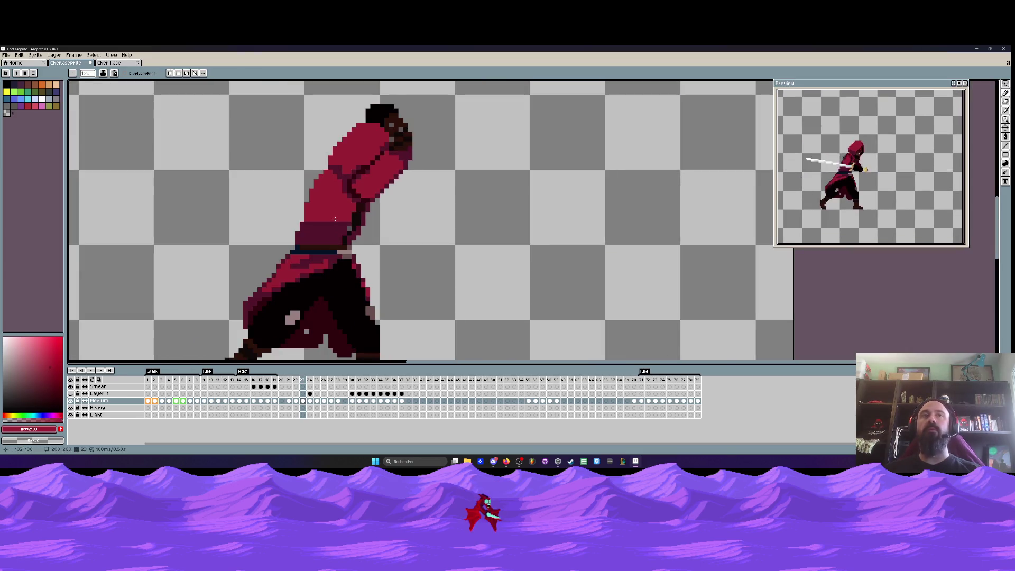
{"action": "scroll", "coordinate": [333, 214], "scroll_direction": "up", "scroll_amount": 2}
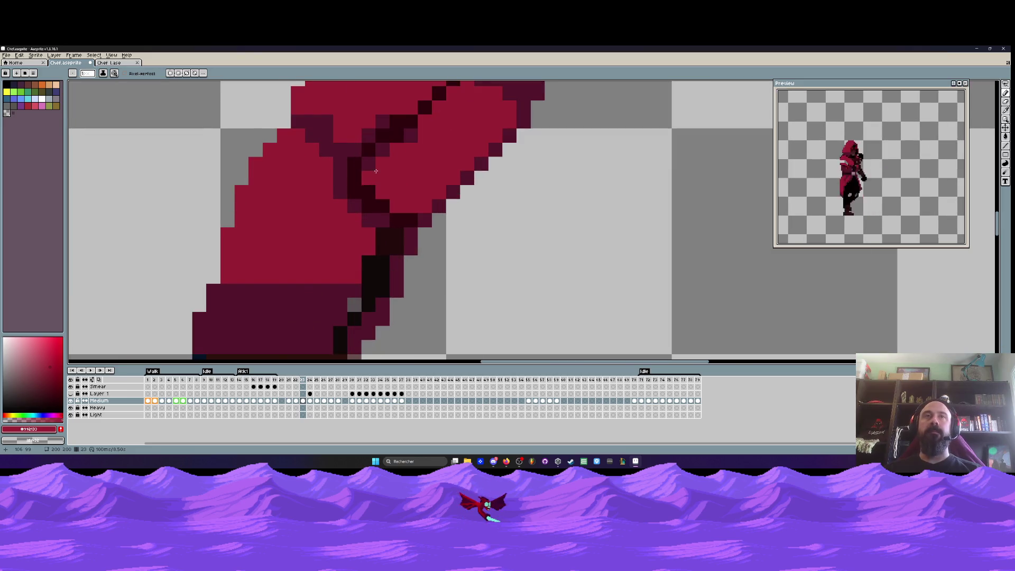
{"action": "scroll", "coordinate": [376, 170], "scroll_direction": "down", "scroll_amount": 2}
{"action": "scroll", "coordinate": [401, 153], "scroll_direction": "up", "scroll_amount": 2}
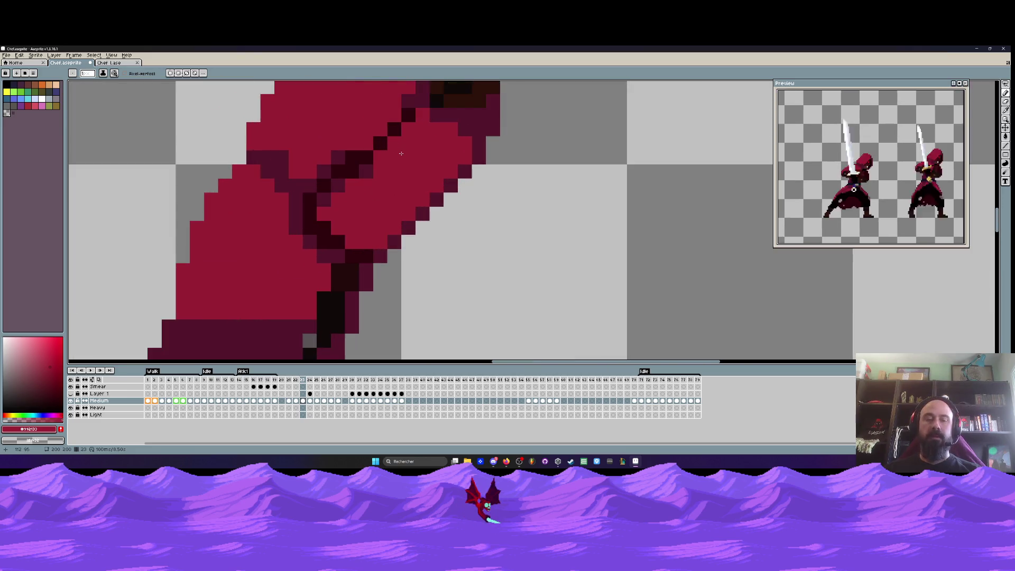
{"action": "left_click", "coordinate": [338, 152], "text": "alt"}
Draw dark maroon pixels down the forearm's diagonal edge to deepen the crease
{"action": "left_click", "coordinate": [393, 143]}
{"action": "left_click", "coordinate": [407, 129]}
{"action": "left_click_drag", "start_coordinate": [378, 126], "coordinate": [374, 180]}
{"action": "left_click", "coordinate": [376, 185]}
{"action": "left_click", "coordinate": [362, 198]}
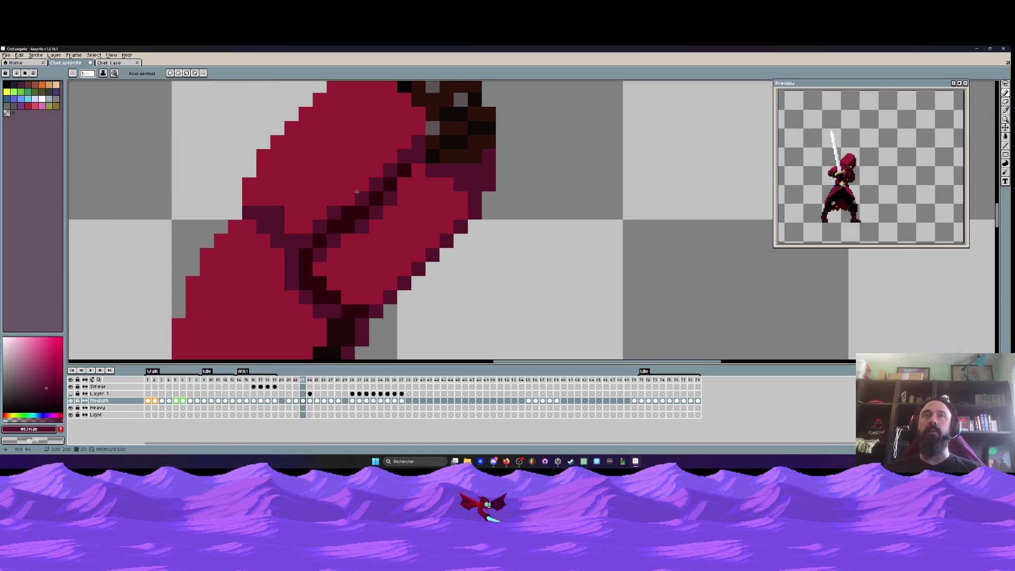
{"action": "scroll", "coordinate": [391, 211], "scroll_direction": "down", "scroll_amount": 2}
{"action": "scroll", "coordinate": [399, 221], "scroll_direction": "down", "scroll_amount": 2}
{"action": "scroll", "coordinate": [398, 221], "scroll_direction": "up", "scroll_amount": 3}
{"action": "left_click", "coordinate": [374, 233], "text": "alt"}
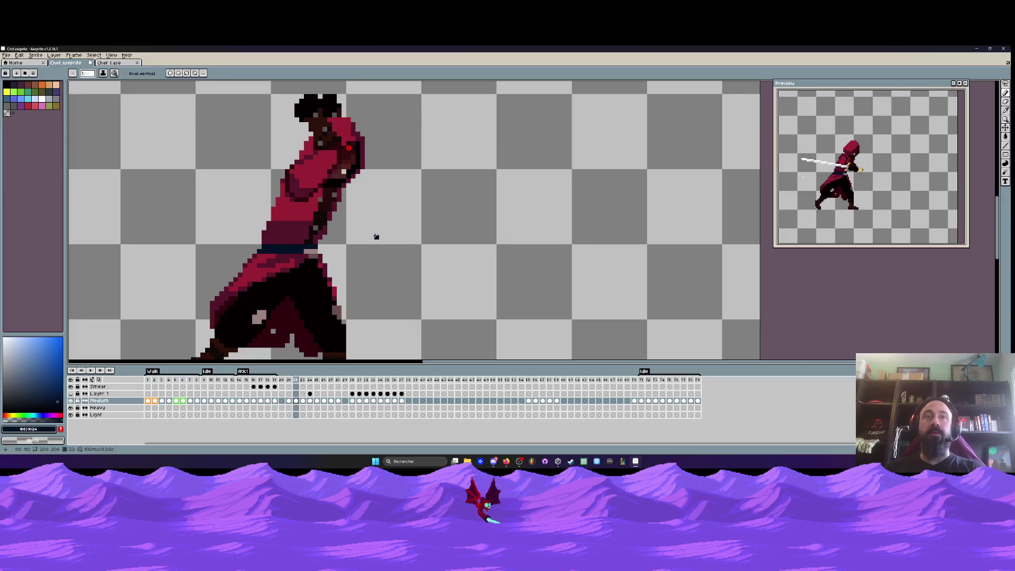
{"action": "scroll", "coordinate": [374, 233], "scroll_direction": "down", "scroll_amount": 3}
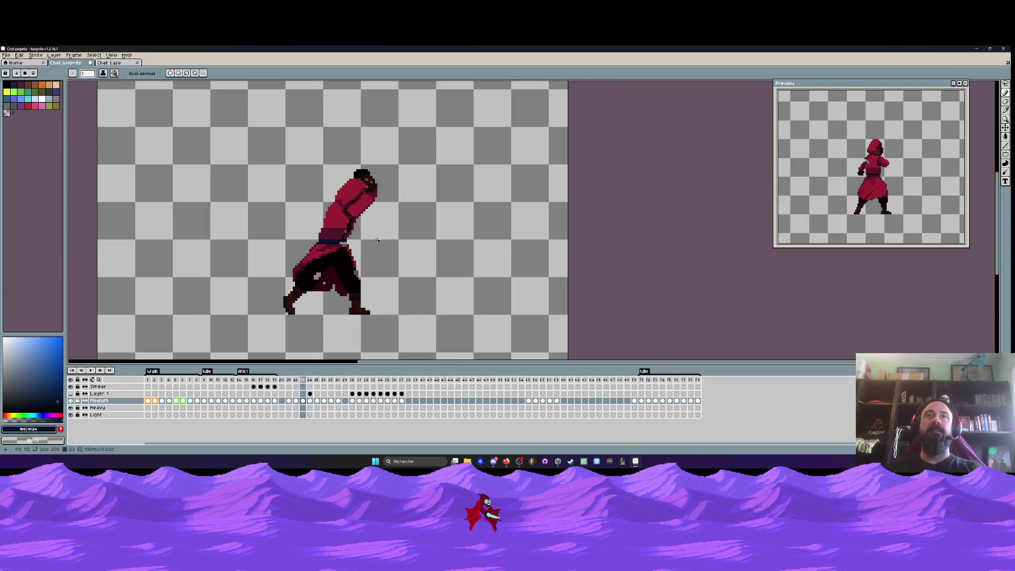
{"action": "scroll", "coordinate": [324, 206], "scroll_direction": "up", "scroll_amount": 1}
{"action": "scroll", "coordinate": [325, 206], "scroll_direction": "down", "scroll_amount": 1}
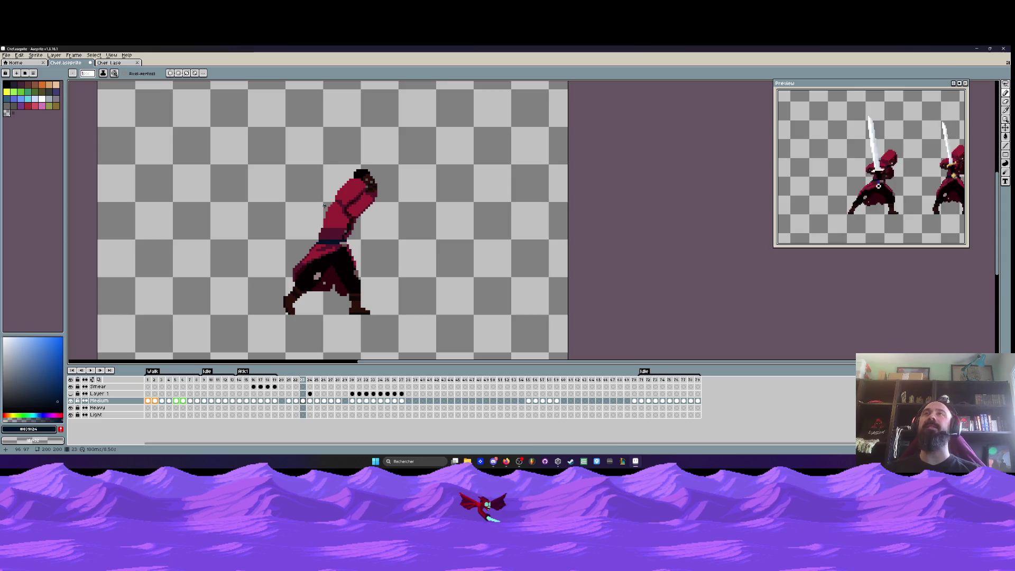
{"action": "scroll", "coordinate": [325, 206], "scroll_direction": "up", "scroll_amount": 1}
{"action": "scroll", "coordinate": [325, 205], "scroll_direction": "up", "scroll_amount": 1}
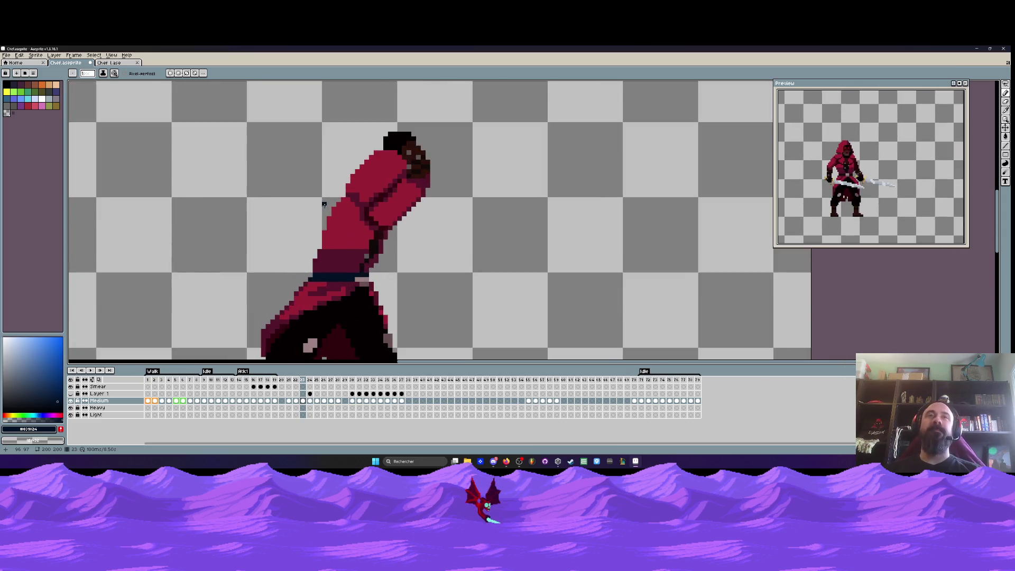
{"action": "scroll", "coordinate": [197, 208], "scroll_direction": "down", "scroll_amount": 3}
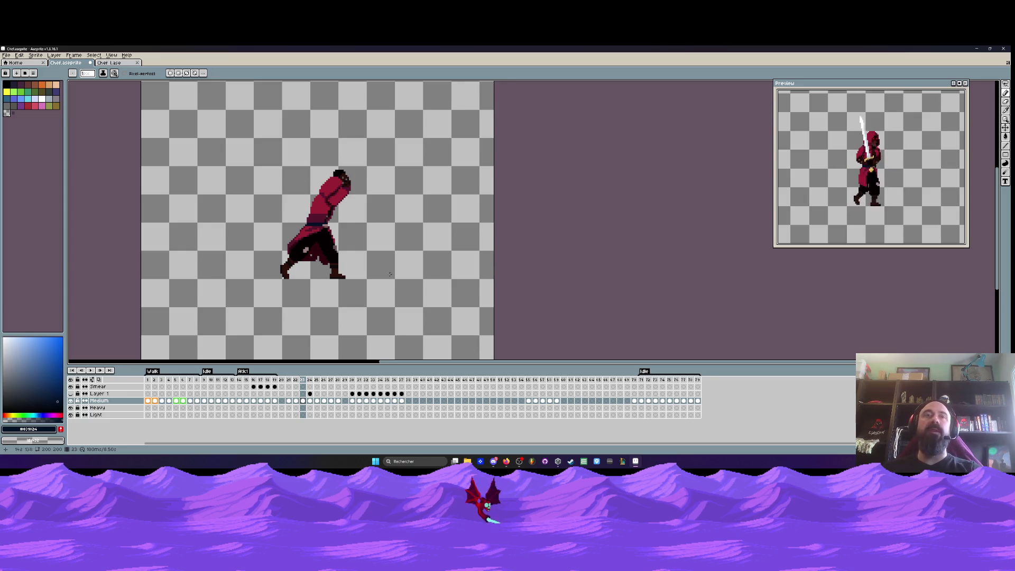
Flip between frames 21, 22 and 23, settling on the hunched pose in frame 23
{"action": "key", "text": "Left"}
{"action": "key", "text": "Left"}
{"action": "key", "text": "Right"}
{"action": "key", "text": "Right"}
{"action": "key", "text": "Left"}
{"action": "key", "text": "Right"}
{"action": "key", "text": "Left"}
{"action": "key", "text": "Right"}
{"action": "scroll", "coordinate": [304, 233], "scroll_direction": "up", "scroll_amount": 2}
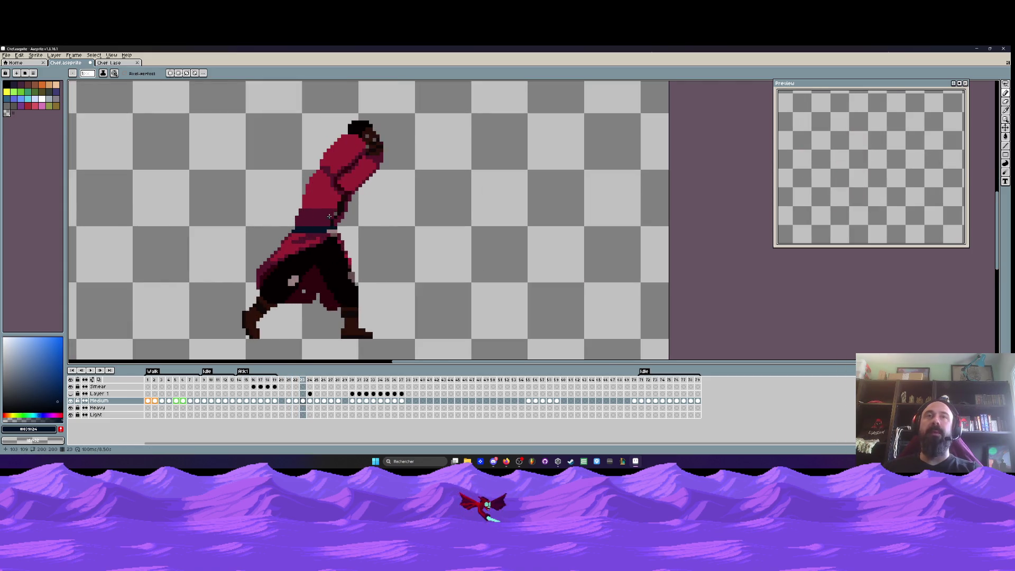
{"action": "scroll", "coordinate": [376, 220], "scroll_direction": "up", "scroll_amount": 2}
{"action": "scroll", "coordinate": [376, 220], "scroll_direction": "down", "scroll_amount": 4}
Compare frames 23 and 24 while zooming, then advance to the sword-across pose in frame 25
{"action": "key", "text": "Right"}
{"action": "key", "text": "Left"}
{"action": "key", "text": "Right"}
{"action": "scroll", "coordinate": [380, 213], "scroll_direction": "up", "scroll_amount": 3}
{"action": "scroll", "coordinate": [380, 214], "scroll_direction": "up", "scroll_amount": 2}
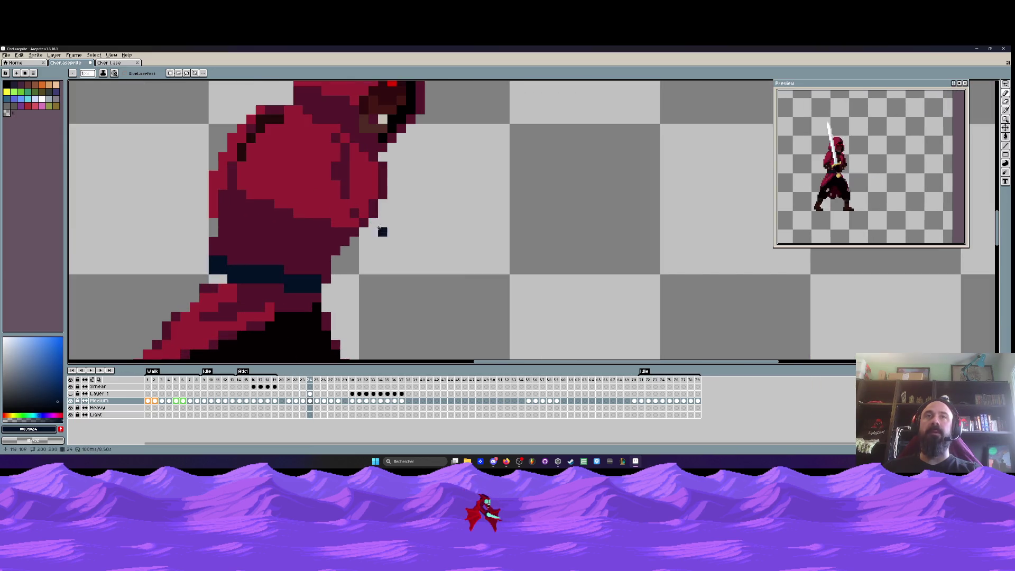
{"action": "scroll", "coordinate": [419, 233], "scroll_direction": "down", "scroll_amount": 5}
{"action": "key", "text": "Left"}
{"action": "key", "text": "Right"}
{"action": "key", "text": "Right"}
{"action": "key", "text": "Left"}
{"action": "key", "text": "Left"}
{"action": "key", "text": "Right"}
{"action": "key", "text": "Right"}
{"action": "key", "text": "Left"}
{"action": "key", "text": "Left"}
{"action": "key", "text": "Right"}
{"action": "key", "text": "Right"}
{"action": "scroll", "coordinate": [414, 231], "scroll_direction": "up", "scroll_amount": 1}
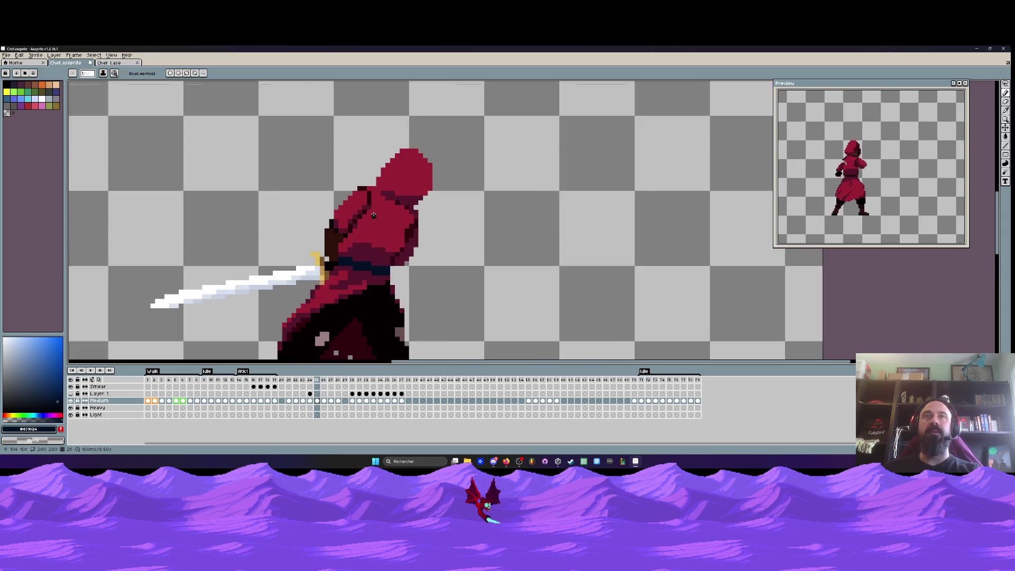
Pick the hood's dark red, pencil over the outline beside the hood, then jump to idle frame 1
{"action": "scroll", "coordinate": [368, 201], "scroll_direction": "up", "scroll_amount": 2}
{"action": "scroll", "coordinate": [368, 201], "scroll_direction": "up", "scroll_amount": 1}
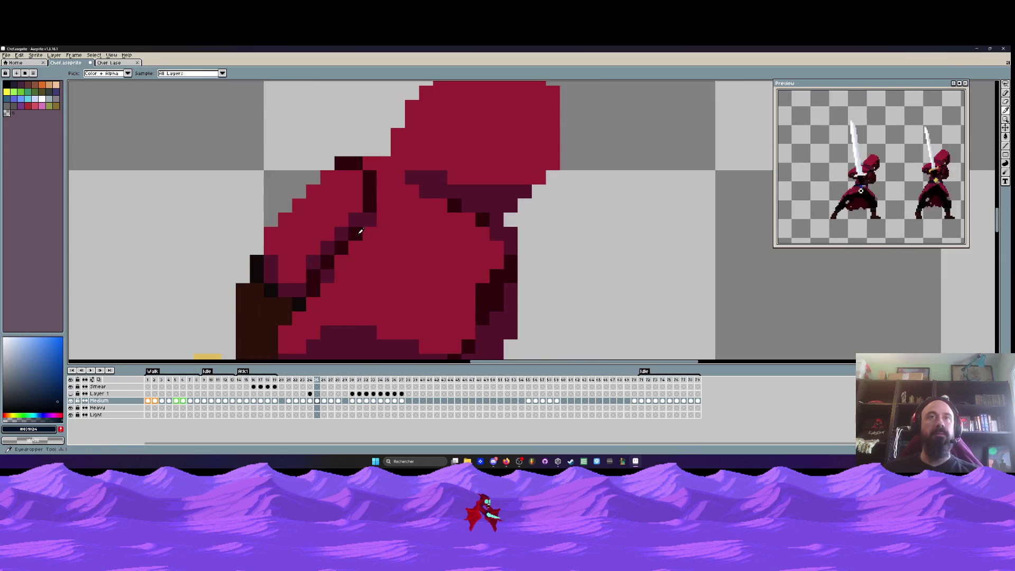
{"action": "left_click", "coordinate": [363, 217], "text": "alt"}
{"action": "mouse_move", "coordinate": [358, 175]}
{"action": "left_mouse_down"}
{"action": "mouse_move", "coordinate": [350, 164]}
{"action": "mouse_move", "coordinate": [370, 179]}
{"action": "mouse_move", "coordinate": [370, 206]}
{"action": "left_mouse_up"}
{"action": "scroll", "coordinate": [370, 207], "scroll_direction": "down", "scroll_amount": 5}
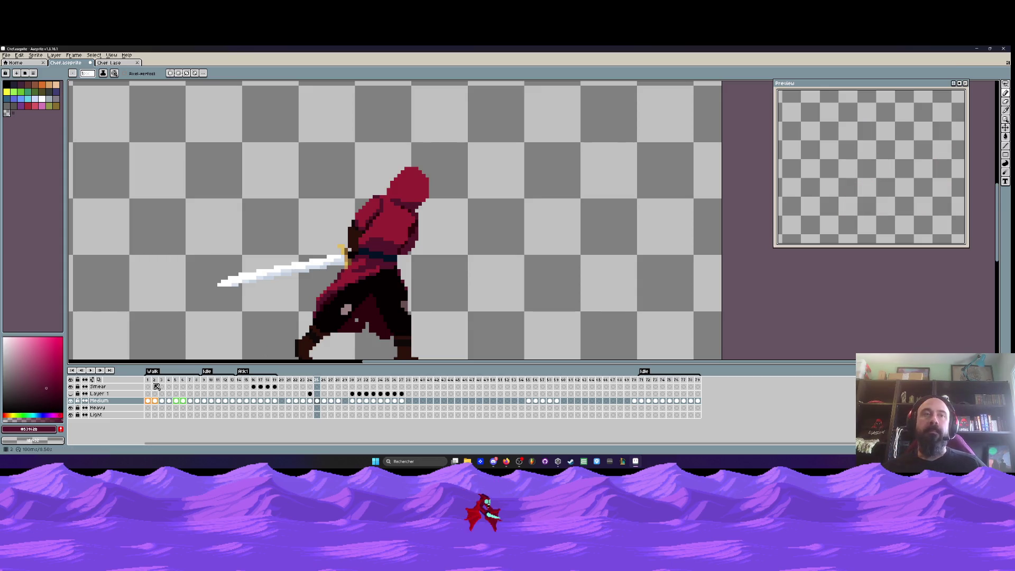
{"action": "left_click", "coordinate": [150, 382]}
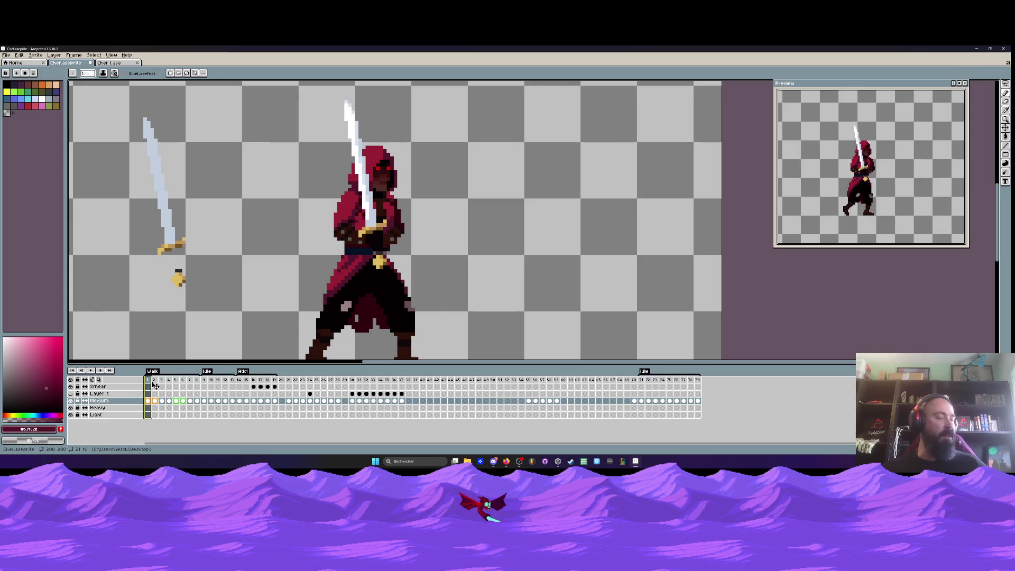
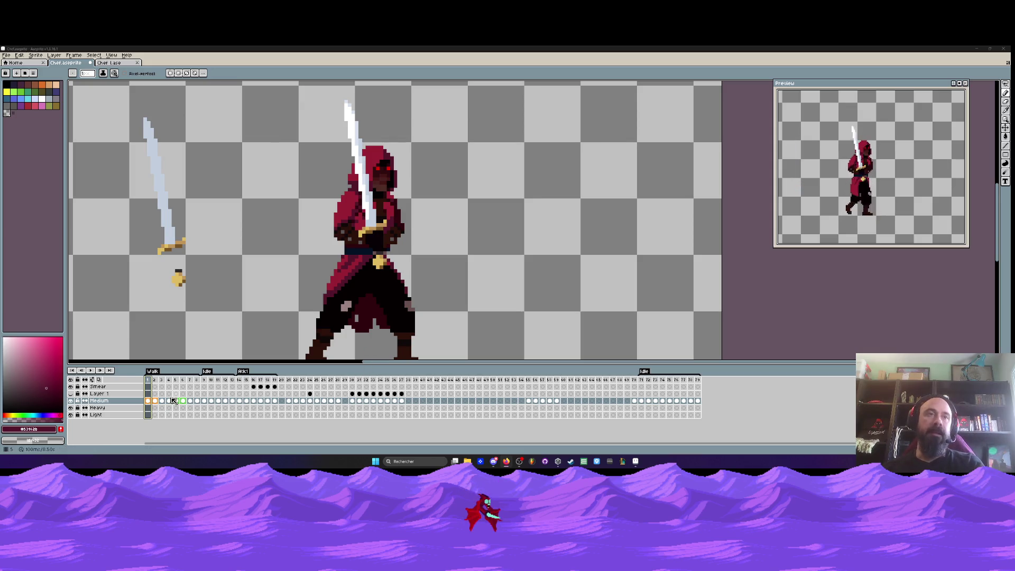
Jump to frame 30, scrub back to frame 24, and compare frames 23 and 24
{"action": "left_click", "coordinate": [353, 380]}
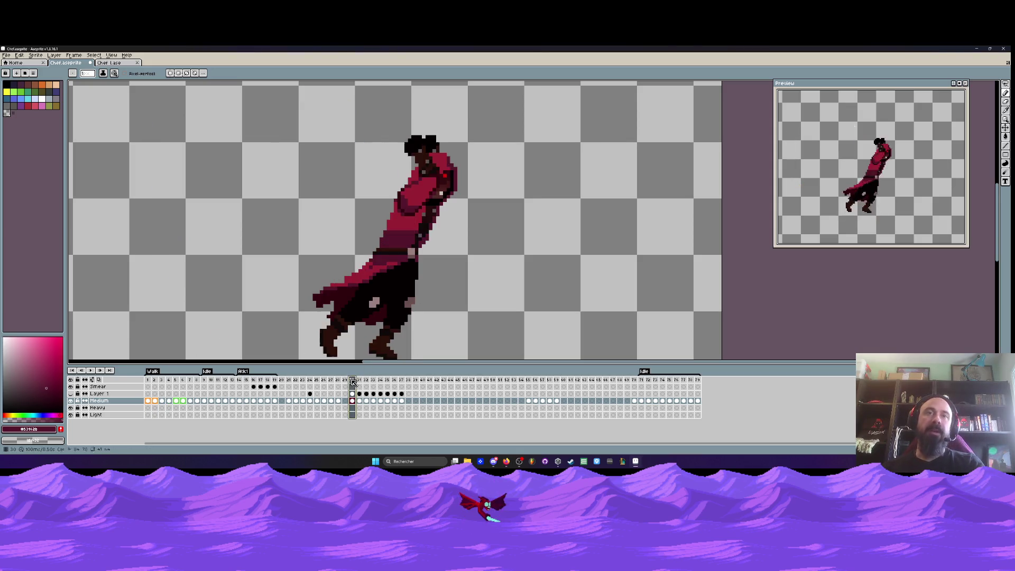
{"action": "left_click_drag", "start_coordinate": [295, 384], "coordinate": [310, 384]}
{"action": "key", "text": "Left"}
{"action": "key", "text": "Right"}
{"action": "scroll", "coordinate": [382, 331], "scroll_direction": "up", "scroll_amount": 2}
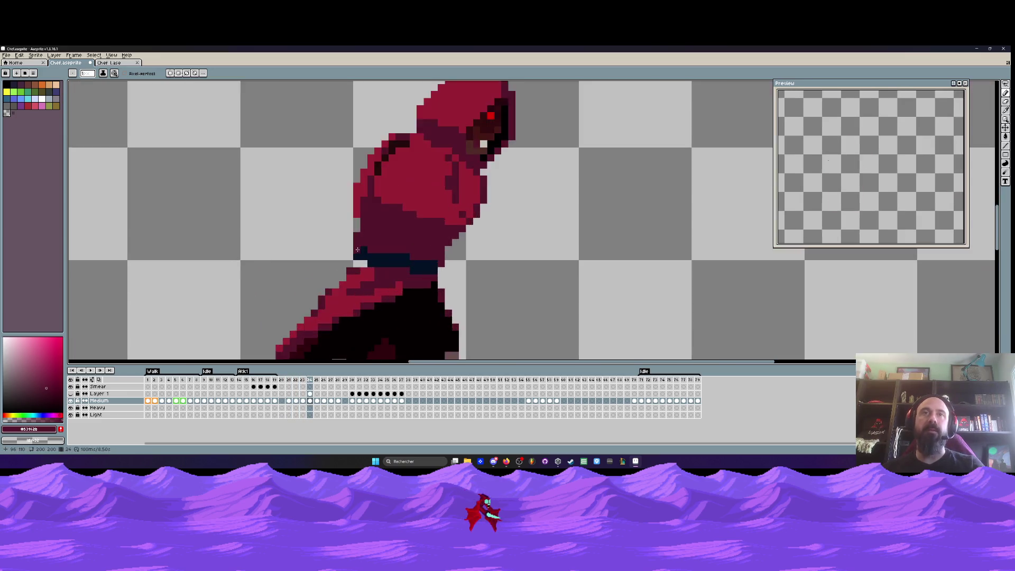
{"action": "scroll", "coordinate": [361, 268], "scroll_direction": "down", "scroll_amount": 1}
{"action": "scroll", "coordinate": [362, 268], "scroll_direction": "up", "scroll_amount": 3}
{"action": "scroll", "coordinate": [359, 269], "scroll_direction": "down", "scroll_amount": 3}
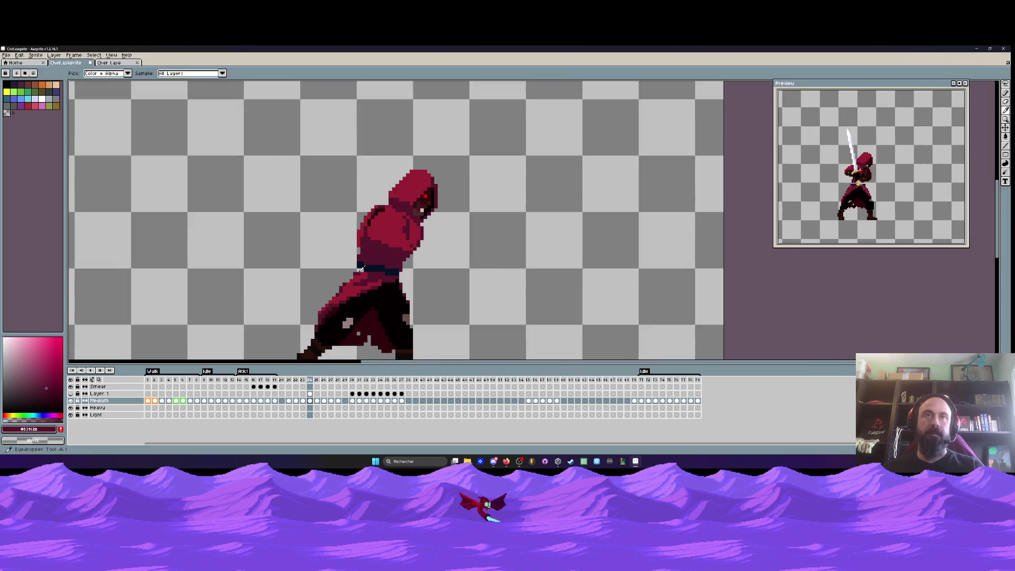
{"action": "scroll", "coordinate": [370, 272], "scroll_direction": "up", "scroll_amount": 2}
{"action": "key", "text": "i"}
{"action": "scroll", "coordinate": [384, 276], "scroll_direction": "up", "scroll_amount": 2}
{"action": "key", "text": "b"}
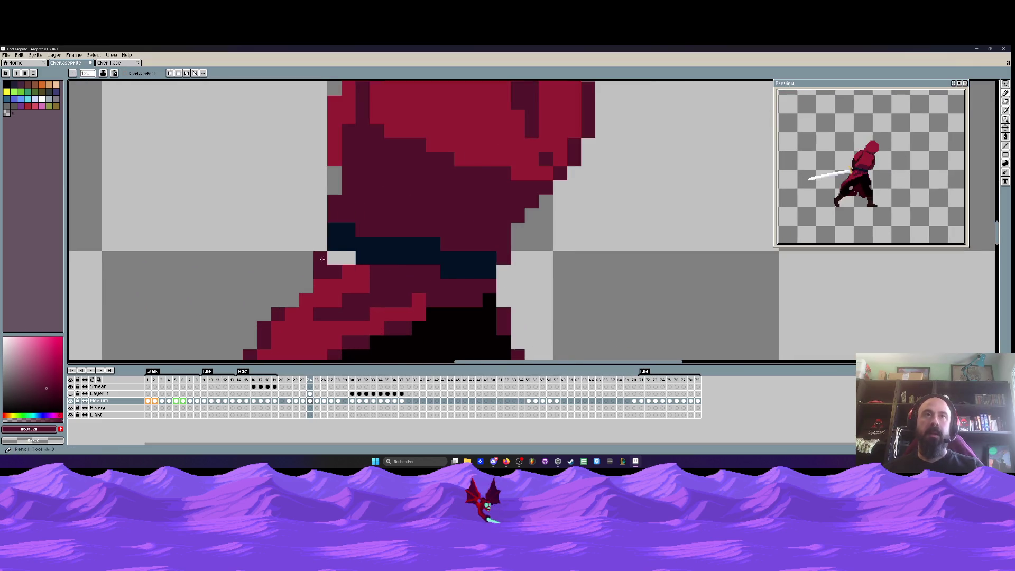
{"action": "scroll", "coordinate": [396, 267], "scroll_direction": "down", "scroll_amount": 5}
{"action": "key", "text": "Left"}
{"action": "key", "text": "Right"}
{"action": "key", "text": "Left"}
{"action": "key", "text": "Right"}
{"action": "key", "text": "Left"}
{"action": "key", "text": "Right"}
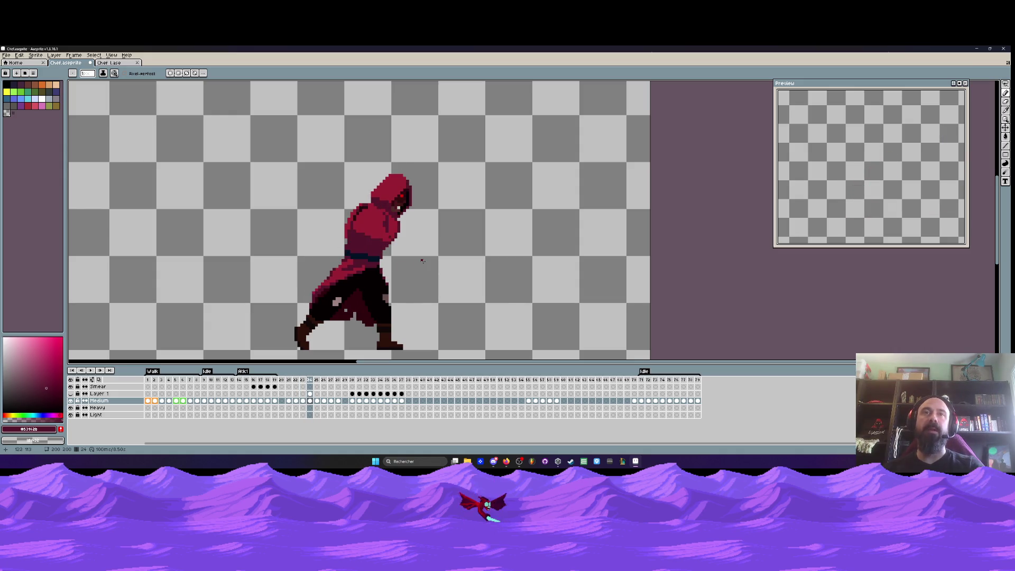
{"action": "key", "text": "Left"}
{"action": "key", "text": "Right"}
{"action": "key", "text": "Left"}
Compare frames 21 through 23 and settle on the unhooded lunging pose of frame 22
{"action": "key", "text": "Left"}
{"action": "key", "text": "Right"}
{"action": "key", "text": "Left"}
{"action": "key", "text": "Left"}
{"action": "key", "text": "Right"}
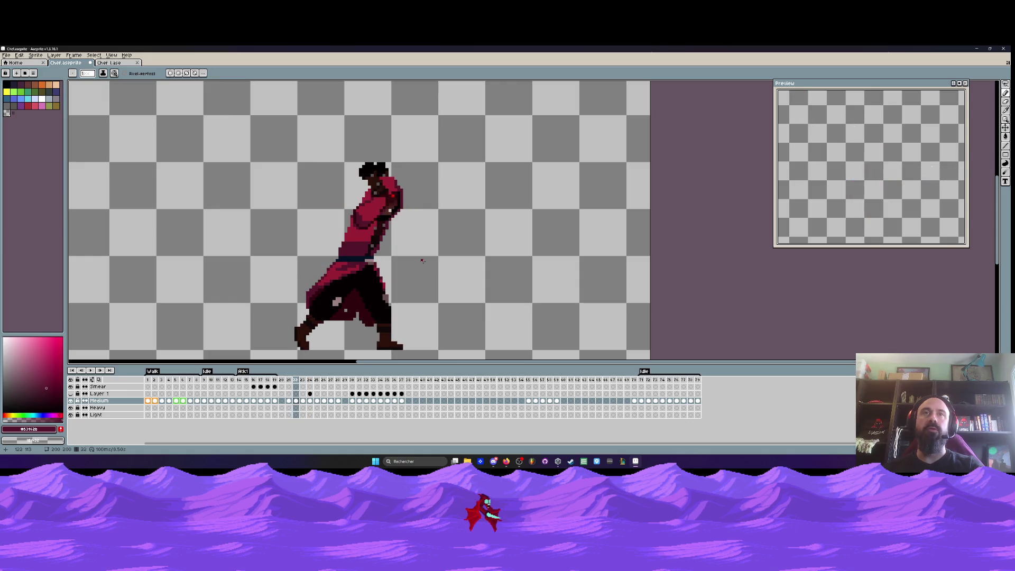
{"action": "key", "text": "Right"}
{"action": "key", "text": "Left"}
{"action": "key", "text": "Left"}
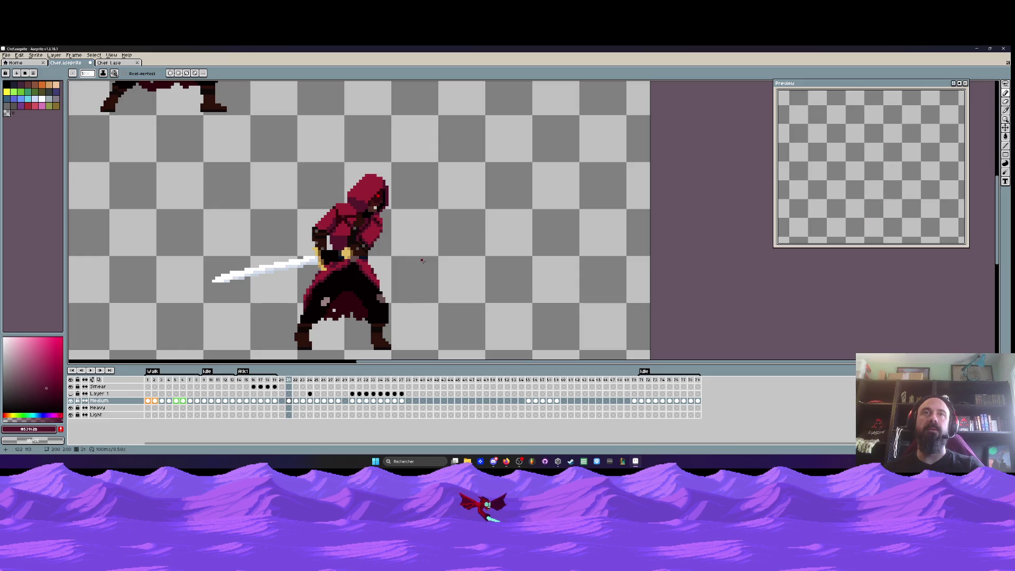
{"action": "key", "text": "Right"}
{"action": "key", "text": "Left"}
{"action": "key", "text": "Right"}
{"action": "key", "text": "Left"}
{"action": "key", "text": "Right"}
{"action": "key", "text": "Left"}
{"action": "key", "text": "Right"}
{"action": "scroll", "coordinate": [354, 271], "scroll_direction": "up", "scroll_amount": 3}
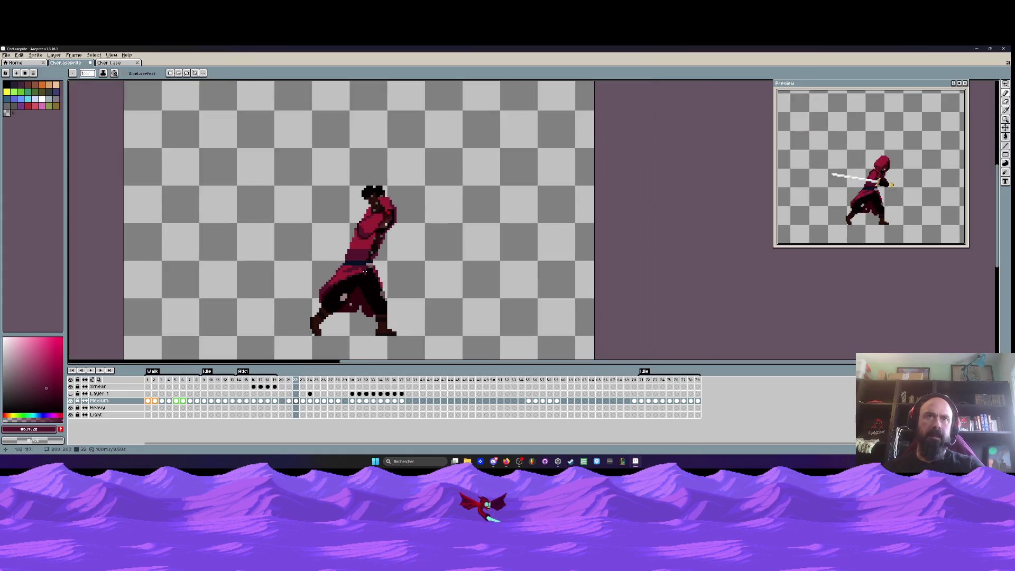
{"action": "key", "text": "Left"}
{"action": "key", "text": "Right"}
{"action": "key", "text": "Left"}
{"action": "key", "text": "Right"}
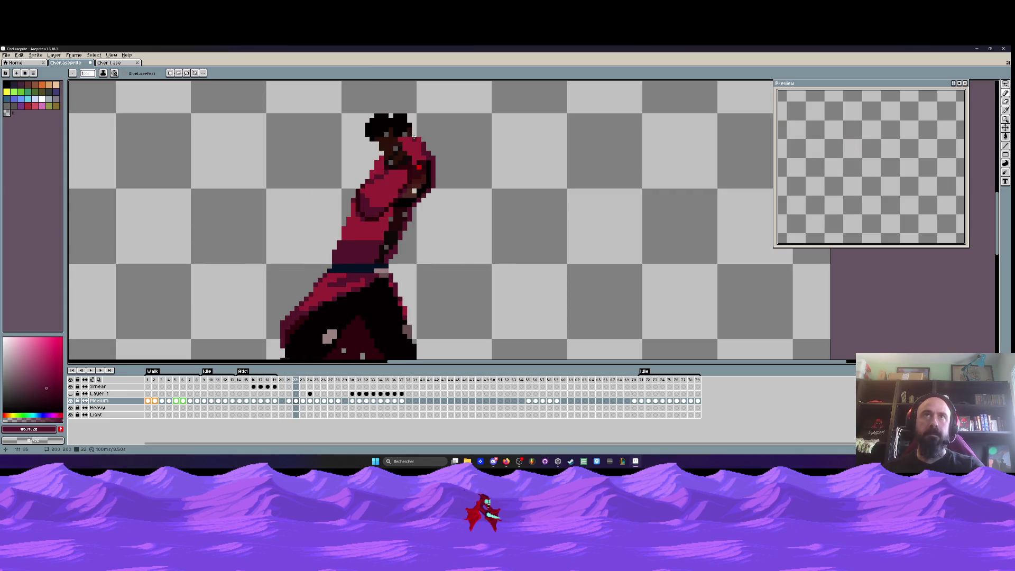
{"action": "key", "text": "Left"}
{"action": "key", "text": "Right"}
{"action": "key", "text": "Left"}
{"action": "key", "text": "Right"}
{"action": "key", "text": "Right"}
{"action": "key", "text": "Left"}
{"action": "key", "text": "Right"}
Move the swordsman's selected upper body up about 10 pixels on frame 23
{"action": "key", "text": "m"}
{"action": "mouse_move", "coordinate": [298, 108]}
{"action": "left_mouse_down"}
{"action": "mouse_move", "coordinate": [490, 194]}
{"action": "mouse_move", "coordinate": [498, 236]}
{"action": "left_mouse_up"}
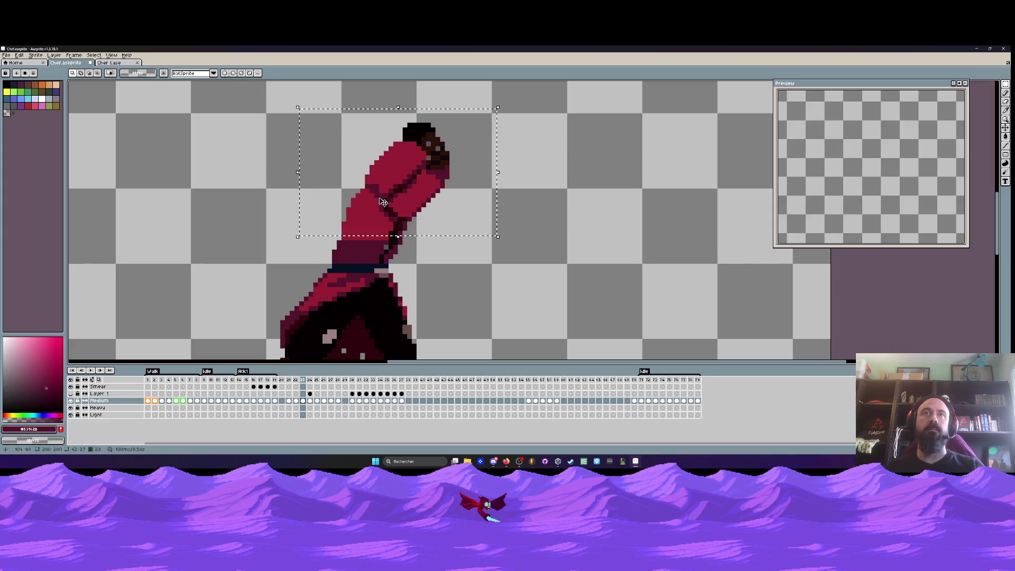
{"action": "left_click_drag", "start_coordinate": [383, 202], "coordinate": [383, 197]}
{"action": "key", "text": "ctrl+d"}
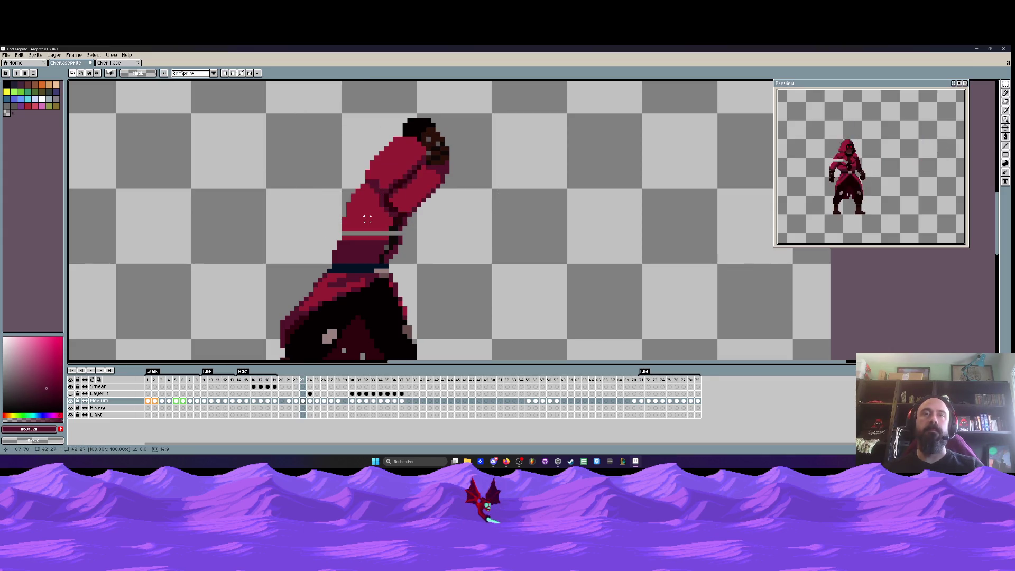
{"action": "scroll", "coordinate": [366, 218], "scroll_direction": "up", "scroll_amount": 4}
Paint the grey gap across the torso with the sampled cloak red
{"action": "key", "text": "i"}
{"action": "left_click", "coordinate": [368, 216]}
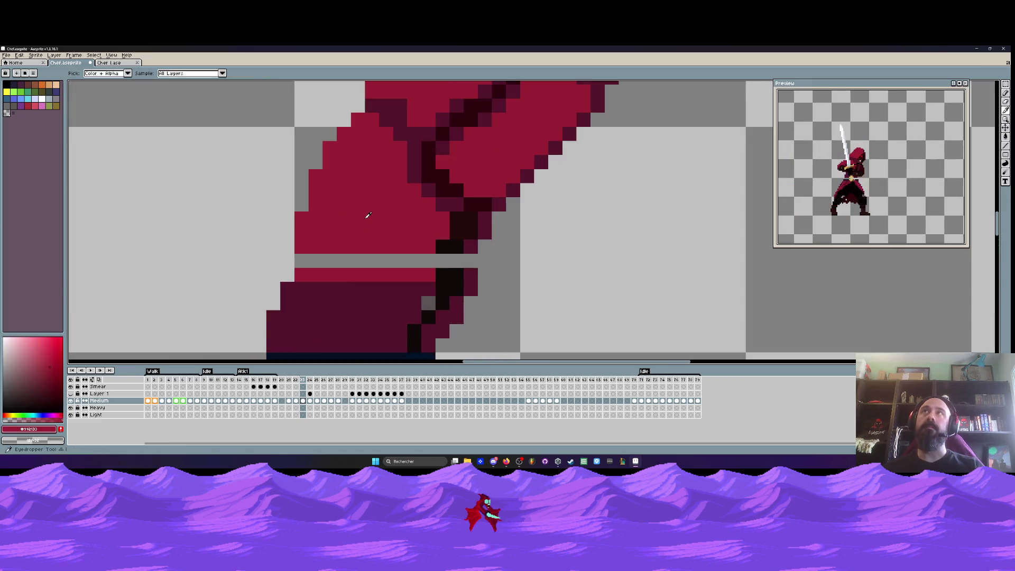
{"action": "key", "text": "b"}
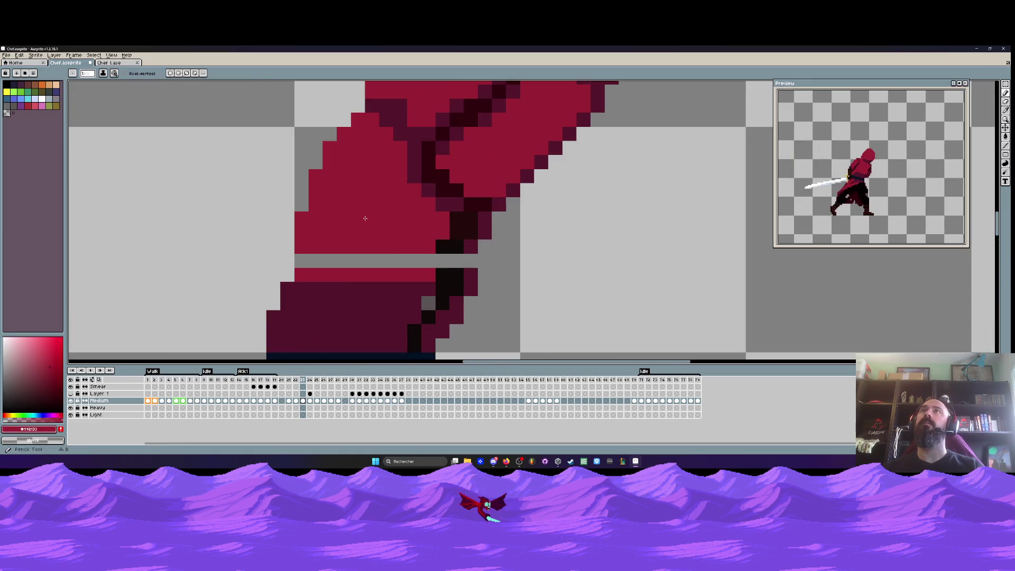
{"action": "left_click_drag", "start_coordinate": [429, 260], "coordinate": [301, 260]}
Sample the dark maroon and near-black outline colours from the arm
{"action": "key", "text": "i"}
{"action": "left_click", "coordinate": [491, 224]}
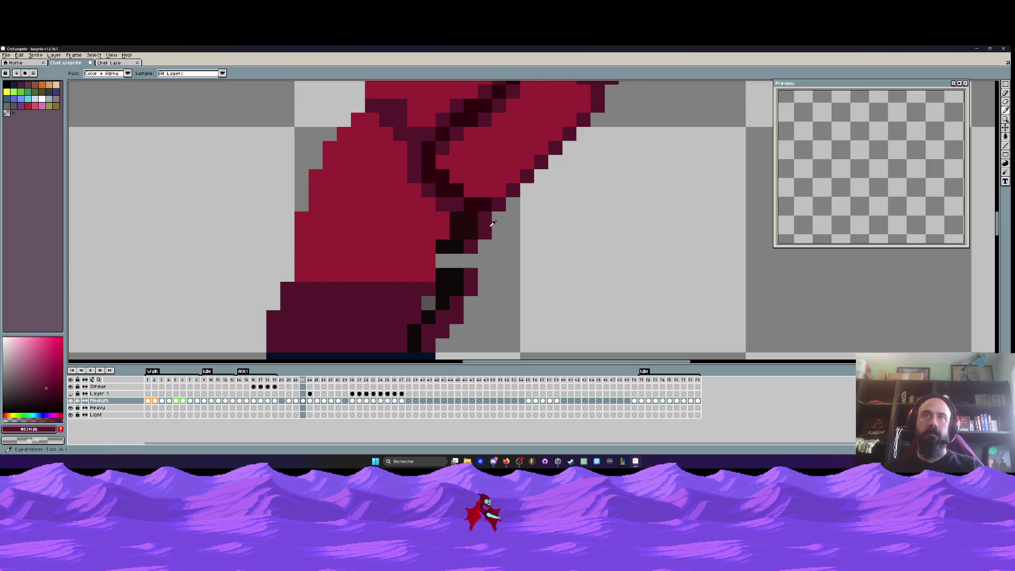
{"action": "key", "text": "b"}
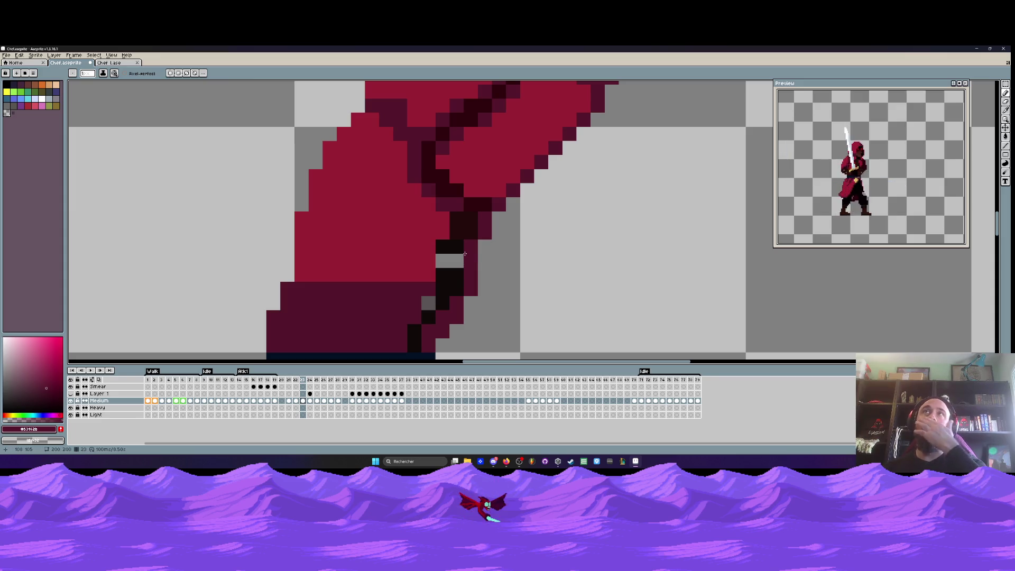
{"action": "key", "text": "i"}
{"action": "left_click", "coordinate": [463, 228]}
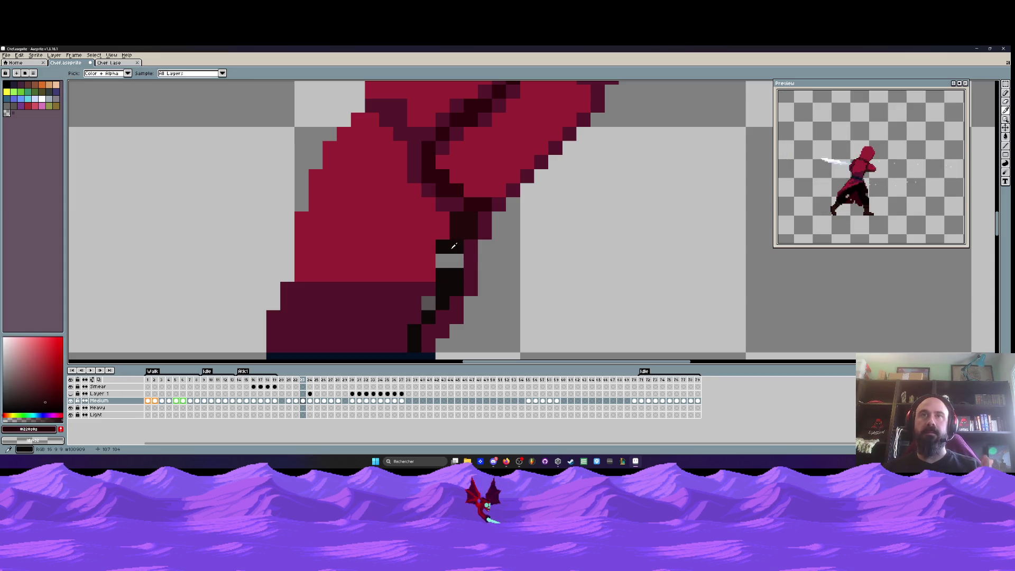
{"action": "scroll", "coordinate": [463, 227], "scroll_direction": "down", "scroll_amount": 3}
{"action": "scroll", "coordinate": [463, 227], "scroll_direction": "up", "scroll_amount": 1}
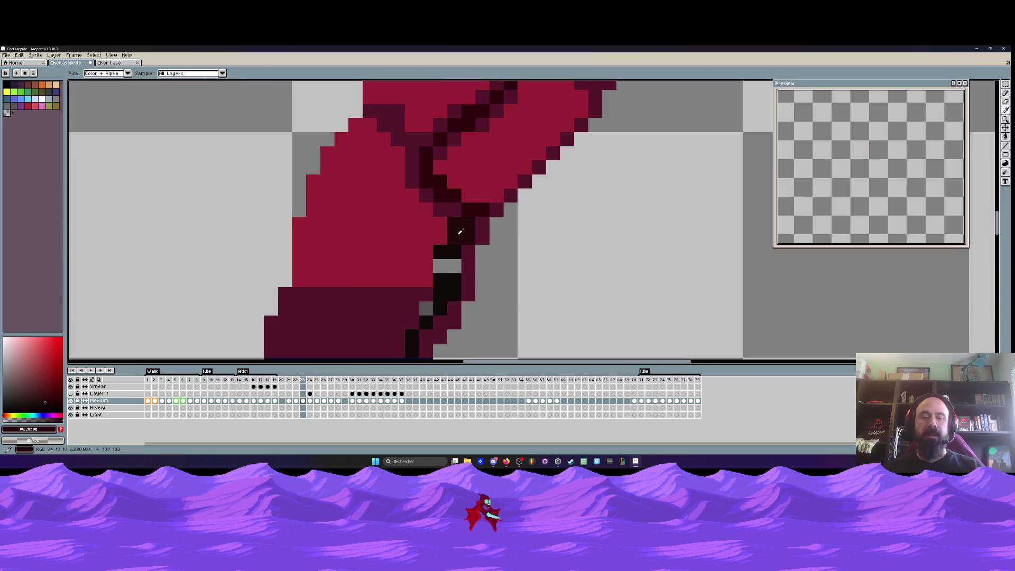
{"action": "key", "text": "b"}
{"action": "scroll", "coordinate": [473, 256], "scroll_direction": "down", "scroll_amount": 3}
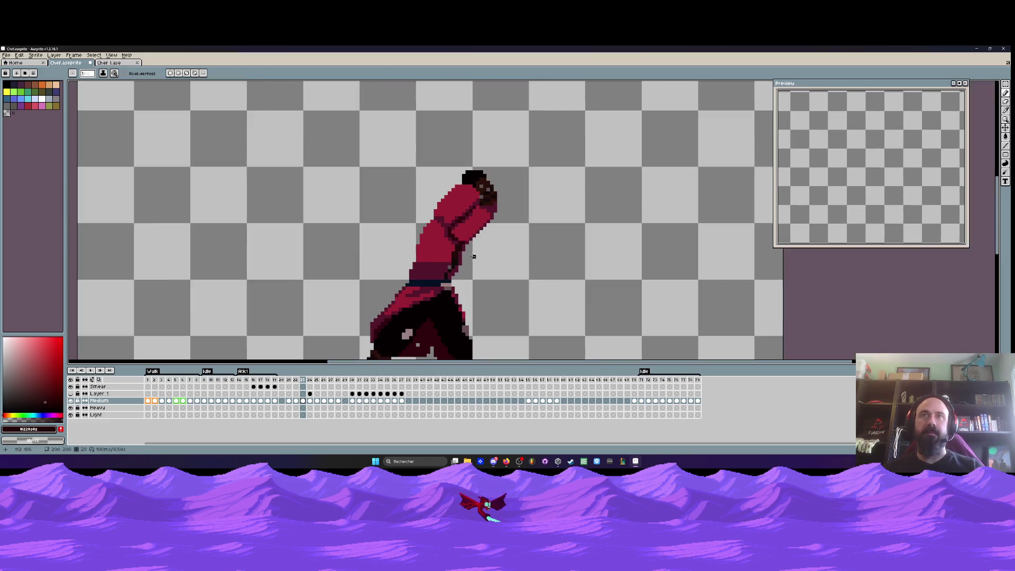
{"action": "scroll", "coordinate": [474, 256], "scroll_direction": "down", "scroll_amount": 1}
{"action": "scroll", "coordinate": [465, 250], "scroll_direction": "up", "scroll_amount": 2}
Compare frame 23 with frame 22 and pick a near-black from the sprite
{"action": "key", "text": "Left"}
{"action": "key", "text": "Right"}
{"action": "scroll", "coordinate": [451, 259], "scroll_direction": "up", "scroll_amount": 2}
{"action": "left_click", "coordinate": [438, 275], "text": "alt"}
{"action": "scroll", "coordinate": [462, 286], "scroll_direction": "down", "scroll_amount": 2}
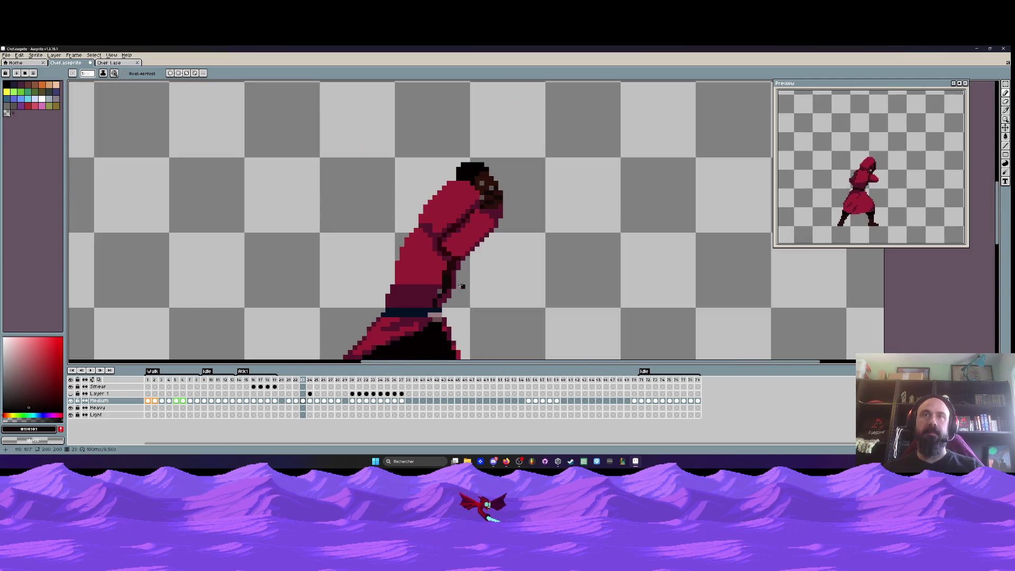
{"action": "key", "text": "Left"}
{"action": "key", "text": "Right"}
{"action": "key", "text": "Right"}
{"action": "key", "text": "Left"}
{"action": "key", "text": "Left"}
{"action": "key", "text": "Right"}
{"action": "key", "text": "Left"}
{"action": "key", "text": "Left"}
{"action": "key", "text": "Right"}
{"action": "key", "text": "Right"}
{"action": "scroll", "coordinate": [499, 252], "scroll_direction": "down", "scroll_amount": 2}
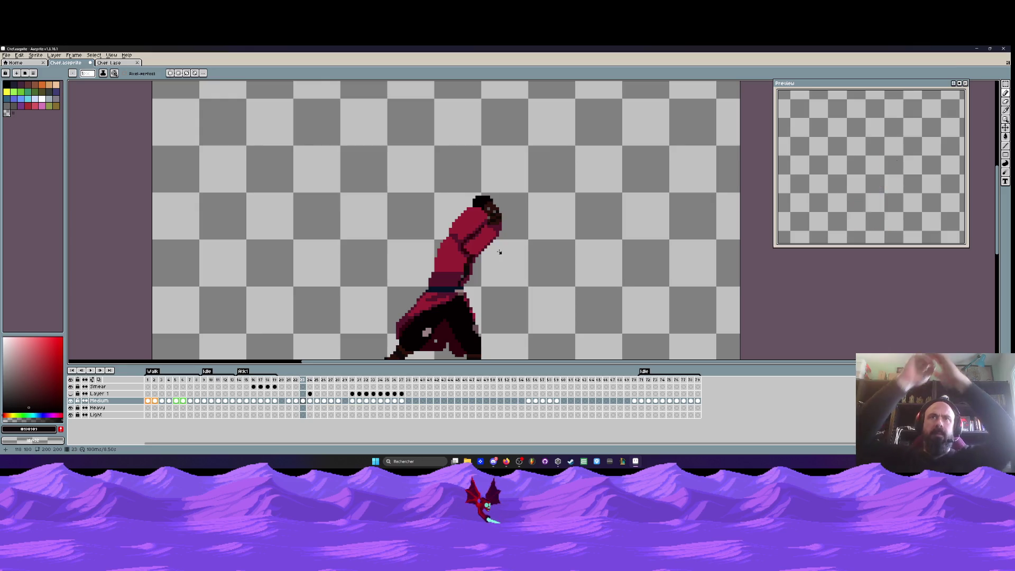
{"action": "scroll", "coordinate": [499, 252], "scroll_direction": "up", "scroll_amount": 2}
Shift the arm's fold pixels left and check the fix against frame 22
{"action": "key", "text": "m"}
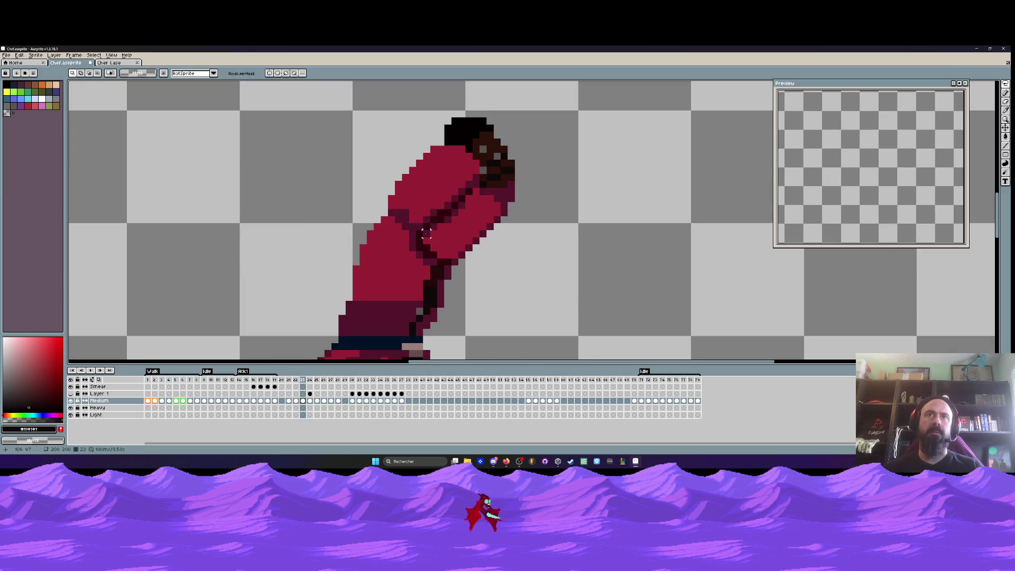
{"action": "mouse_move", "coordinate": [413, 222]}
{"action": "left_mouse_down"}
{"action": "mouse_move", "coordinate": [465, 267]}
{"action": "mouse_move", "coordinate": [411, 248]}
{"action": "left_mouse_up"}
{"action": "key", "text": "ctrl+d"}
{"action": "key", "text": "b"}
{"action": "scroll", "coordinate": [552, 227], "scroll_direction": "down", "scroll_amount": 2}
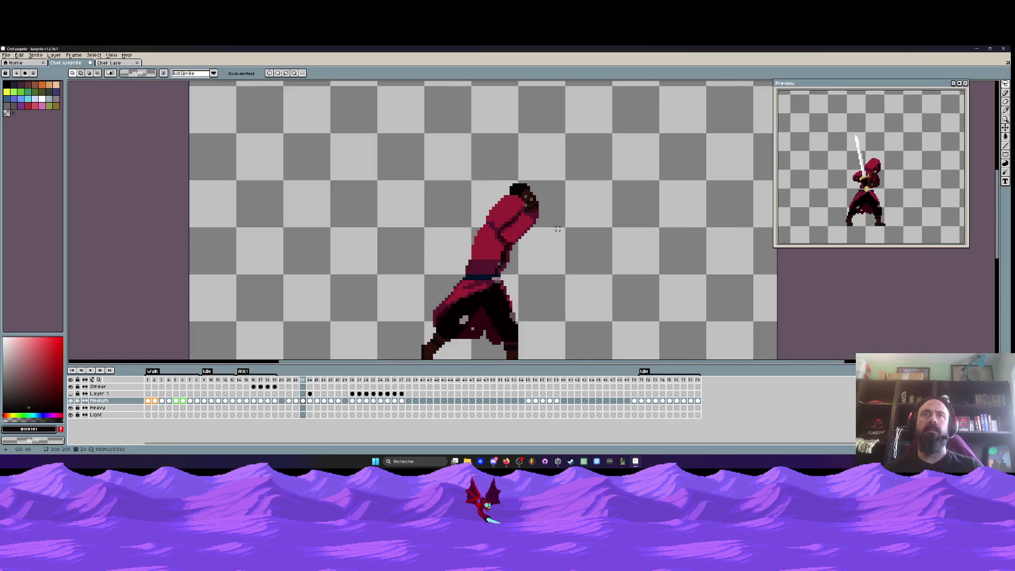
{"action": "key", "text": "Left"}
{"action": "key", "text": "Right"}
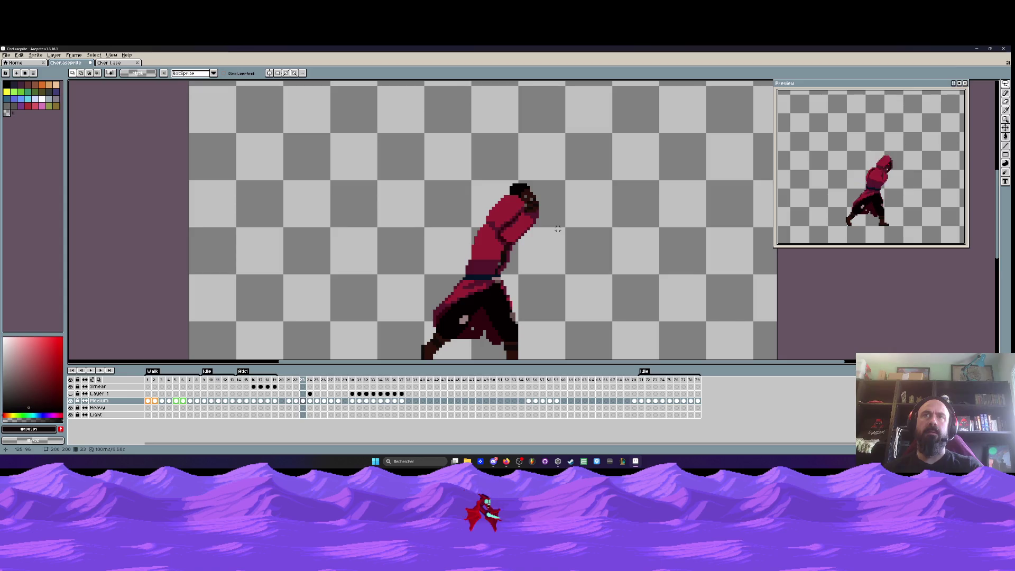
{"action": "key", "text": "Left"}
{"action": "key", "text": "Left"}
{"action": "key", "text": "Right"}
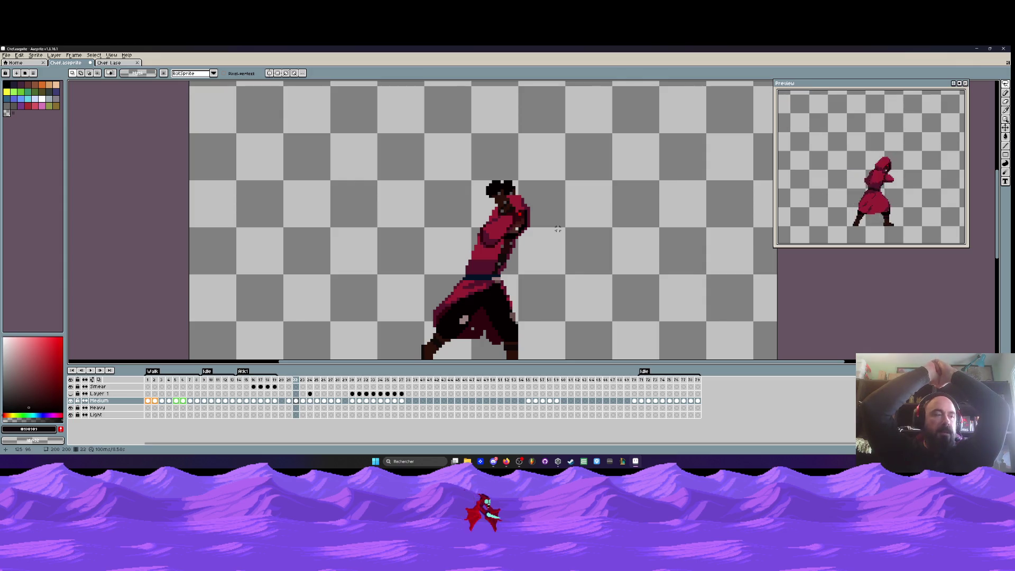
Flip between frames 21, 22 and 23 to compare the sword poses
{"action": "key", "text": "Right"}
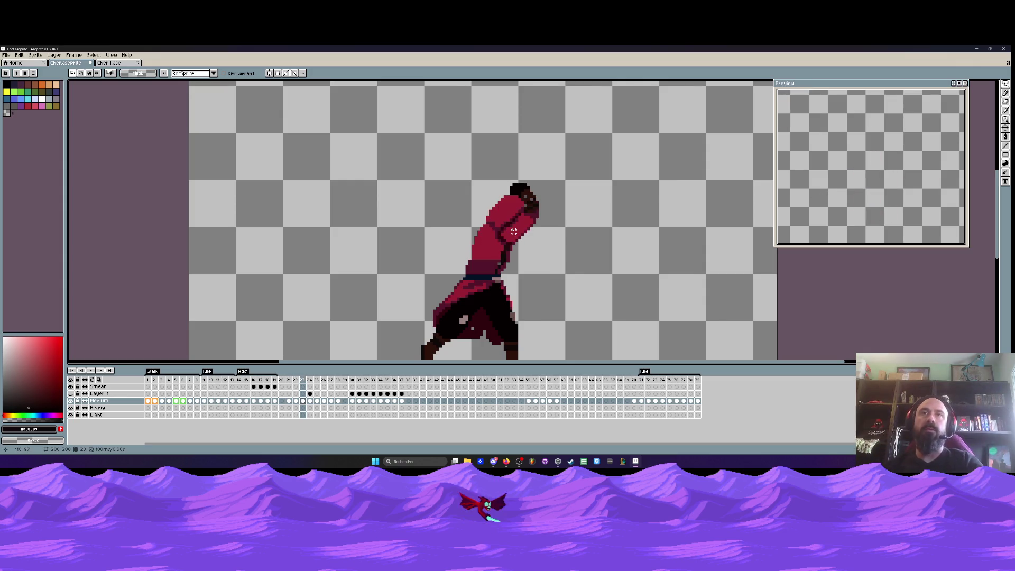
{"action": "scroll", "coordinate": [563, 198], "scroll_direction": "down", "scroll_amount": 3}
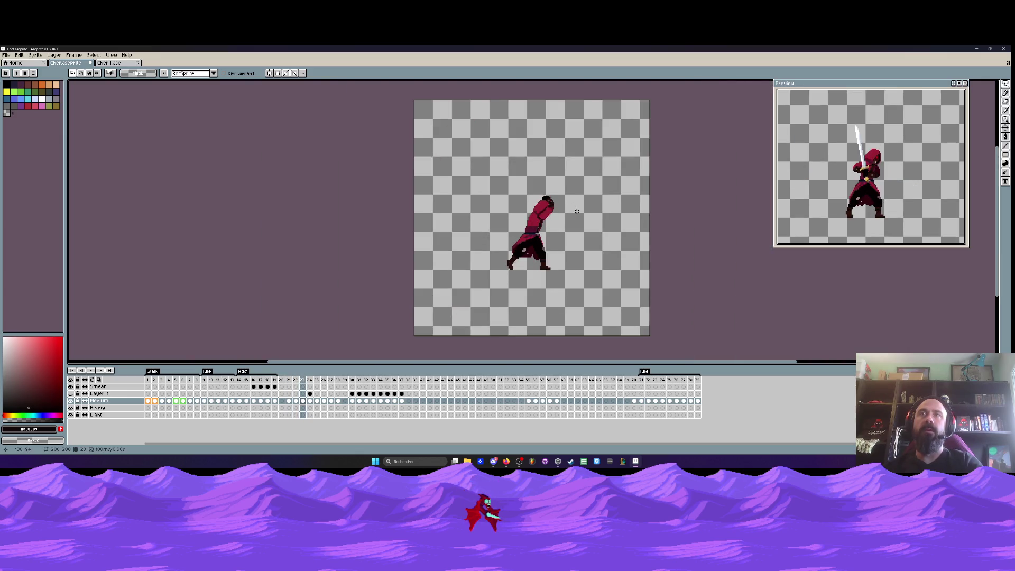
{"action": "key", "text": "Left"}
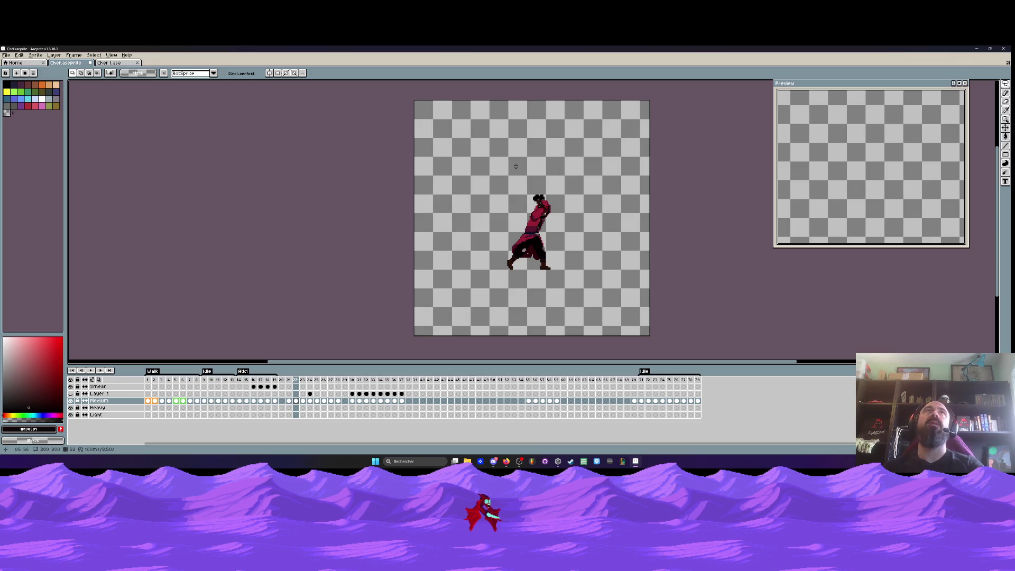
{"action": "scroll", "coordinate": [535, 224], "scroll_direction": "up", "scroll_amount": 3}
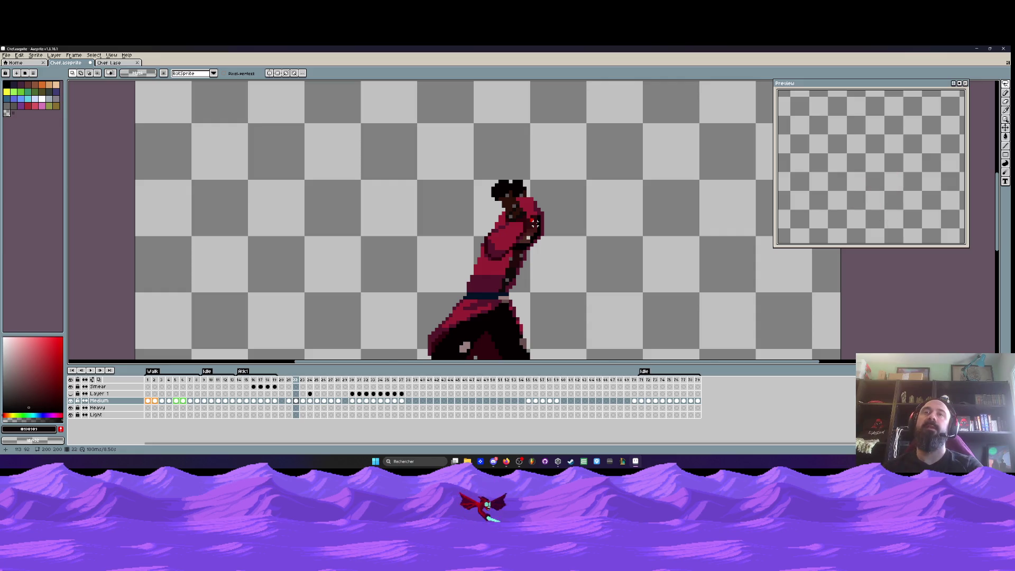
{"action": "scroll", "coordinate": [535, 224], "scroll_direction": "down", "scroll_amount": 2}
{"action": "key", "text": "Left"}
{"action": "key", "text": "Right"}
{"action": "key", "text": "Left"}
{"action": "key", "text": "Right"}
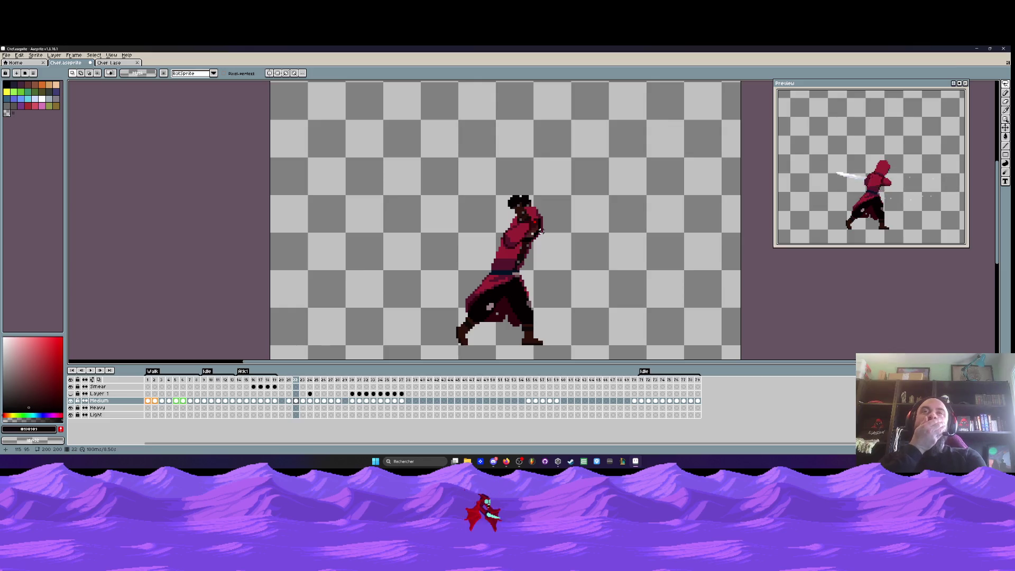
{"action": "key", "text": "Left"}
{"action": "key", "text": "Right"}
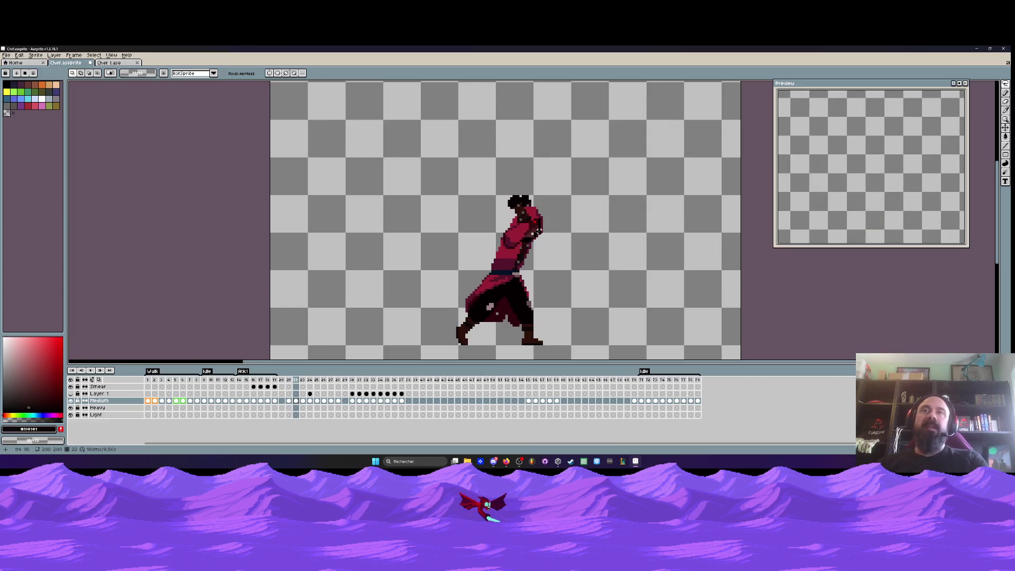
{"action": "key", "text": "Left"}
{"action": "scroll", "coordinate": [529, 222], "scroll_direction": "down", "scroll_amount": 2}
Recheck the poses of frames 21 to 23, ending on frame 22
{"action": "key", "text": "Right"}
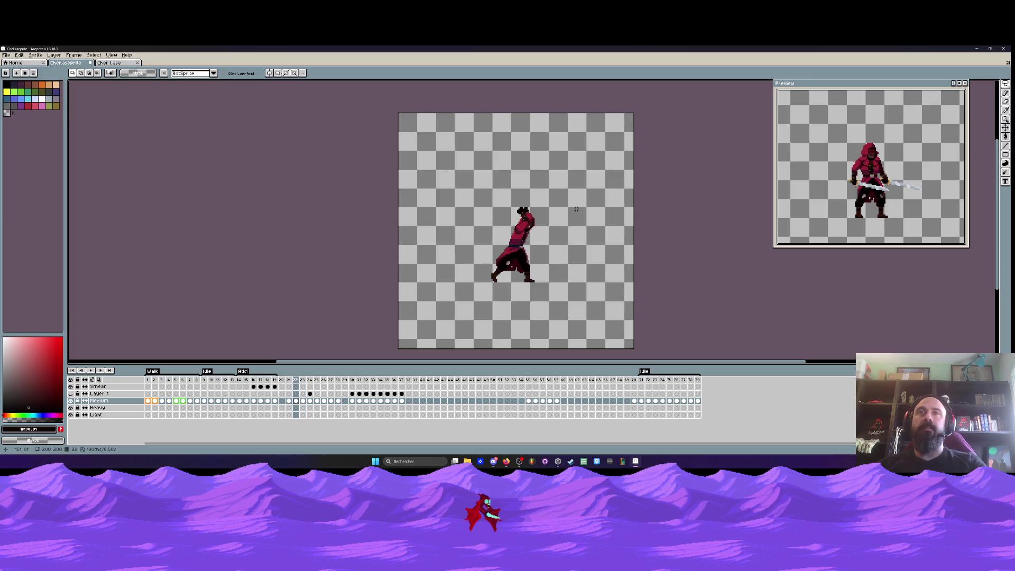
{"action": "key", "text": "Right"}
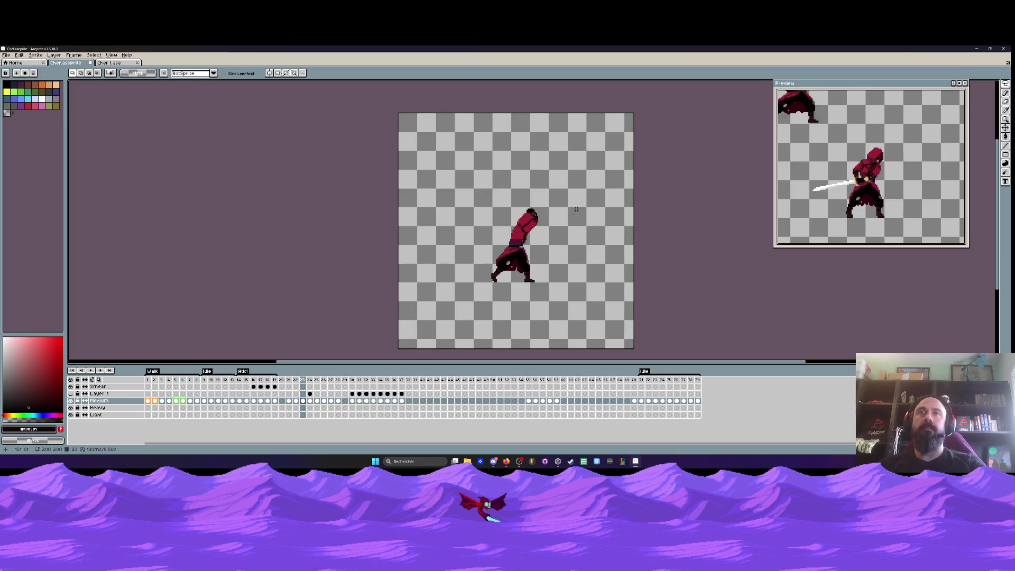
{"action": "key", "text": "Left"}
{"action": "key", "text": "Right"}
{"action": "key", "text": "Left"}
{"action": "scroll", "coordinate": [533, 213], "scroll_direction": "up", "scroll_amount": 4}
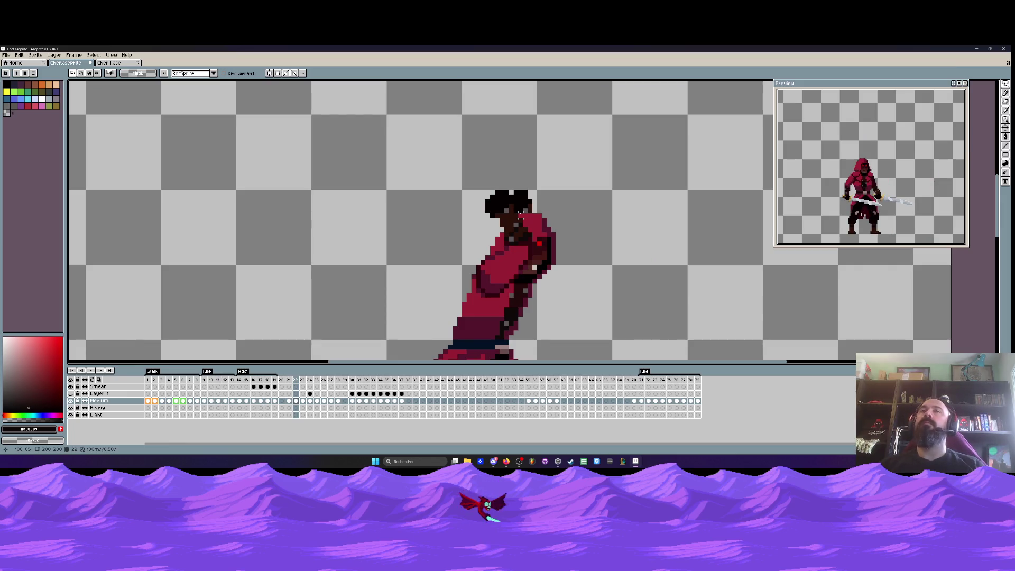
{"action": "scroll", "coordinate": [517, 213], "scroll_direction": "down", "scroll_amount": 4}
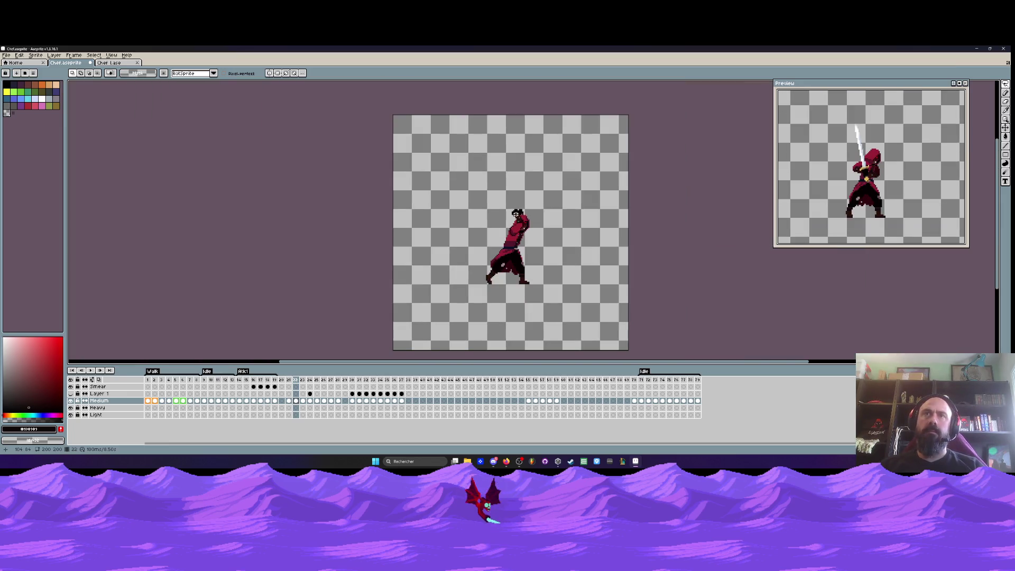
{"action": "key", "text": "Left"}
{"action": "key", "text": "Right"}
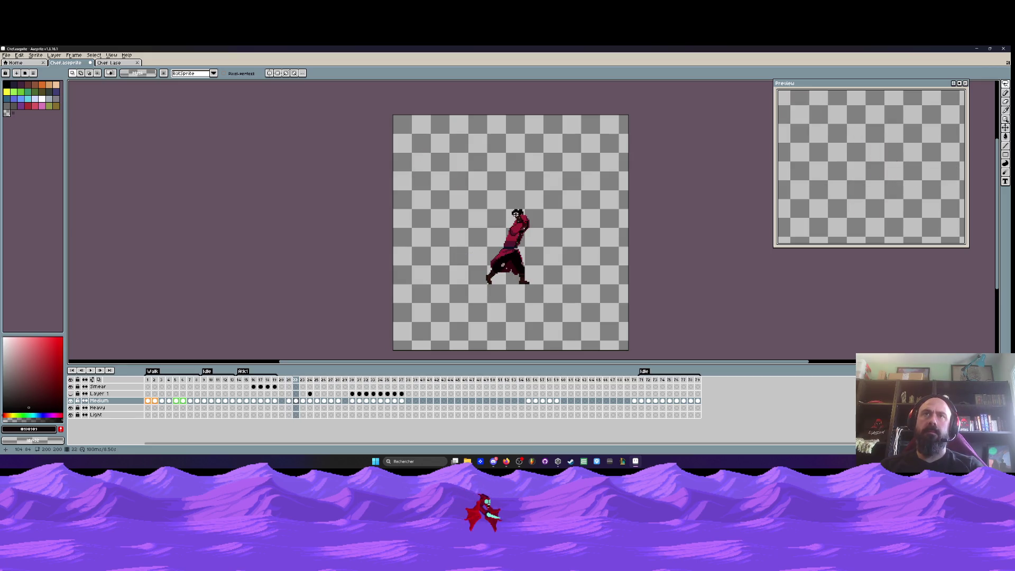
{"action": "scroll", "coordinate": [513, 222], "scroll_direction": "up", "scroll_amount": 1}
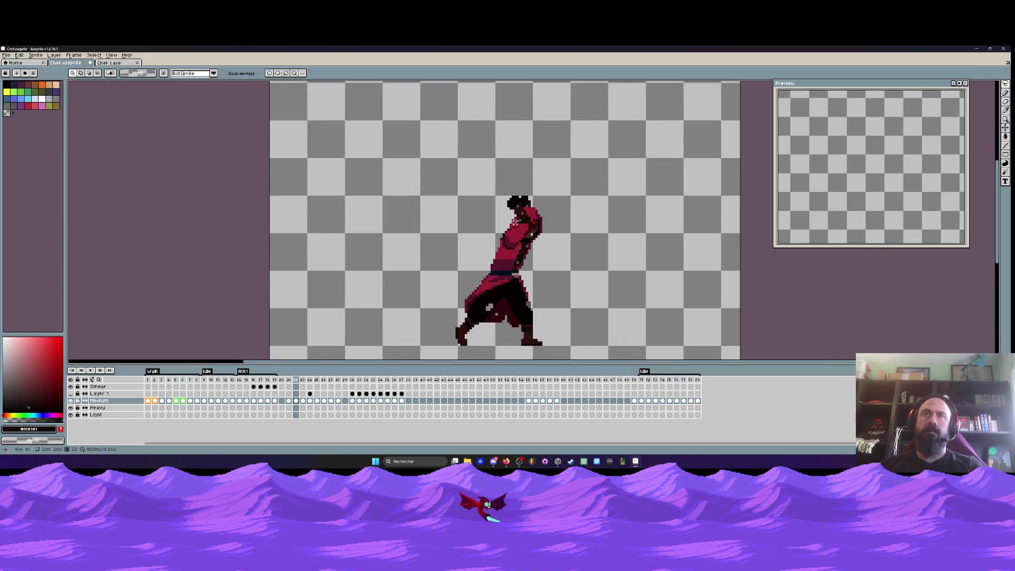
{"action": "key", "text": "Left"}
{"action": "key", "text": "Right"}
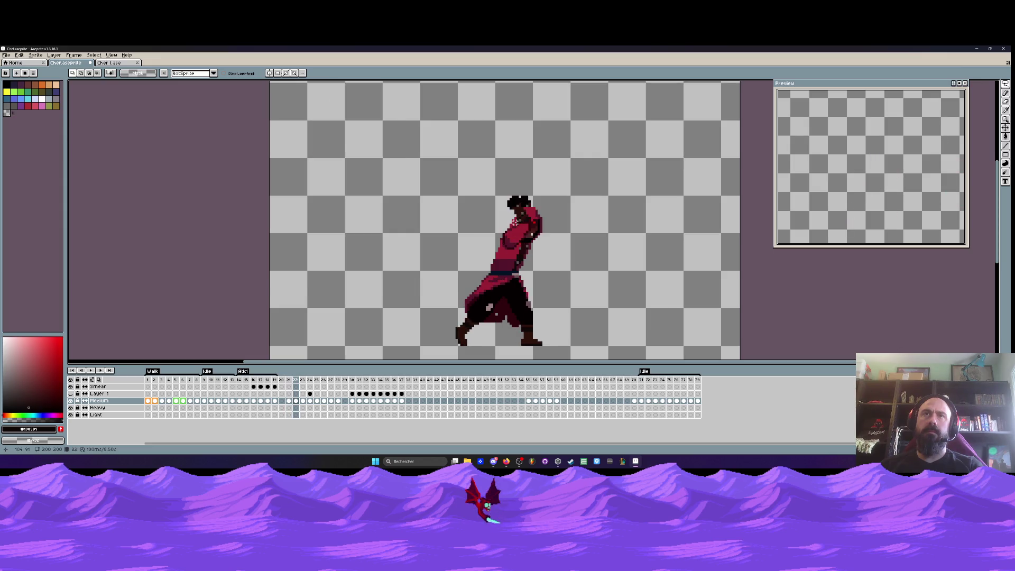
{"action": "scroll", "coordinate": [514, 222], "scroll_direction": "up", "scroll_amount": 1}
{"action": "key", "text": "Right"}
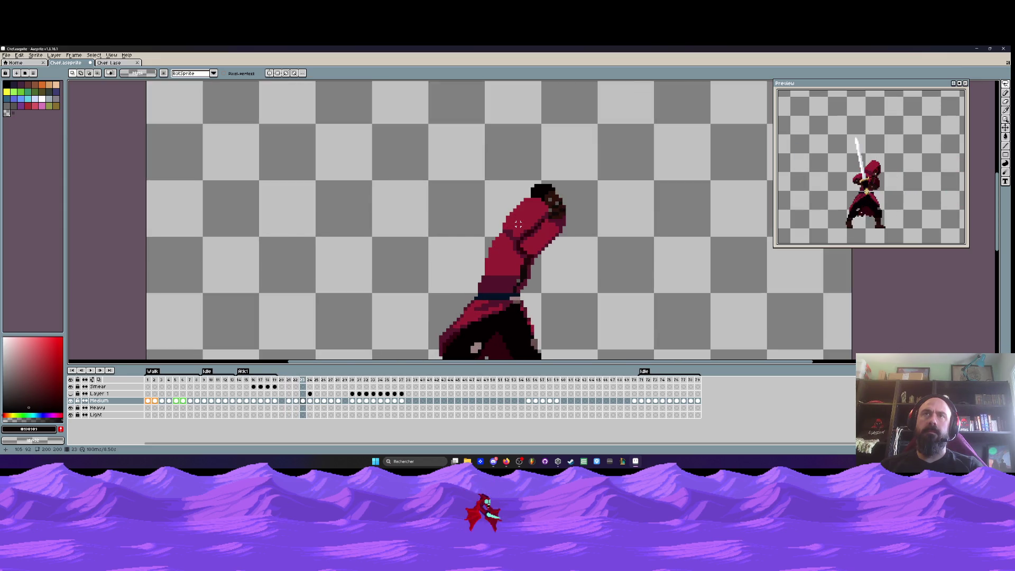
{"action": "key", "text": "Left"}
Tag frames 21–28 as Loop and preview the tagged animation
{"action": "key", "text": "Return"}
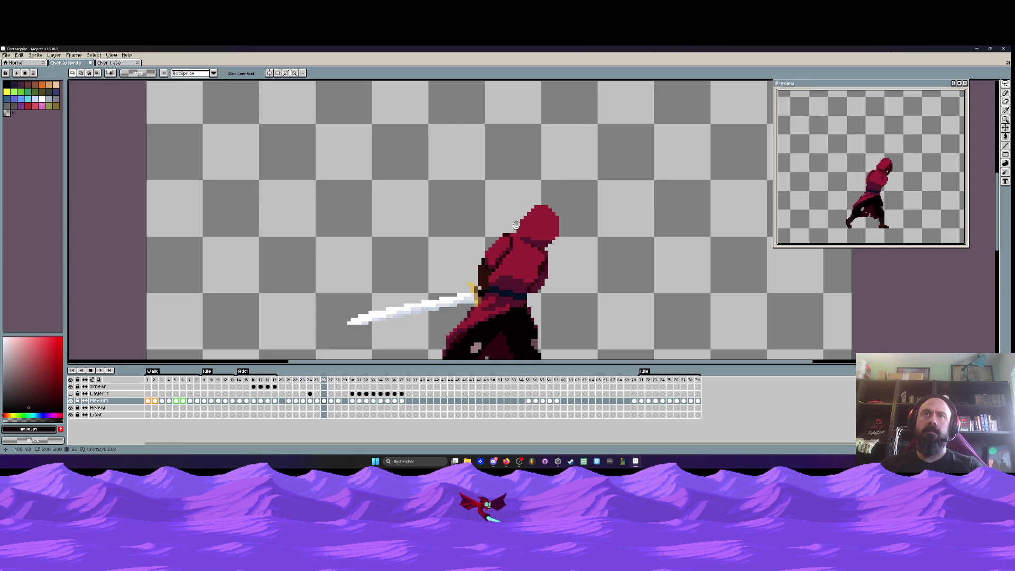
{"action": "left_click_drag", "start_coordinate": [289, 380], "coordinate": [340, 384]}
{"action": "right_click", "coordinate": [341, 383]}
{"action": "left_click", "coordinate": [339, 407]}
{"action": "key", "text": "Return"}
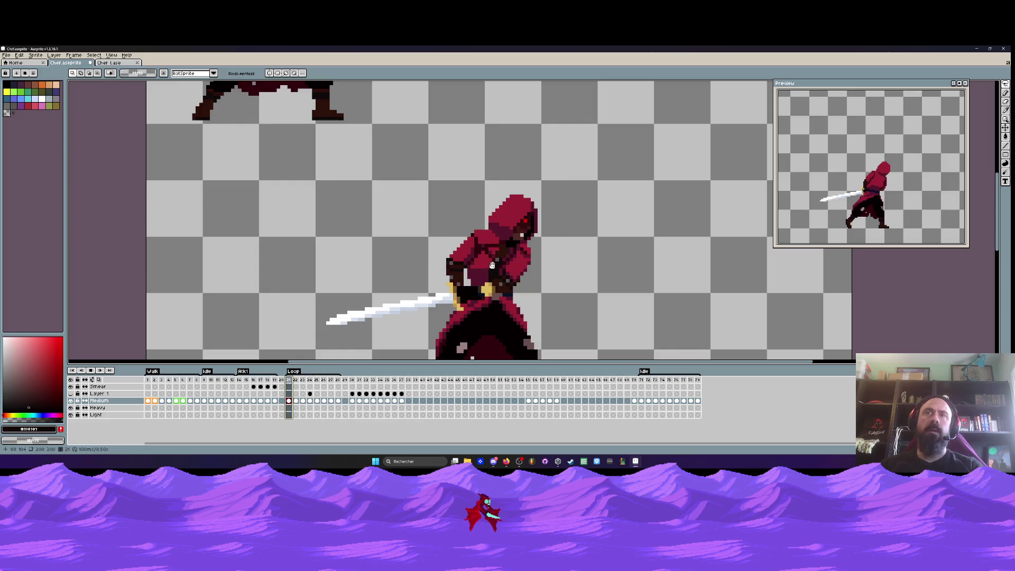
{"action": "scroll", "coordinate": [591, 205], "scroll_direction": "down", "scroll_amount": 1}
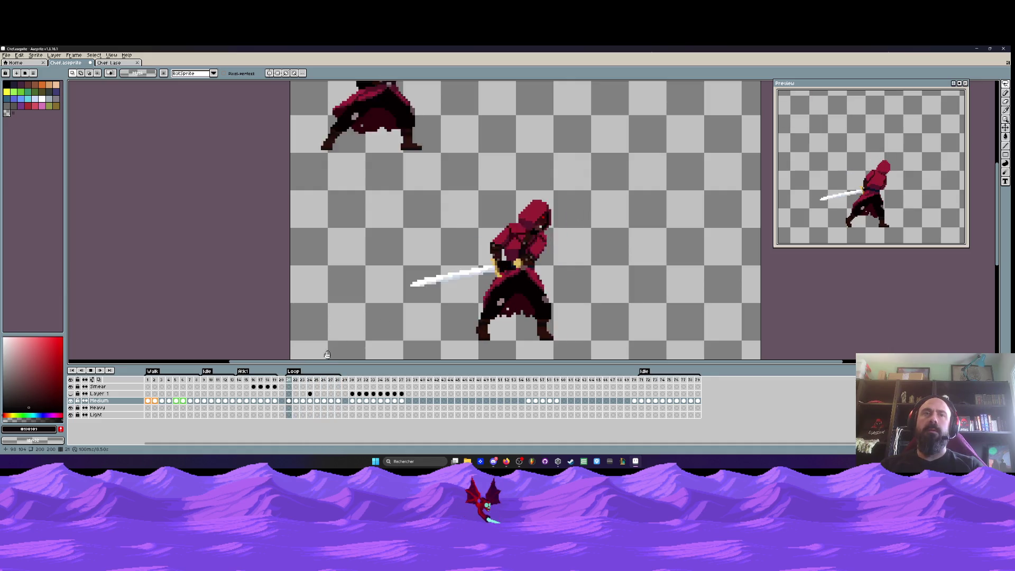
{"action": "key", "text": "Return"}
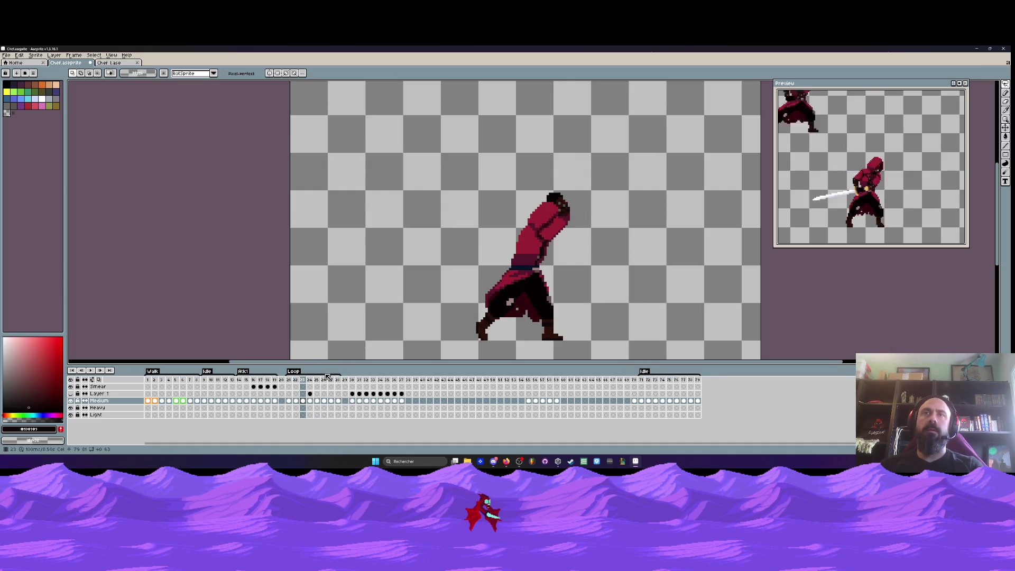
Remove an extra frame from the Loop and replay it from frame 21
{"action": "key", "text": "alt+c"}
{"action": "key", "text": "Left"}
{"action": "key", "text": "Left"}
{"action": "key", "text": "Return"}
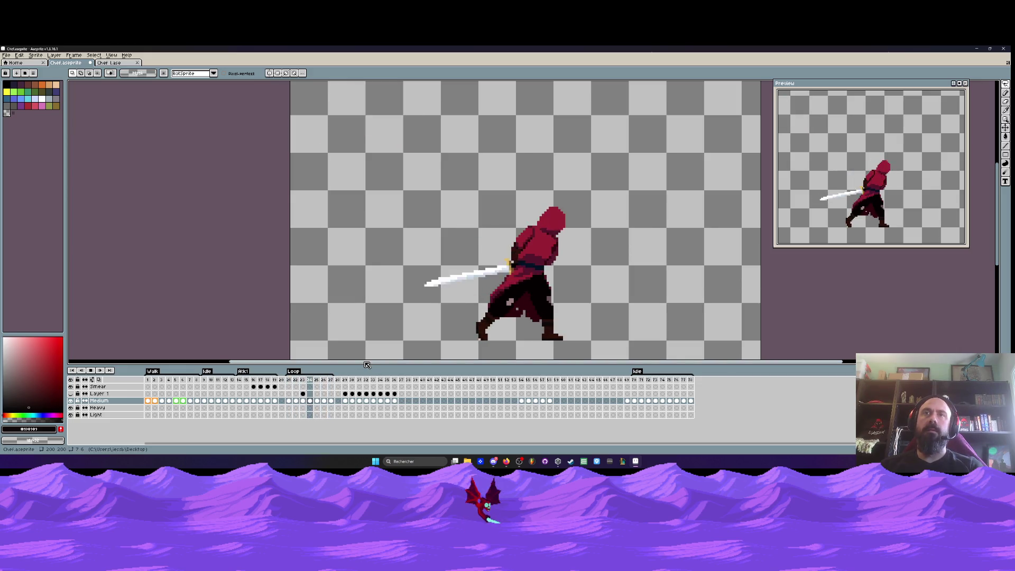
{"action": "key", "text": "Return"}
{"action": "left_click", "coordinate": [332, 380]}
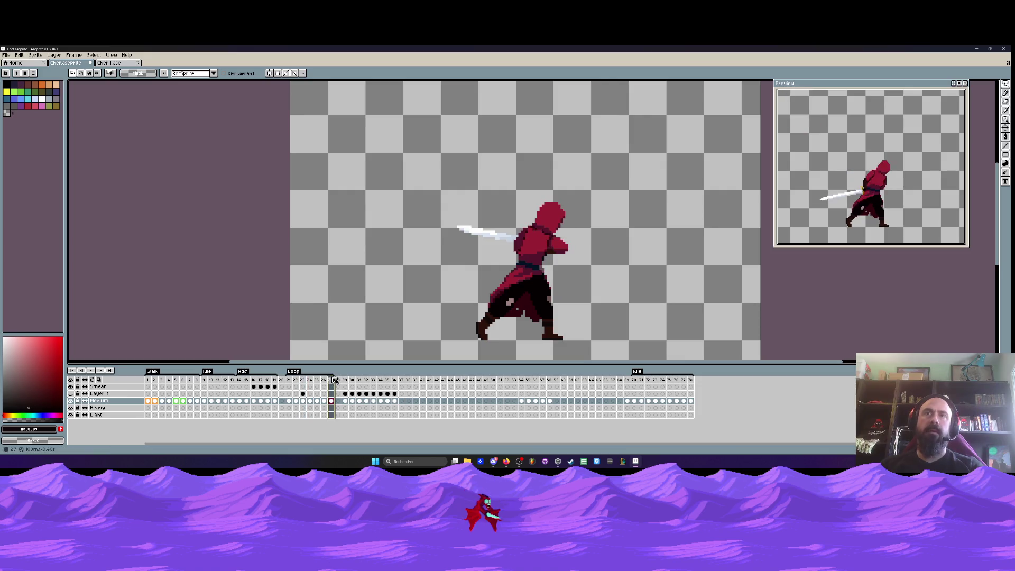
{"action": "left_click", "coordinate": [289, 388]}
{"action": "key", "text": "Return"}
{"action": "key", "text": "Return"}
Make Layer 1's sword smear arc visible, toggling it once to compare
{"action": "left_click", "coordinate": [303, 393]}
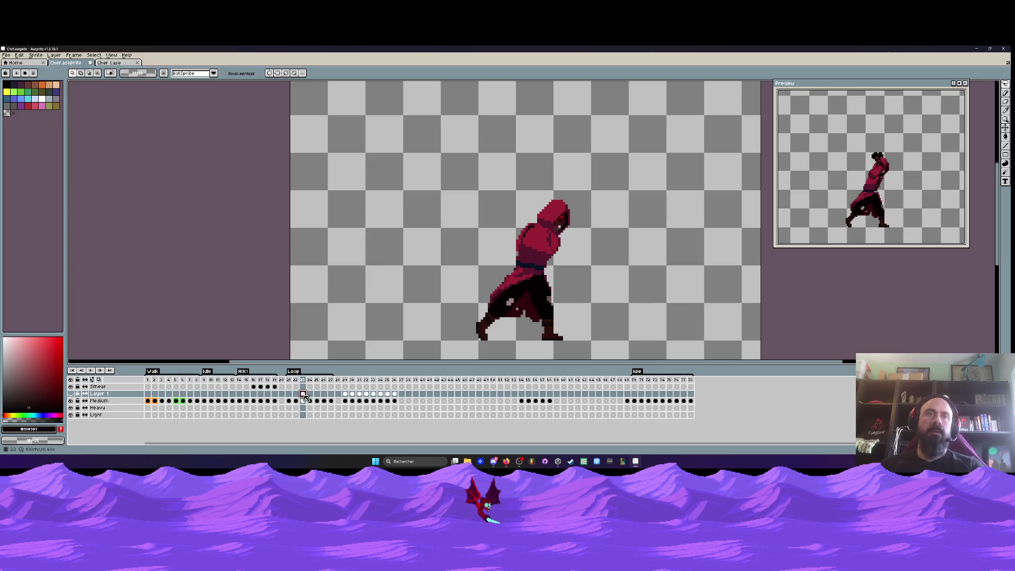
{"action": "left_click", "coordinate": [71, 394]}
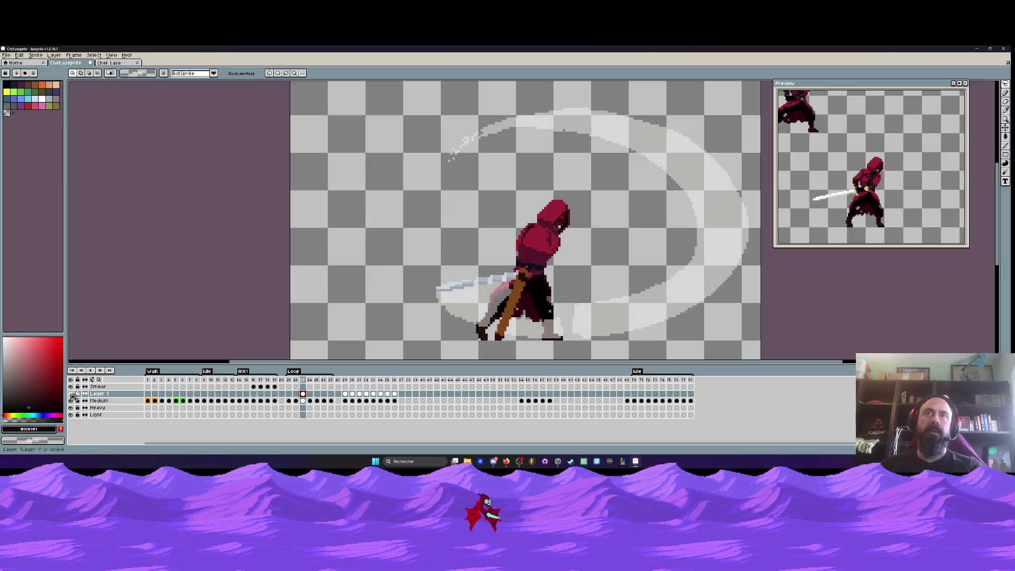
{"action": "left_click", "coordinate": [71, 394]}
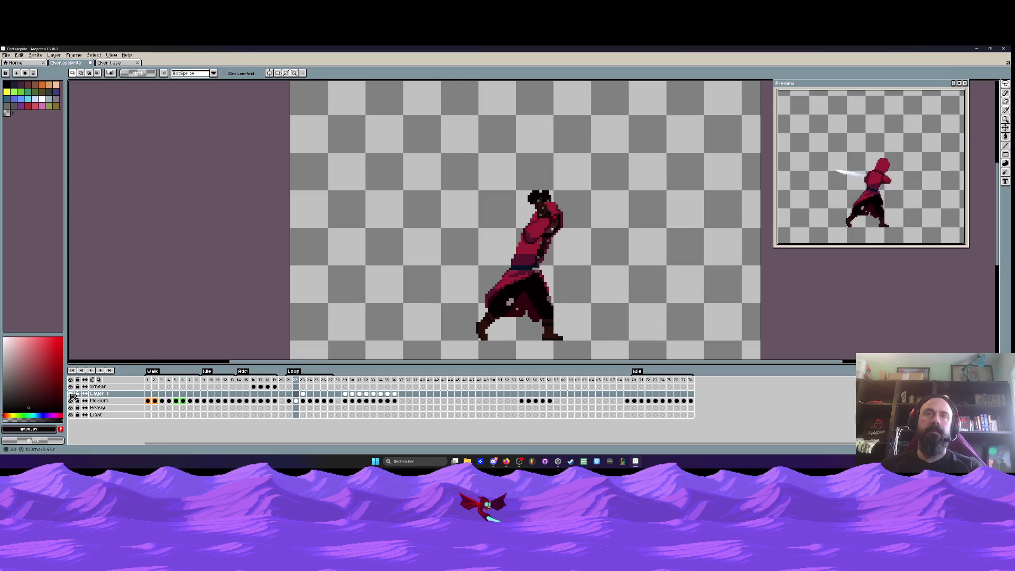
{"action": "left_click", "coordinate": [71, 393]}
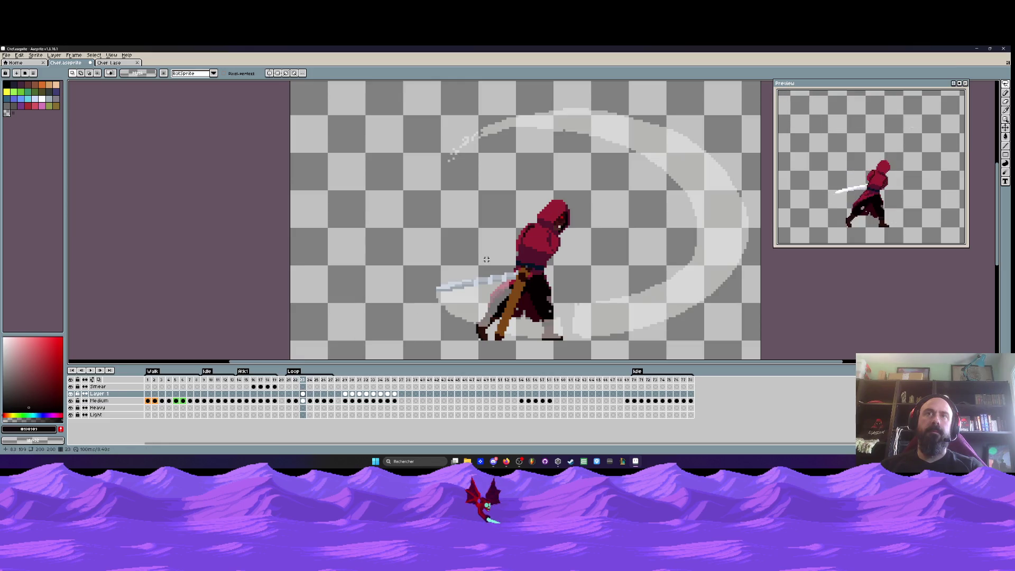
{"action": "scroll", "coordinate": [524, 222], "scroll_direction": "up", "scroll_amount": 1}
{"action": "scroll", "coordinate": [523, 222], "scroll_direction": "down", "scroll_amount": 2}
Marquee-select Layer 1's sword and leg area and shift it left and up to realign with the swordsman
{"action": "left_click_drag", "start_coordinate": [409, 143], "coordinate": [627, 308]}
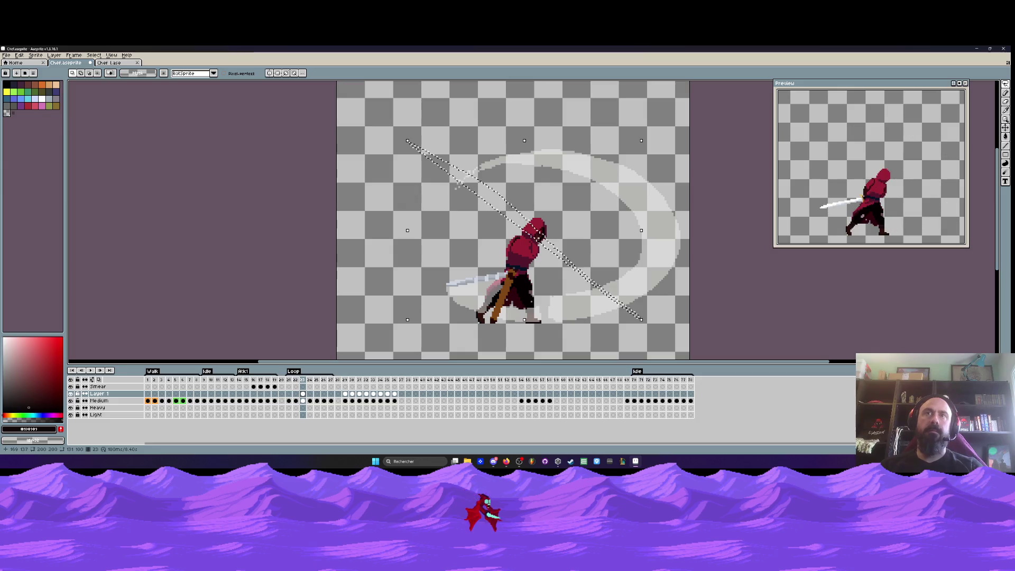
{"action": "key", "text": "m"}
{"action": "mouse_move", "coordinate": [417, 158]}
{"action": "left_mouse_down"}
{"action": "mouse_move", "coordinate": [591, 275]}
{"action": "mouse_move", "coordinate": [682, 365]}
{"action": "left_mouse_up"}
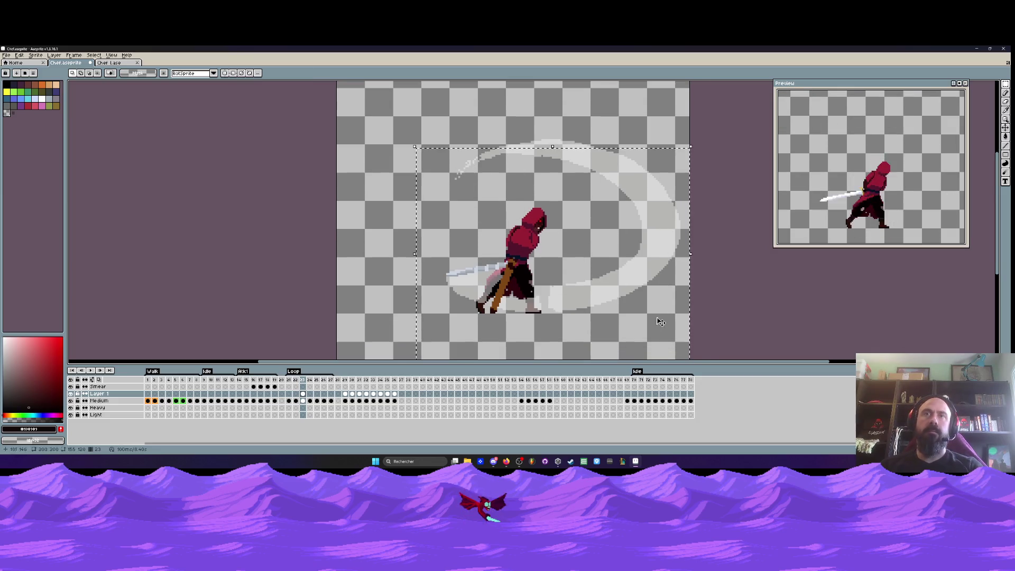
{"action": "scroll", "coordinate": [637, 335], "scroll_direction": "up", "scroll_amount": 1}
{"action": "left_click_drag", "start_coordinate": [439, 311], "coordinate": [424, 307]}
{"action": "left_click_drag", "start_coordinate": [500, 292], "coordinate": [499, 292]}
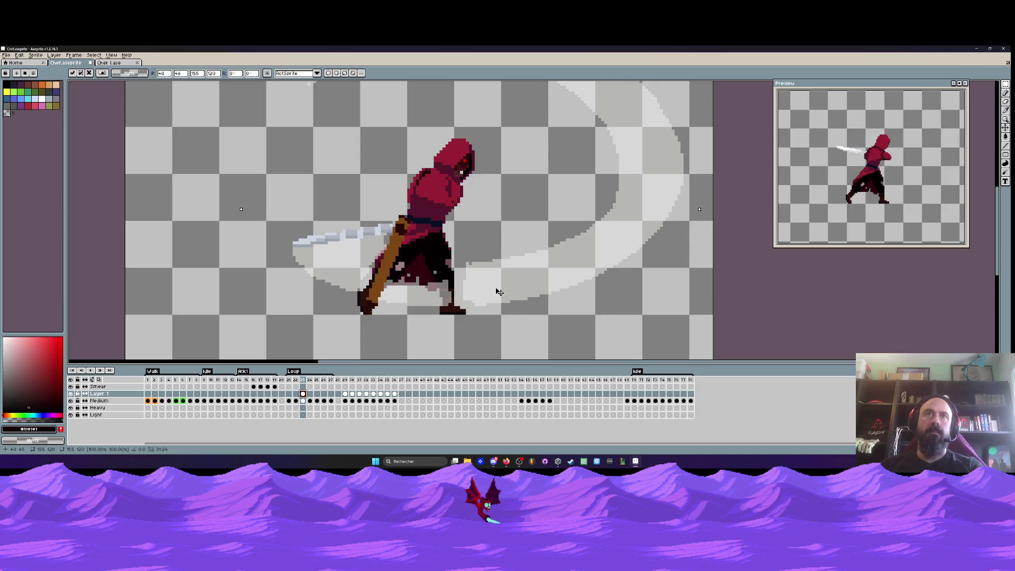
{"action": "scroll", "coordinate": [507, 272], "scroll_direction": "down", "scroll_amount": 1}
{"action": "key", "text": "Return"}
{"action": "scroll", "coordinate": [258, 231], "scroll_direction": "down", "scroll_amount": 2}
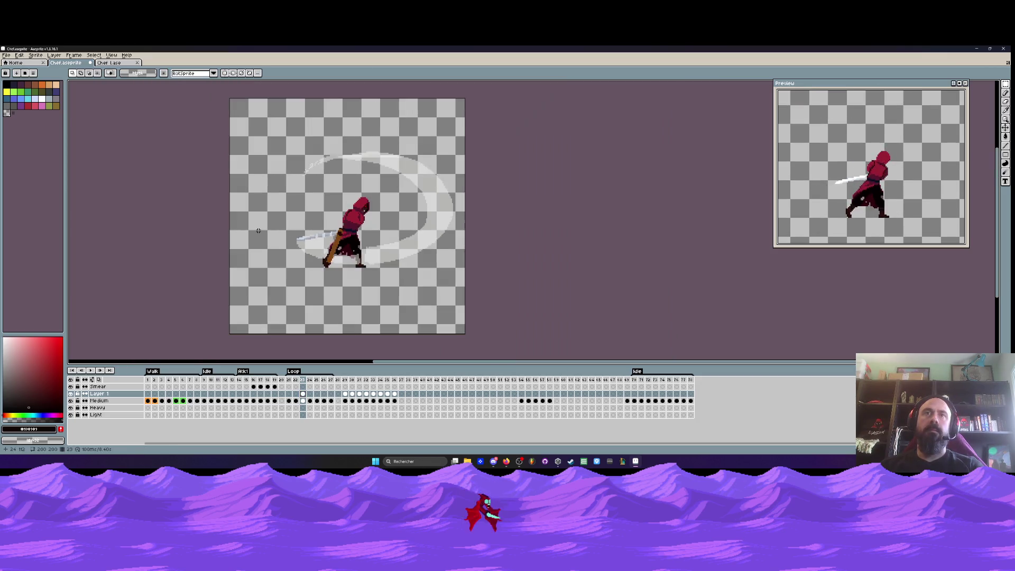
Review swing frames 29–31 on Layer 1 and play the animation from frame 29
{"action": "key", "text": "Left"}
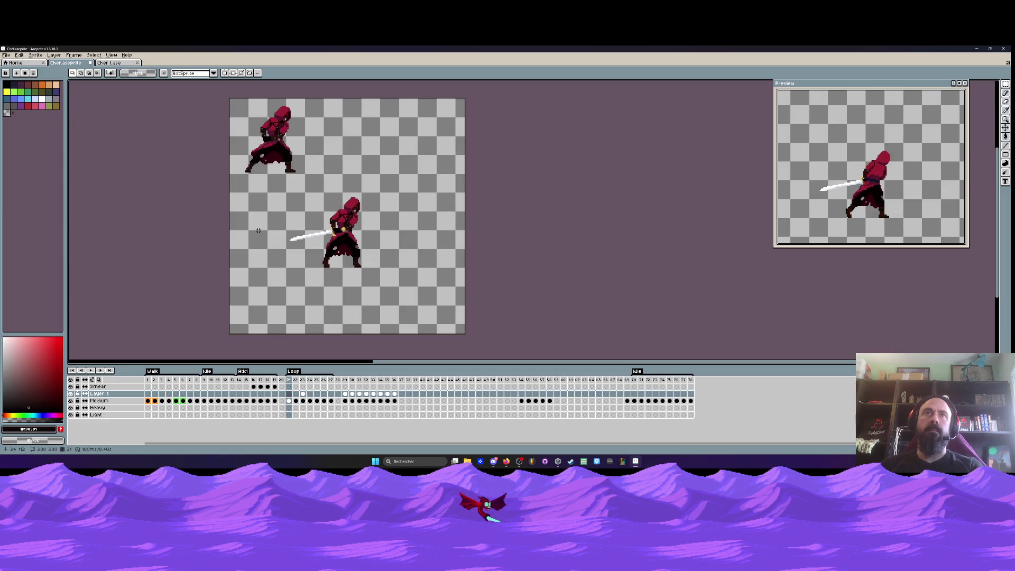
{"action": "key", "text": "Right"}
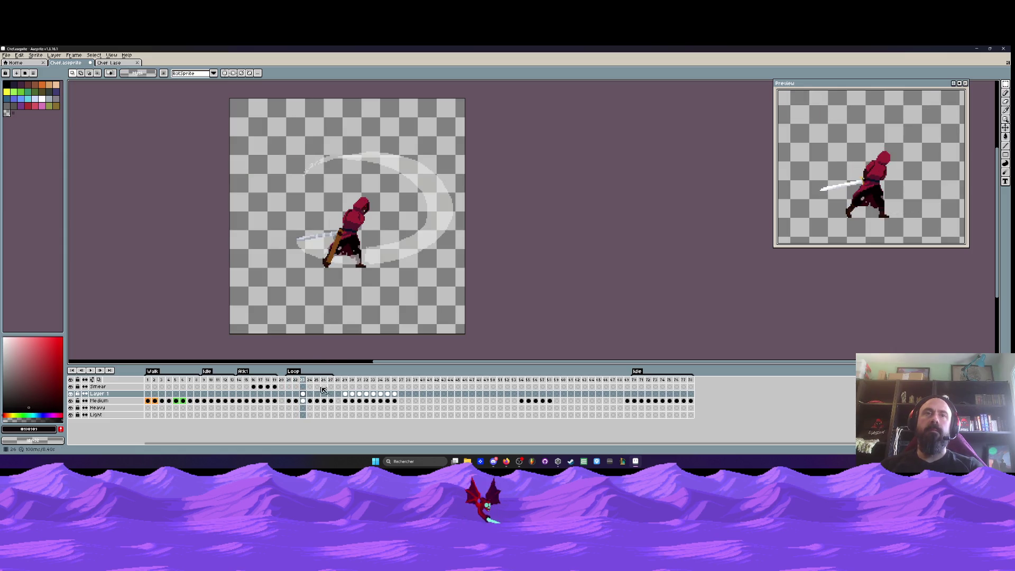
{"action": "left_click", "coordinate": [325, 401]}
{"action": "mouse_move", "coordinate": [344, 393]}
{"action": "left_mouse_down"}
{"action": "mouse_move", "coordinate": [359, 397]}
{"action": "mouse_move", "coordinate": [348, 395]}
{"action": "left_mouse_up"}
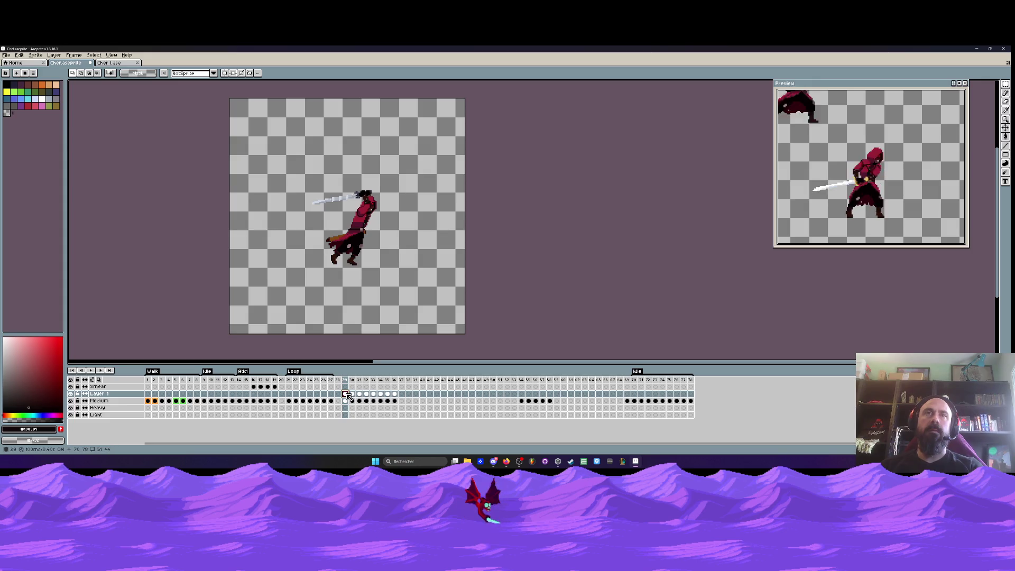
{"action": "left_click", "coordinate": [352, 395]}
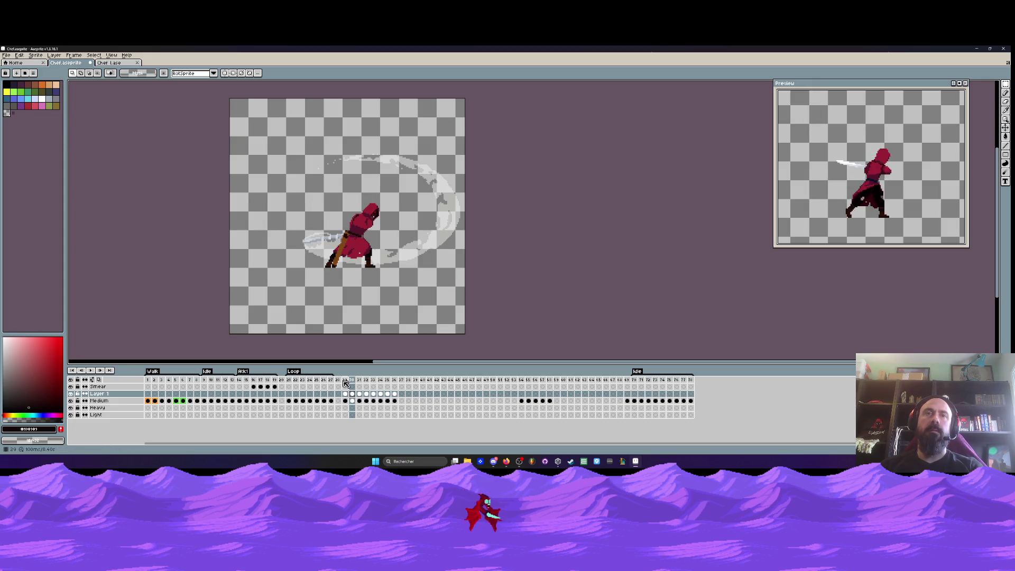
{"action": "left_click", "coordinate": [345, 380]}
{"action": "key", "text": "Return"}
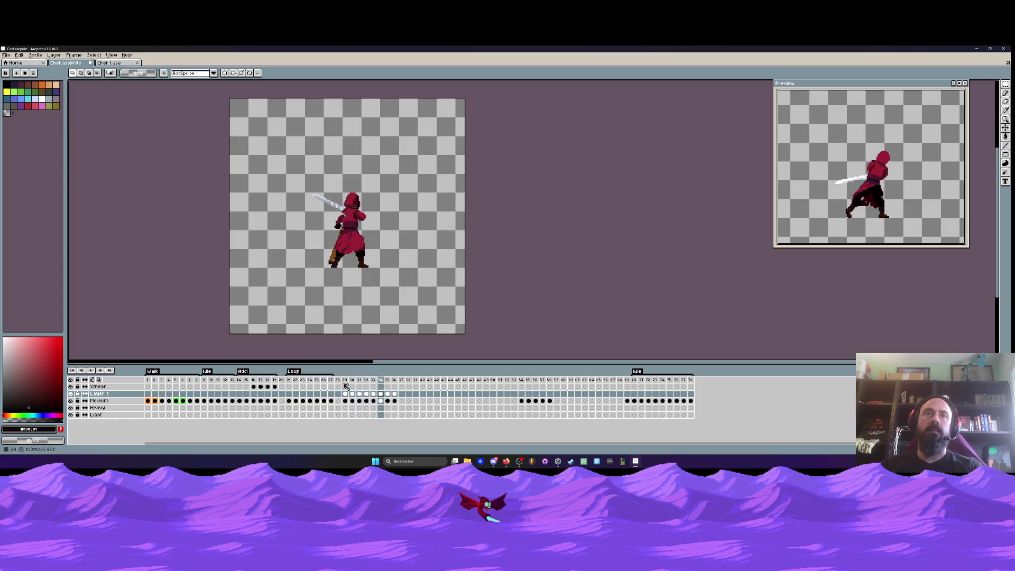
Return to frame 22 with the swordsman's walking pose
{"action": "left_click", "coordinate": [290, 381]}
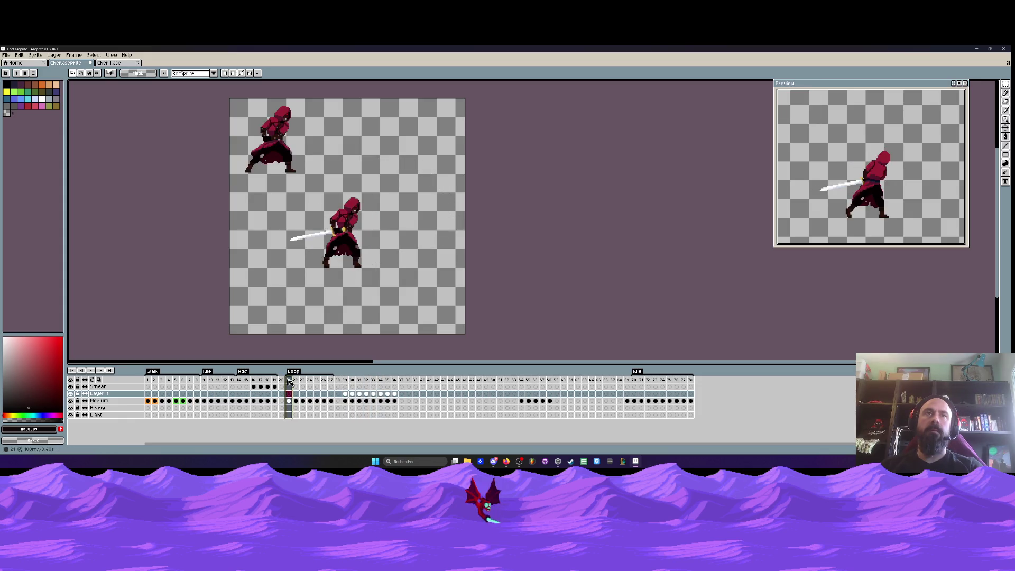
{"action": "left_click", "coordinate": [297, 382]}
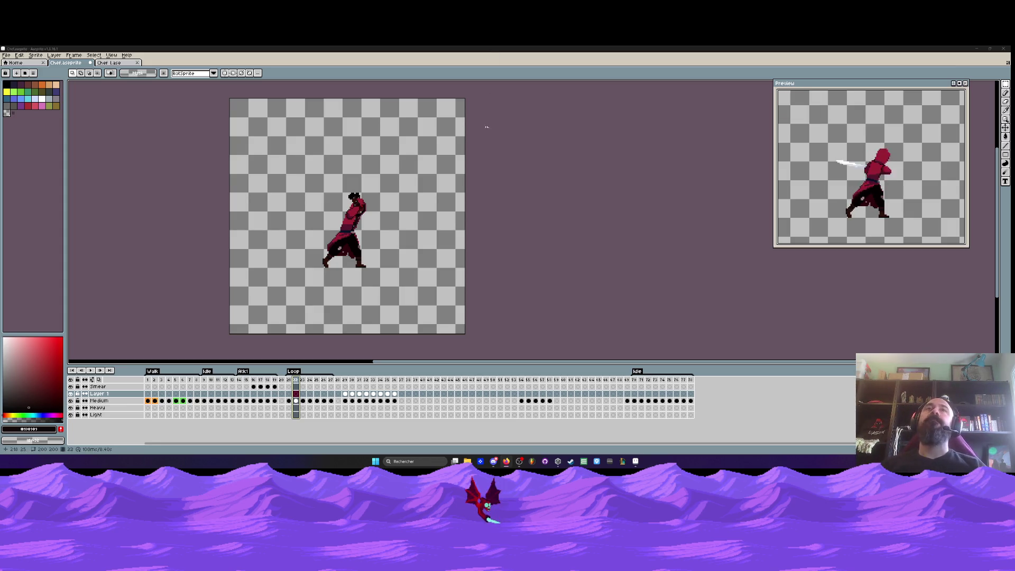
{"action": "key", "text": "Left"}
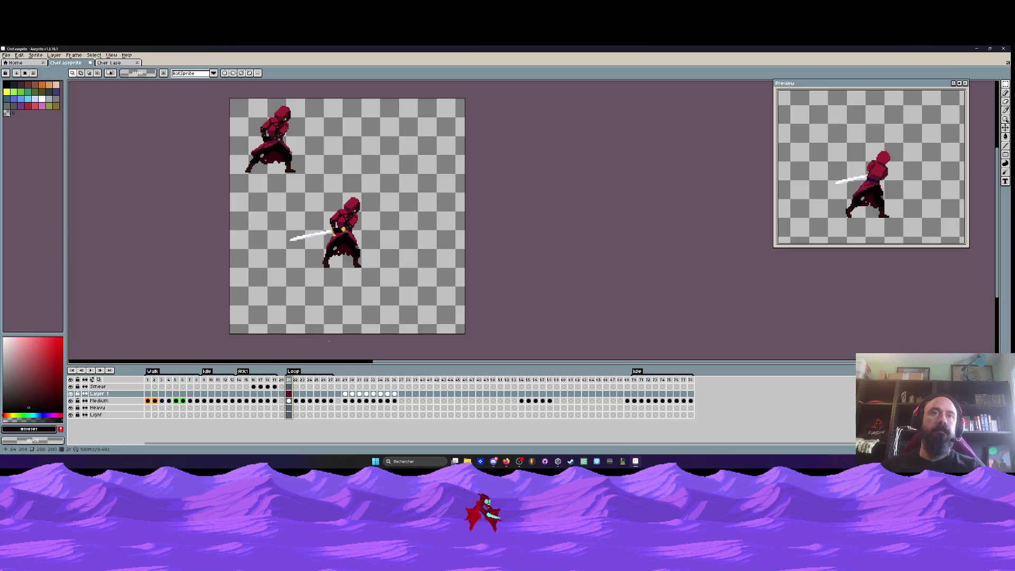
Move the later attack cels from frame 29 onward ten frames later
{"action": "left_click", "coordinate": [359, 394]}
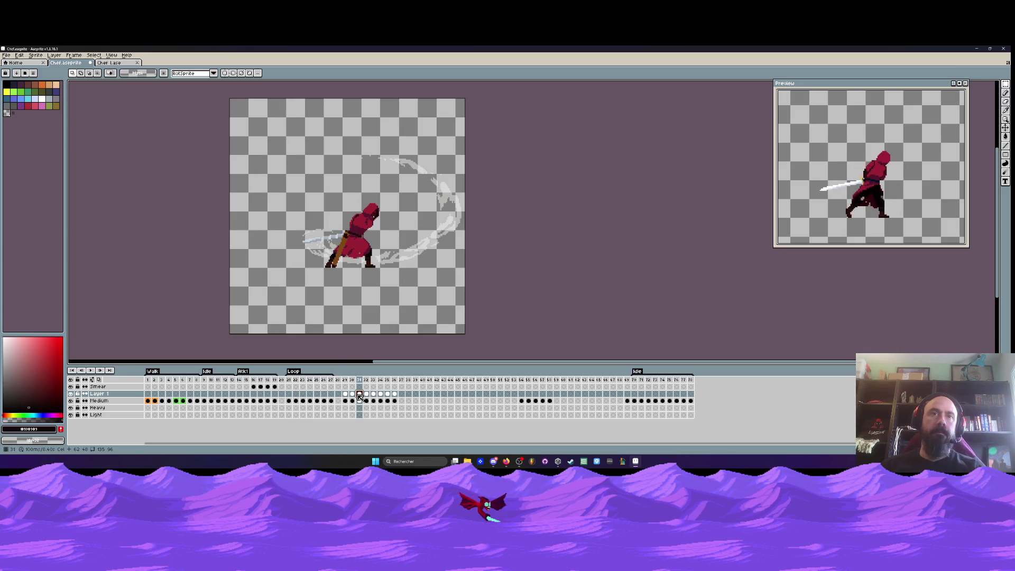
{"action": "key", "text": "Left"}
{"action": "key", "text": "Left"}
{"action": "mouse_move", "coordinate": [352, 394]}
{"action": "left_mouse_down"}
{"action": "mouse_move", "coordinate": [395, 397]}
{"action": "mouse_move", "coordinate": [327, 399]}
{"action": "mouse_move", "coordinate": [423, 397]}
{"action": "left_mouse_up"}
{"action": "left_click", "coordinate": [290, 395]}
Shift the cels of frames 21–27 two frames later so the slash starts at frame 23
{"action": "left_click_drag", "start_coordinate": [294, 395], "coordinate": [345, 396]}
{"action": "left_click", "coordinate": [293, 381]}
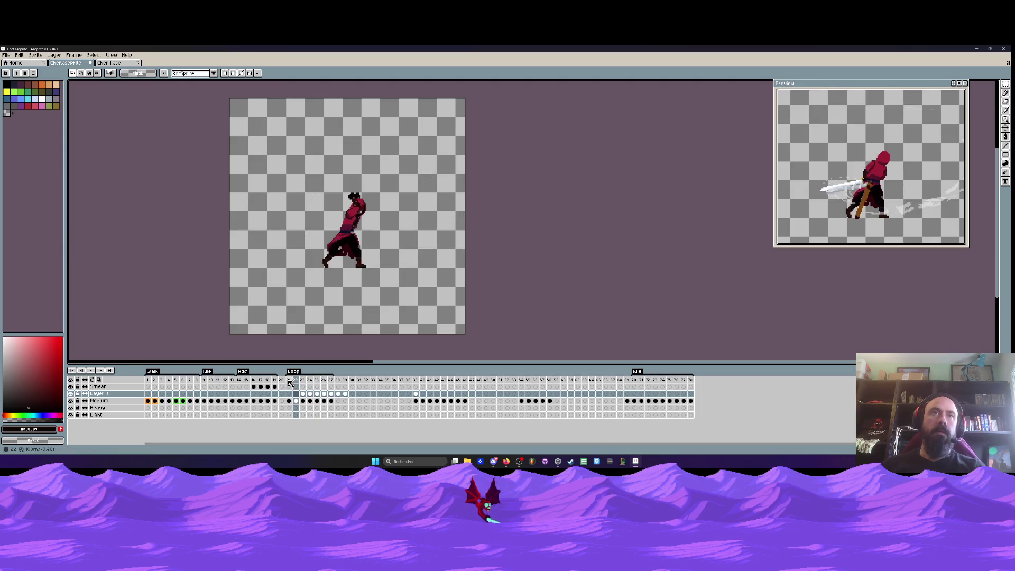
{"action": "left_click", "coordinate": [302, 380]}
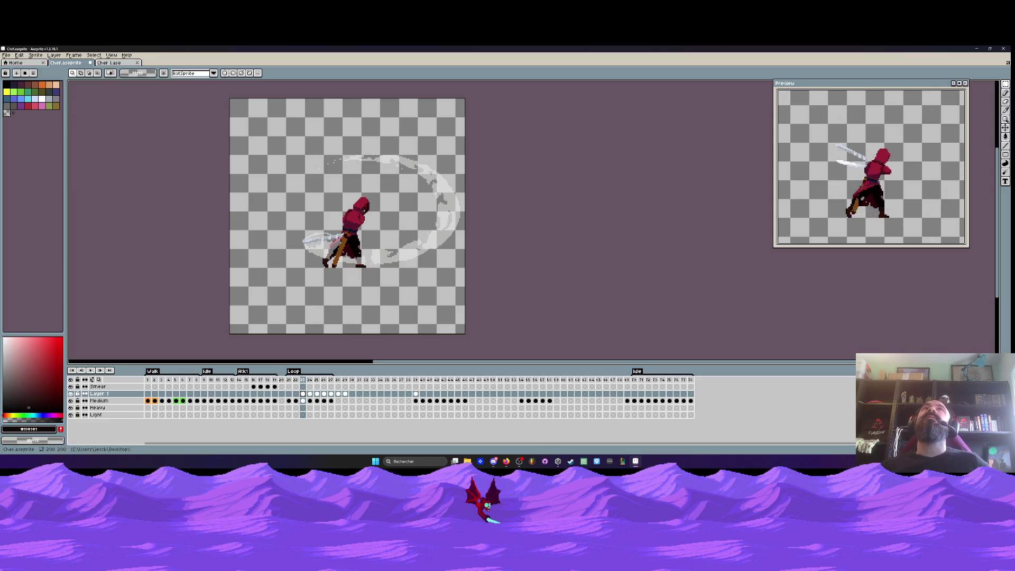
Move the sword and smear artwork on frame 23 two pixels right and one up
{"action": "scroll", "coordinate": [332, 238], "scroll_direction": "up", "scroll_amount": 4}
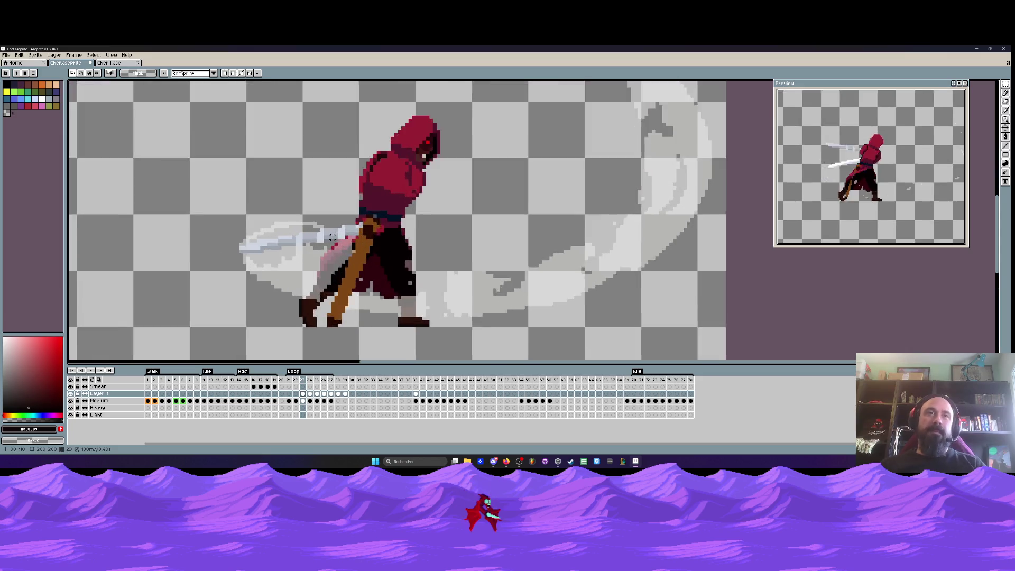
{"action": "scroll", "coordinate": [332, 236], "scroll_direction": "down", "scroll_amount": 3}
{"action": "scroll", "coordinate": [303, 204], "scroll_direction": "down", "scroll_amount": 1}
{"action": "mouse_move", "coordinate": [241, 115]}
{"action": "left_mouse_down"}
{"action": "mouse_move", "coordinate": [412, 211]}
{"action": "mouse_move", "coordinate": [445, 276]}
{"action": "left_mouse_up"}
{"action": "scroll", "coordinate": [308, 227], "scroll_direction": "up", "scroll_amount": 2}
{"action": "left_click", "coordinate": [305, 227]}
{"action": "left_click_drag", "start_coordinate": [305, 227], "coordinate": [311, 224]}
{"action": "key", "text": "Return"}
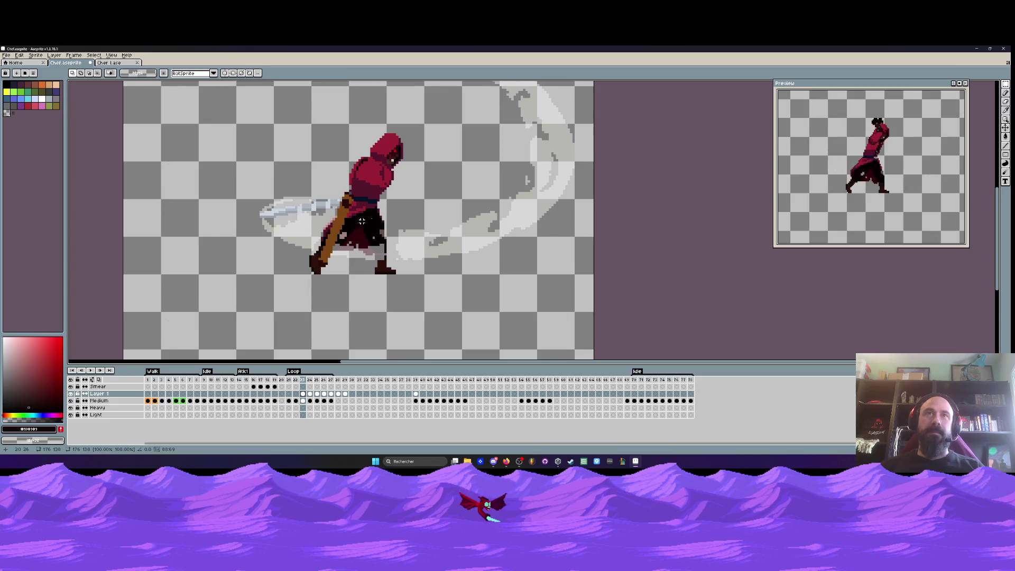
{"action": "scroll", "coordinate": [388, 204], "scroll_direction": "down", "scroll_amount": 1}
Nudge the artwork on frames 23–29 one pixel right and up with Ctrl+T
{"action": "key", "text": "Left"}
{"action": "key", "text": "Right"}
{"action": "key", "text": "Right"}
{"action": "key", "text": "Left"}
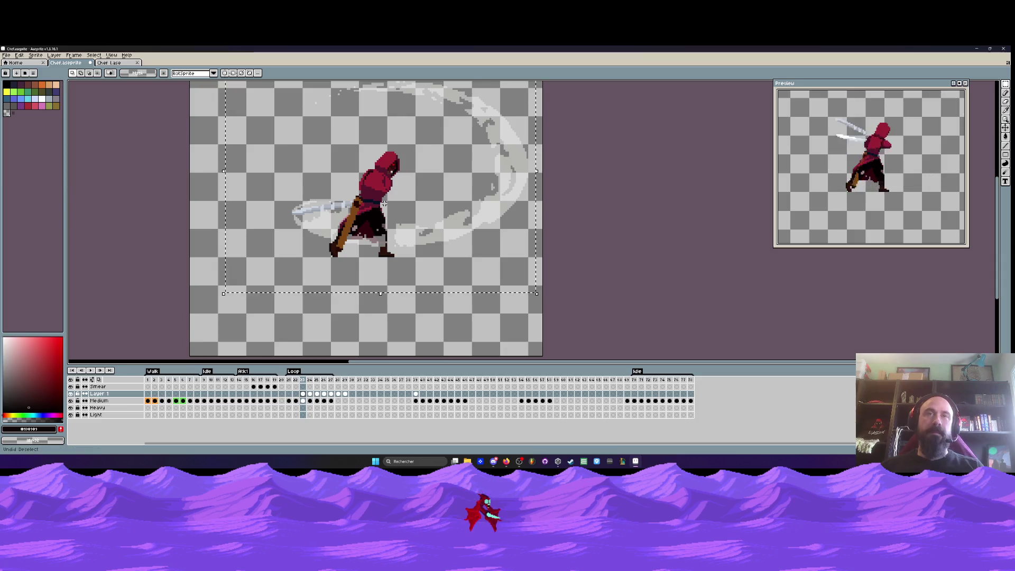
{"action": "scroll", "coordinate": [386, 164], "scroll_direction": "down", "scroll_amount": 2}
{"action": "scroll", "coordinate": [438, 236], "scroll_direction": "up", "scroll_amount": 2}
{"action": "left_click_drag", "start_coordinate": [302, 379], "coordinate": [344, 380]}
{"action": "key", "text": "Return"}
{"action": "key", "text": "ctrl+t"}
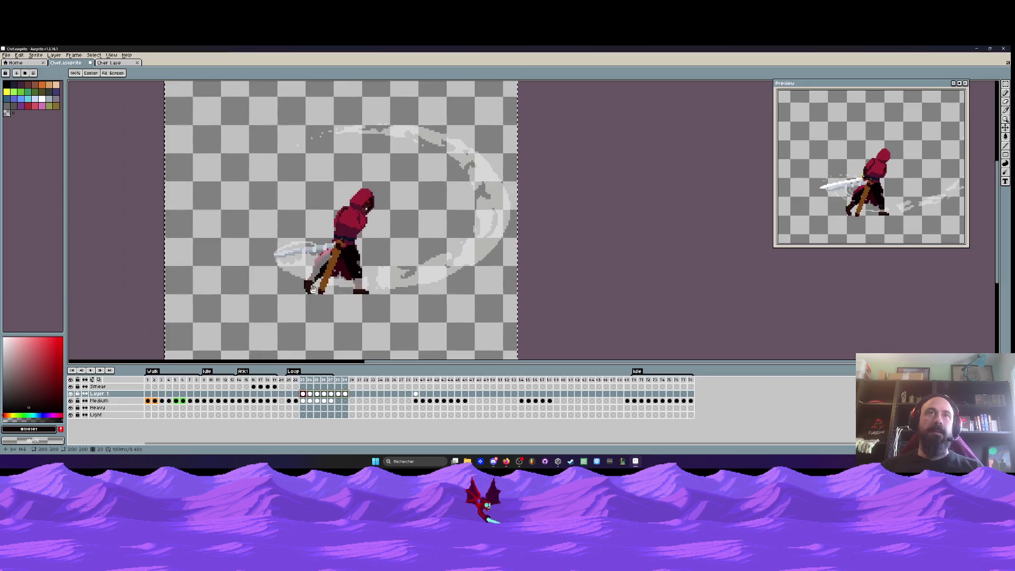
{"action": "scroll", "coordinate": [339, 248], "scroll_direction": "up", "scroll_amount": 2}
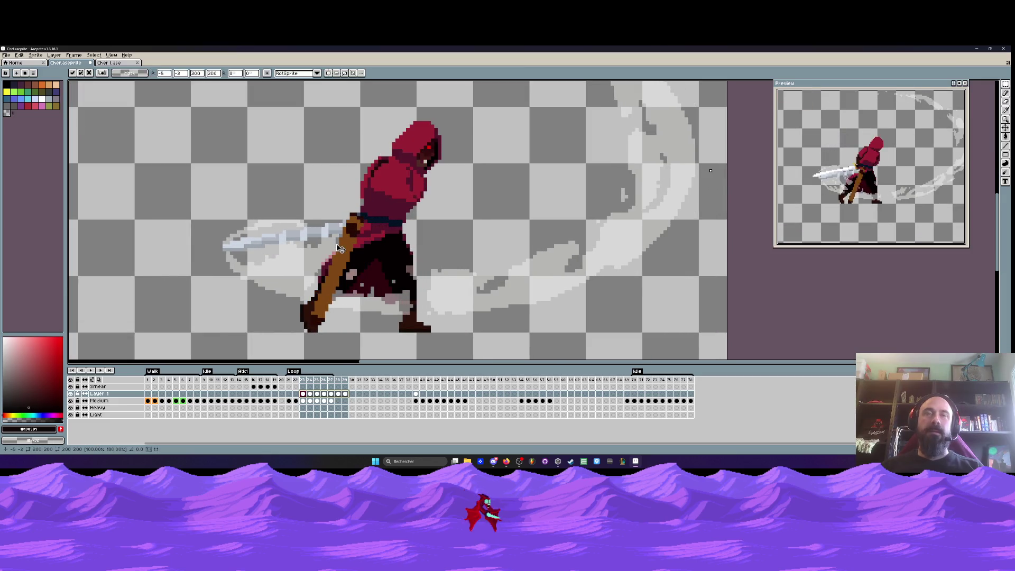
{"action": "left_click_drag", "start_coordinate": [339, 248], "coordinate": [341, 247]}
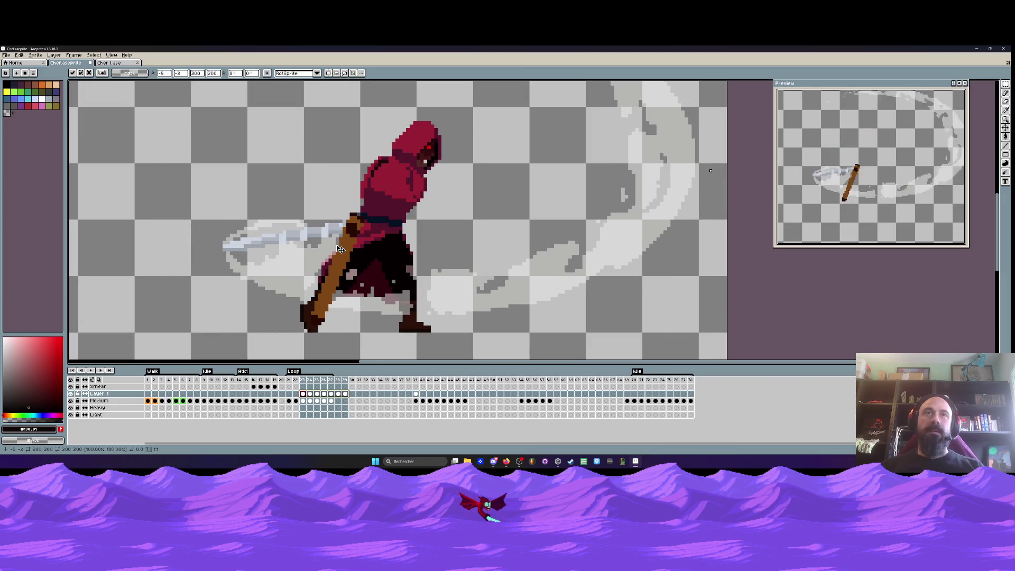
{"action": "key", "text": "Return"}
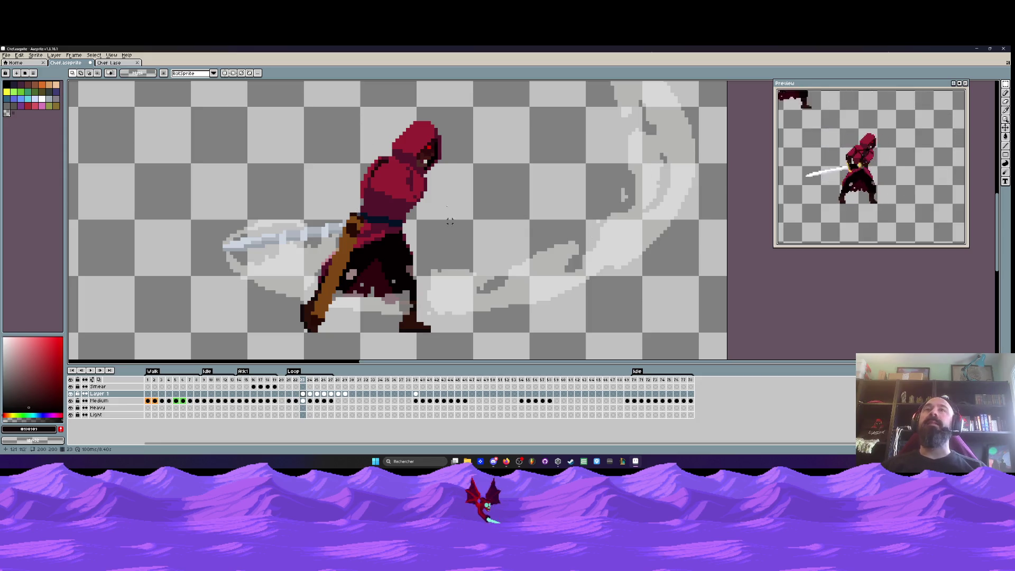
Paint over the hand pixels on slash frame 23 in the red tunic colour with the Pencil
{"action": "key", "text": "Right"}
{"action": "key", "text": "Right"}
{"action": "key", "text": "Right"}
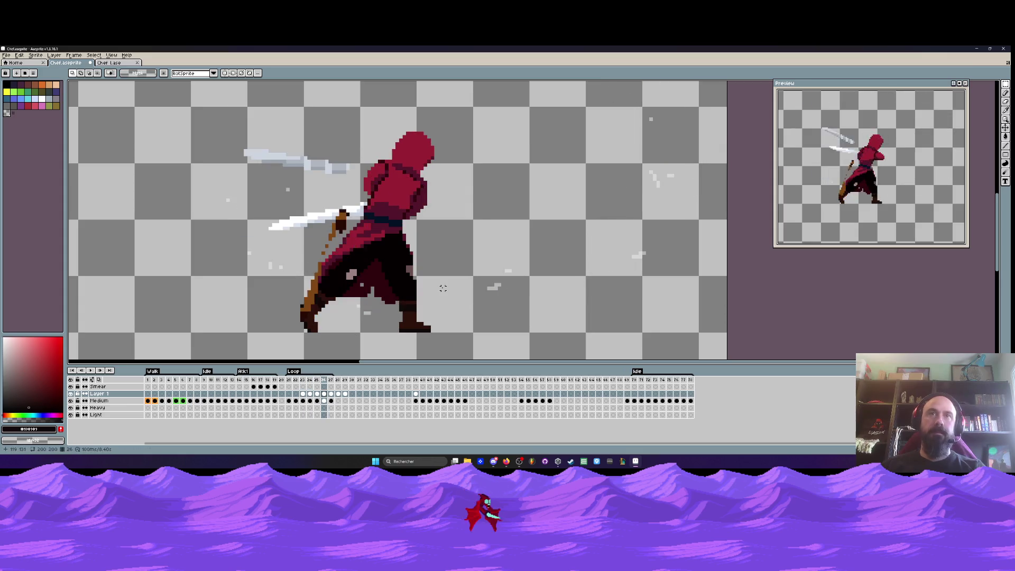
{"action": "key", "text": "Left"}
{"action": "key", "text": "Left"}
{"action": "key", "text": "Left"}
{"action": "key", "text": "Right"}
{"action": "key", "text": "Right"}
{"action": "key", "text": "Left"}
{"action": "key", "text": "Left"}
{"action": "key", "text": "Right"}
{"action": "key", "text": "Left"}
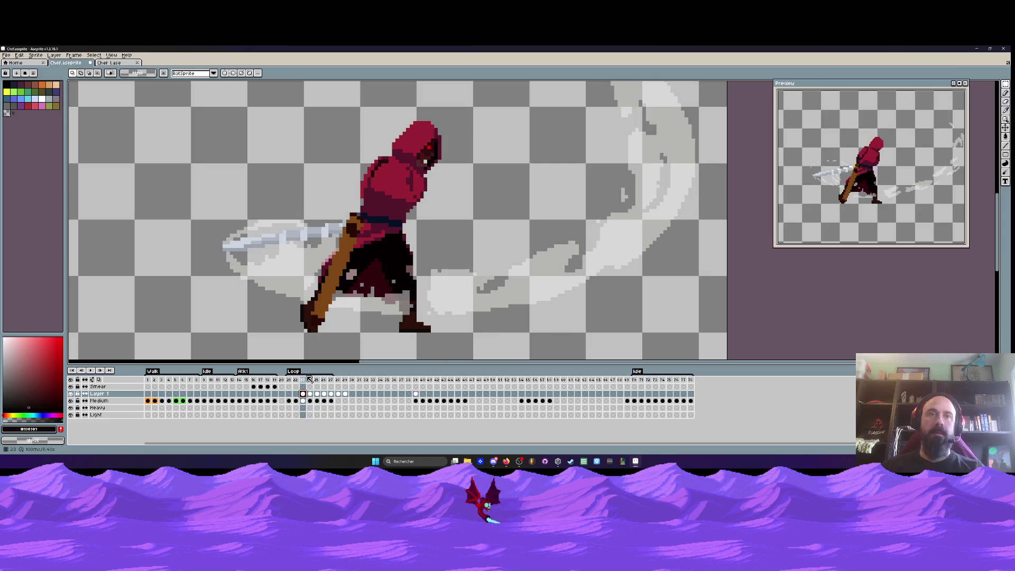
{"action": "key", "text": "b"}
{"action": "mouse_move", "coordinate": [358, 233]}
{"action": "left_mouse_down"}
{"action": "mouse_move", "coordinate": [351, 228]}
{"action": "mouse_move", "coordinate": [326, 300]}
{"action": "left_mouse_up"}
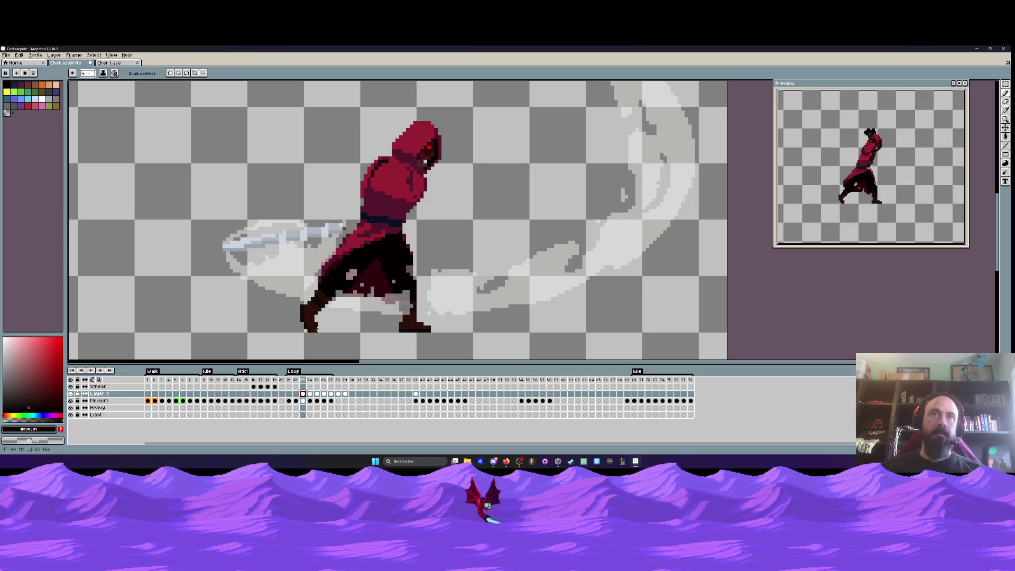
{"action": "scroll", "coordinate": [346, 264], "scroll_direction": "down", "scroll_amount": 1}
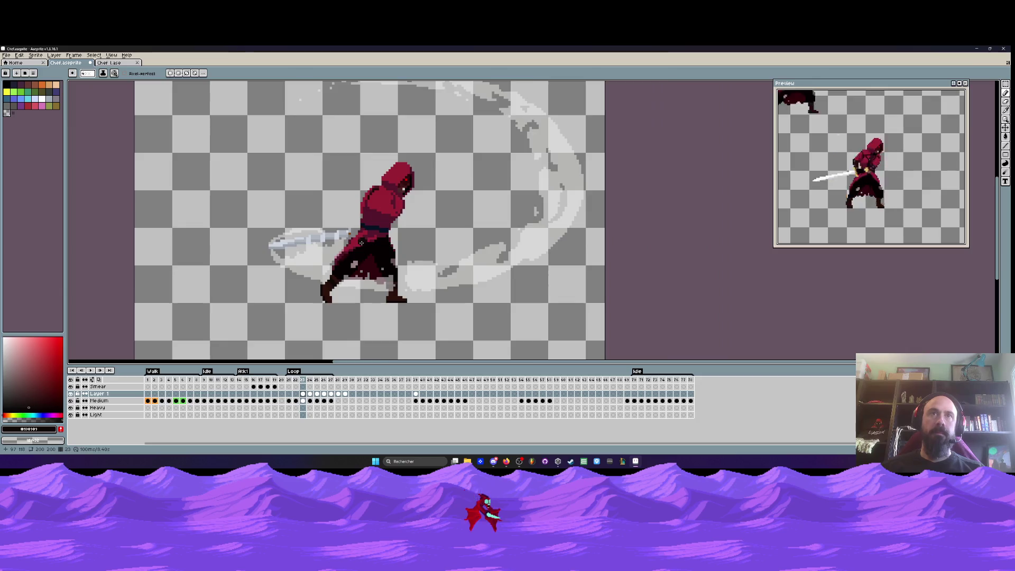
{"action": "scroll", "coordinate": [348, 259], "scroll_direction": "up", "scroll_amount": 2}
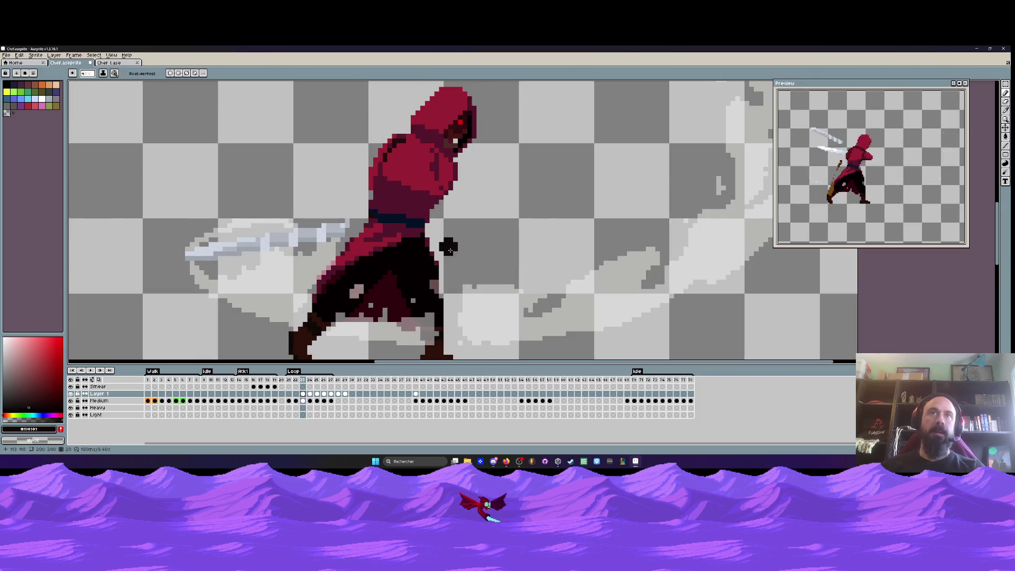
Repaint the hand and the top of the staff on frame 24
{"action": "key", "text": "Right"}
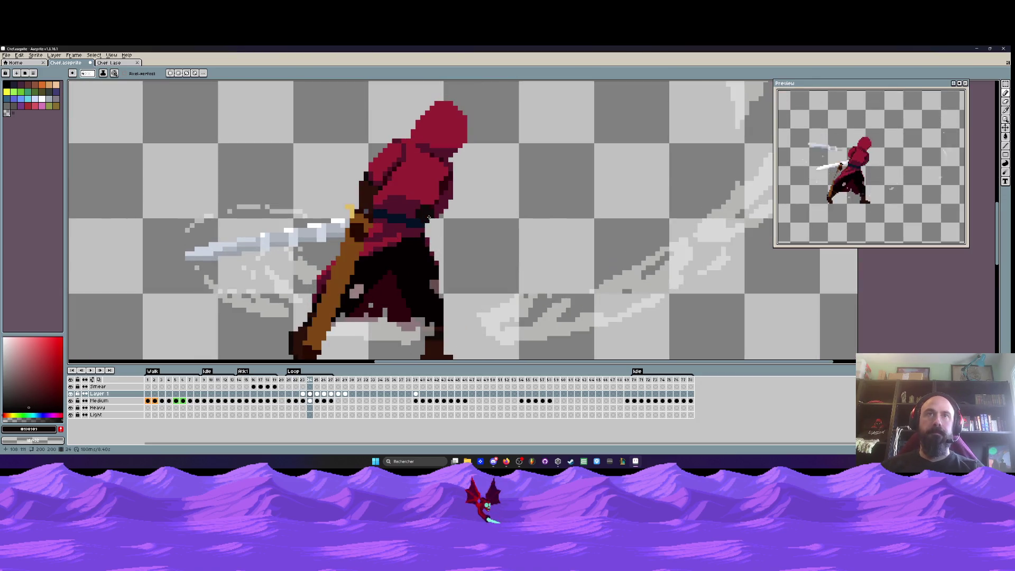
{"action": "left_click_drag", "start_coordinate": [372, 210], "coordinate": [332, 312]}
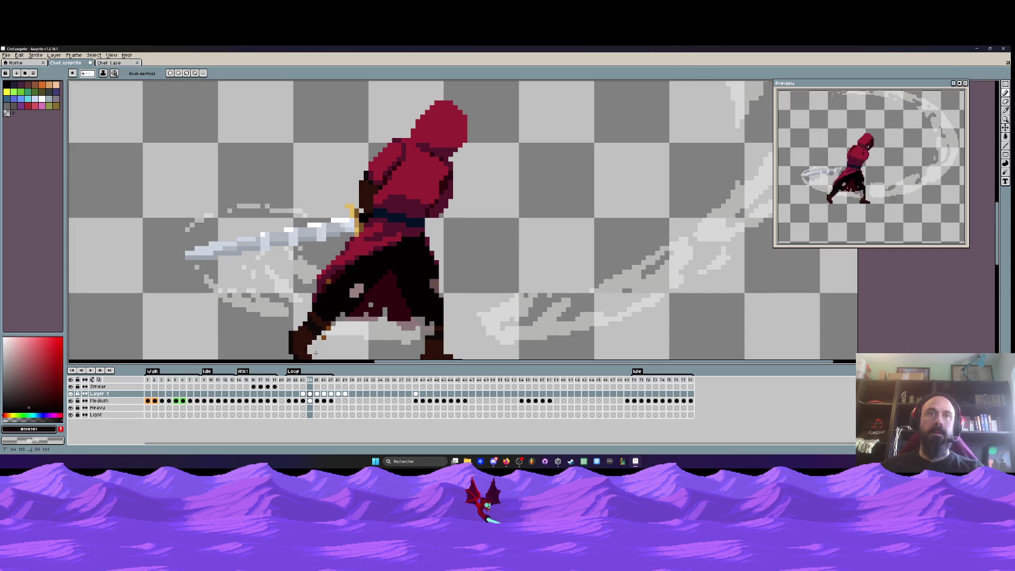
{"action": "scroll", "coordinate": [334, 294], "scroll_direction": "down", "scroll_amount": 3}
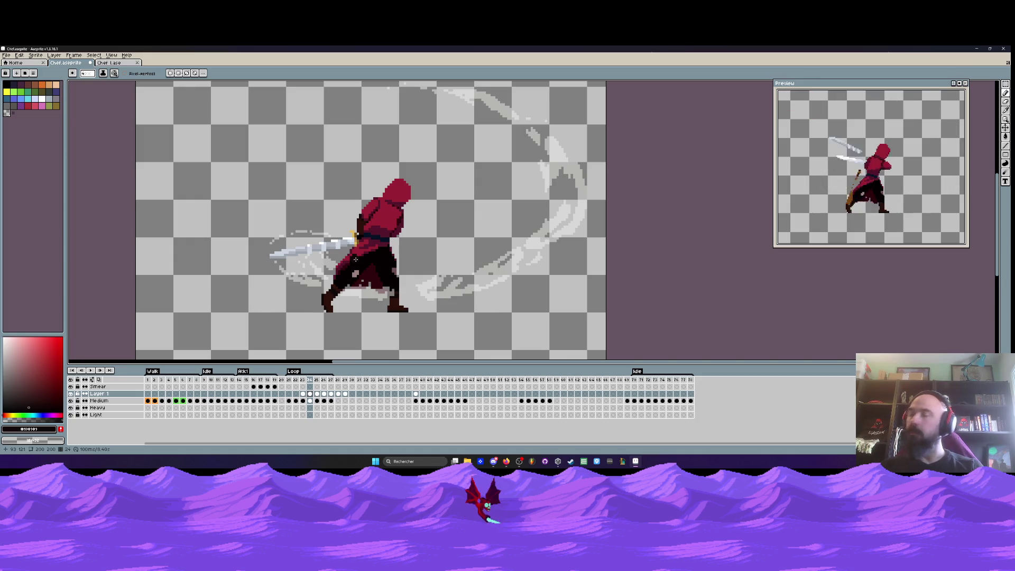
{"action": "scroll", "coordinate": [295, 246], "scroll_direction": "up", "scroll_amount": 3}
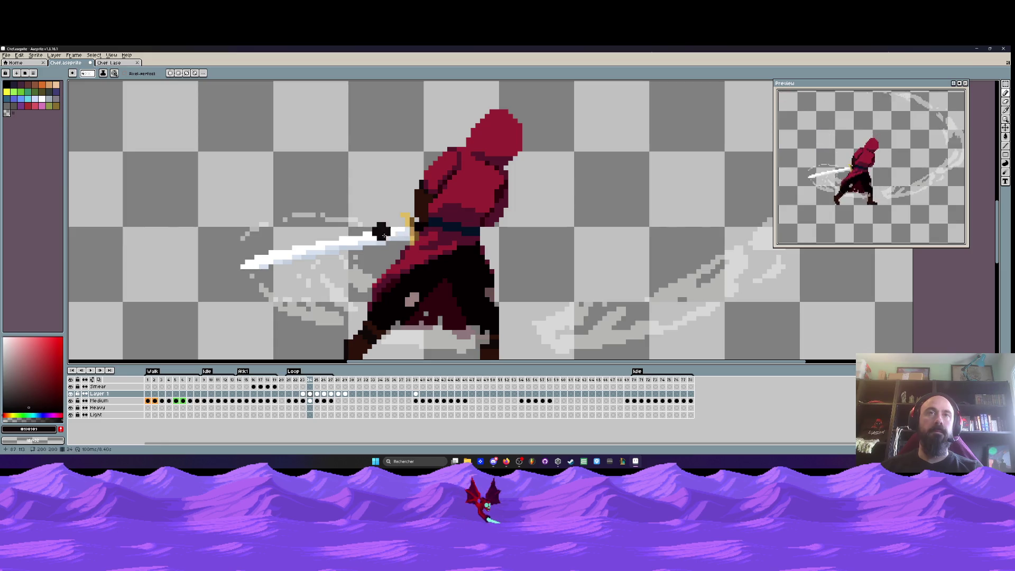
{"action": "scroll", "coordinate": [403, 244], "scroll_direction": "down", "scroll_amount": 3}
Flip between frames 22, 23 and 24 to compare the repainted swing
{"action": "key", "text": "Left"}
{"action": "key", "text": "Left"}
{"action": "key", "text": "Right"}
{"action": "key", "text": "Right"}
{"action": "key", "text": "Left"}
{"action": "key", "text": "Left"}
{"action": "key", "text": "Right"}
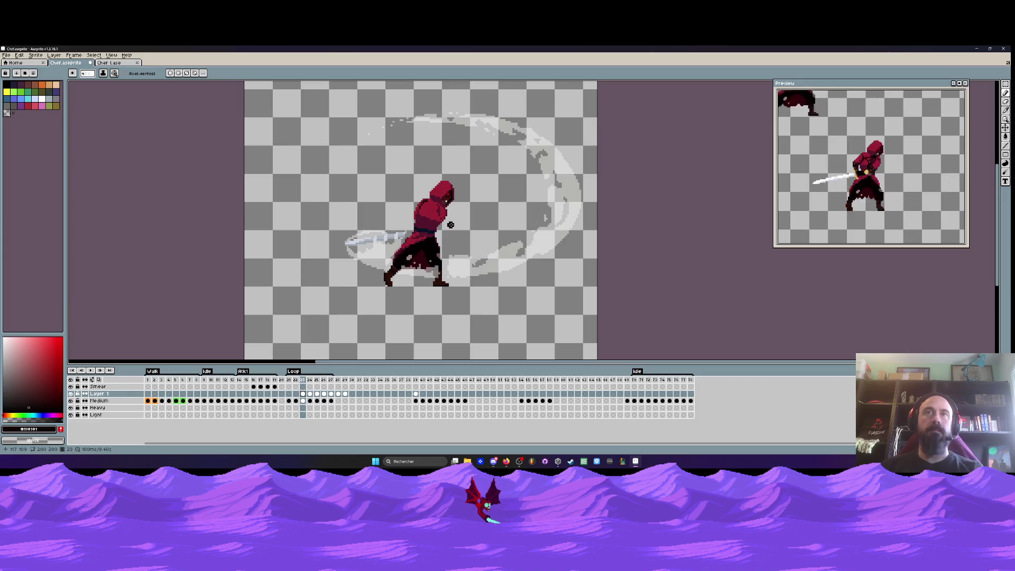
{"action": "key", "text": "Right"}
{"action": "key", "text": "Left"}
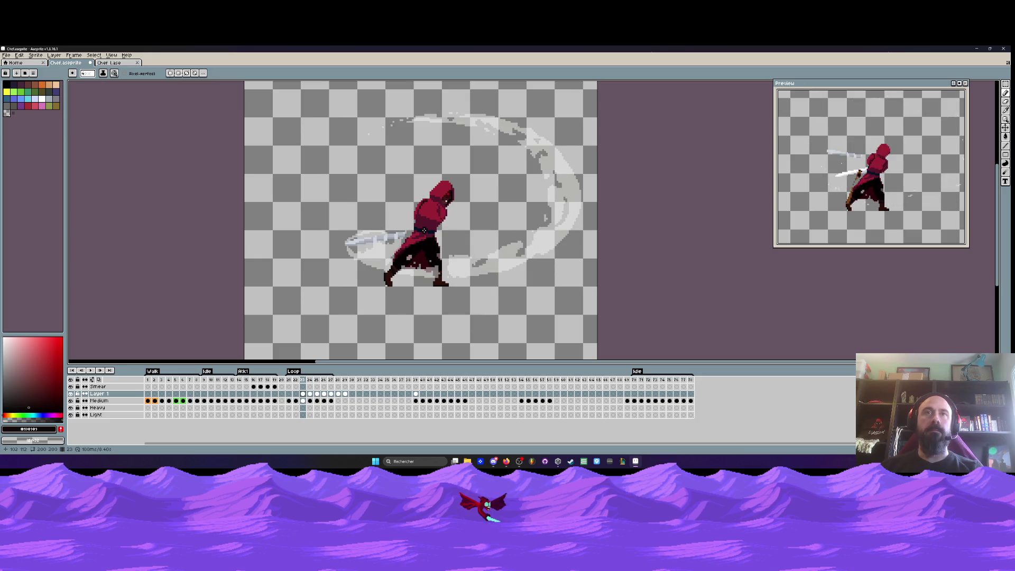
{"action": "key", "text": "Right"}
{"action": "key", "text": "Right"}
{"action": "key", "text": "Left"}
{"action": "key", "text": "Left"}
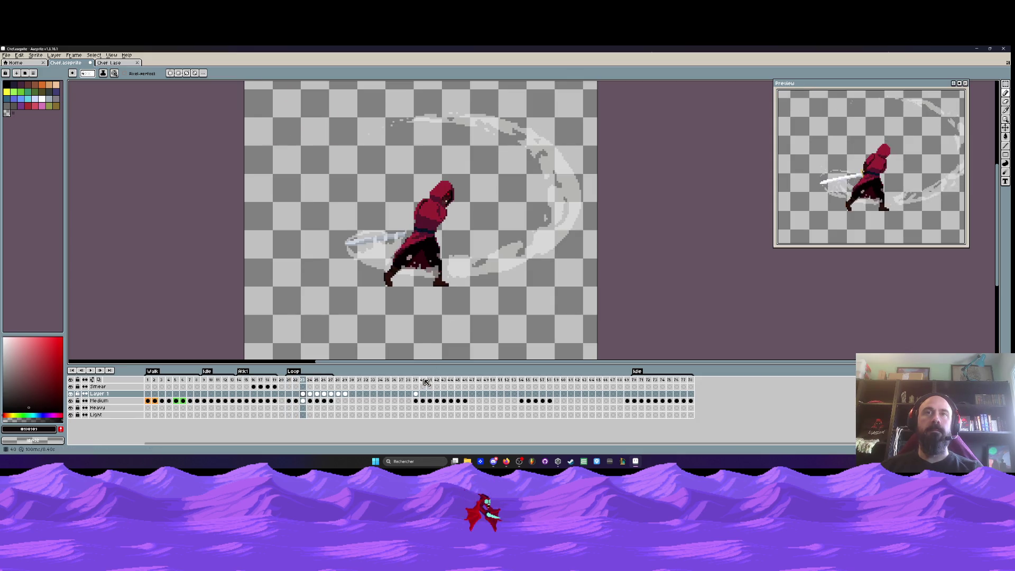
Check the sword-slash pose at frames 40–41, then return to slash frame 23
{"action": "left_click", "coordinate": [425, 380]}
{"action": "left_click", "coordinate": [417, 380]}
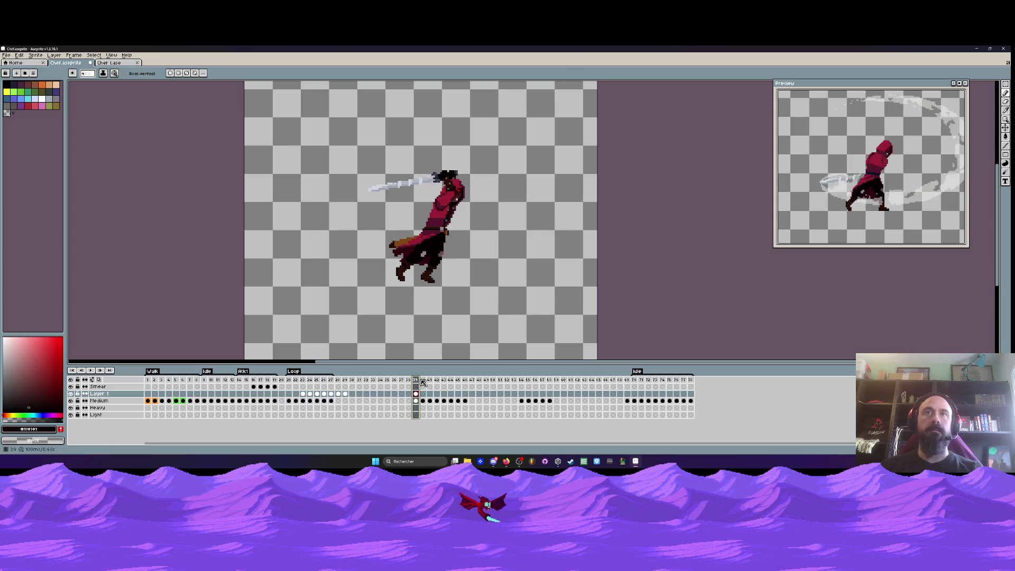
{"action": "left_click", "coordinate": [423, 380]}
{"action": "left_click", "coordinate": [289, 380]}
{"action": "key", "text": "Right"}
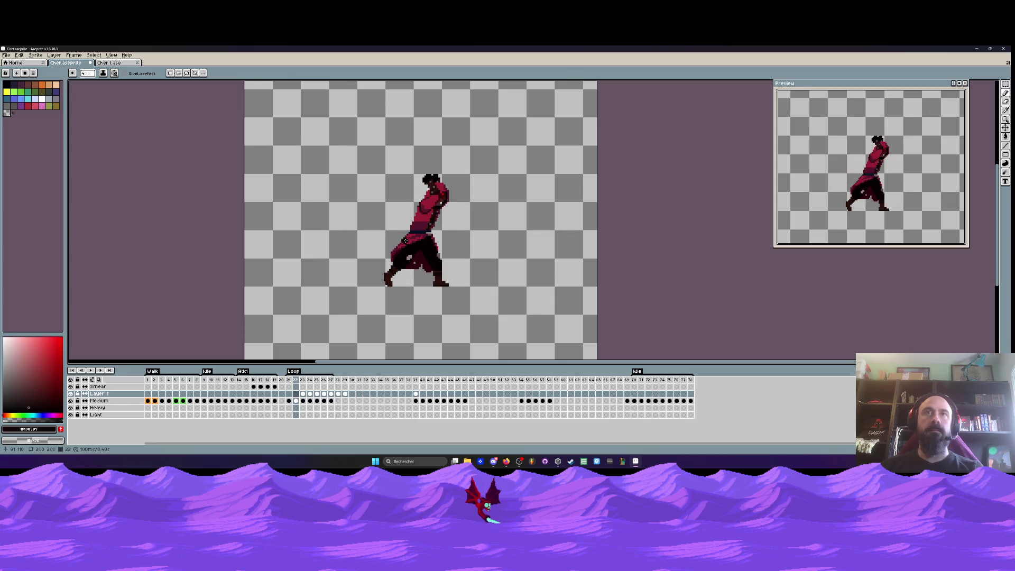
{"action": "key", "text": "Right"}
{"action": "key", "text": "Left"}
{"action": "key", "text": "Right"}
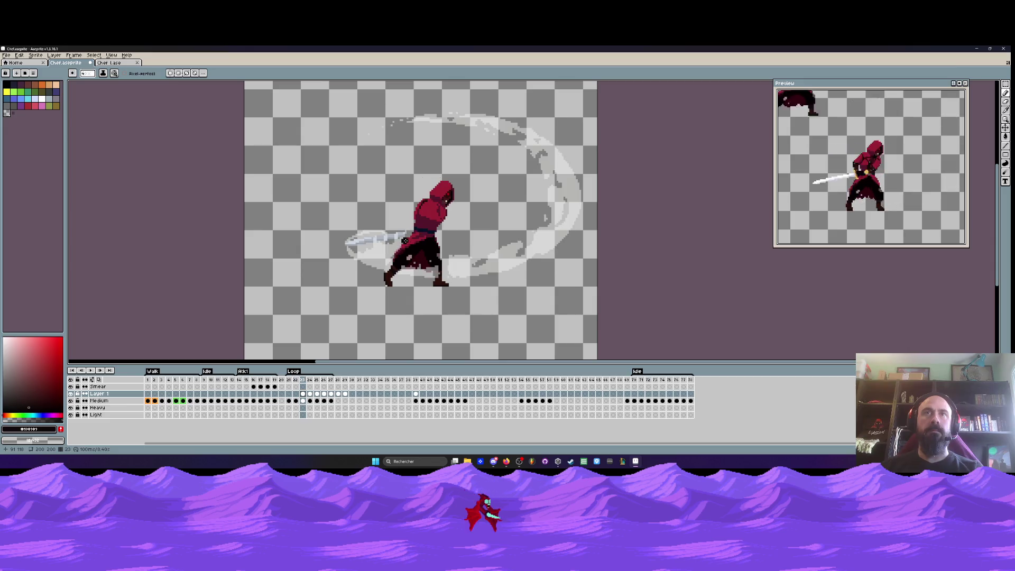
{"action": "scroll", "coordinate": [434, 210], "scroll_direction": "up", "scroll_amount": 2}
{"action": "scroll", "coordinate": [434, 210], "scroll_direction": "up", "scroll_amount": 1}
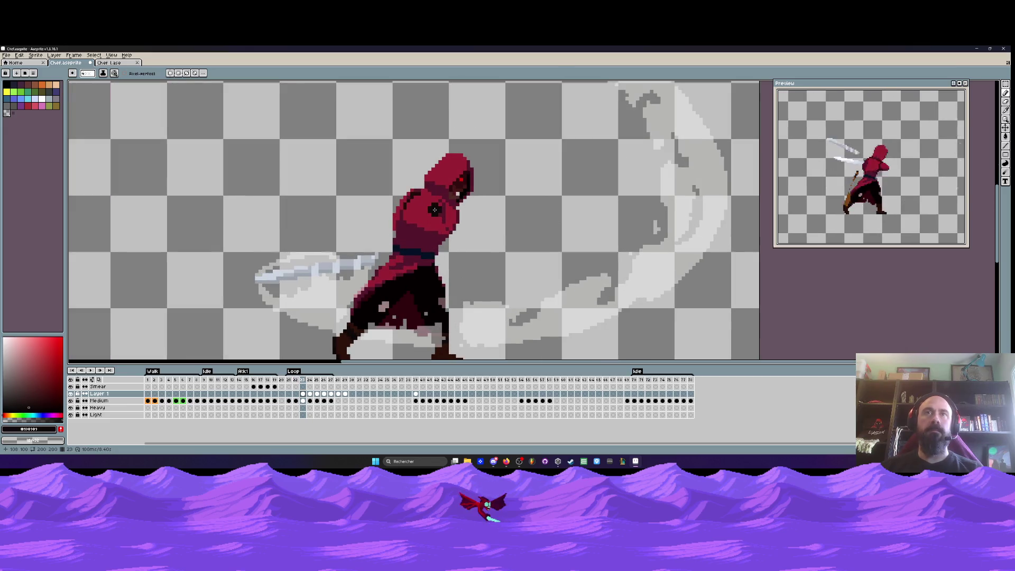
{"action": "key", "text": "m"}
{"action": "scroll", "coordinate": [449, 248], "scroll_direction": "up", "scroll_amount": 1}
Lasso the hood and upper body on frame 23 and move the head down slightly
{"action": "mouse_move", "coordinate": [412, 246]}
{"action": "left_mouse_down"}
{"action": "mouse_move", "coordinate": [489, 112]}
{"action": "mouse_move", "coordinate": [455, 249]}
{"action": "mouse_move", "coordinate": [453, 229]}
{"action": "left_mouse_up"}
{"action": "left_click", "coordinate": [453, 229]}
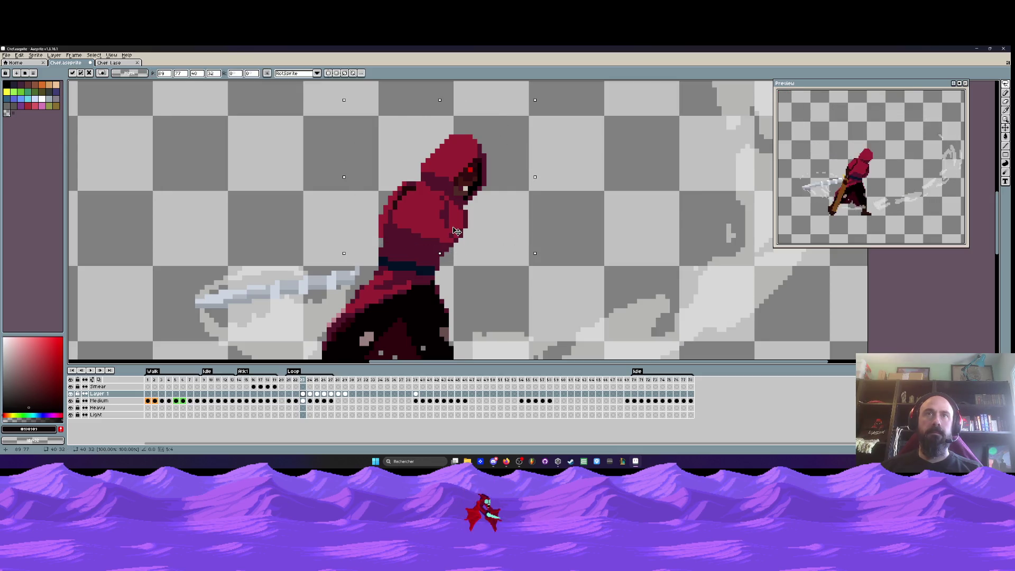
{"action": "key", "text": "Return"}
{"action": "key", "text": "Down"}
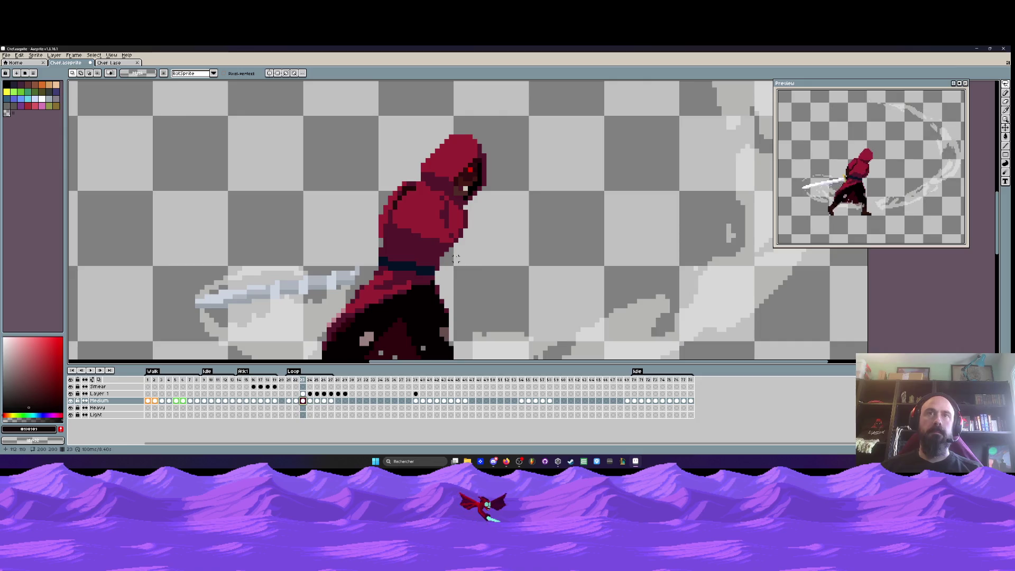
{"action": "mouse_move", "coordinate": [446, 249]}
{"action": "left_mouse_down"}
{"action": "mouse_move", "coordinate": [335, 185]}
{"action": "mouse_move", "coordinate": [533, 243]}
{"action": "mouse_move", "coordinate": [462, 255]}
{"action": "left_mouse_up"}
{"action": "left_click_drag", "start_coordinate": [458, 219], "coordinate": [460, 223]}
{"action": "scroll", "coordinate": [460, 224], "scroll_direction": "down", "scroll_amount": 2}
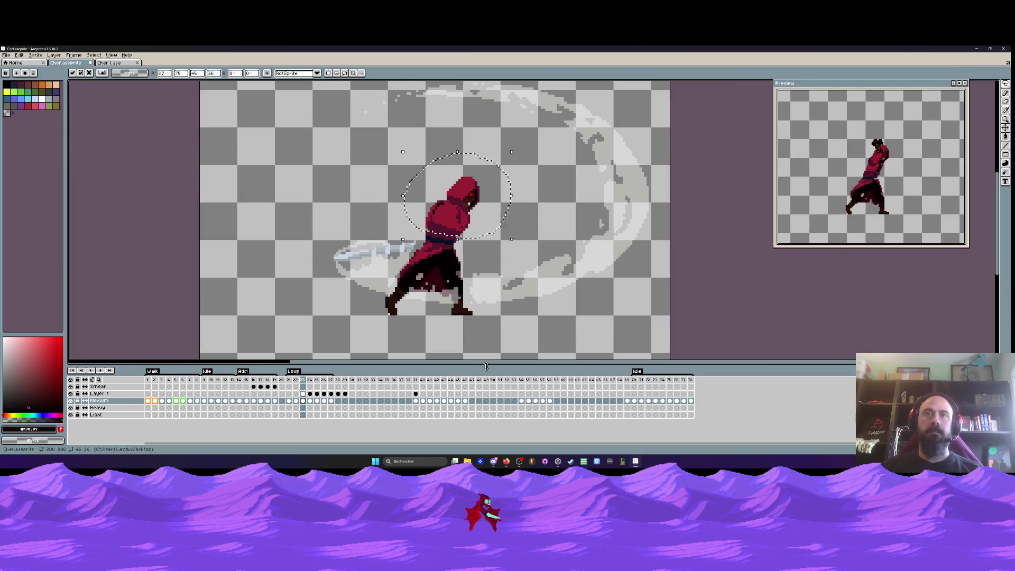
{"action": "key", "text": "Return"}
Take the hood and upper body from frame 41 and paste it onto frame 23's torso
{"action": "left_click", "coordinate": [422, 400]}
{"action": "left_click", "coordinate": [429, 394]}
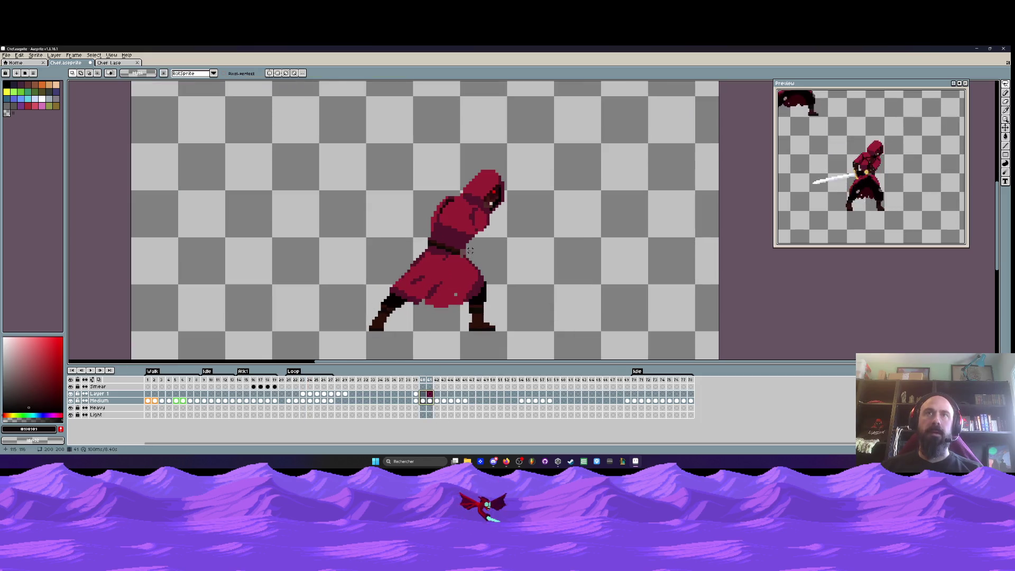
{"action": "scroll", "coordinate": [463, 246], "scroll_direction": "up", "scroll_amount": 2}
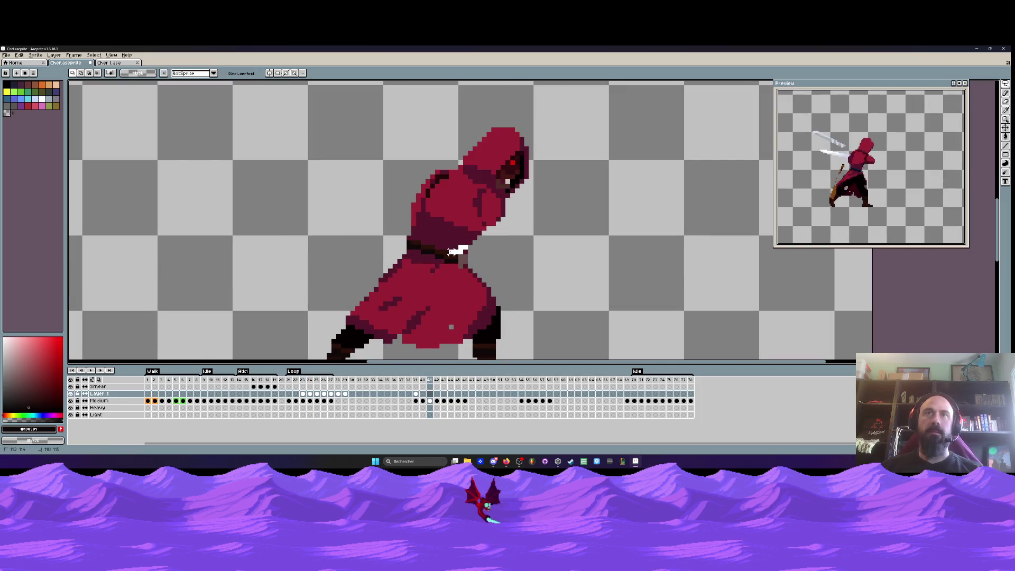
{"action": "mouse_move", "coordinate": [412, 245]}
{"action": "left_mouse_down"}
{"action": "mouse_move", "coordinate": [584, 211]}
{"action": "mouse_move", "coordinate": [465, 257]}
{"action": "left_mouse_up"}
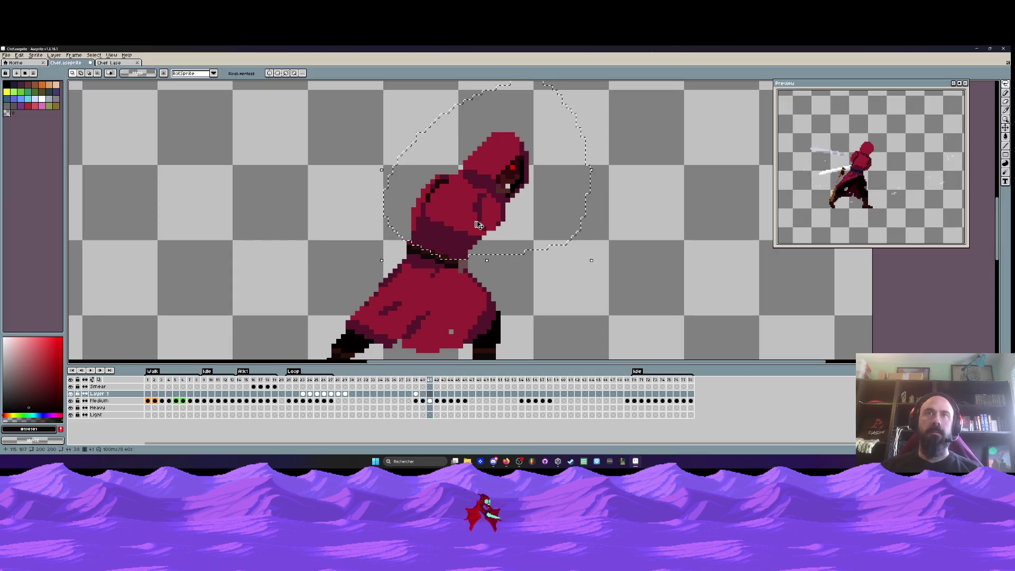
{"action": "left_click", "coordinate": [303, 394]}
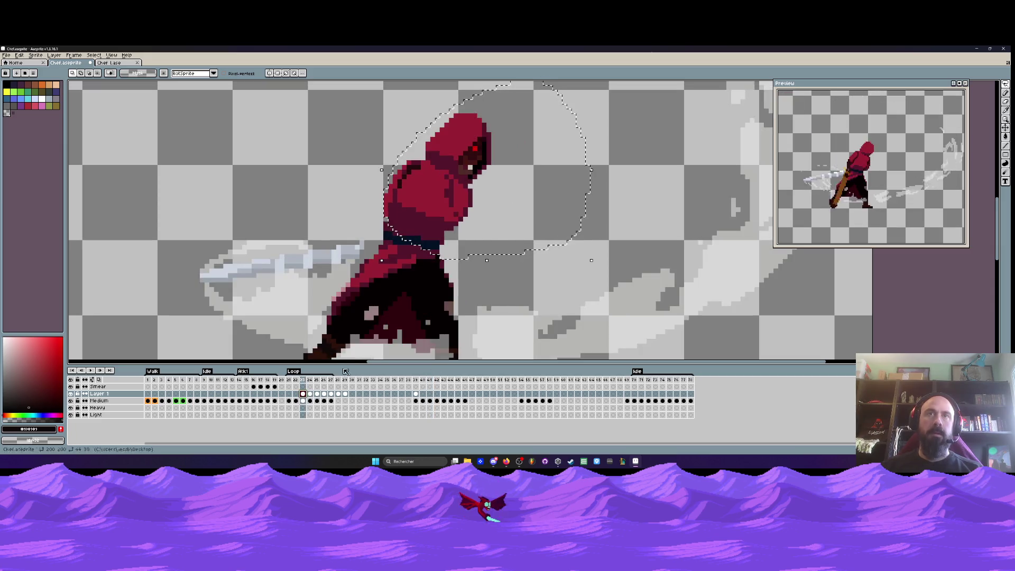
{"action": "scroll", "coordinate": [488, 213], "scroll_direction": "down", "scroll_amount": 1}
{"action": "key", "text": "ctrl+v"}
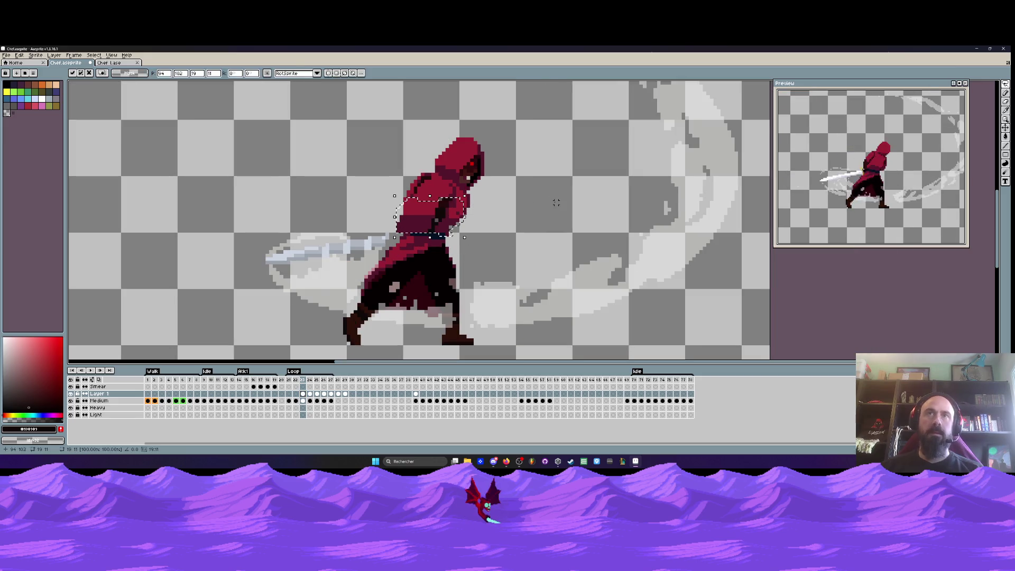
{"action": "key", "text": "Return"}
Select frame 41's hood and head across the Smear, Layer 1 and Medium layers, then return to frame 22
{"action": "left_click", "coordinate": [415, 400]}
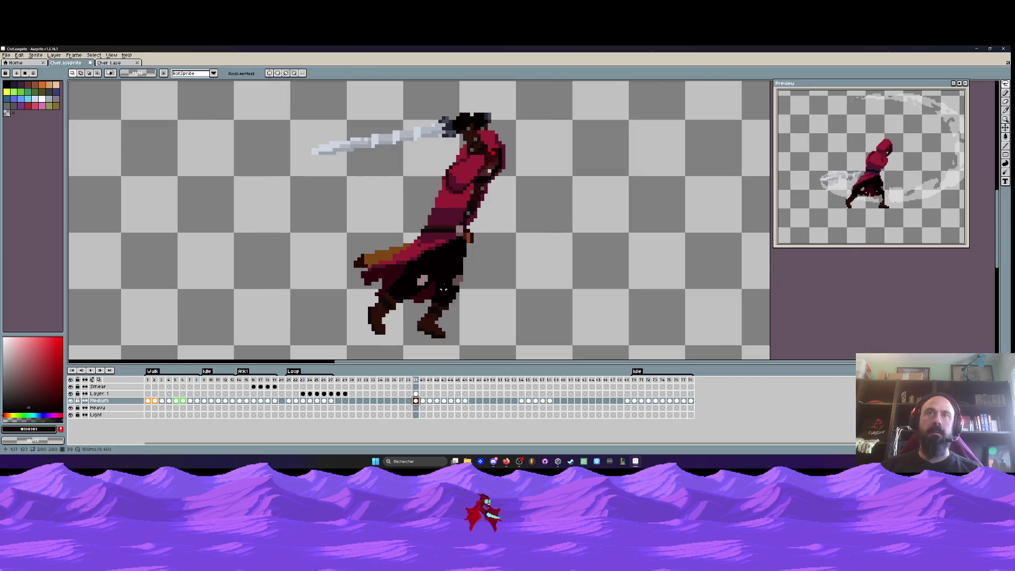
{"action": "left_click", "coordinate": [425, 401]}
{"action": "left_click", "coordinate": [430, 401]}
{"action": "left_click", "coordinate": [437, 400]}
{"action": "left_click", "coordinate": [430, 401]}
{"action": "left_click_drag", "start_coordinate": [431, 401], "coordinate": [430, 386]}
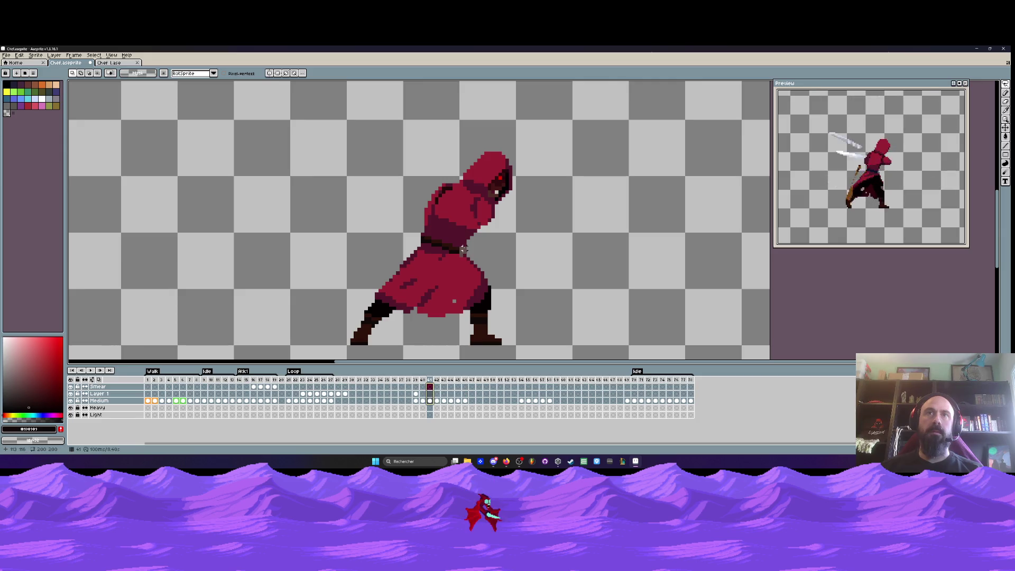
{"action": "left_click_drag", "start_coordinate": [525, 248], "coordinate": [525, 249]}
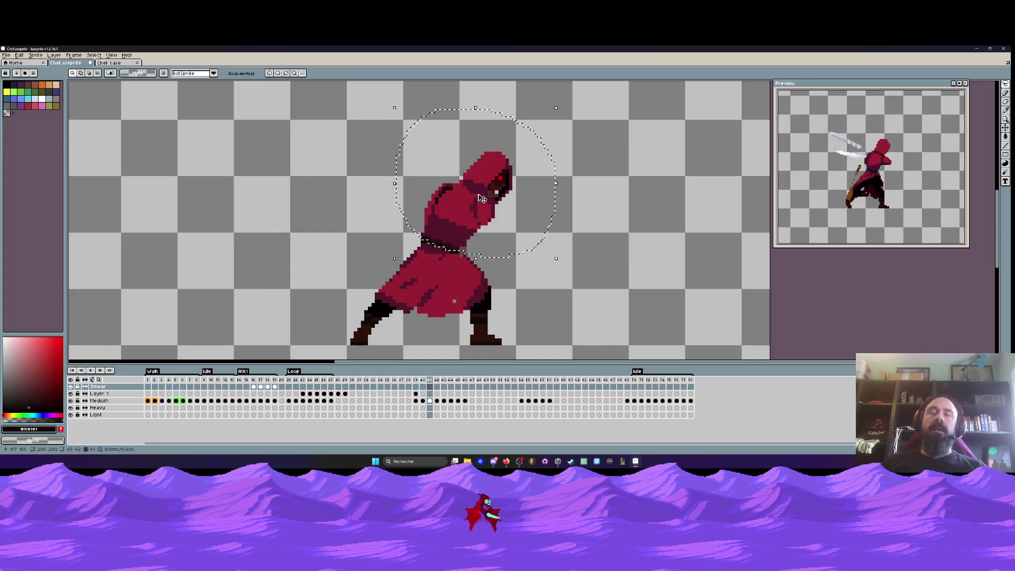
{"action": "scroll", "coordinate": [481, 201], "scroll_direction": "down", "scroll_amount": 2}
{"action": "scroll", "coordinate": [478, 209], "scroll_direction": "up", "scroll_amount": 3}
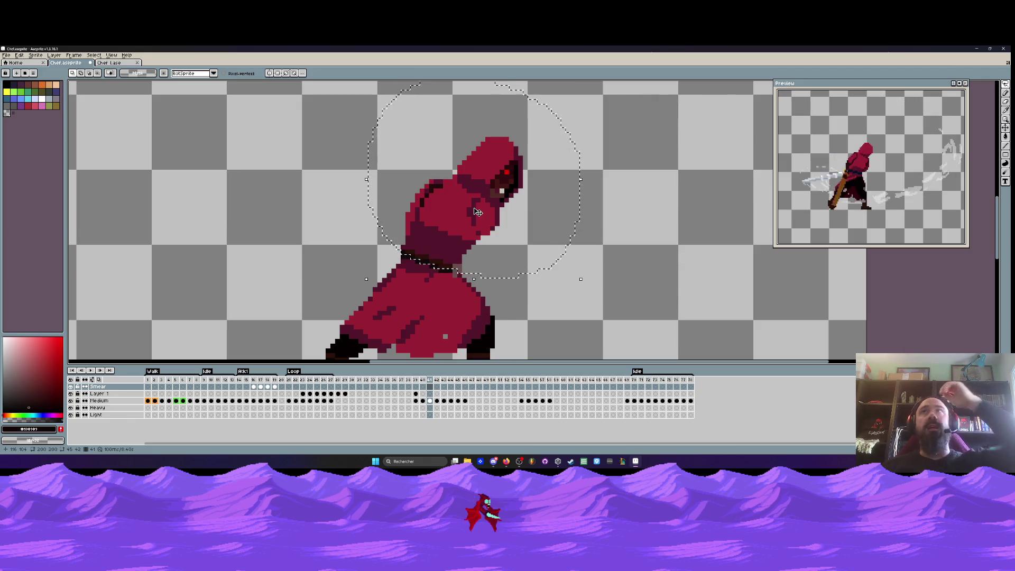
{"action": "scroll", "coordinate": [478, 211], "scroll_direction": "down", "scroll_amount": 2}
{"action": "scroll", "coordinate": [470, 220], "scroll_direction": "up", "scroll_amount": 3}
{"action": "scroll", "coordinate": [460, 230], "scroll_direction": "down", "scroll_amount": 1}
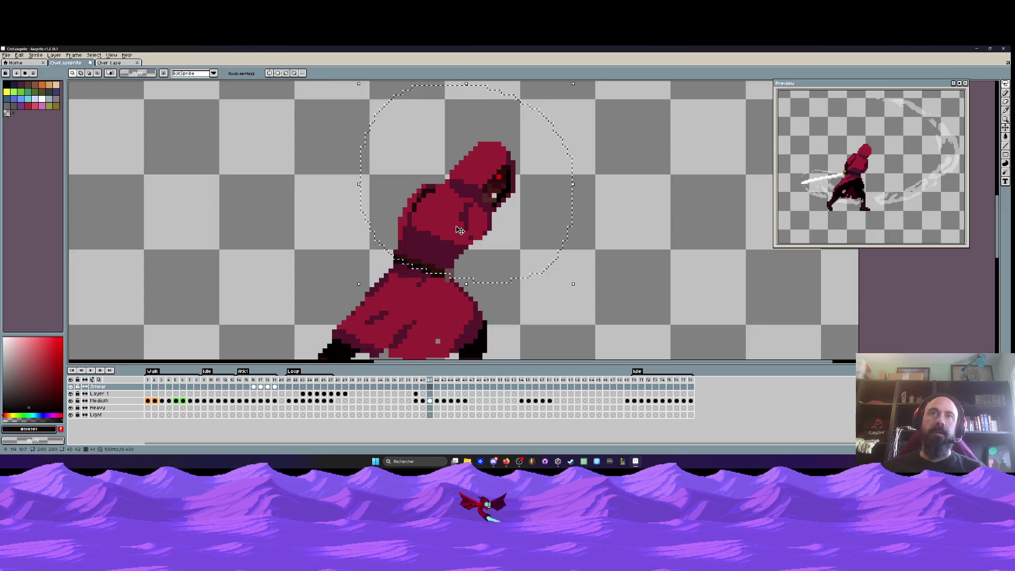
{"action": "left_click", "coordinate": [431, 402]}
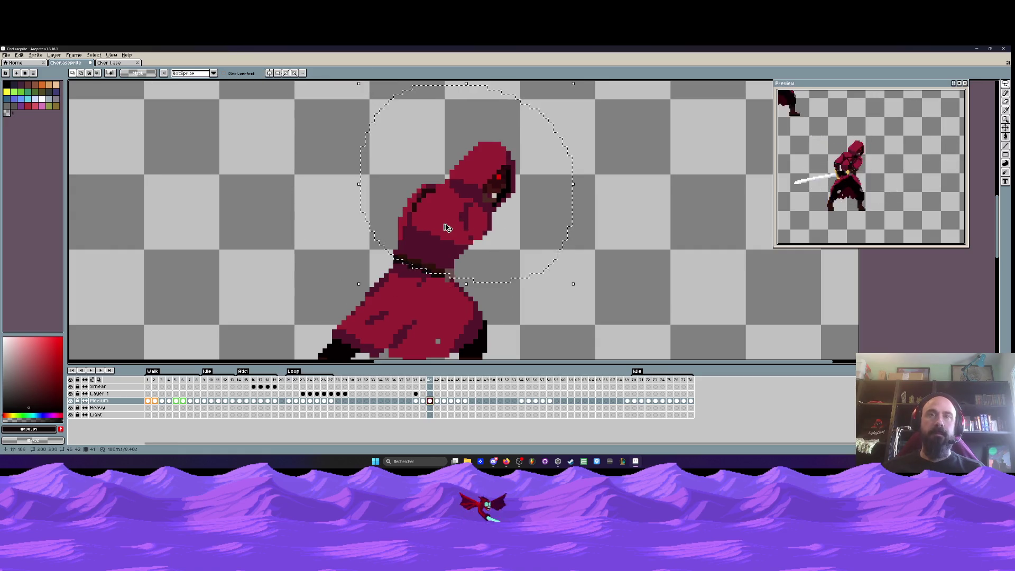
{"action": "left_click", "coordinate": [295, 400]}
{"action": "scroll", "coordinate": [429, 233], "scroll_direction": "down", "scroll_amount": 2}
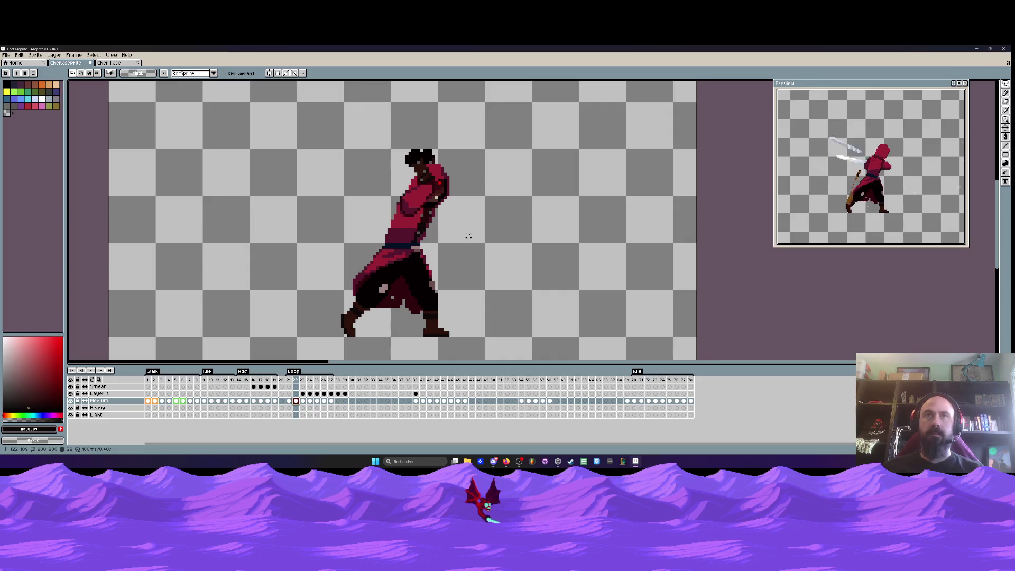
On frame 23, cut the hood and paste it back tilted onto the body
{"action": "key", "text": "Right"}
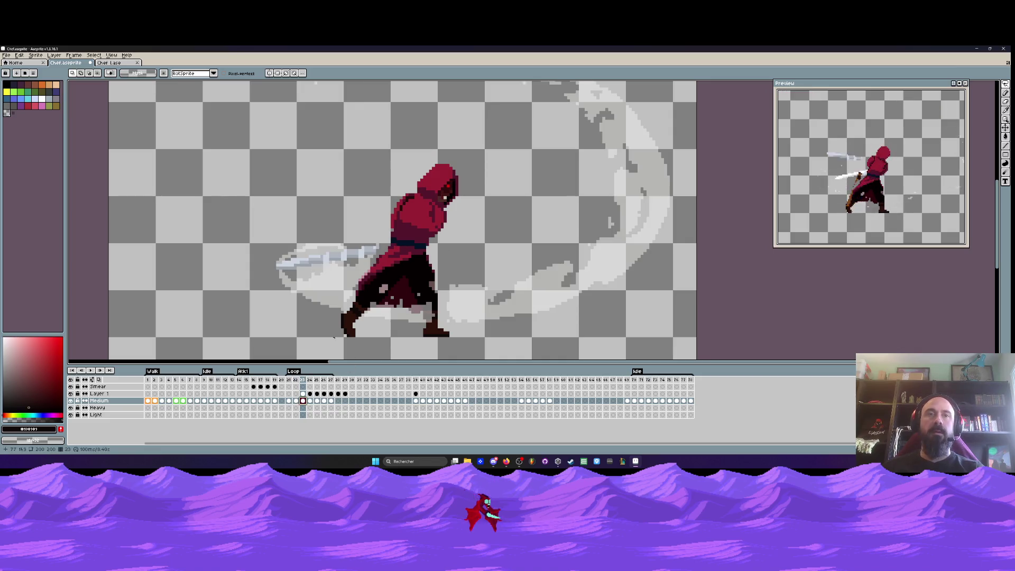
{"action": "scroll", "coordinate": [404, 233], "scroll_direction": "up", "scroll_amount": 2}
{"action": "left_click_drag", "start_coordinate": [373, 231], "coordinate": [529, 211]}
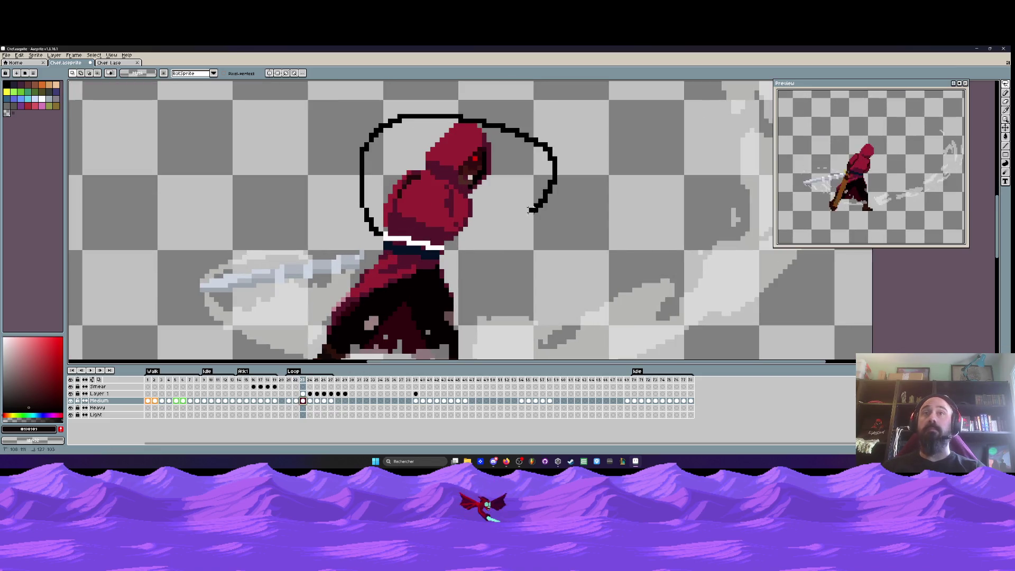
{"action": "key", "text": "Delete"}
{"action": "key", "text": "ctrl+v"}
{"action": "left_click_drag", "start_coordinate": [459, 259], "coordinate": [474, 216]}
{"action": "scroll", "coordinate": [474, 217], "scroll_direction": "up", "scroll_amount": 3}
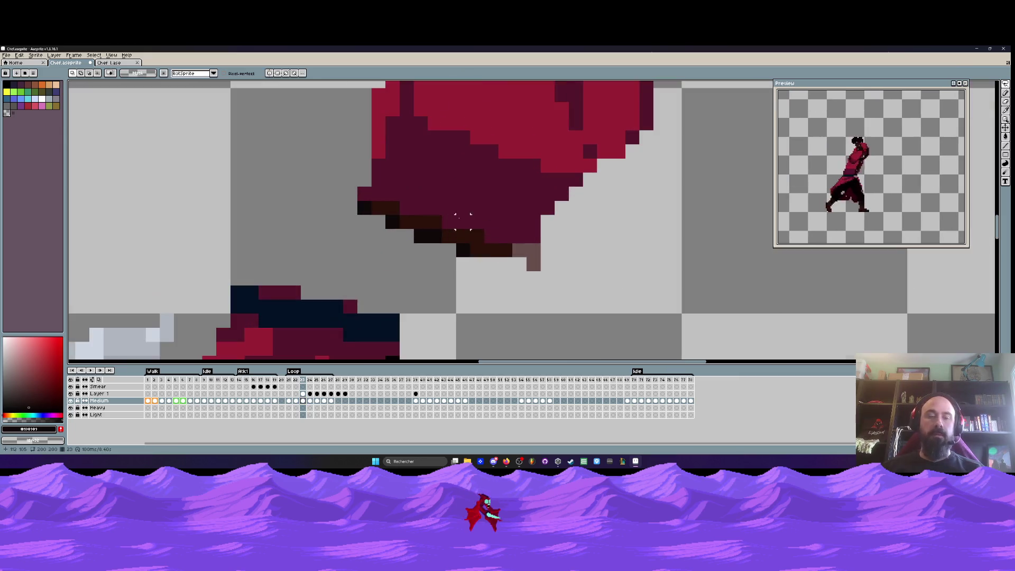
{"action": "key", "text": "Return"}
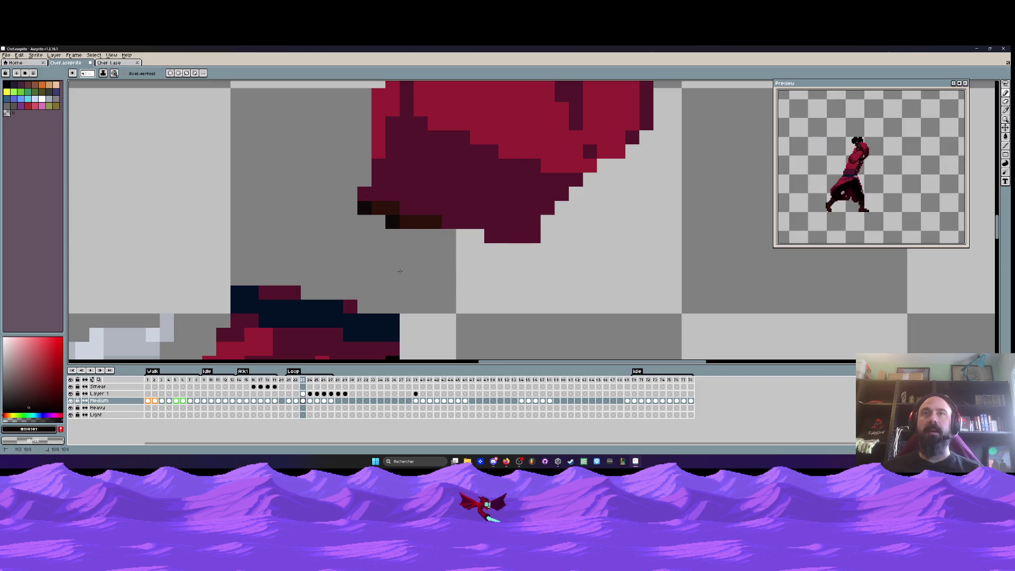
{"action": "scroll", "coordinate": [359, 234], "scroll_direction": "down", "scroll_amount": 3}
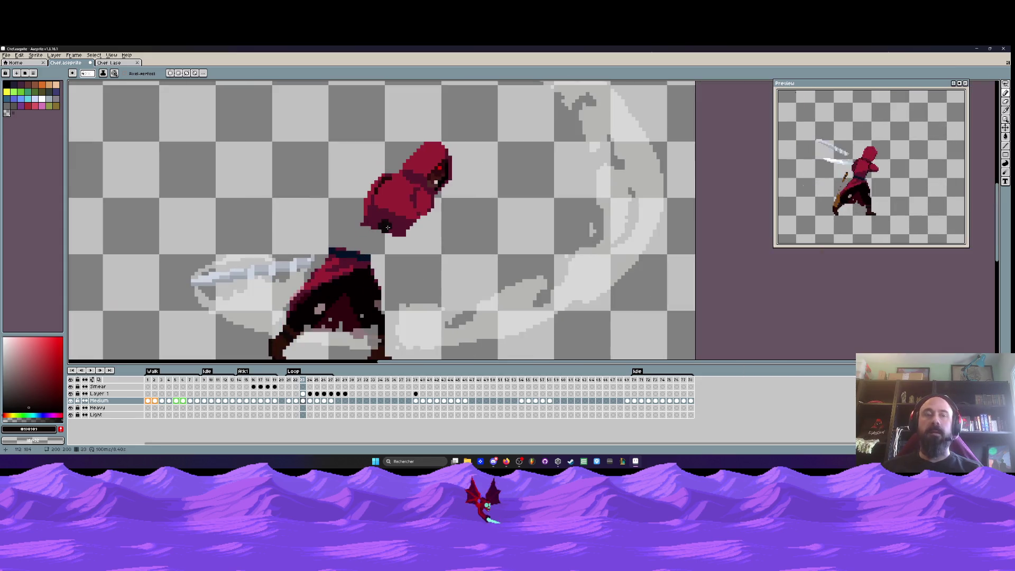
Reselect the hood freehand and nudge it one pixel left, twice
{"action": "key", "text": "q"}
{"action": "mouse_move", "coordinate": [381, 232]}
{"action": "left_mouse_down"}
{"action": "mouse_move", "coordinate": [364, 140]}
{"action": "mouse_move", "coordinate": [406, 240]}
{"action": "mouse_move", "coordinate": [368, 245]}
{"action": "left_mouse_up"}
{"action": "scroll", "coordinate": [407, 211], "scroll_direction": "up", "scroll_amount": 2}
{"action": "key", "text": "Left"}
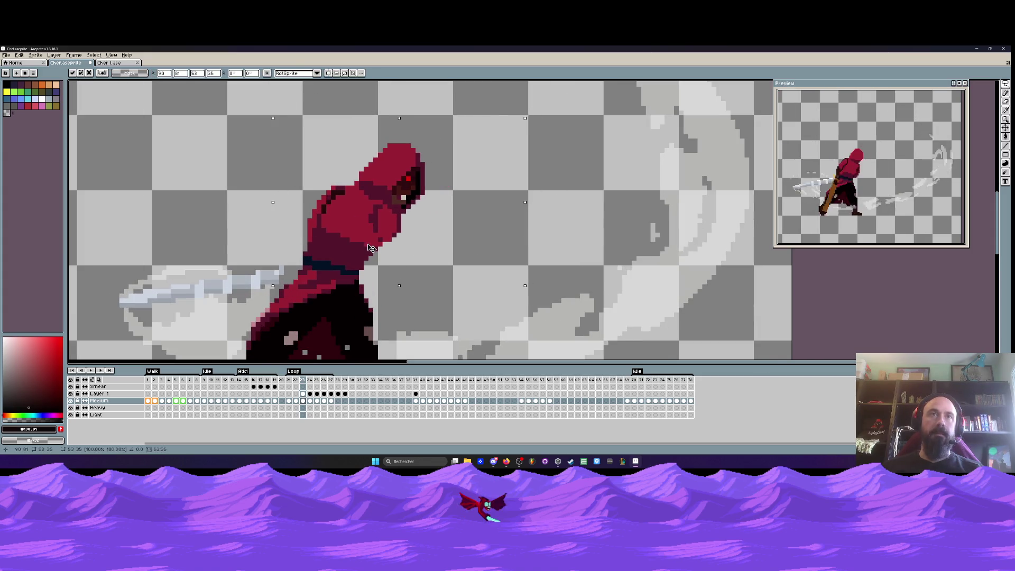
{"action": "key", "text": "Return"}
{"action": "scroll", "coordinate": [371, 248], "scroll_direction": "down", "scroll_amount": 2}
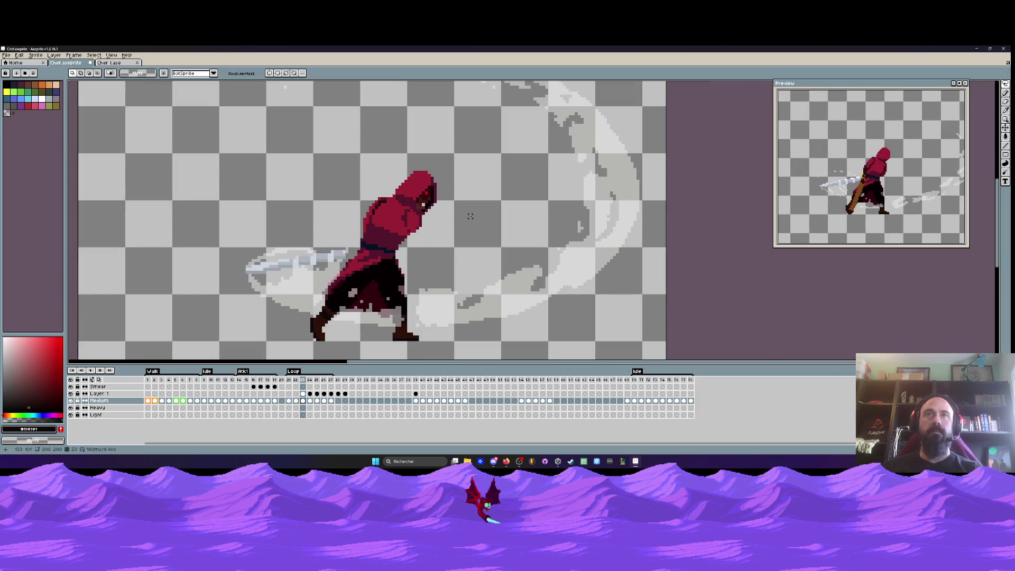
{"action": "scroll", "coordinate": [470, 217], "scroll_direction": "up", "scroll_amount": 2}
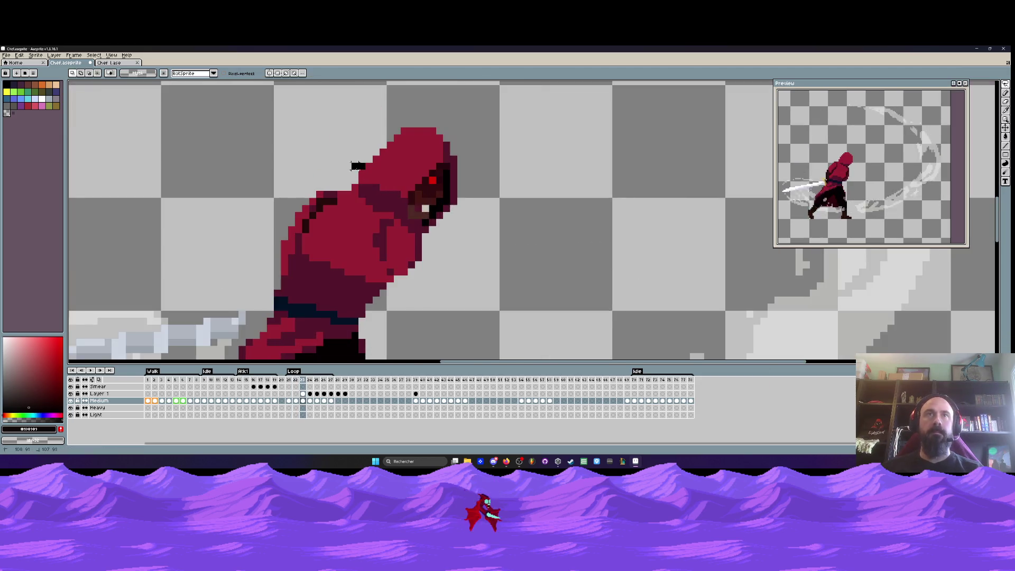
{"action": "mouse_move", "coordinate": [444, 241]}
{"action": "left_mouse_down"}
{"action": "mouse_move", "coordinate": [485, 163]}
{"action": "mouse_move", "coordinate": [330, 221]}
{"action": "left_mouse_up"}
{"action": "key", "text": "Left"}
{"action": "key", "text": "Return"}
{"action": "scroll", "coordinate": [443, 182], "scroll_direction": "down", "scroll_amount": 2}
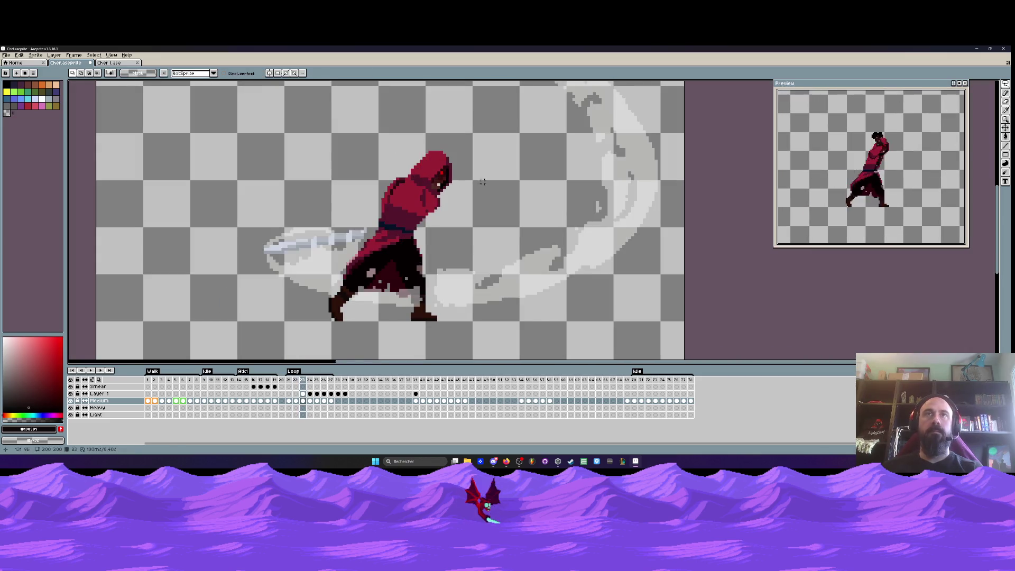
Sample the hood's dark red and fill in its lower-right edge with it
{"action": "scroll", "coordinate": [447, 190], "scroll_direction": "up", "scroll_amount": 2}
{"action": "scroll", "coordinate": [449, 189], "scroll_direction": "up", "scroll_amount": 2}
{"action": "key", "text": "i"}
{"action": "left_click", "coordinate": [422, 217]}
{"action": "key", "text": "b"}
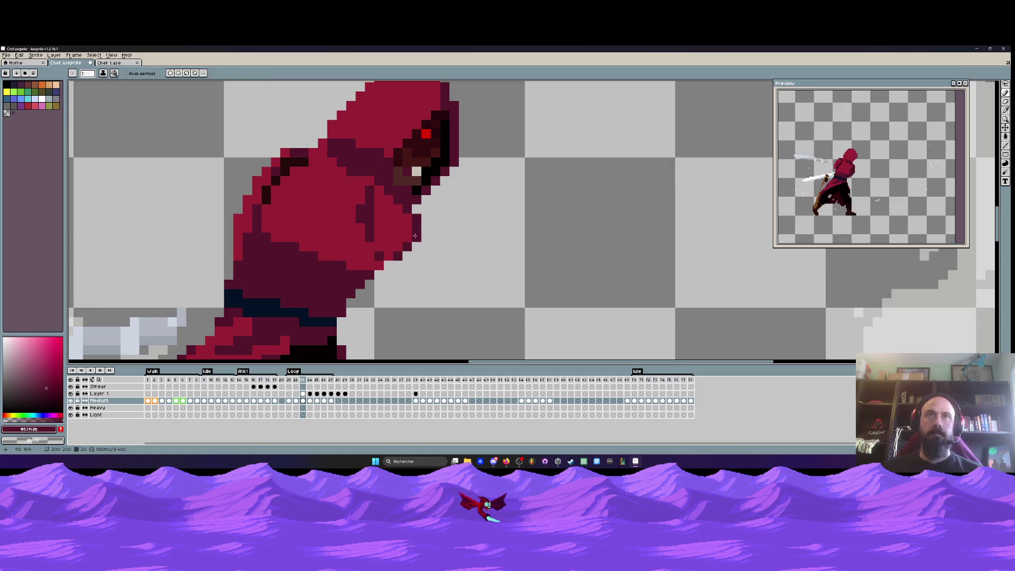
{"action": "left_click_drag", "start_coordinate": [413, 217], "coordinate": [393, 262]}
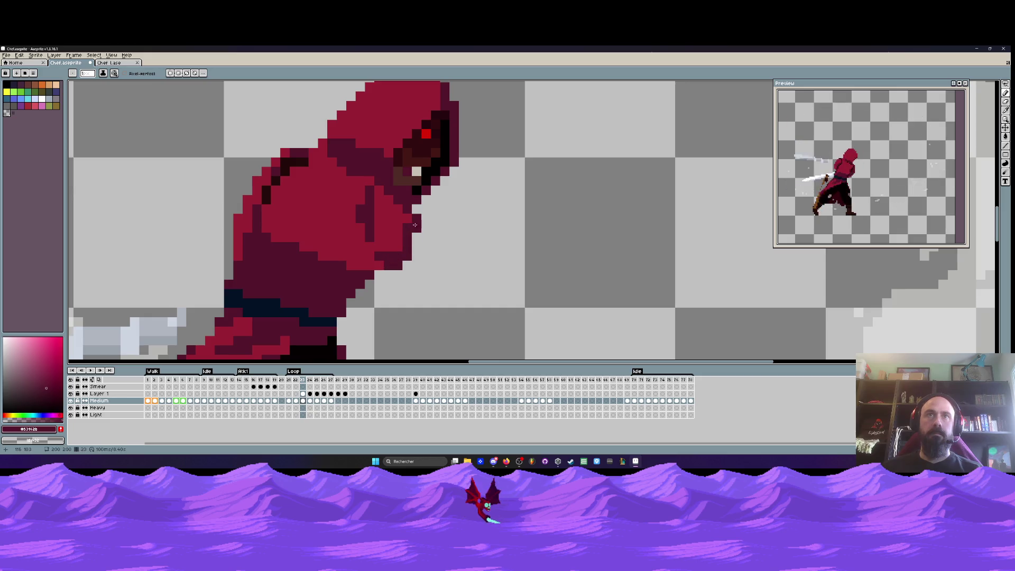
{"action": "scroll", "coordinate": [416, 231], "scroll_direction": "down", "scroll_amount": 2}
{"action": "scroll", "coordinate": [476, 222], "scroll_direction": "down", "scroll_amount": 3}
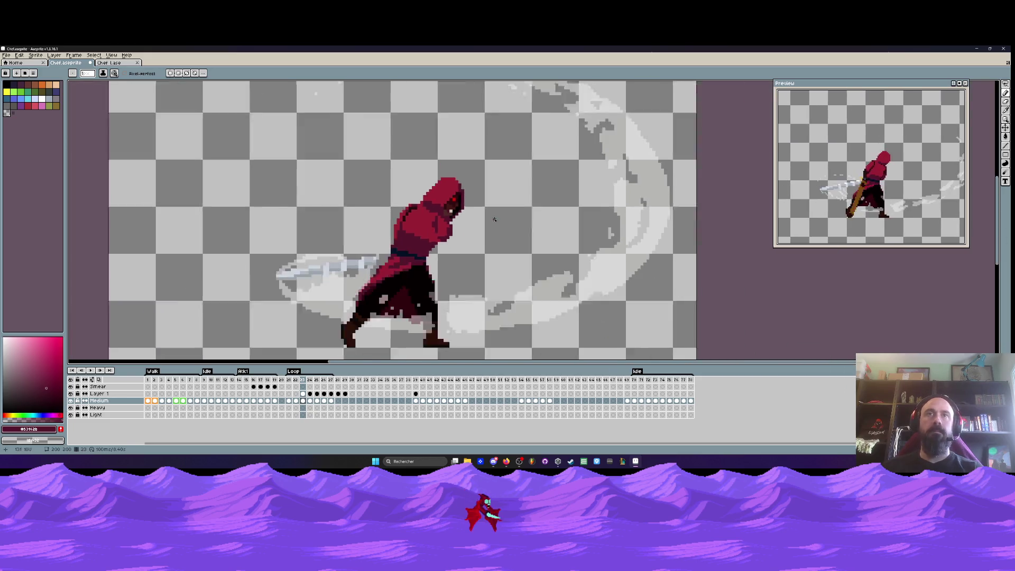
Flip through frames 22 to 24 to check the motion, ending on frame 23
{"action": "key", "text": "Left"}
{"action": "key", "text": "Right"}
{"action": "key", "text": "Right"}
{"action": "key", "text": "Left"}
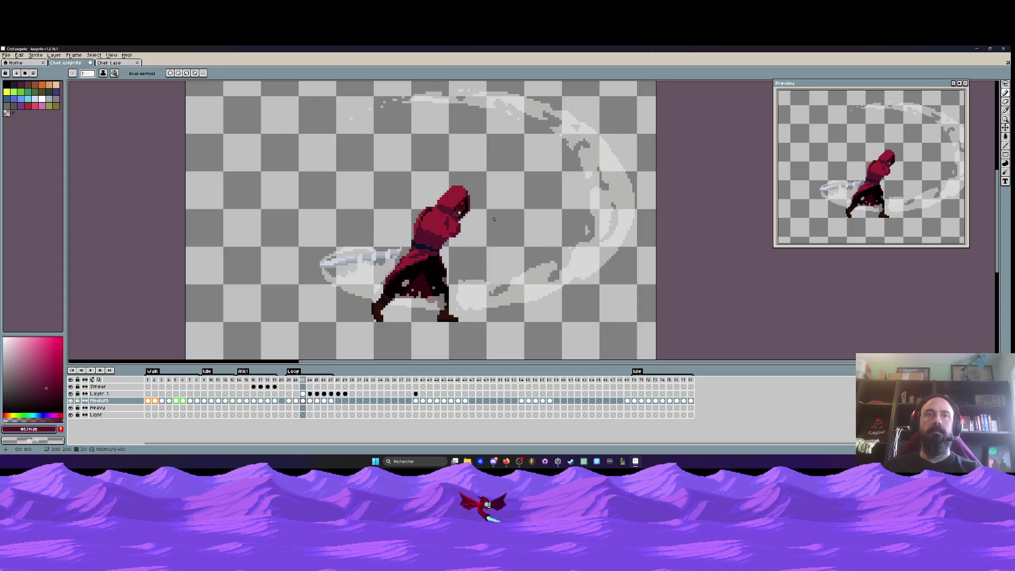
{"action": "key", "text": "Left"}
{"action": "key", "text": "Right"}
{"action": "key", "text": "Right"}
{"action": "key", "text": "Left"}
{"action": "key", "text": "Left"}
{"action": "key", "text": "Right"}
{"action": "key", "text": "Right"}
{"action": "key", "text": "Left"}
{"action": "key", "text": "Left"}
{"action": "key", "text": "Right"}
{"action": "key", "text": "Left"}
{"action": "key", "text": "Right"}
{"action": "key", "text": "Right"}
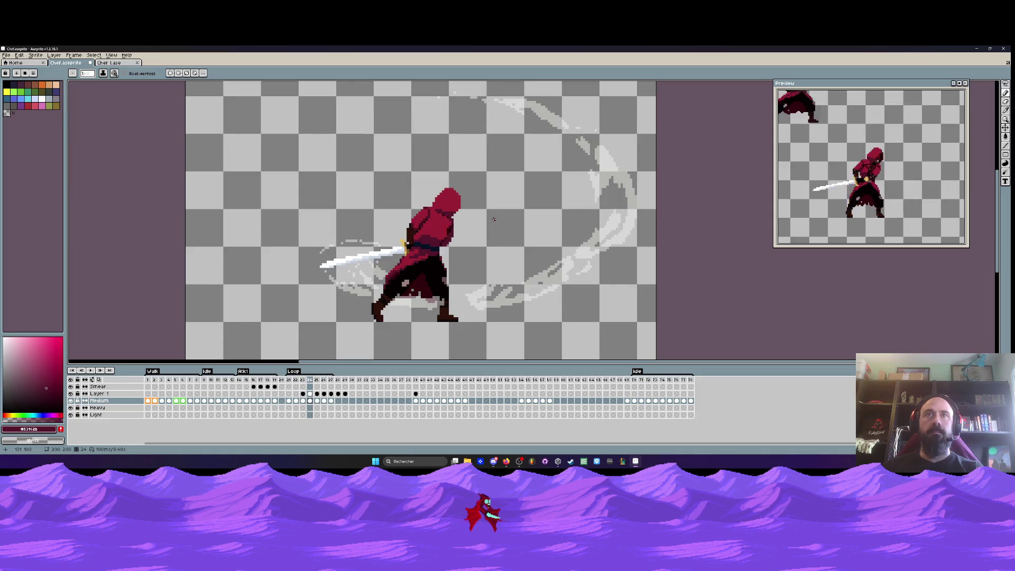
{"action": "key", "text": "Left"}
Lasso the hood again and shift it up and left, discarding a trial outline
{"action": "scroll", "coordinate": [460, 202], "scroll_direction": "up", "scroll_amount": 1}
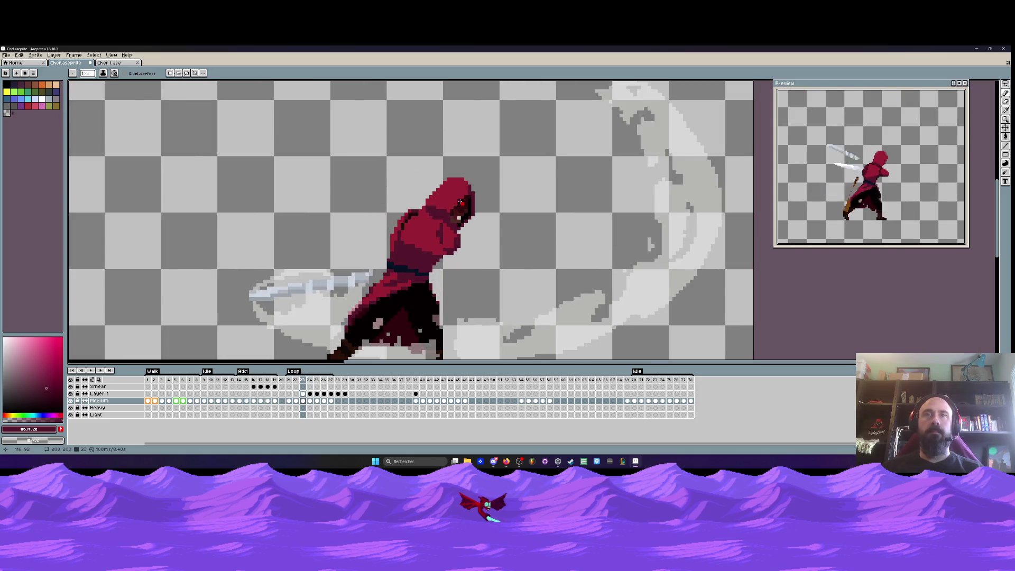
{"action": "key", "text": "ctrl+shift+d"}
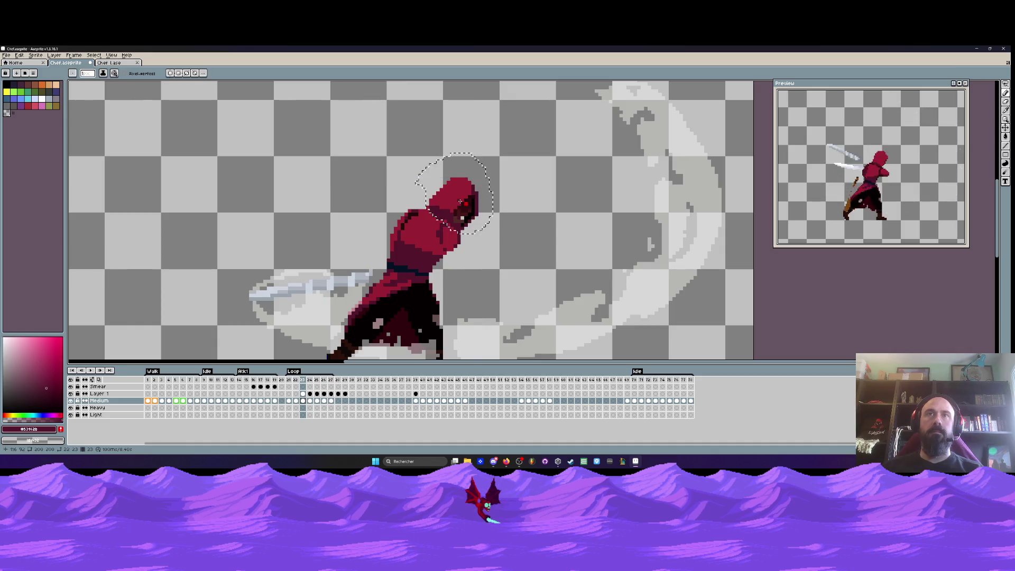
{"action": "scroll", "coordinate": [460, 202], "scroll_direction": "up", "scroll_amount": 1}
{"action": "key", "text": "q"}
{"action": "mouse_move", "coordinate": [378, 213]}
{"action": "left_mouse_down"}
{"action": "mouse_move", "coordinate": [473, 277]}
{"action": "mouse_move", "coordinate": [475, 102]}
{"action": "mouse_move", "coordinate": [389, 193]}
{"action": "left_mouse_up"}
{"action": "left_click_drag", "start_coordinate": [469, 199], "coordinate": [455, 187]}
{"action": "key", "text": "Return"}
{"action": "scroll", "coordinate": [456, 186], "scroll_direction": "down", "scroll_amount": 4}
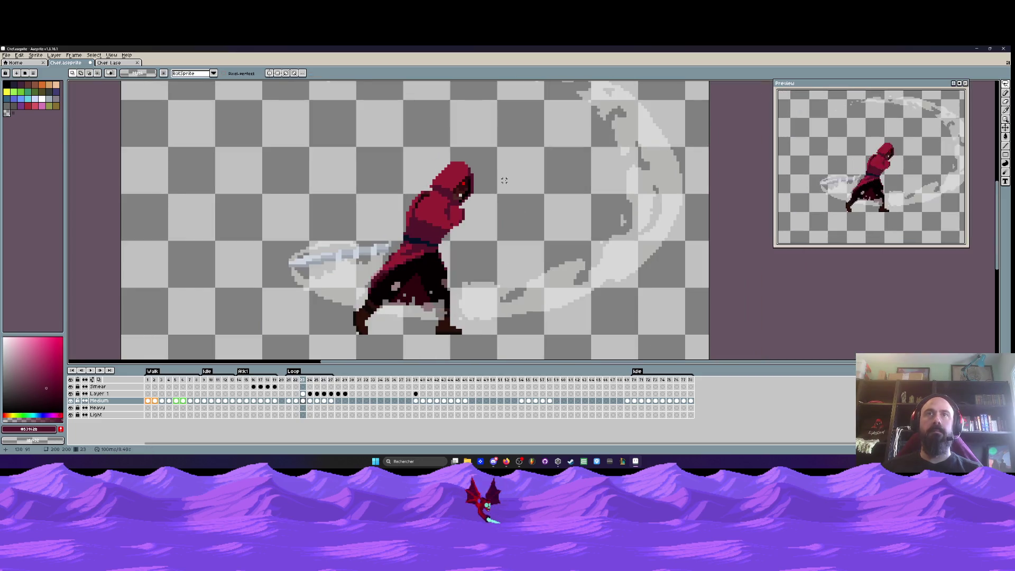
{"action": "scroll", "coordinate": [452, 178], "scroll_direction": "up", "scroll_amount": 3}
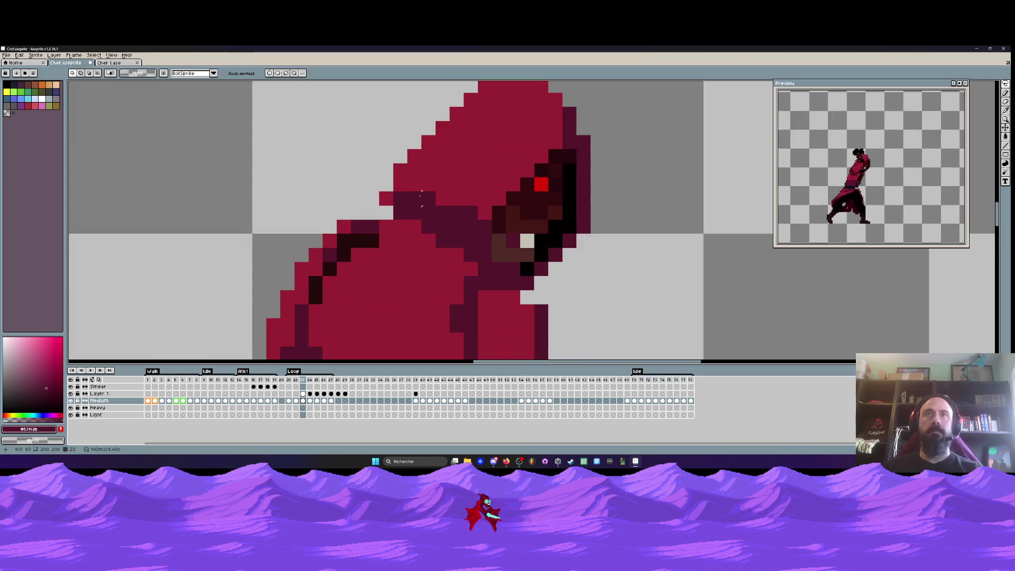
{"action": "scroll", "coordinate": [451, 178], "scroll_direction": "down", "scroll_amount": 1}
{"action": "mouse_move", "coordinate": [453, 188]}
{"action": "left_mouse_down"}
{"action": "mouse_move", "coordinate": [608, 248]}
{"action": "mouse_move", "coordinate": [559, 248]}
{"action": "left_mouse_up"}
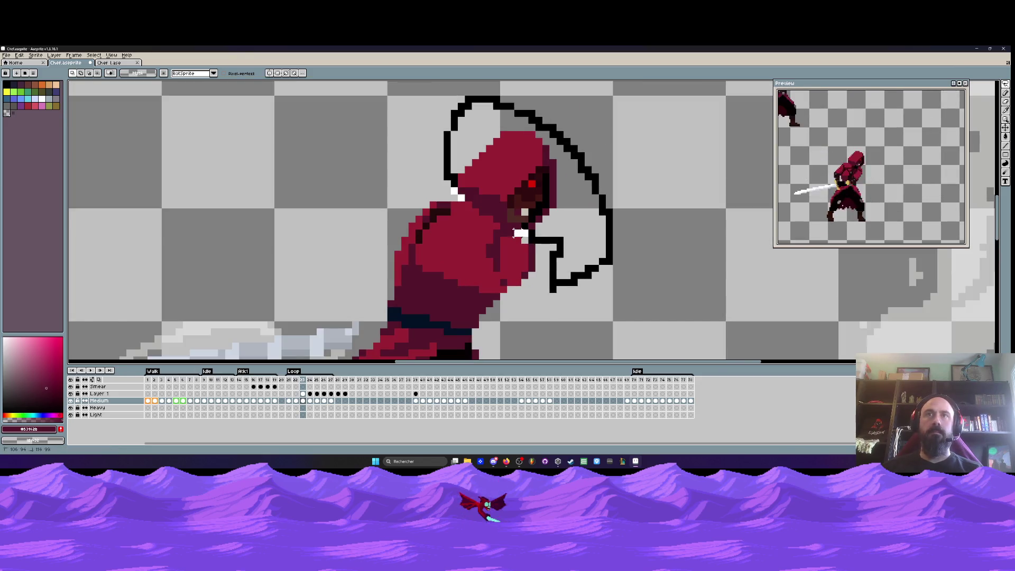
{"action": "key", "text": "ctrl+z"}
{"action": "scroll", "coordinate": [590, 180], "scroll_direction": "down", "scroll_amount": 2}
Compare neighbouring frames, then place a single dark pixel beside the cloak's right edge
{"action": "key", "text": "Left"}
{"action": "key", "text": "Right"}
{"action": "key", "text": "Right"}
{"action": "key", "text": "Left"}
{"action": "scroll", "coordinate": [540, 214], "scroll_direction": "up", "scroll_amount": 4}
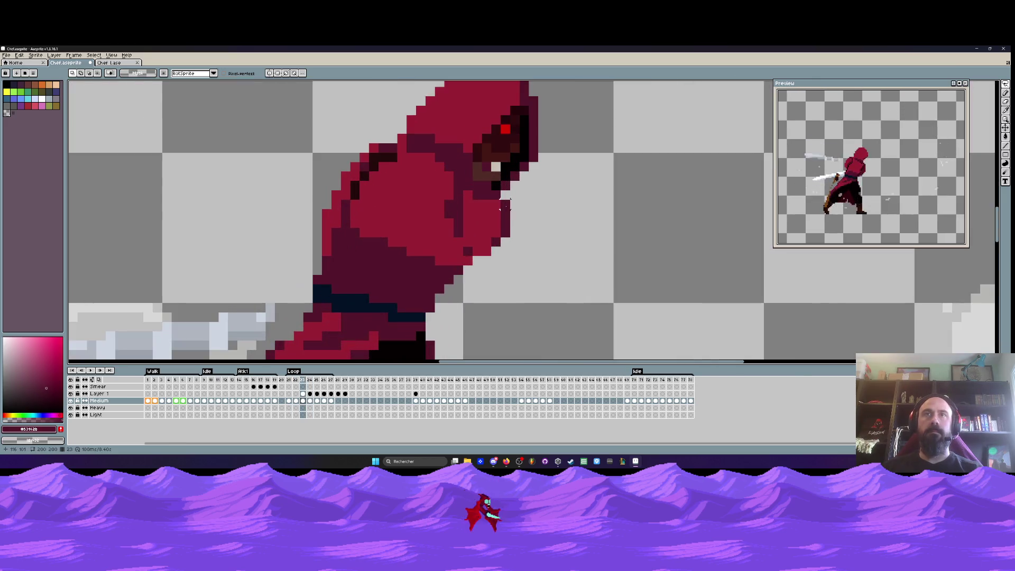
{"action": "key", "text": "b"}
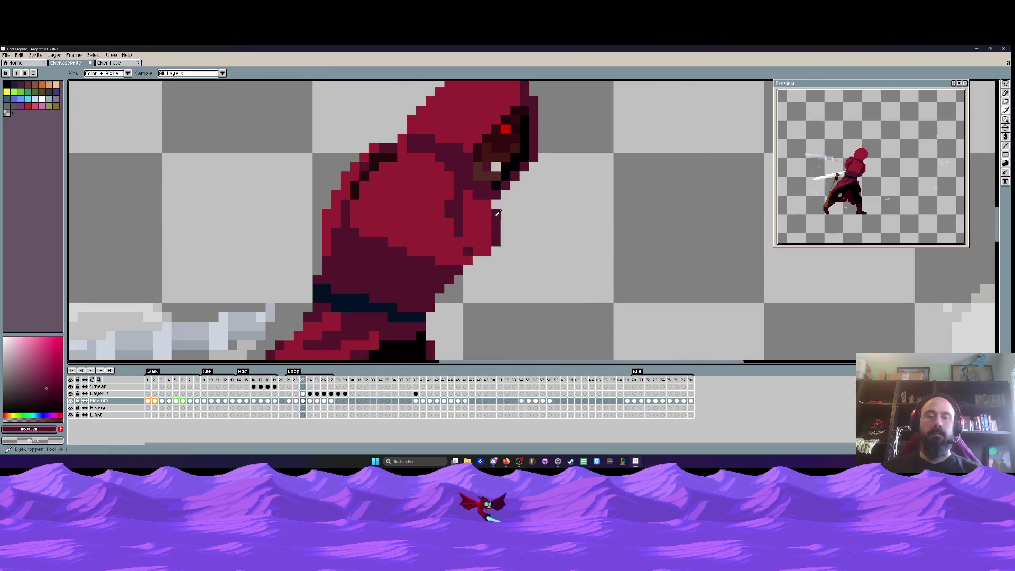
{"action": "left_click_drag", "start_coordinate": [505, 220], "coordinate": [467, 262]}
{"action": "key", "text": "ctrl+z"}
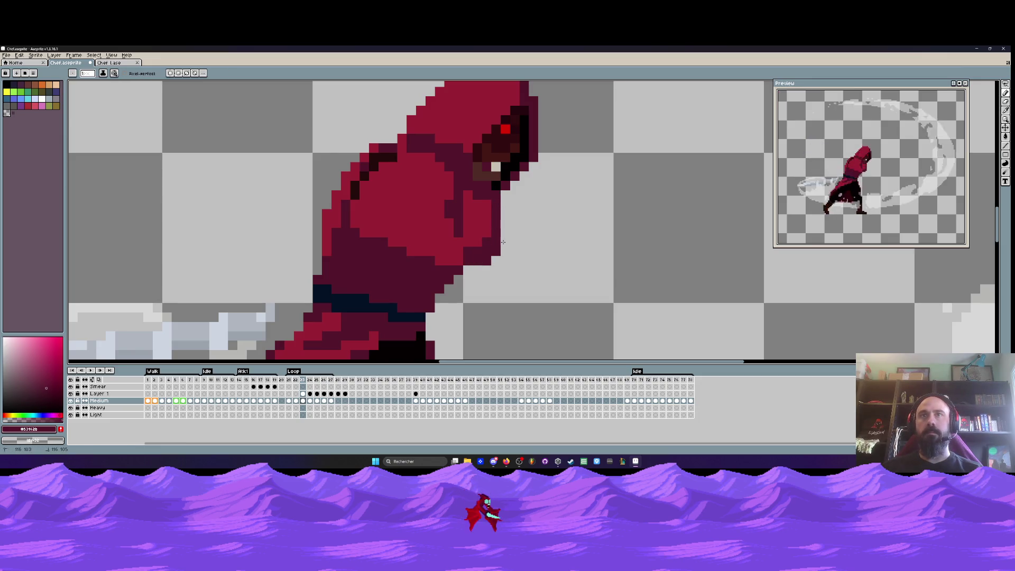
{"action": "left_click", "coordinate": [510, 222]}
{"action": "scroll", "coordinate": [517, 231], "scroll_direction": "down", "scroll_amount": 4}
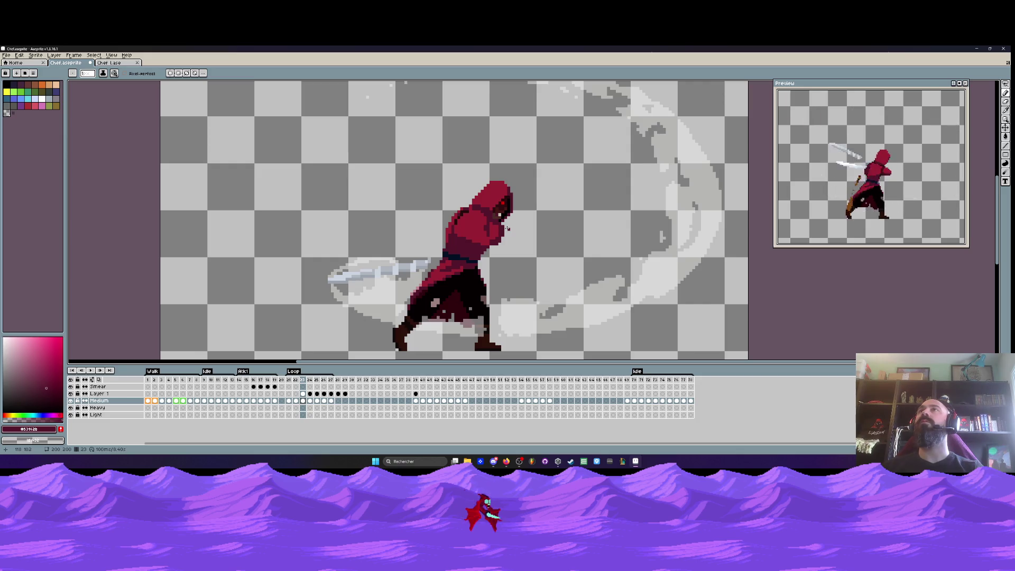
Repaint the pixels under the face in brown and black to darken the shading
{"action": "scroll", "coordinate": [508, 229], "scroll_direction": "up", "scroll_amount": 1}
{"action": "key", "text": "i"}
{"action": "scroll", "coordinate": [492, 230], "scroll_direction": "up", "scroll_amount": 2}
{"action": "left_click", "coordinate": [480, 232]}
{"action": "scroll", "coordinate": [481, 233], "scroll_direction": "up", "scroll_amount": 2}
{"action": "key", "text": "b"}
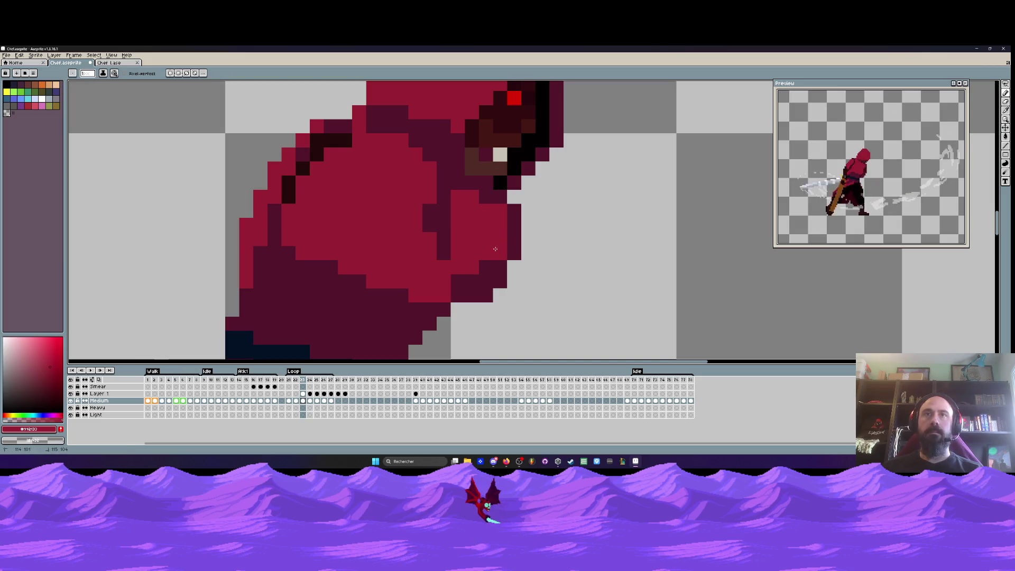
{"action": "scroll", "coordinate": [500, 231], "scroll_direction": "down", "scroll_amount": 3}
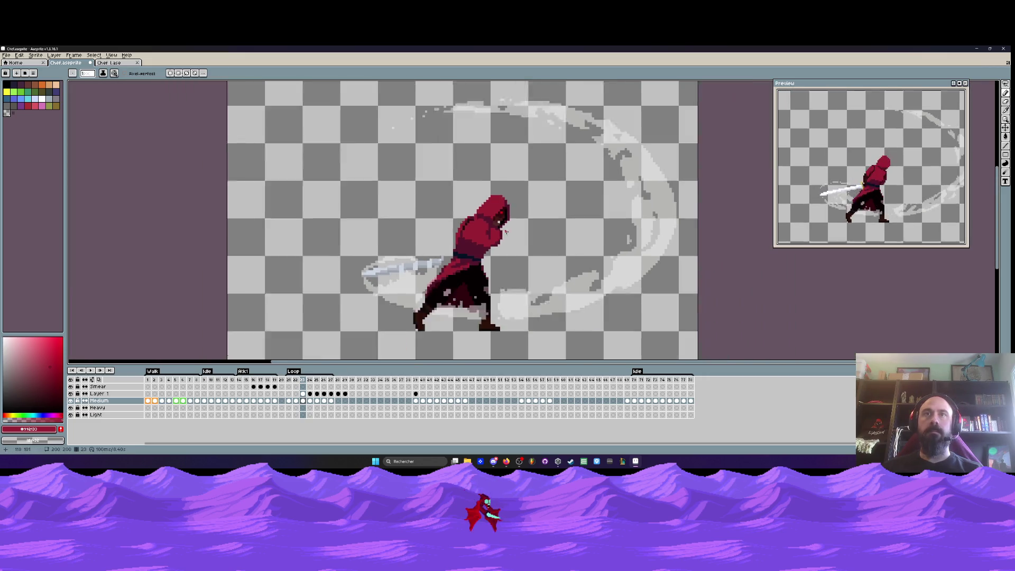
{"action": "scroll", "coordinate": [500, 231], "scroll_direction": "up", "scroll_amount": 2}
{"action": "scroll", "coordinate": [502, 231], "scroll_direction": "up", "scroll_amount": 2}
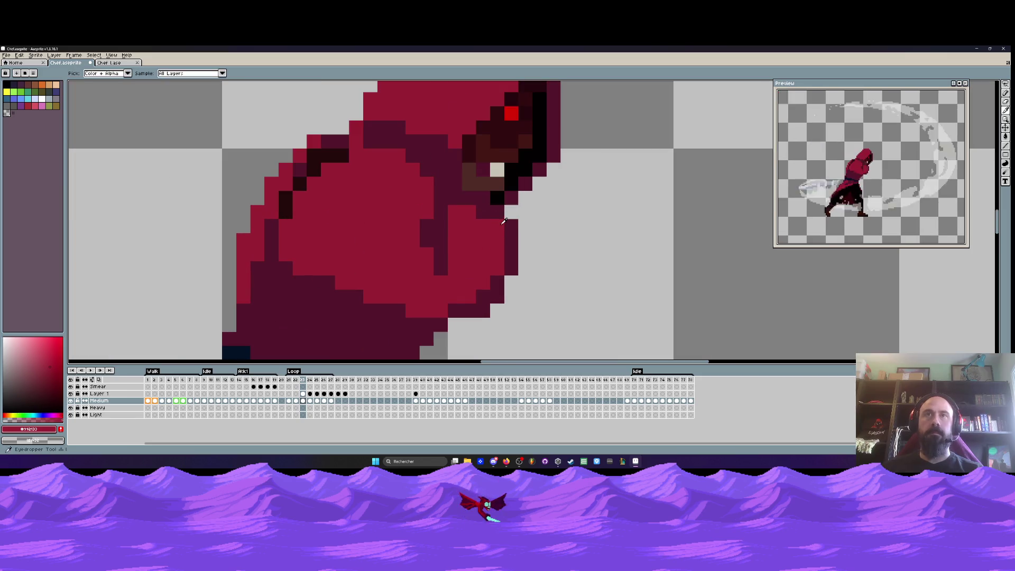
{"action": "left_click", "coordinate": [467, 182]}
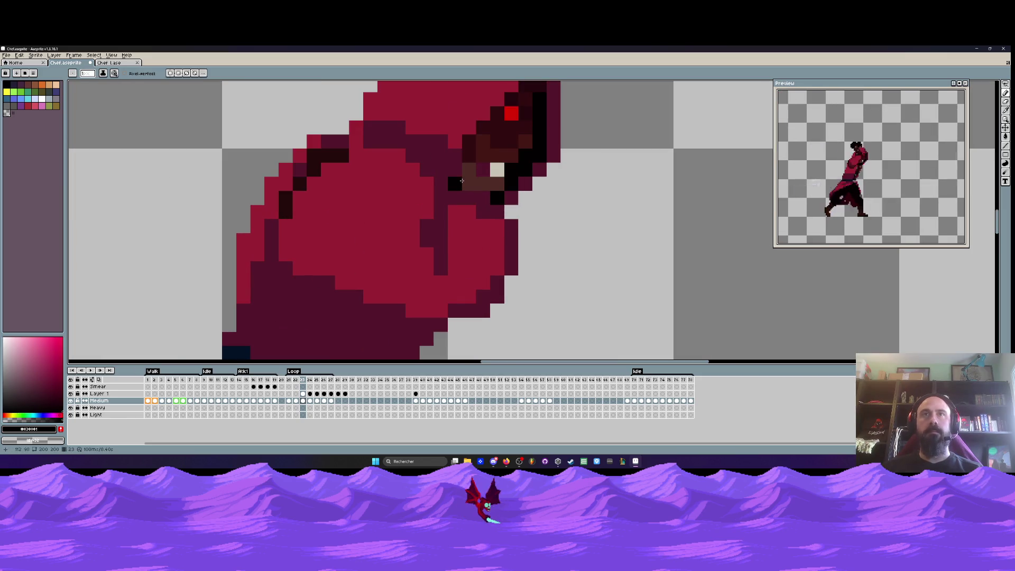
{"action": "left_click", "coordinate": [483, 184]}
{"action": "left_click_drag", "start_coordinate": [482, 198], "coordinate": [470, 195]}
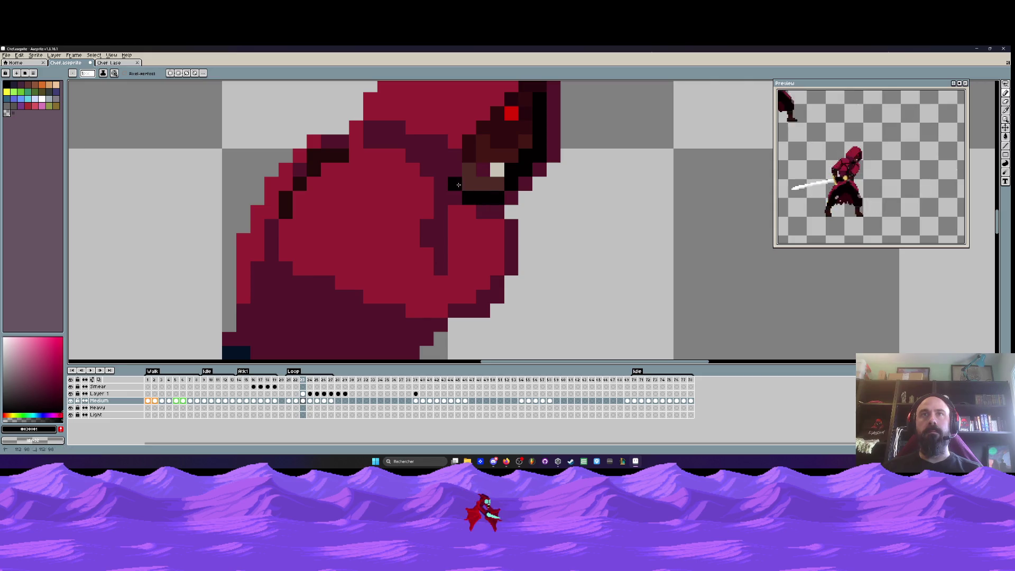
Sample the cloak's maroon shade and a brighter hood red while reviewing the face
{"action": "scroll", "coordinate": [478, 191], "scroll_direction": "down", "scroll_amount": 3}
{"action": "scroll", "coordinate": [472, 190], "scroll_direction": "up", "scroll_amount": 3}
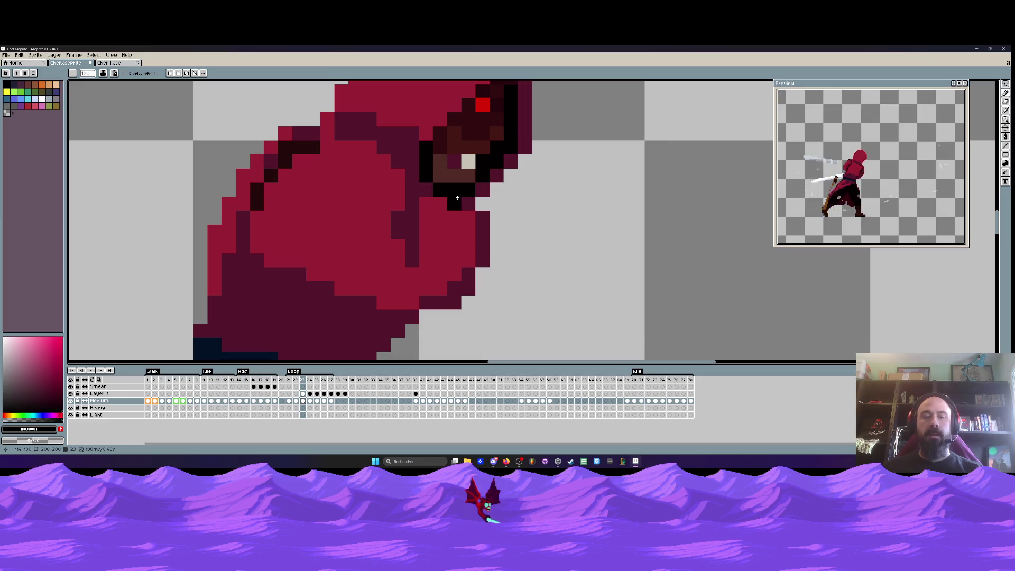
{"action": "left_click", "coordinate": [464, 199], "text": "alt"}
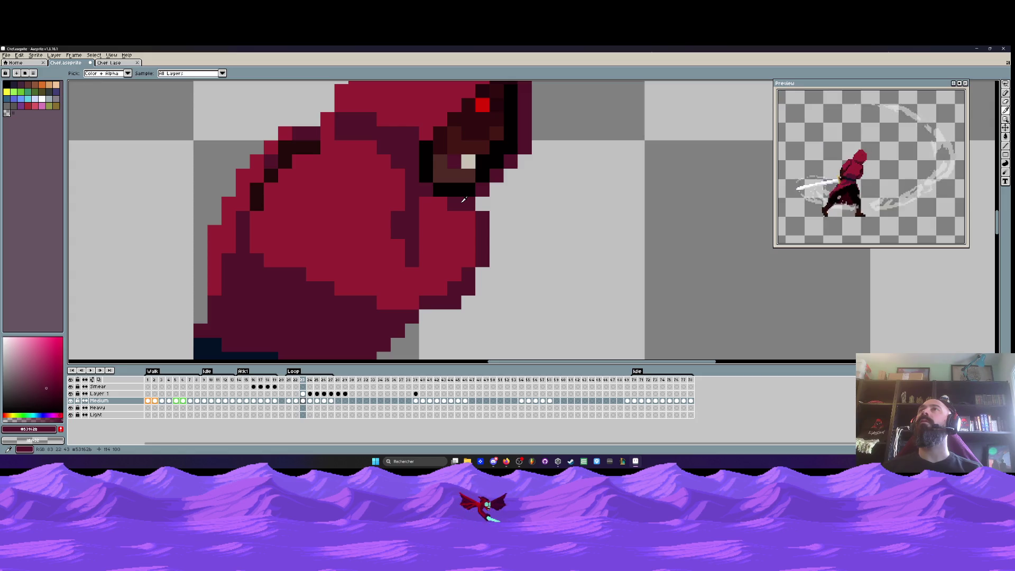
{"action": "scroll", "coordinate": [464, 199], "scroll_direction": "down", "scroll_amount": 3}
{"action": "scroll", "coordinate": [462, 231], "scroll_direction": "up", "scroll_amount": 2}
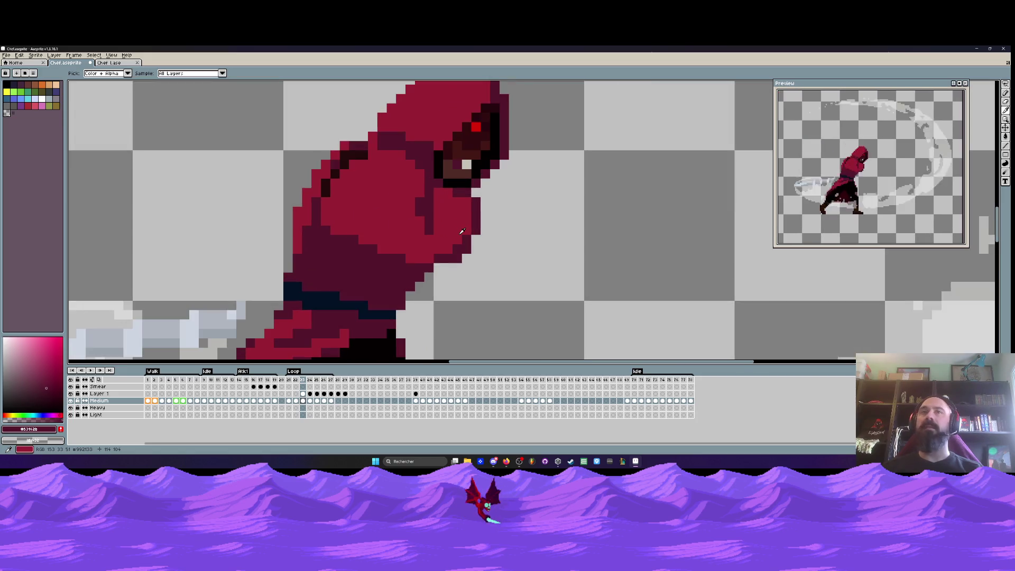
{"action": "left_click", "coordinate": [467, 238], "text": "alt"}
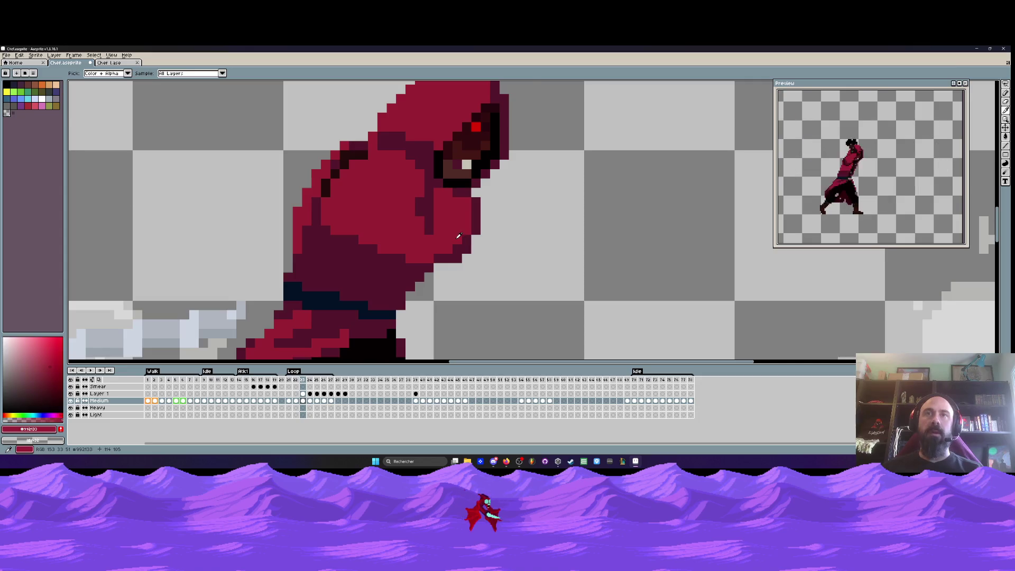
{"action": "scroll", "coordinate": [465, 239], "scroll_direction": "up", "scroll_amount": 1}
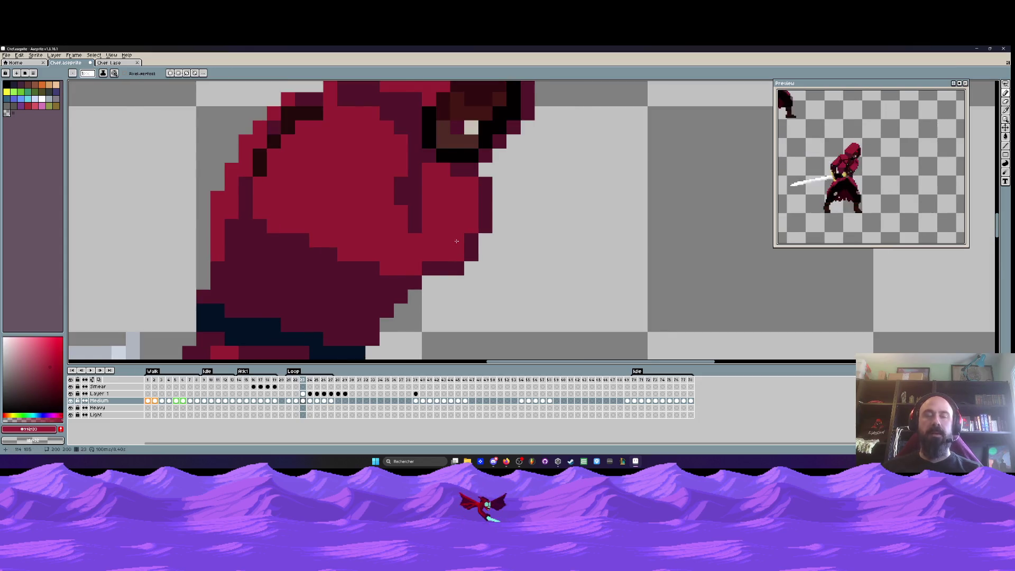
{"action": "scroll", "coordinate": [458, 231], "scroll_direction": "down", "scroll_amount": 1}
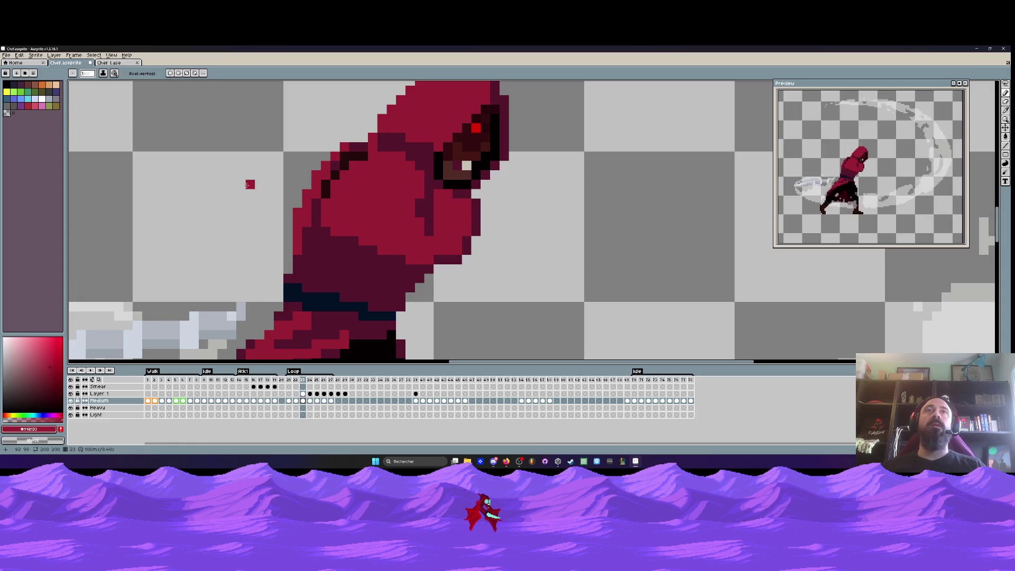
{"action": "scroll", "coordinate": [253, 185], "scroll_direction": "down", "scroll_amount": 2}
{"action": "scroll", "coordinate": [281, 189], "scroll_direction": "up", "scroll_amount": 4}
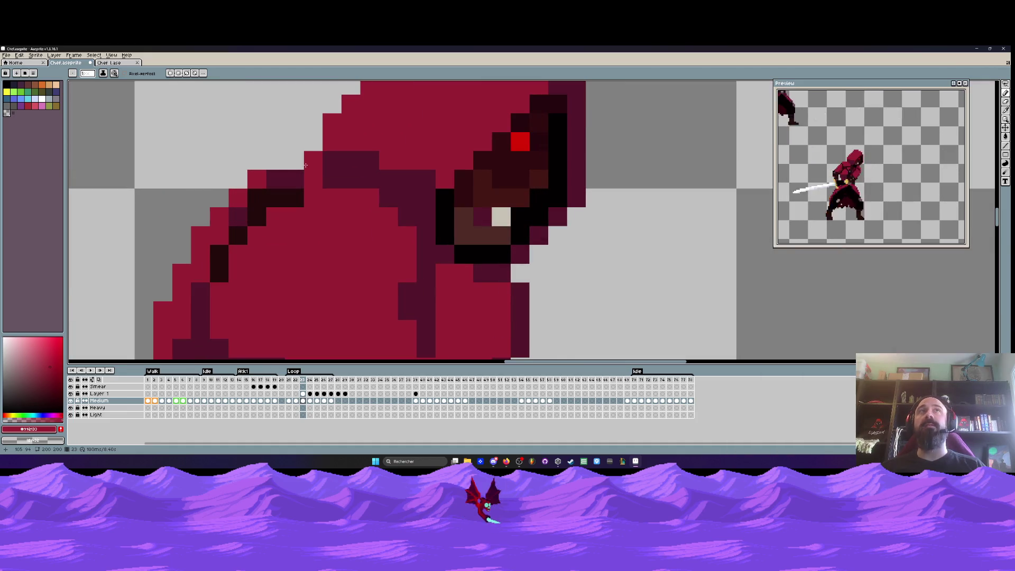
{"action": "scroll", "coordinate": [302, 155], "scroll_direction": "down", "scroll_amount": 4}
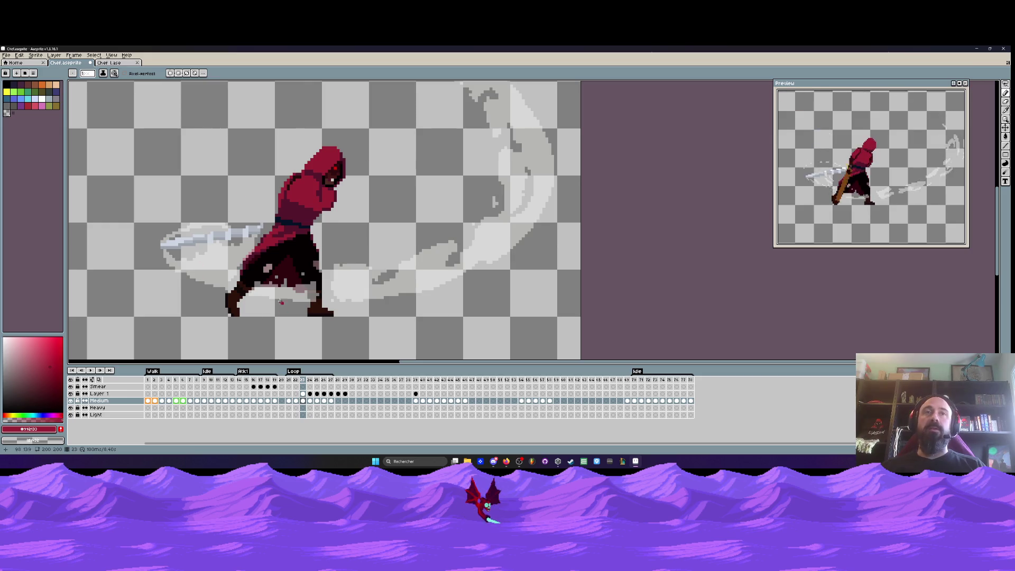
Zoom out of the canvas and minimize the Aseprite window to reveal Unity Hub
{"action": "scroll", "coordinate": [280, 301], "scroll_direction": "down", "scroll_amount": 2}
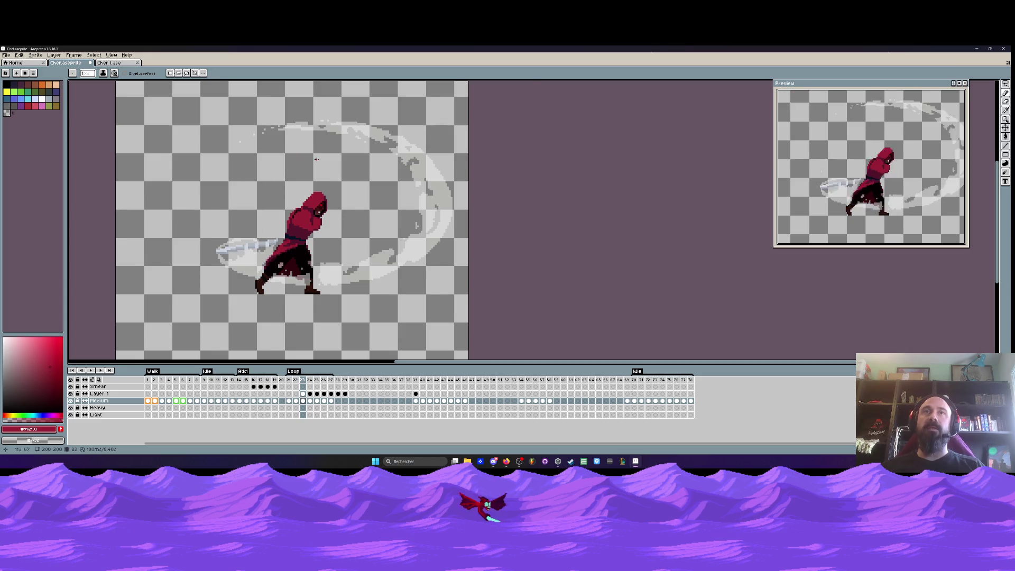
{"action": "scroll", "coordinate": [275, 150], "scroll_direction": "up", "scroll_amount": 1}
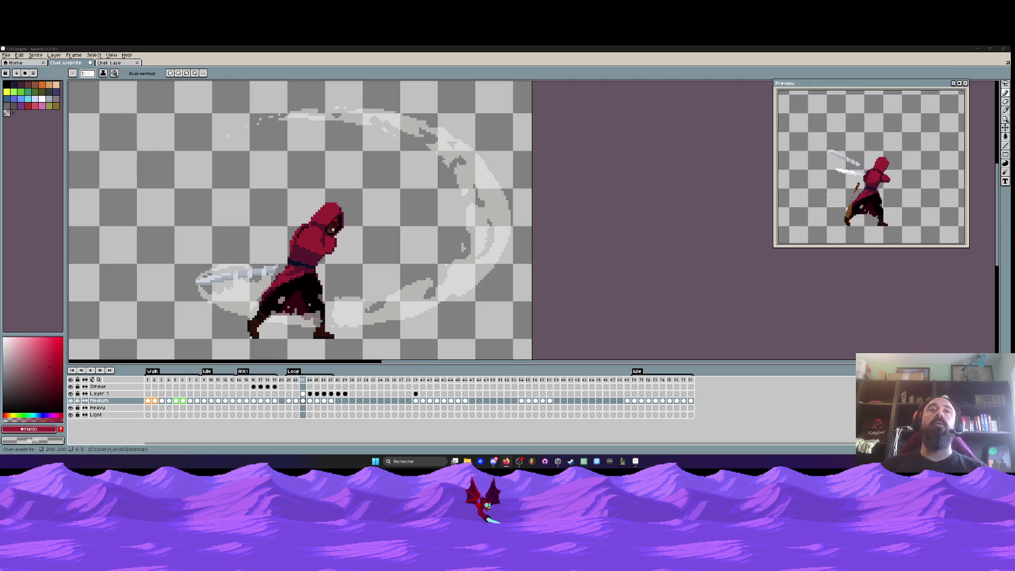
{"action": "scroll", "coordinate": [288, 154], "scroll_direction": "down", "scroll_amount": 1}
{"action": "left_click", "coordinate": [7, 56]}
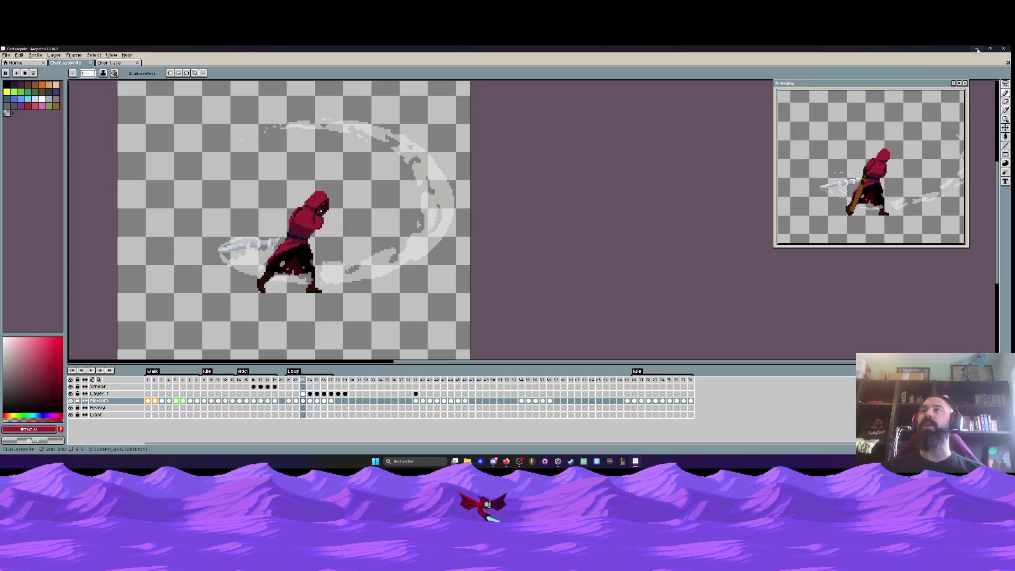
{"action": "left_click", "coordinate": [977, 49]}
Open the Sanctora project, run it with Play, then return to the Aseprite sprite
{"action": "left_click", "coordinate": [291, 195]}
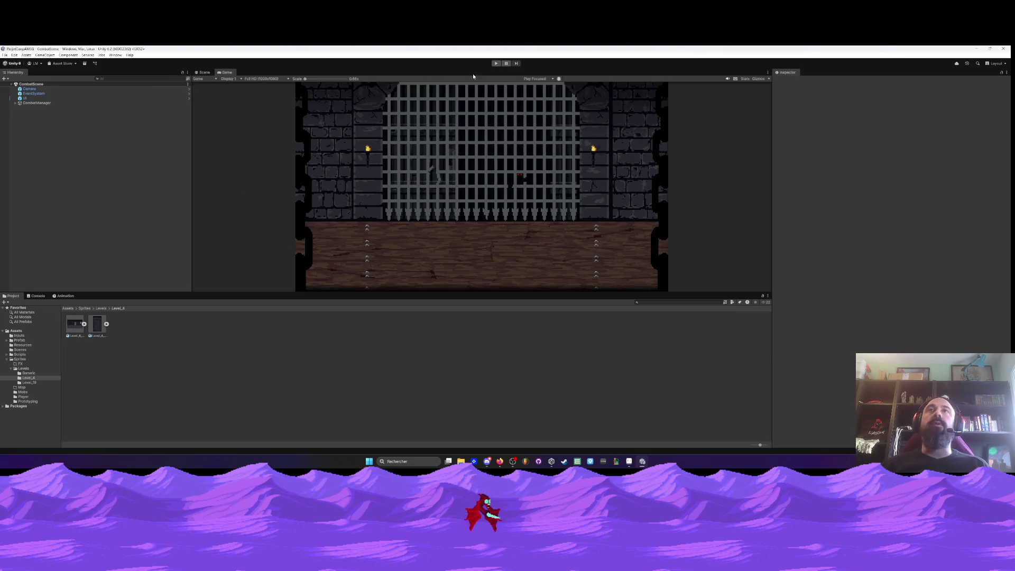
{"action": "left_click", "coordinate": [496, 64]}
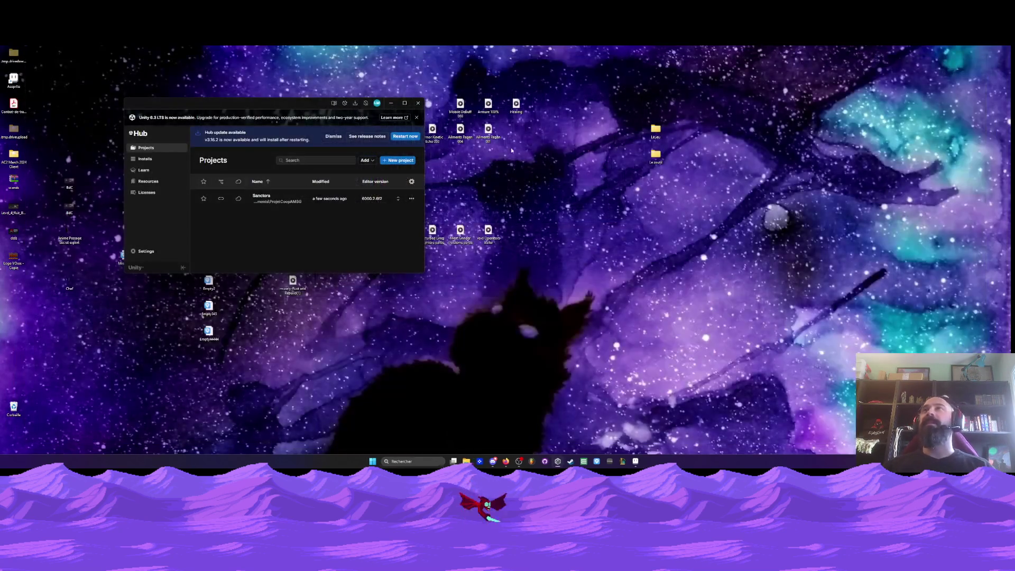
{"action": "left_click", "coordinate": [623, 461]}
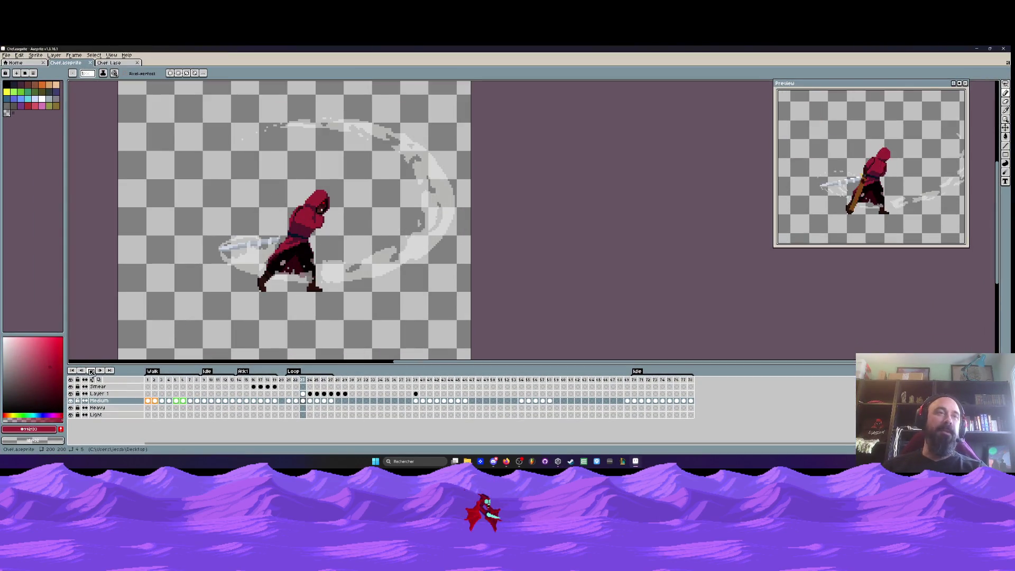
Play the Loop animation from frames 24 and 21, then Alt+Tab to Milanote in Firefox
{"action": "key", "text": "Right"}
{"action": "key", "text": "Return"}
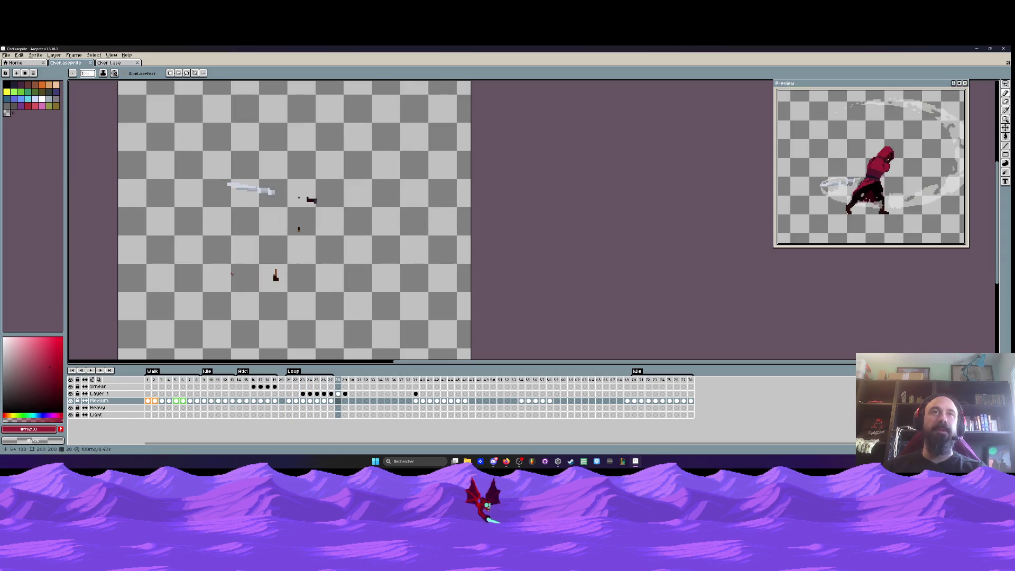
{"action": "left_click", "coordinate": [288, 379]}
{"action": "key", "text": "Return"}
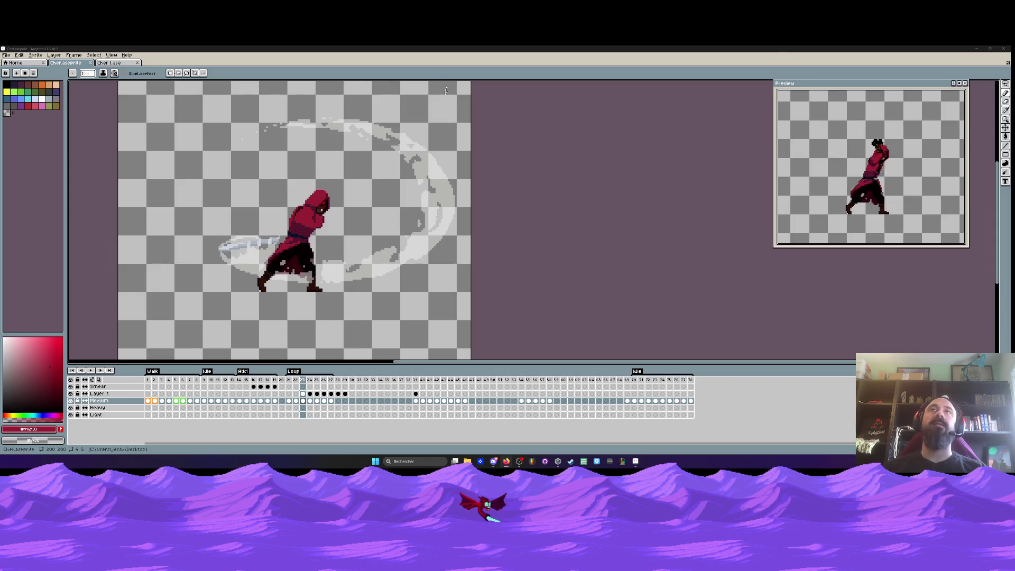
{"action": "key", "text": "alt+Tab"}
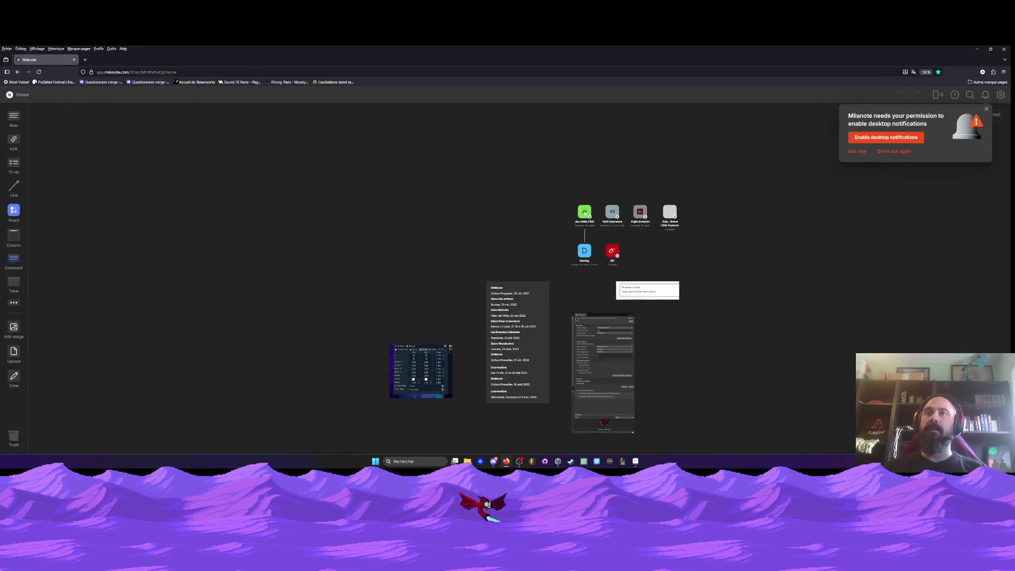
Open the Jeu vidéo l'AM board and zoom around its design map
{"action": "left_click", "coordinate": [585, 212]}
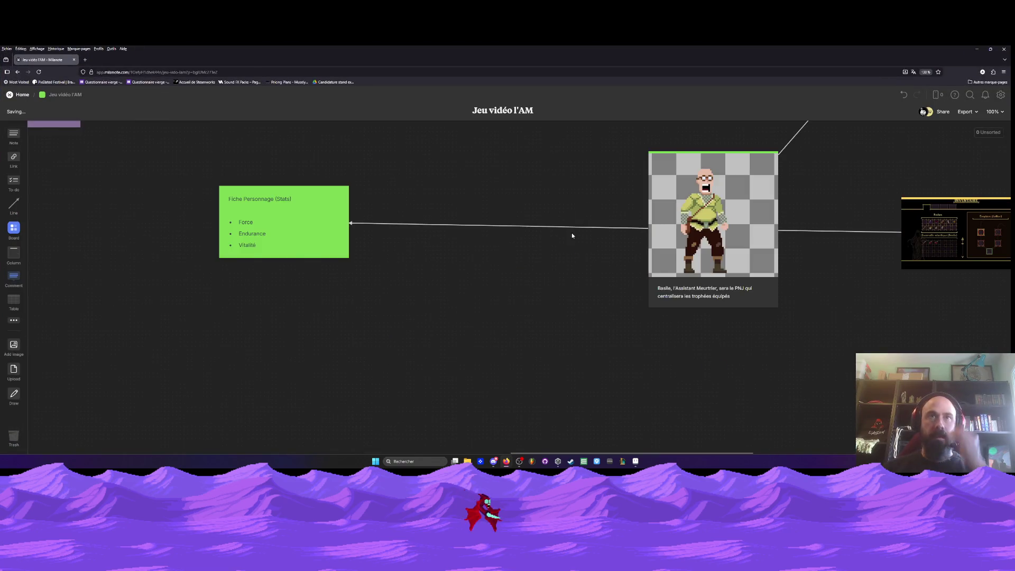
{"action": "scroll", "coordinate": [573, 233], "scroll_direction": "down", "scroll_amount": 5}
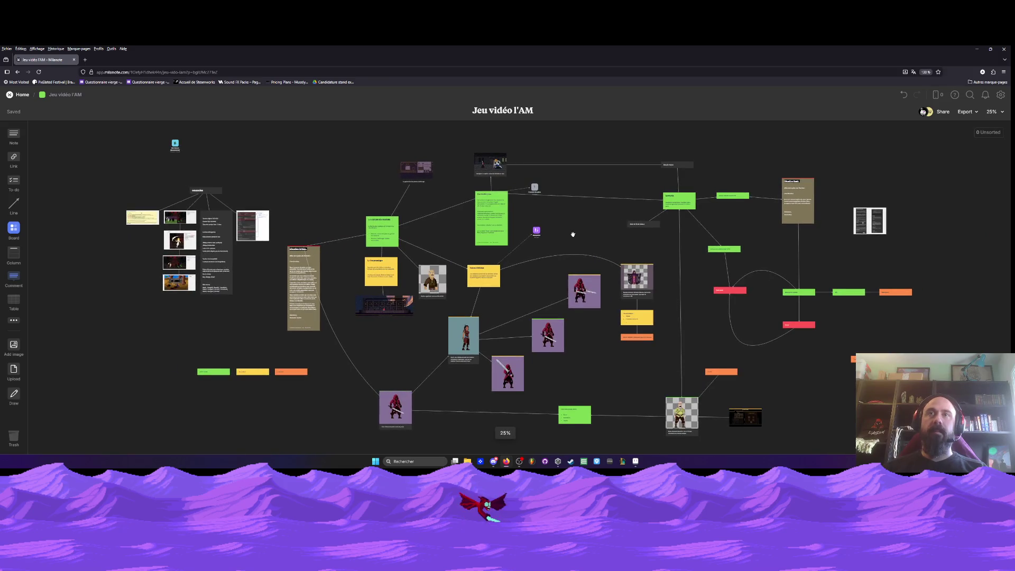
{"action": "scroll", "coordinate": [390, 259], "scroll_direction": "up", "scroll_amount": 5}
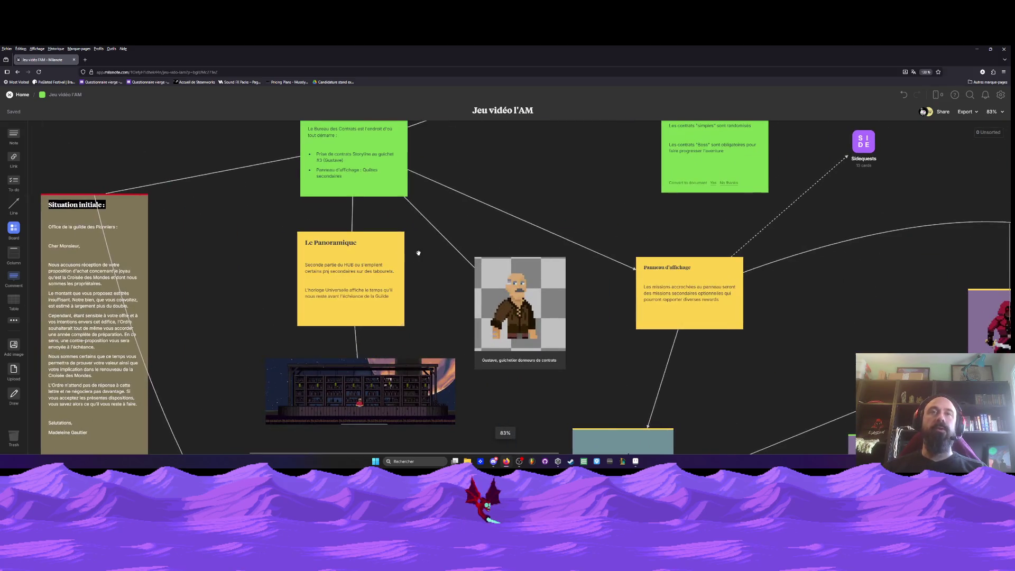
{"action": "scroll", "coordinate": [417, 251], "scroll_direction": "up", "scroll_amount": 2}
{"action": "scroll", "coordinate": [434, 265], "scroll_direction": "down", "scroll_amount": 3}
{"action": "scroll", "coordinate": [399, 182], "scroll_direction": "up", "scroll_amount": 10}
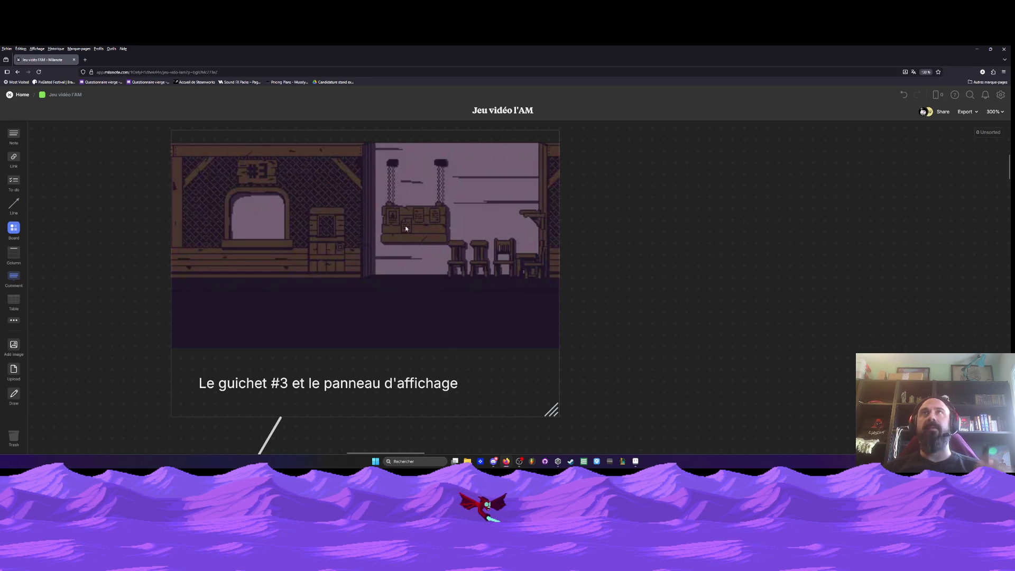
{"action": "scroll", "coordinate": [394, 222], "scroll_direction": "down", "scroll_amount": 10}
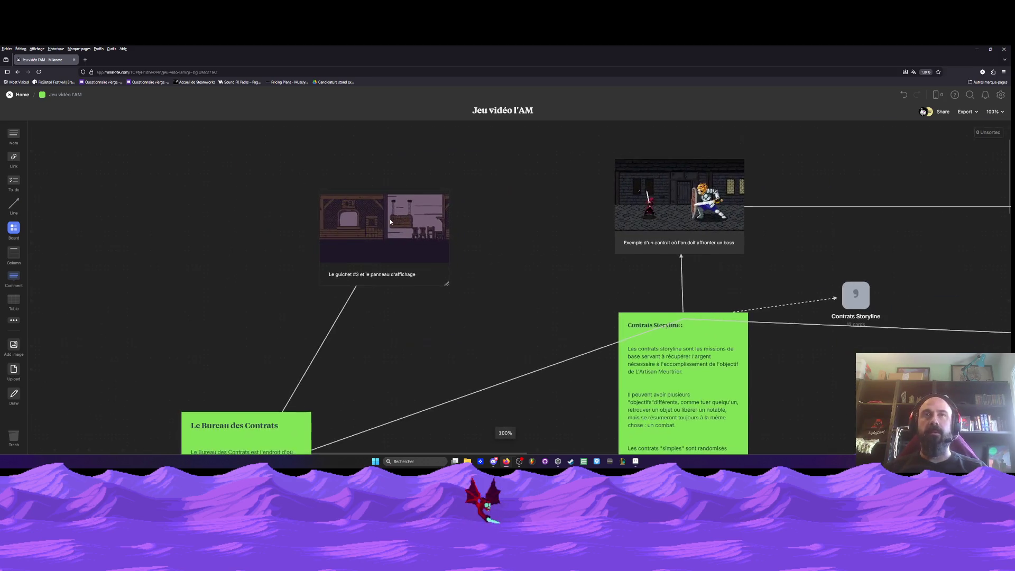
{"action": "scroll", "coordinate": [430, 233], "scroll_direction": "down", "scroll_amount": 3}
{"action": "scroll", "coordinate": [424, 336], "scroll_direction": "up", "scroll_amount": 5}
{"action": "scroll", "coordinate": [425, 336], "scroll_direction": "up", "scroll_amount": 1}
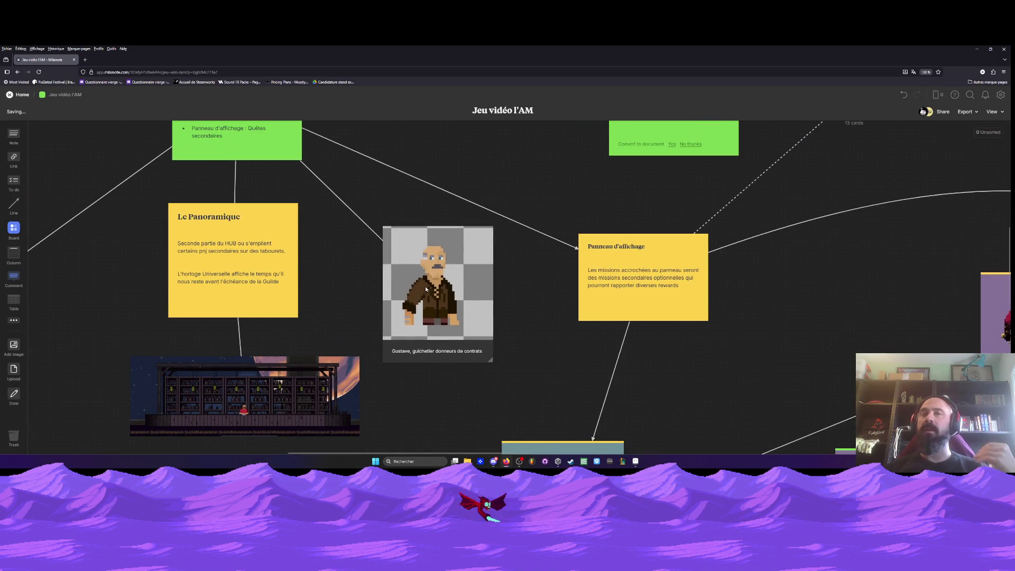
Pan to the Le Bureau des Contrats card and its bullet list
{"action": "left_click_drag", "start_coordinate": [368, 200], "coordinate": [365, 356]}
{"action": "scroll", "coordinate": [356, 188], "scroll_direction": "up", "scroll_amount": 8}
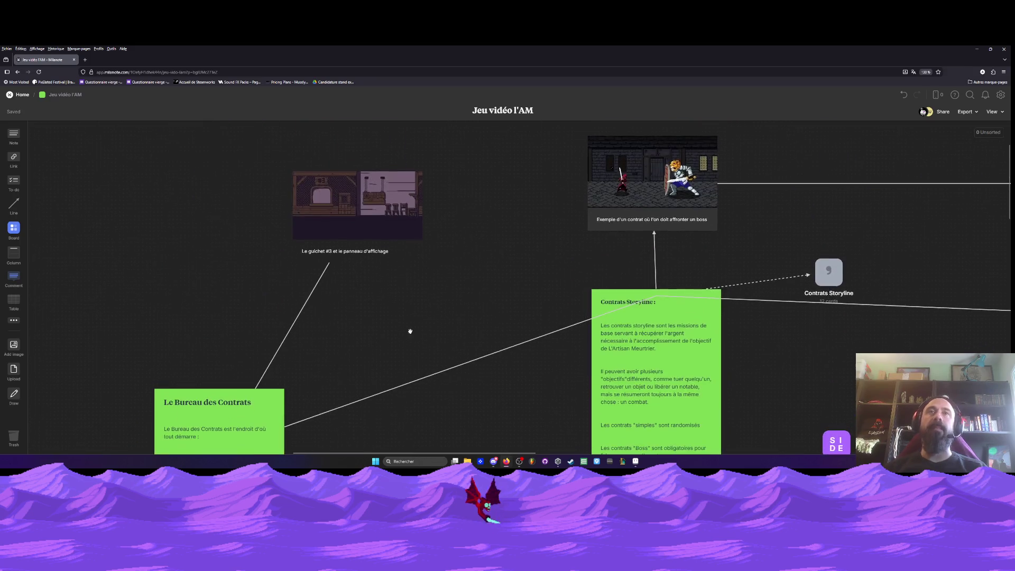
{"action": "scroll", "coordinate": [356, 188], "scroll_direction": "down", "scroll_amount": 8}
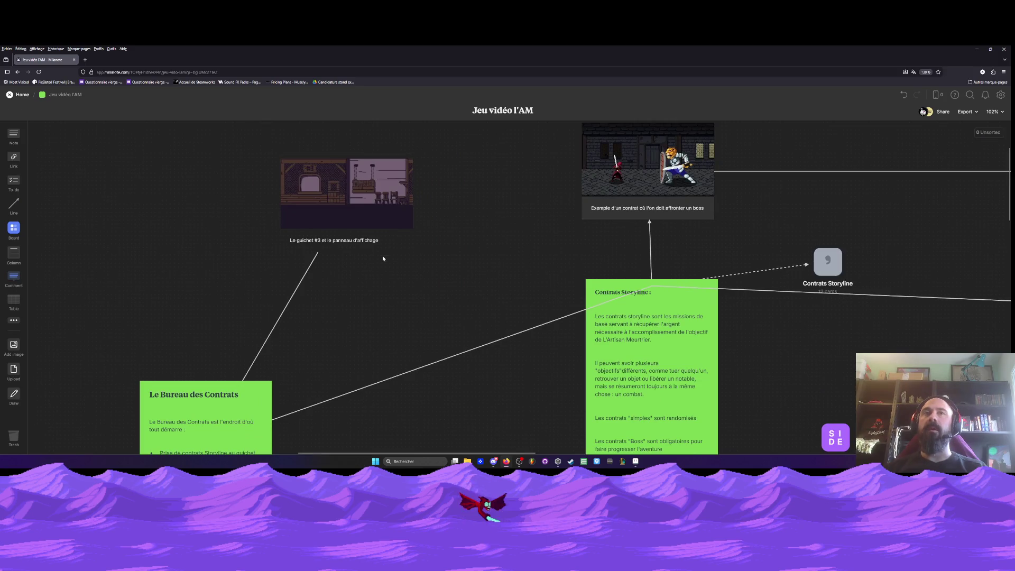
{"action": "left_click_drag", "start_coordinate": [395, 322], "coordinate": [398, 276]}
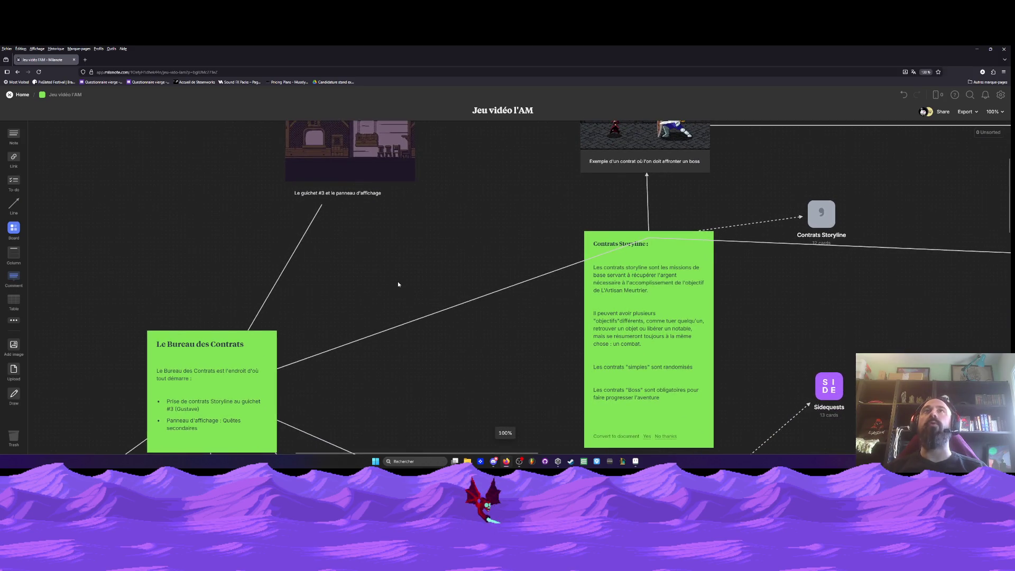
{"action": "scroll", "coordinate": [397, 284], "scroll_direction": "down", "scroll_amount": 5}
{"action": "scroll", "coordinate": [393, 308], "scroll_direction": "down", "scroll_amount": 10}
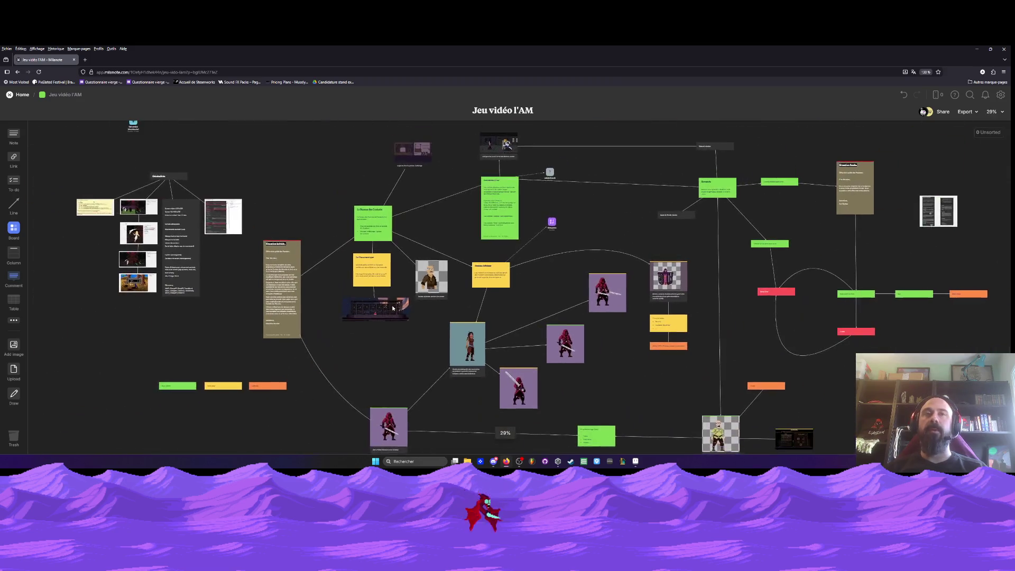
{"action": "left_click_drag", "start_coordinate": [448, 253], "coordinate": [412, 233]}
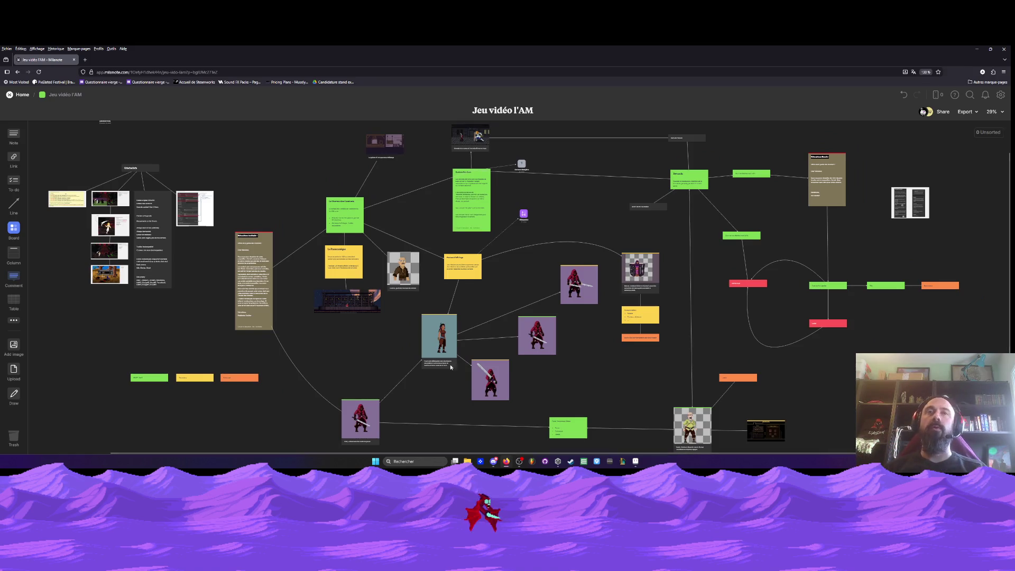
{"action": "scroll", "coordinate": [437, 342], "scroll_direction": "up", "scroll_amount": 10}
{"action": "scroll", "coordinate": [263, 256], "scroll_direction": "down", "scroll_amount": 3}
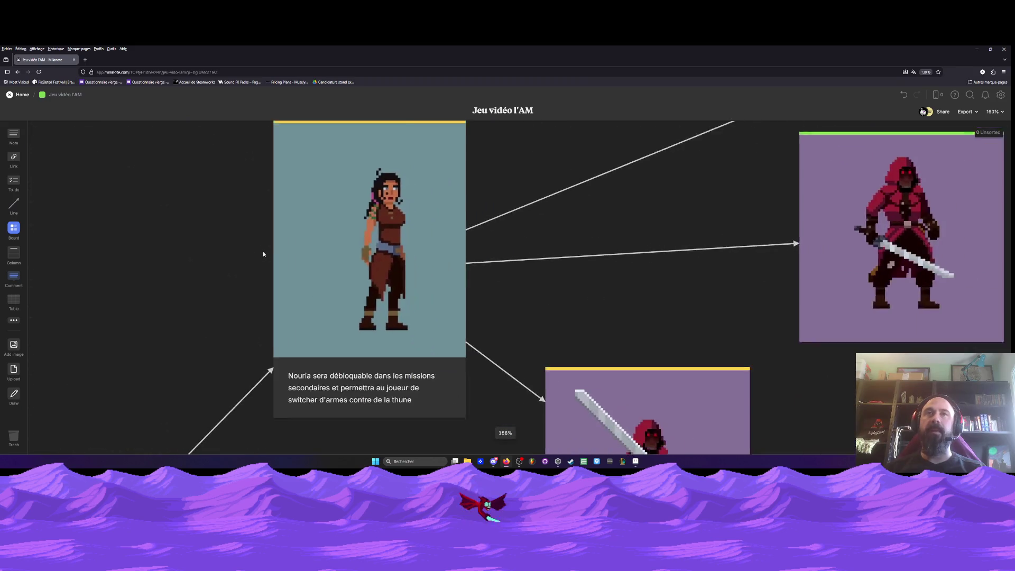
{"action": "scroll", "coordinate": [264, 254], "scroll_direction": "down", "scroll_amount": 3}
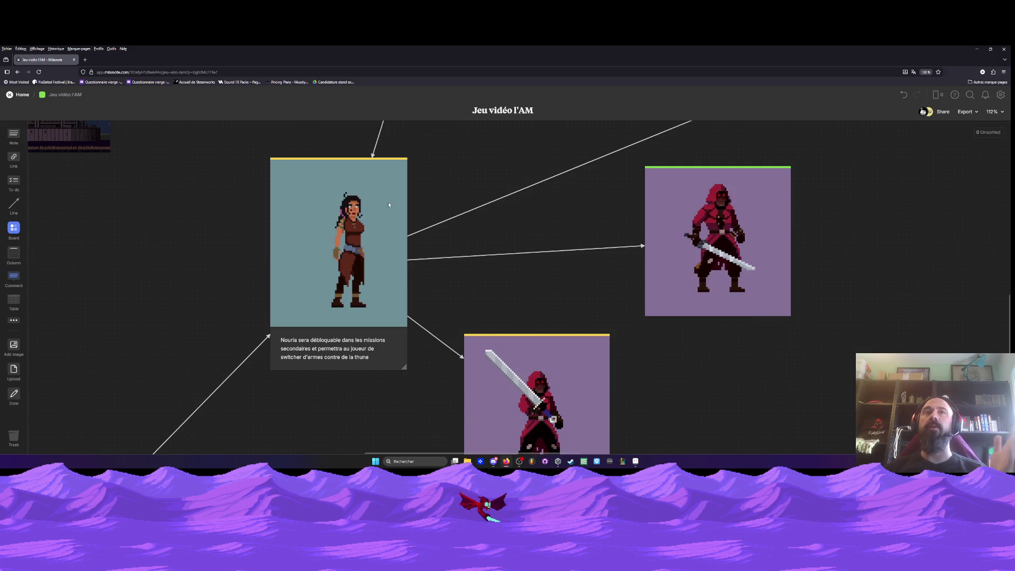
{"action": "scroll", "coordinate": [525, 211], "scroll_direction": "down", "scroll_amount": 2}
{"action": "mouse_move", "coordinate": [492, 260]}
{"action": "left_mouse_down"}
{"action": "mouse_move", "coordinate": [380, 389]}
{"action": "mouse_move", "coordinate": [400, 296]}
{"action": "mouse_move", "coordinate": [478, 233]}
{"action": "mouse_move", "coordinate": [441, 350]}
{"action": "left_mouse_up"}
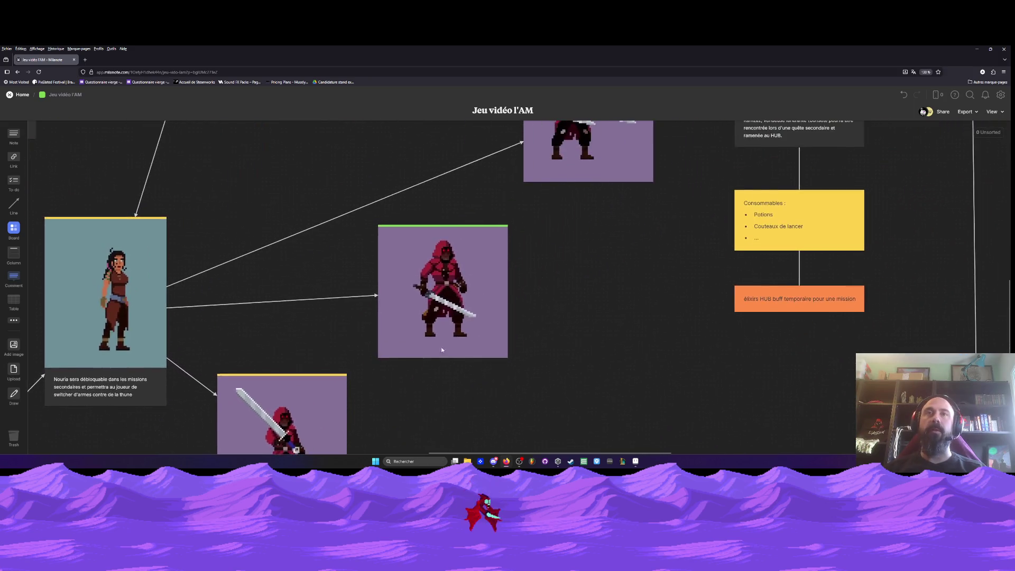
{"action": "scroll", "coordinate": [442, 349], "scroll_direction": "up", "scroll_amount": 5}
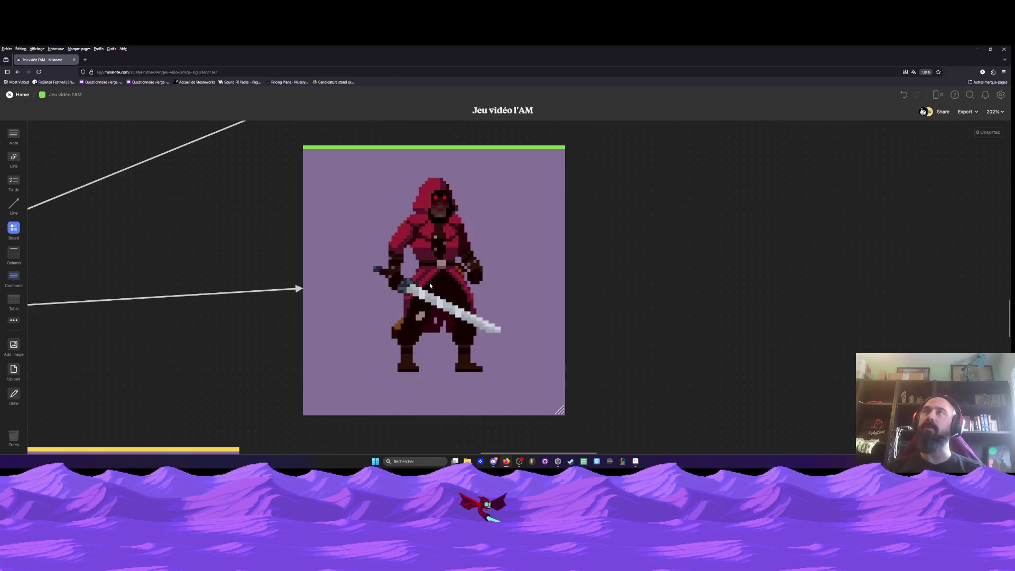
{"action": "scroll", "coordinate": [437, 259], "scroll_direction": "down", "scroll_amount": 4}
{"action": "left_click_drag", "start_coordinate": [353, 330], "coordinate": [408, 217]}
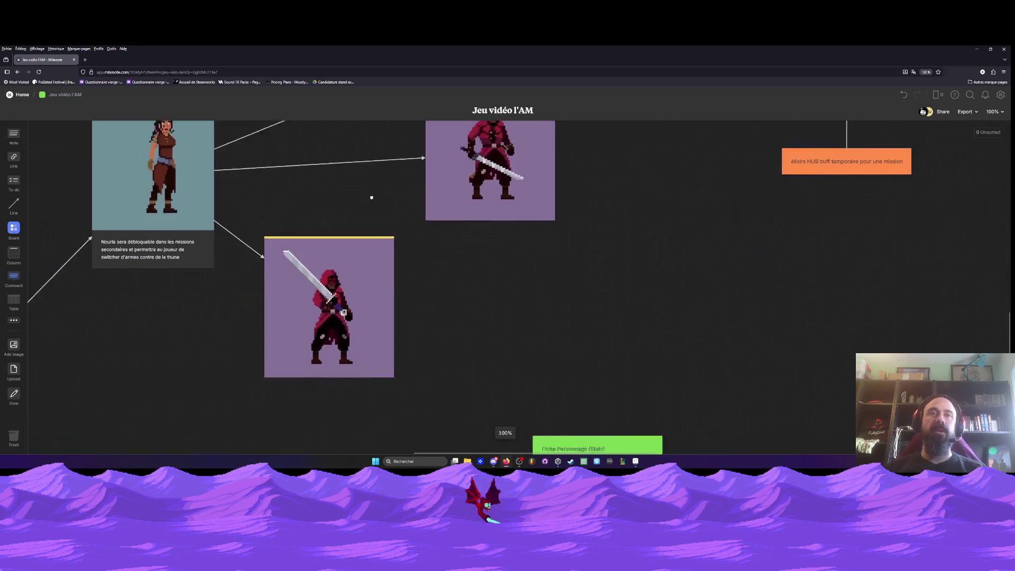
{"action": "scroll", "coordinate": [312, 312], "scroll_direction": "up", "scroll_amount": 5}
{"action": "scroll", "coordinate": [314, 315], "scroll_direction": "down", "scroll_amount": 5}
{"action": "left_click_drag", "start_coordinate": [370, 327], "coordinate": [364, 437]}
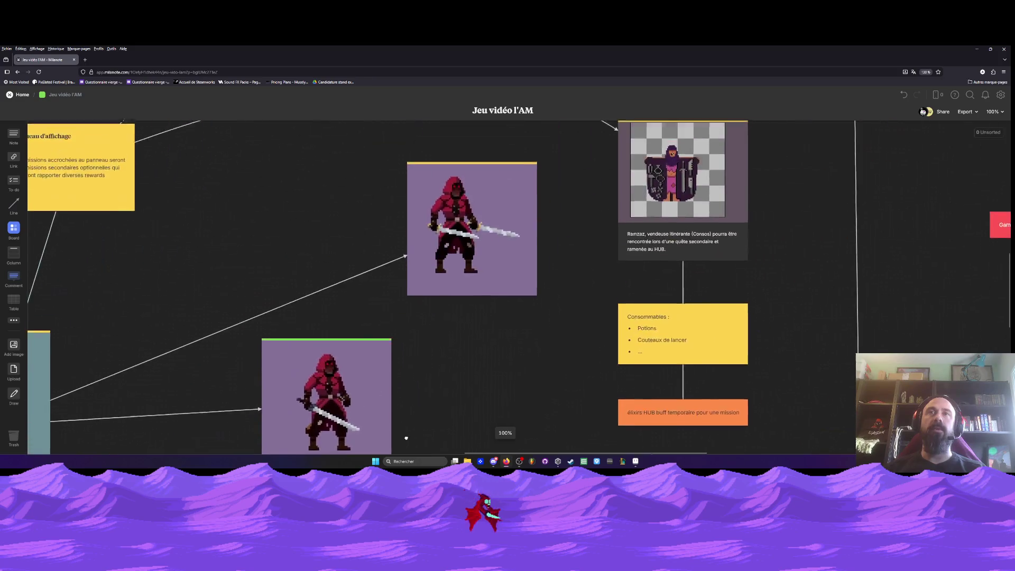
{"action": "scroll", "coordinate": [495, 218], "scroll_direction": "up", "scroll_amount": 6}
{"action": "scroll", "coordinate": [483, 211], "scroll_direction": "down", "scroll_amount": 10}
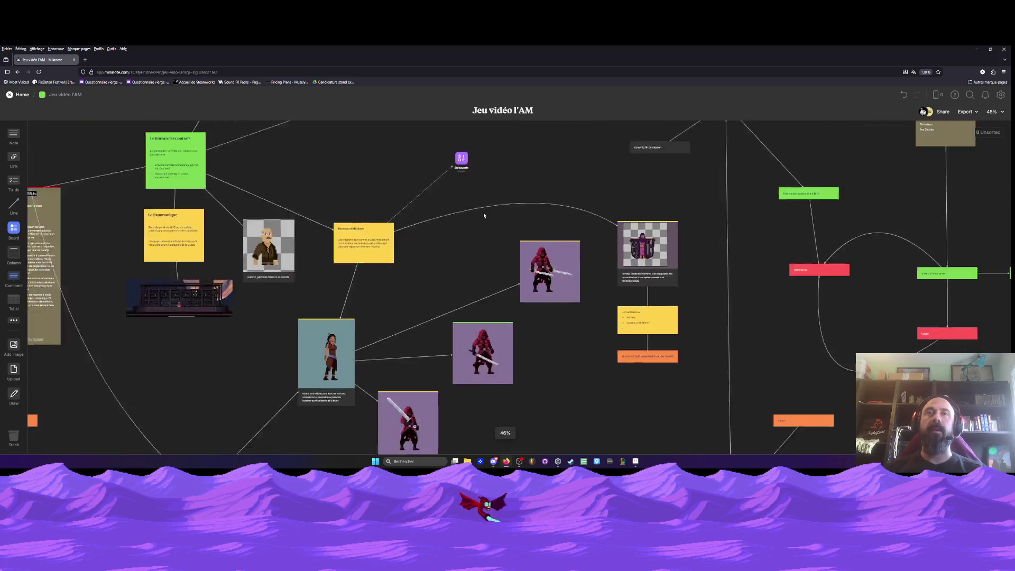
{"action": "left_click_drag", "start_coordinate": [428, 302], "coordinate": [430, 273]}
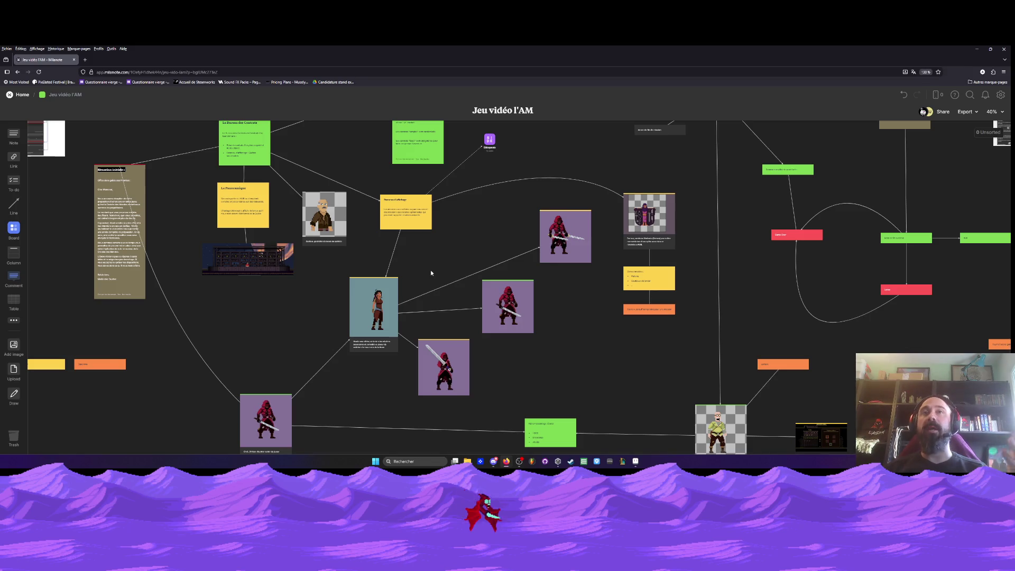
{"action": "scroll", "coordinate": [531, 242], "scroll_direction": "right", "scroll_amount": 3}
{"action": "scroll", "coordinate": [531, 242], "scroll_direction": "up", "scroll_amount": 10}
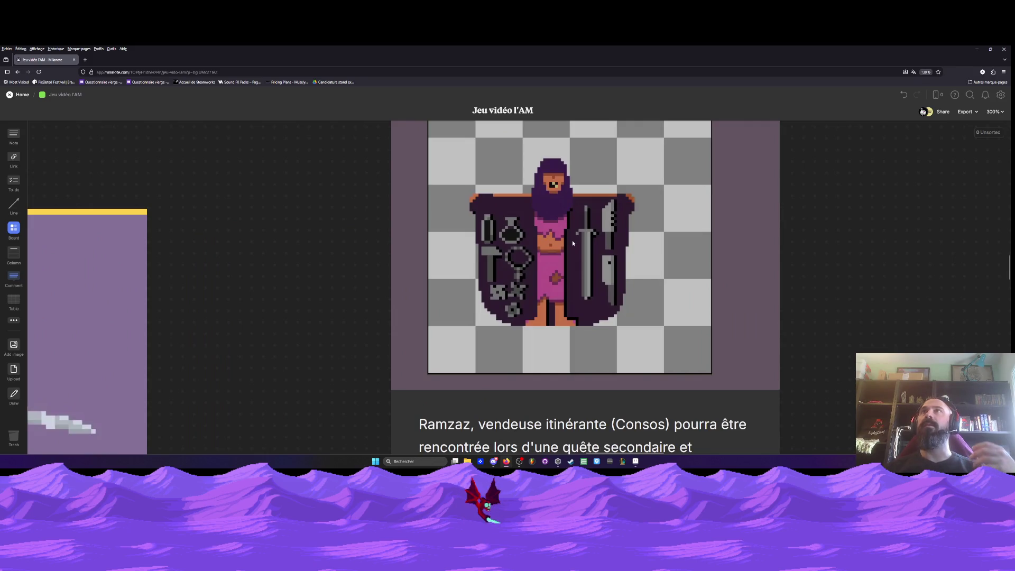
{"action": "scroll", "coordinate": [572, 240], "scroll_direction": "down", "scroll_amount": 10}
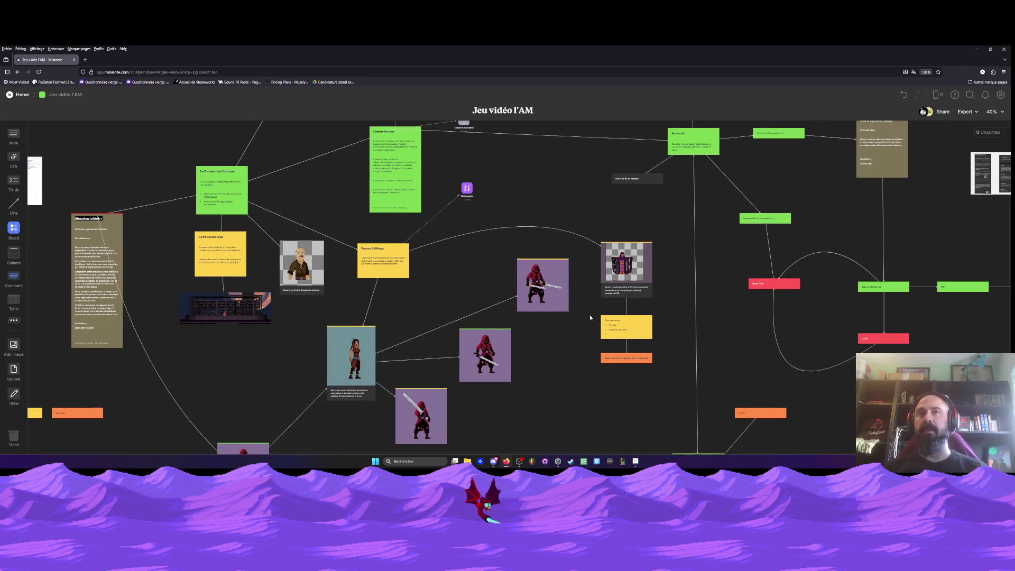
{"action": "scroll", "coordinate": [465, 249], "scroll_direction": "down", "scroll_amount": 2}
{"action": "scroll", "coordinate": [465, 249], "scroll_direction": "down", "scroll_amount": 1}
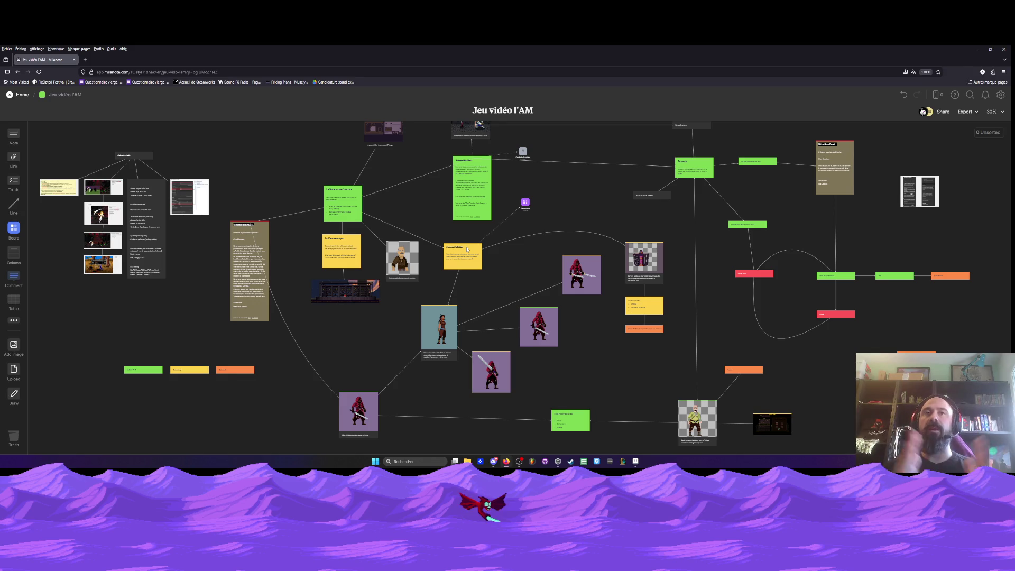
{"action": "scroll", "coordinate": [448, 252], "scroll_direction": "up", "scroll_amount": 1}
{"action": "scroll", "coordinate": [448, 252], "scroll_direction": "right", "scroll_amount": 1}
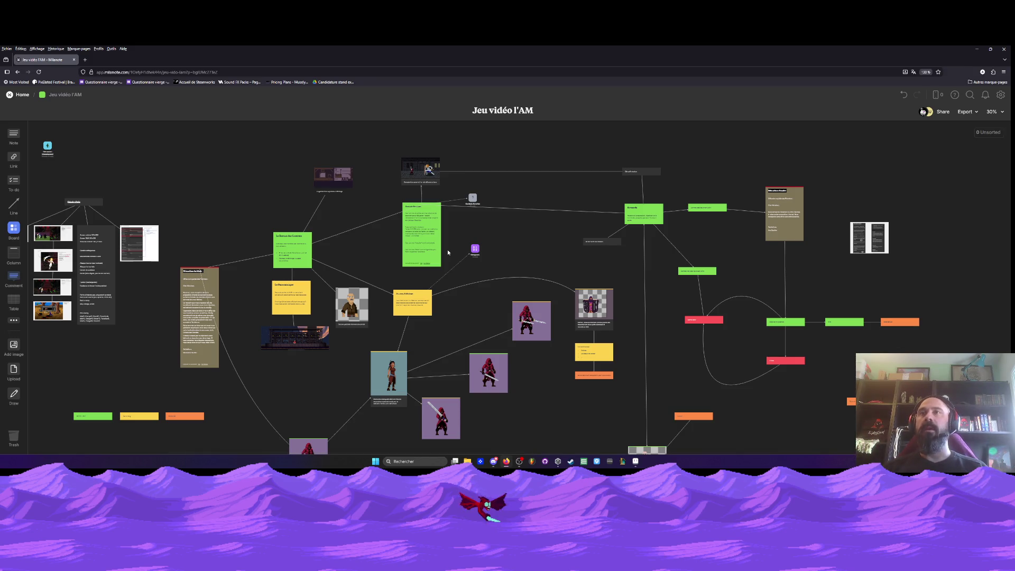
{"action": "scroll", "coordinate": [831, 210], "scroll_direction": "up", "scroll_amount": 5}
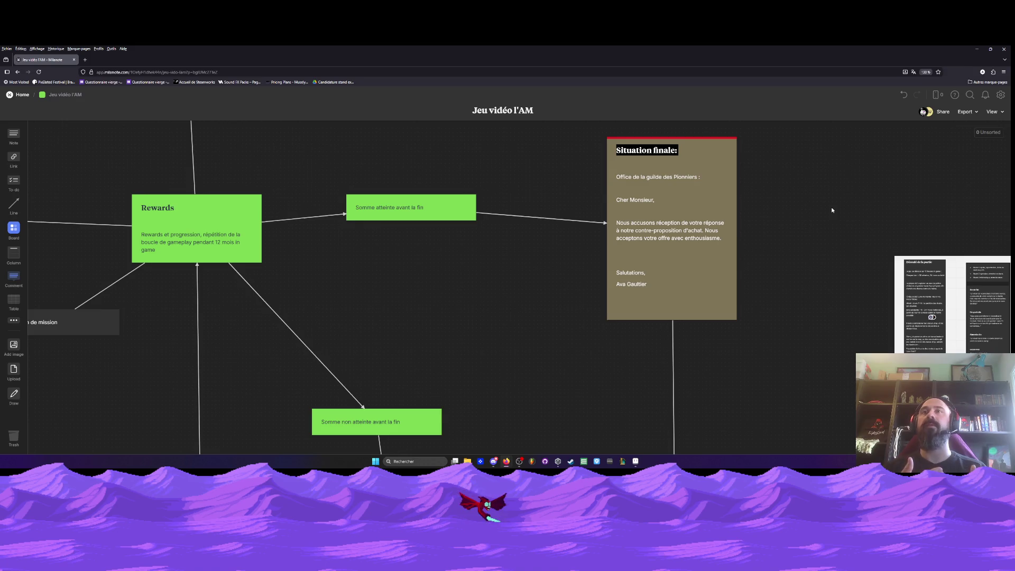
Zoom out over the Jeu vidéo l'AM board, then minimize Firefox to bring Aseprite back
{"action": "scroll", "coordinate": [831, 210], "scroll_direction": "down", "scroll_amount": 4}
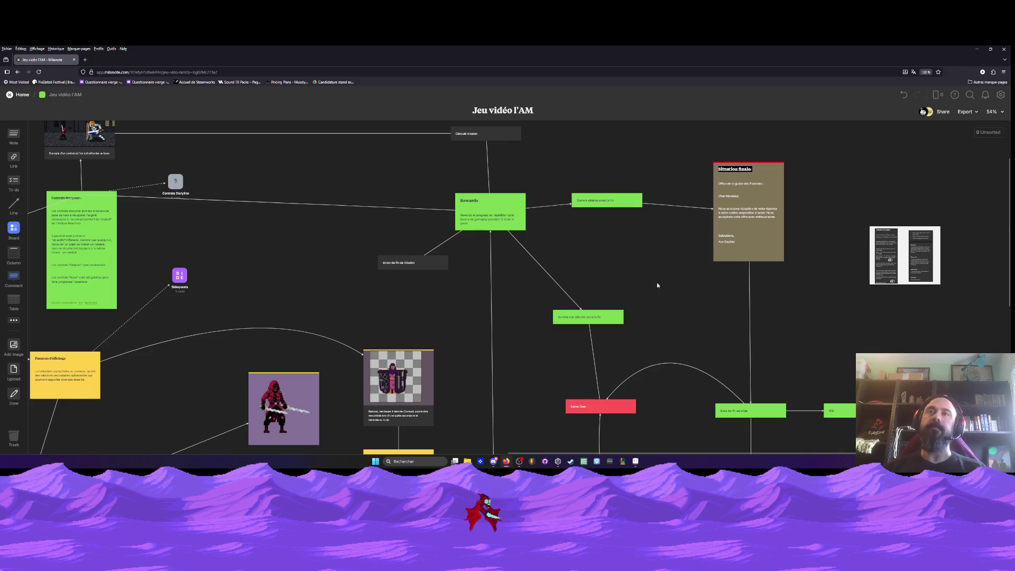
{"action": "scroll", "coordinate": [657, 286], "scroll_direction": "down", "scroll_amount": 4}
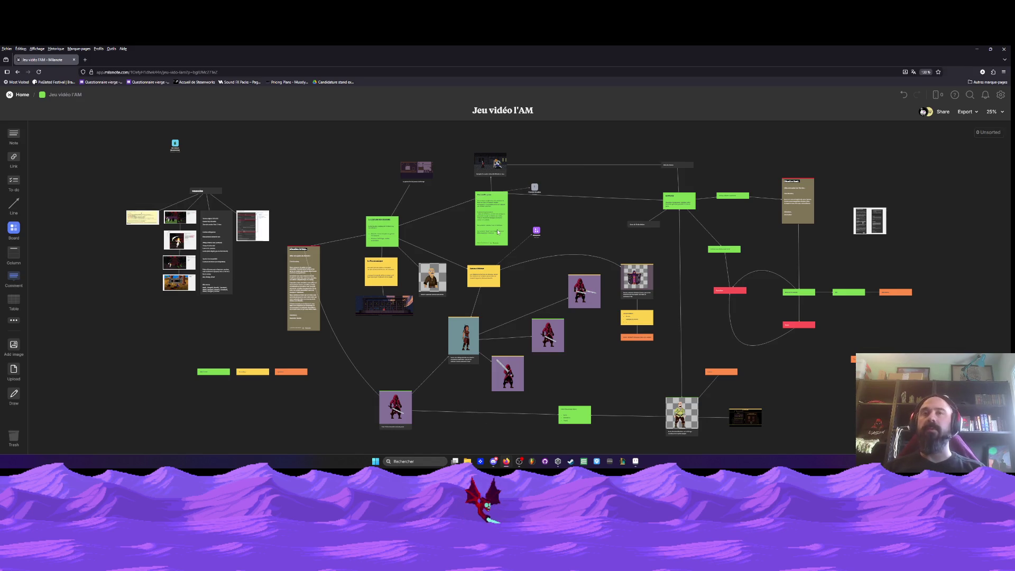
{"action": "left_click", "coordinate": [976, 49]}
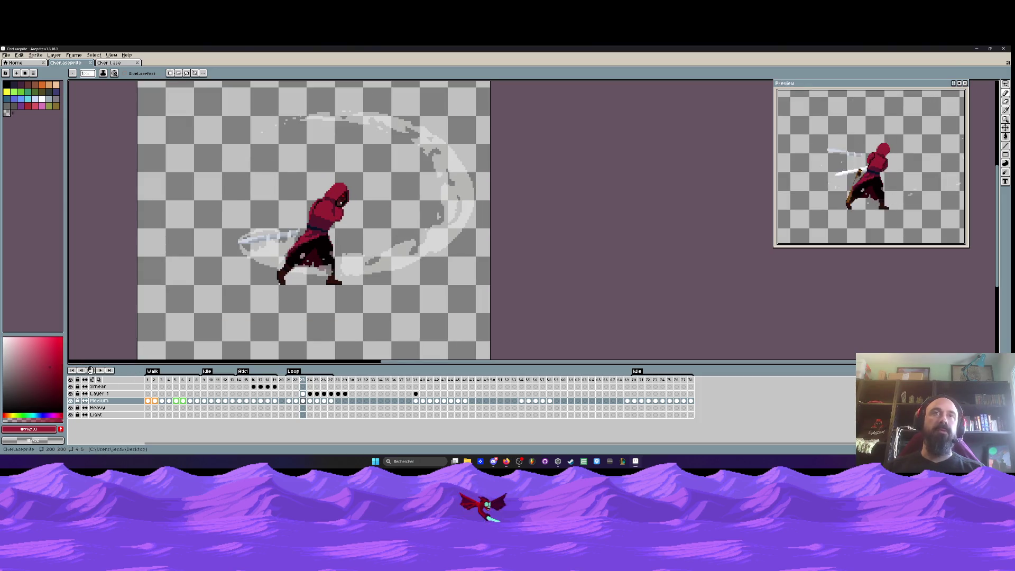
Step through swing frames 23–25, briefly toggling the Medium layer's visibility
{"action": "key", "text": "Right"}
{"action": "left_click", "coordinate": [296, 400]}
{"action": "left_click", "coordinate": [303, 400]}
{"action": "key", "text": "Right"}
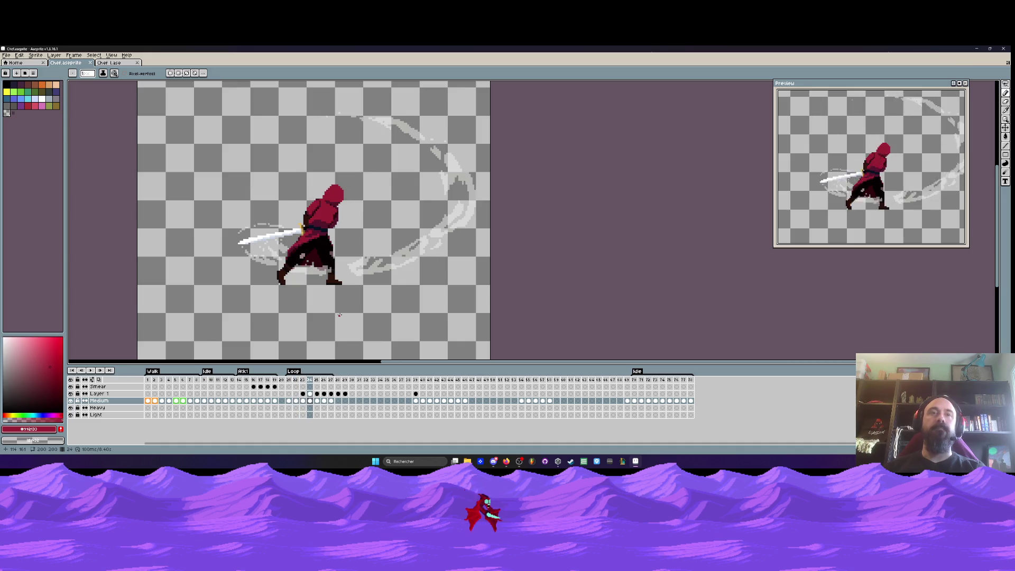
{"action": "left_click", "coordinate": [71, 400]}
{"action": "left_click", "coordinate": [71, 400]}
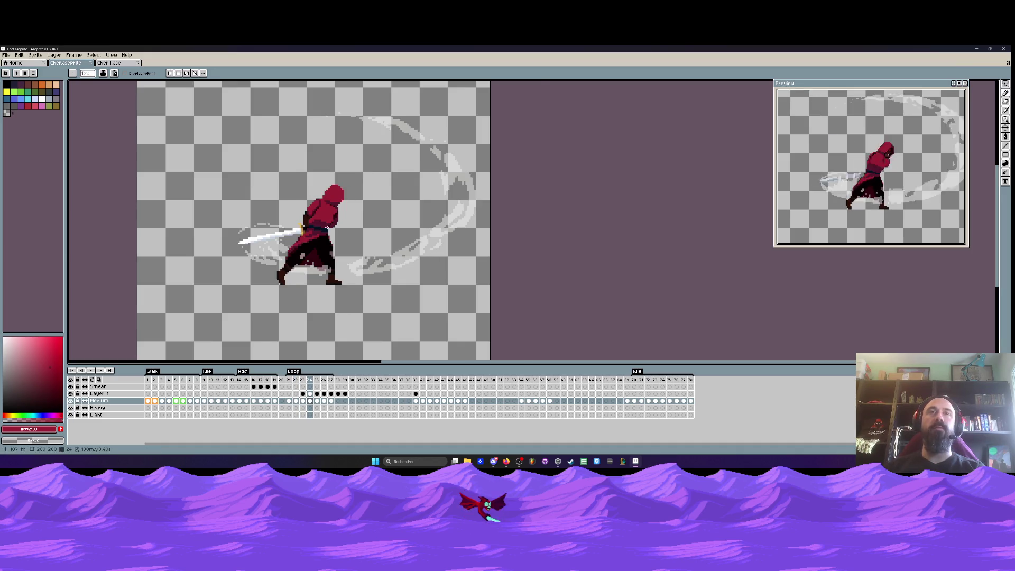
{"action": "scroll", "coordinate": [327, 227], "scroll_direction": "up", "scroll_amount": 2}
{"action": "scroll", "coordinate": [327, 228], "scroll_direction": "down", "scroll_amount": 2}
{"action": "key", "text": "Left"}
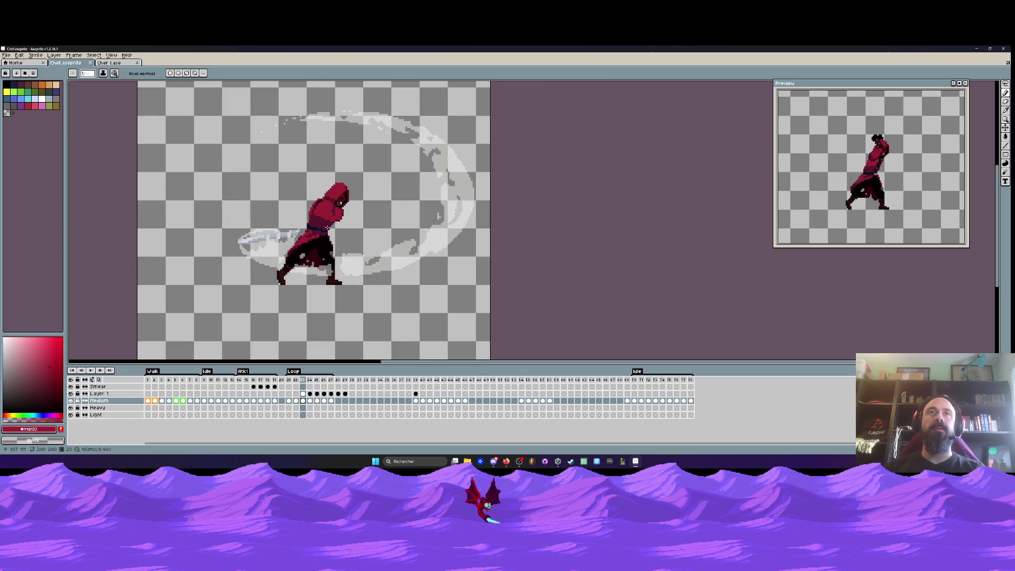
{"action": "key", "text": "Right"}
{"action": "key", "text": "Right"}
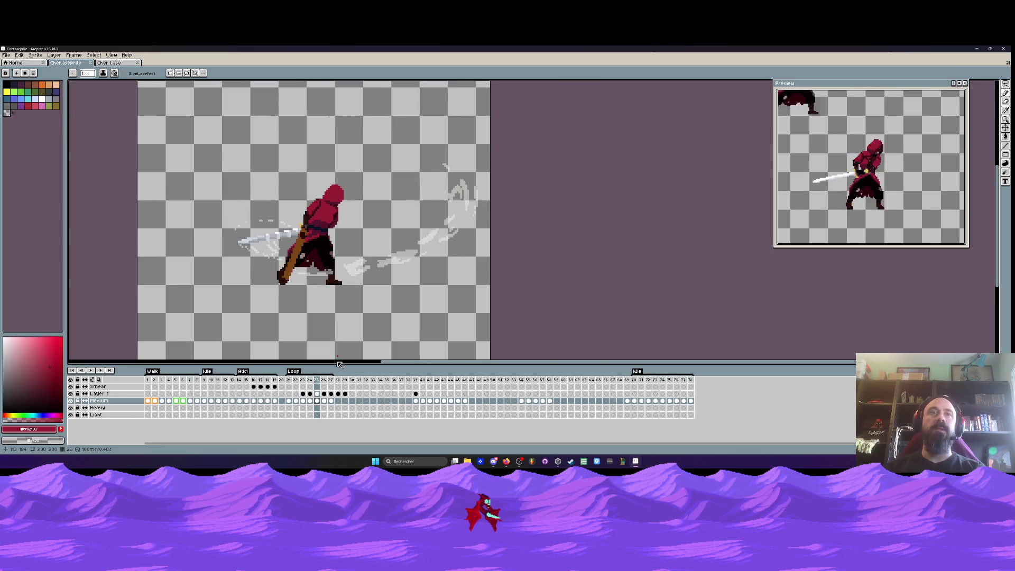
On frame 25 of Layer 1, cover the orange handle and repaint the blade bright white
{"action": "left_click", "coordinate": [317, 394]}
{"action": "scroll", "coordinate": [302, 253], "scroll_direction": "up", "scroll_amount": 2}
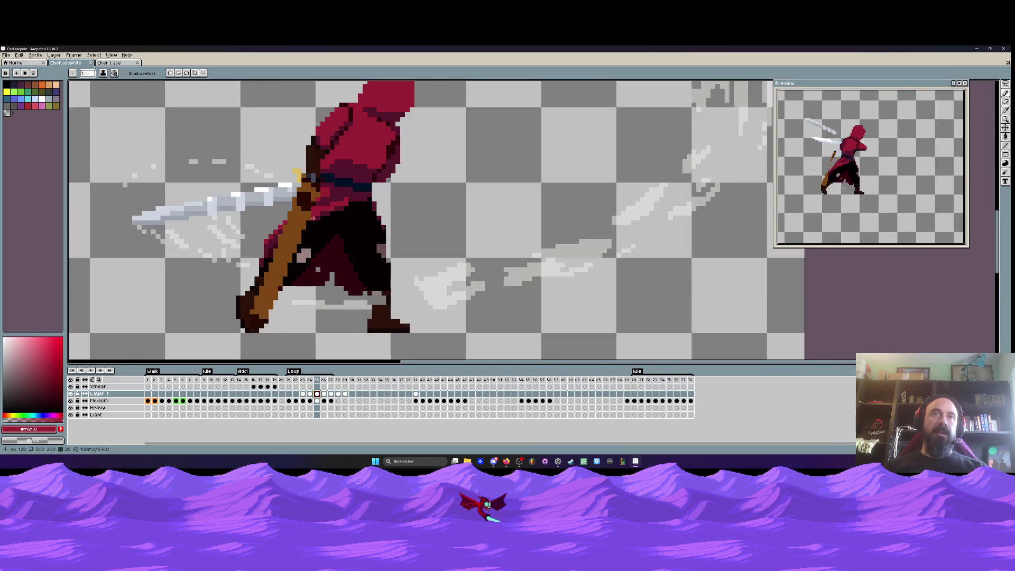
{"action": "mouse_move", "coordinate": [296, 182]}
{"action": "left_mouse_down"}
{"action": "mouse_move", "coordinate": [299, 228]}
{"action": "mouse_move", "coordinate": [261, 304]}
{"action": "mouse_move", "coordinate": [282, 275]}
{"action": "left_mouse_up"}
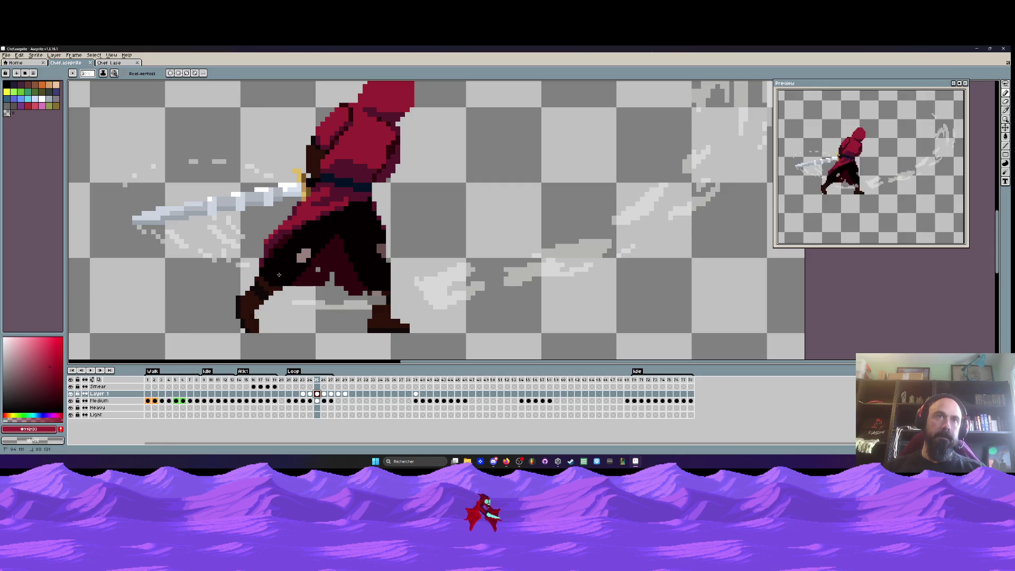
{"action": "left_click_drag", "start_coordinate": [142, 218], "coordinate": [295, 187]}
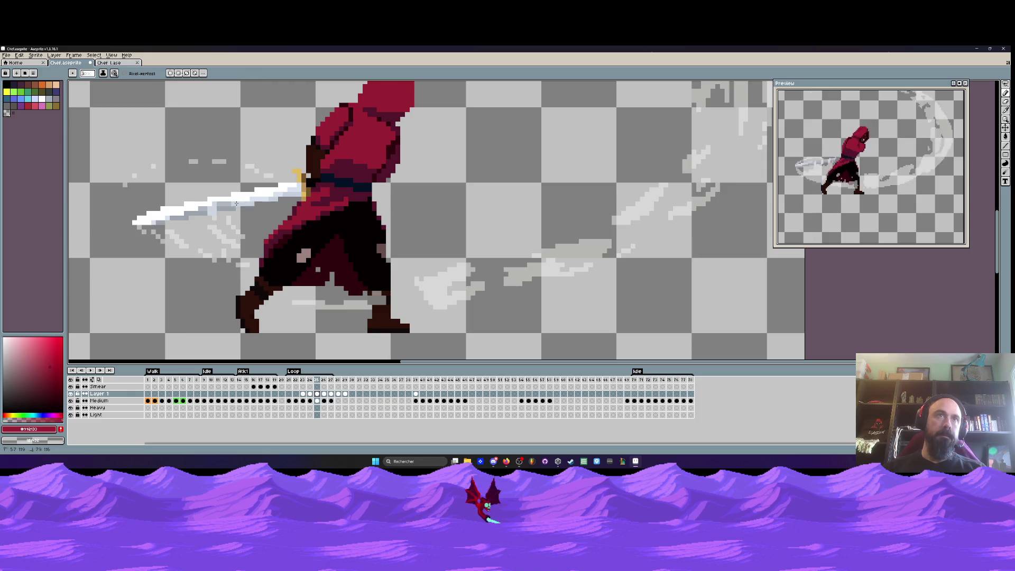
{"action": "scroll", "coordinate": [148, 220], "scroll_direction": "down", "scroll_amount": 2}
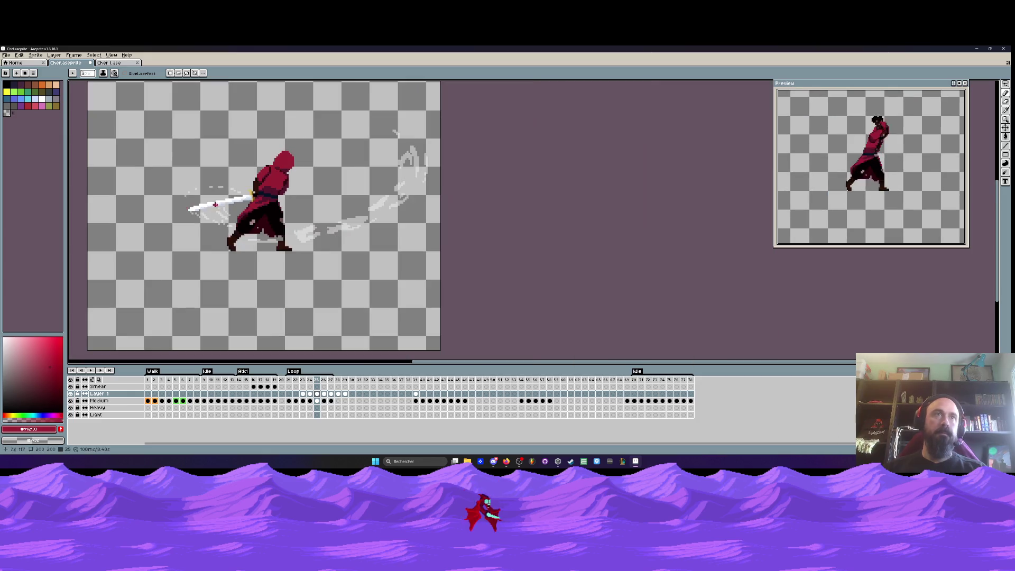
{"action": "scroll", "coordinate": [211, 207], "scroll_direction": "up", "scroll_amount": 1}
On frame 26, erase the hilt and sheath pixels and the upper-left swoosh smear
{"action": "key", "text": "Left"}
{"action": "key", "text": "Right"}
{"action": "key", "text": "Right"}
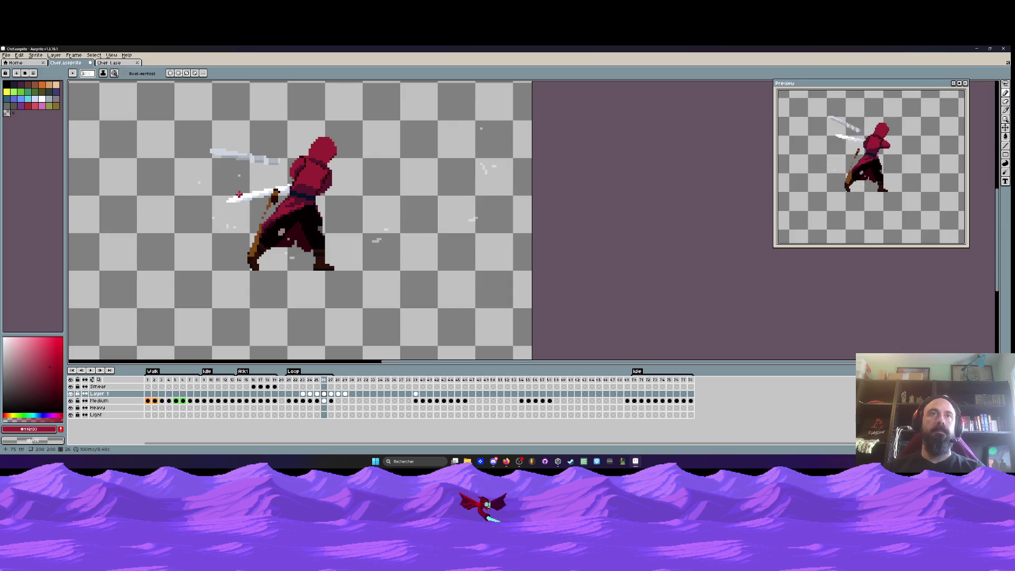
{"action": "scroll", "coordinate": [264, 191], "scroll_direction": "up", "scroll_amount": 1}
{"action": "mouse_move", "coordinate": [290, 187]}
{"action": "left_mouse_down"}
{"action": "mouse_move", "coordinate": [262, 225]}
{"action": "mouse_move", "coordinate": [234, 307]}
{"action": "left_mouse_up"}
{"action": "left_click_drag", "start_coordinate": [159, 108], "coordinate": [279, 142]}
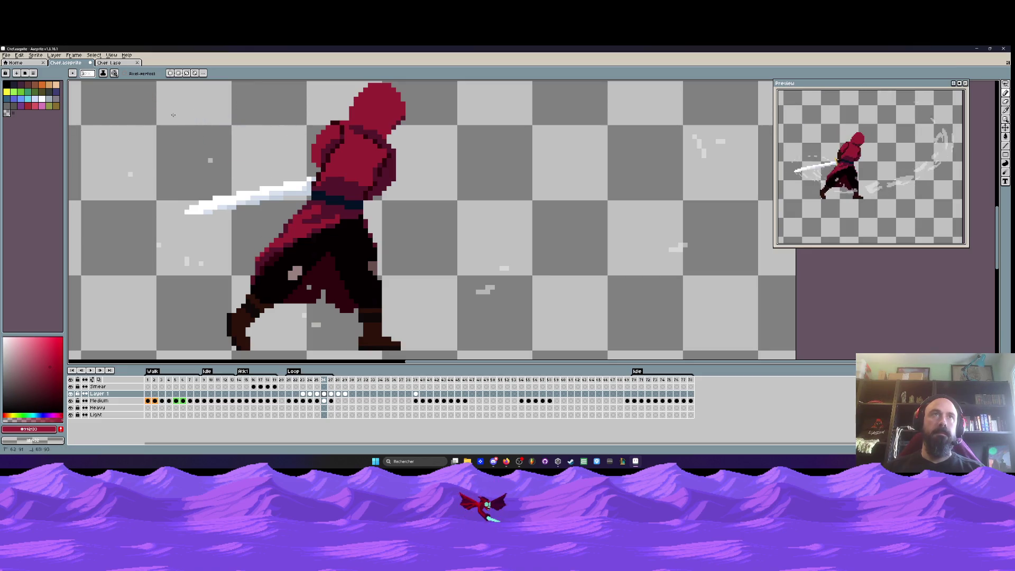
{"action": "scroll", "coordinate": [298, 122], "scroll_direction": "down", "scroll_amount": 4}
On frame 27, erase the orange smear behind the legs and the upper white sword smear
{"action": "key", "text": "Right"}
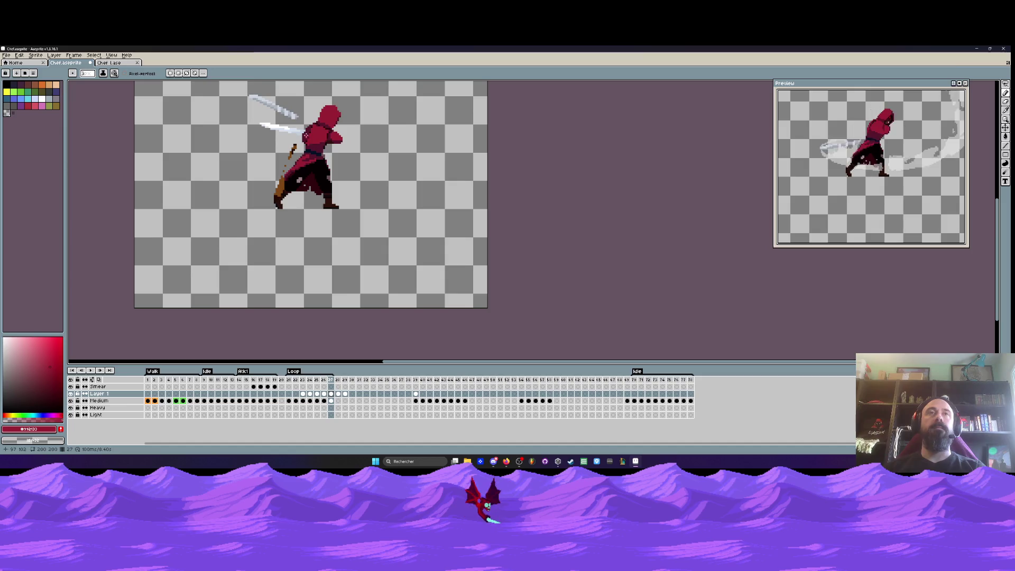
{"action": "scroll", "coordinate": [303, 136], "scroll_direction": "up", "scroll_amount": 2}
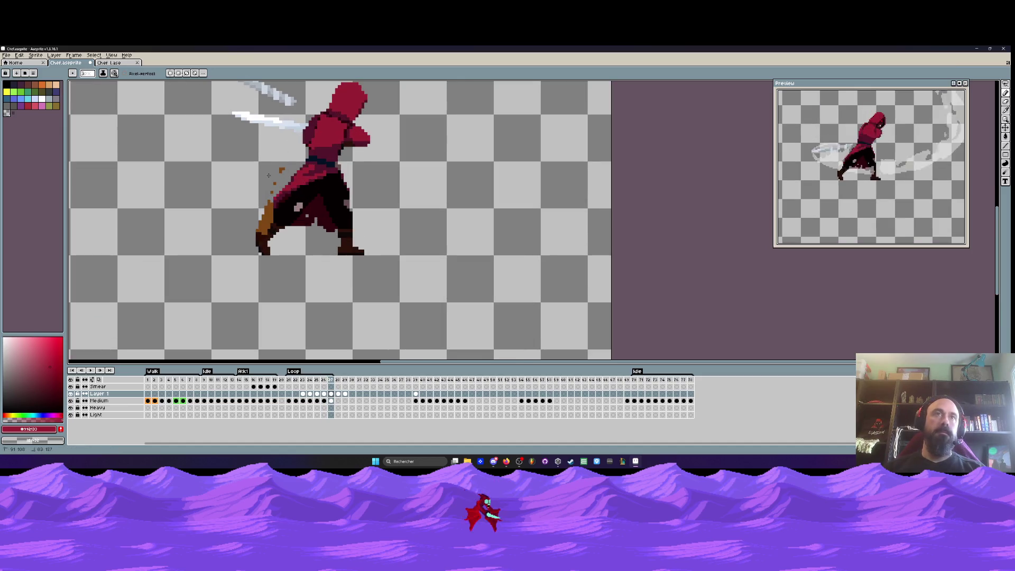
{"action": "left_click_drag", "start_coordinate": [268, 175], "coordinate": [267, 227]}
{"action": "scroll", "coordinate": [252, 175], "scroll_direction": "down", "scroll_amount": 2}
{"action": "mouse_move", "coordinate": [225, 121]}
{"action": "left_mouse_down"}
{"action": "mouse_move", "coordinate": [283, 151]}
{"action": "mouse_move", "coordinate": [233, 127]}
{"action": "left_mouse_up"}
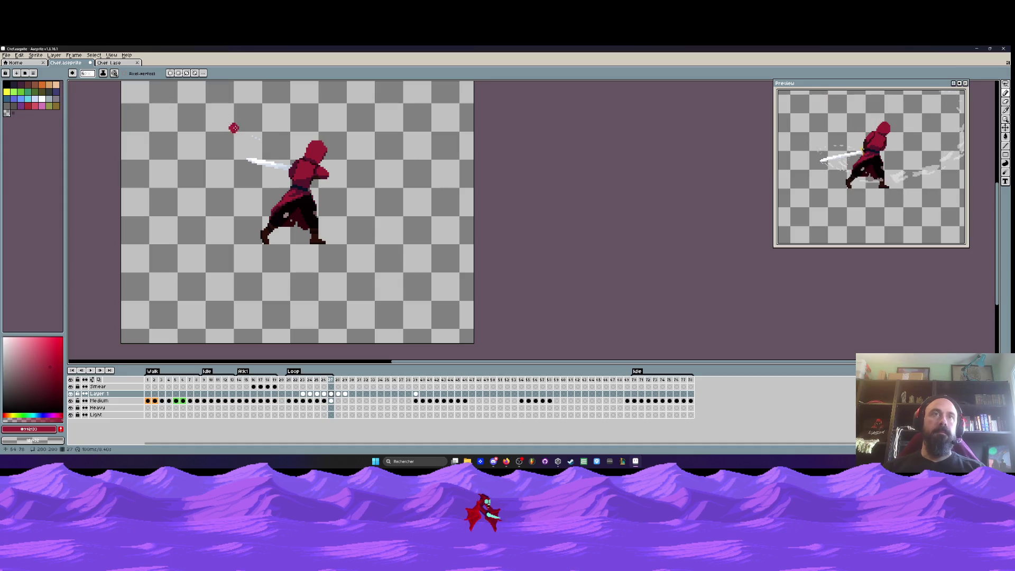
Inspect frames 27–29 and scrub through attack frames 21–27 to check the smears
{"action": "left_click", "coordinate": [331, 394]}
{"action": "left_click", "coordinate": [338, 393]}
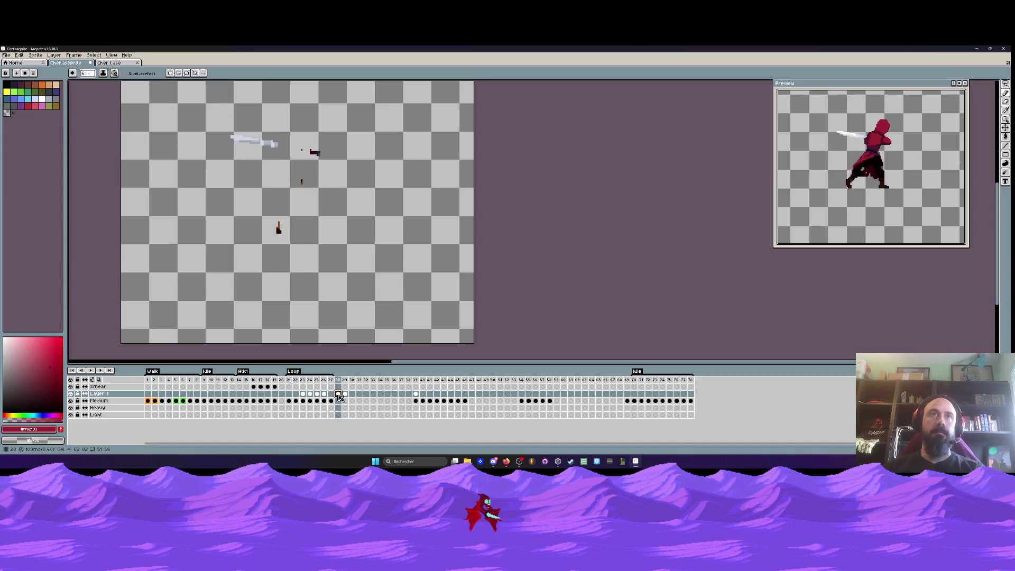
{"action": "left_click", "coordinate": [346, 394]}
{"action": "left_click", "coordinate": [339, 394]}
{"action": "left_click_drag", "start_coordinate": [293, 382], "coordinate": [332, 382]}
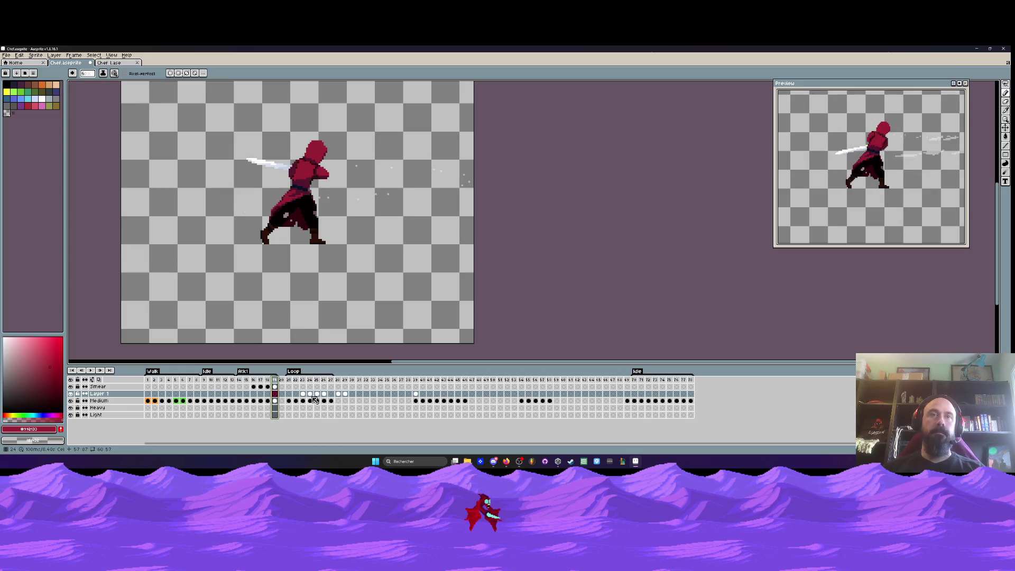
{"action": "left_click", "coordinate": [332, 382]}
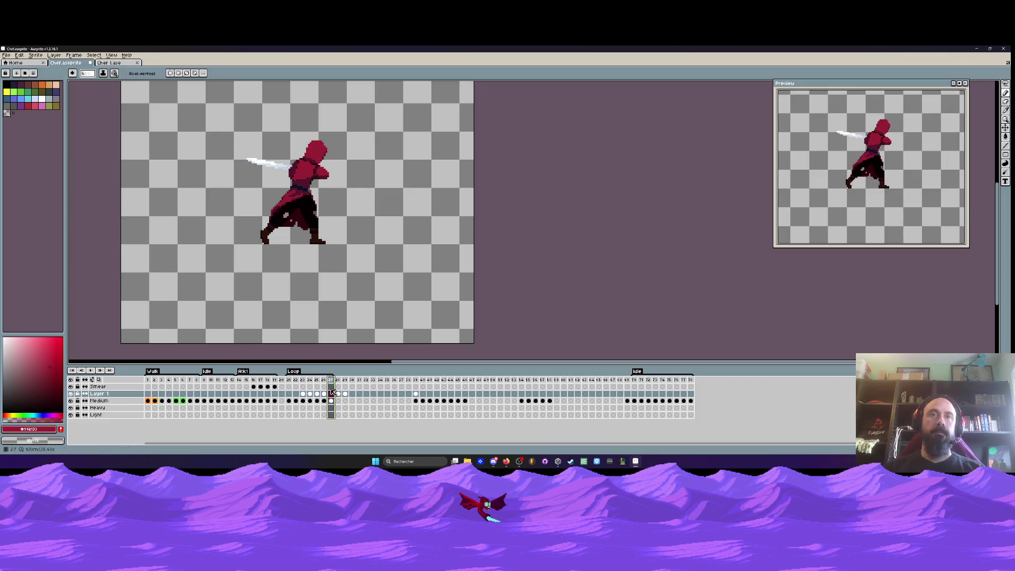
{"action": "left_click", "coordinate": [324, 381]}
{"action": "left_click", "coordinate": [304, 380]}
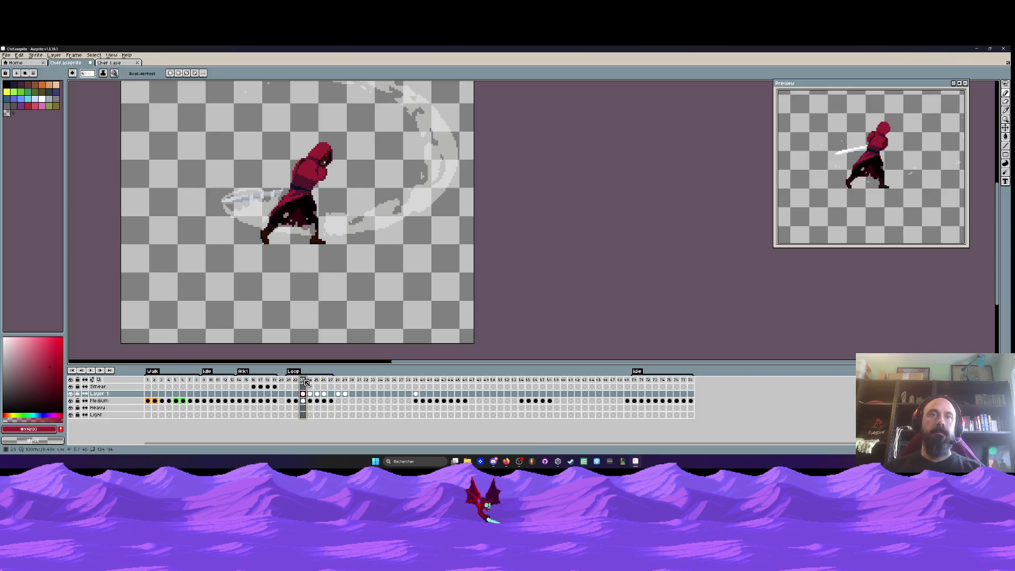
Delete the leftover frames from frame 28 onward in several batches
{"action": "left_click_drag", "start_coordinate": [338, 389], "coordinate": [347, 390]}
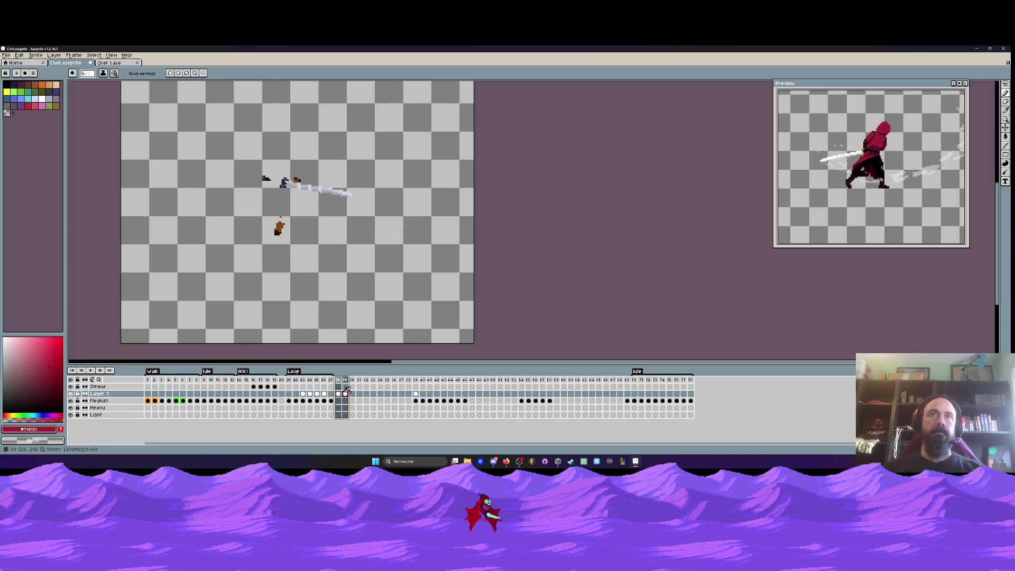
{"action": "key", "text": "Delete"}
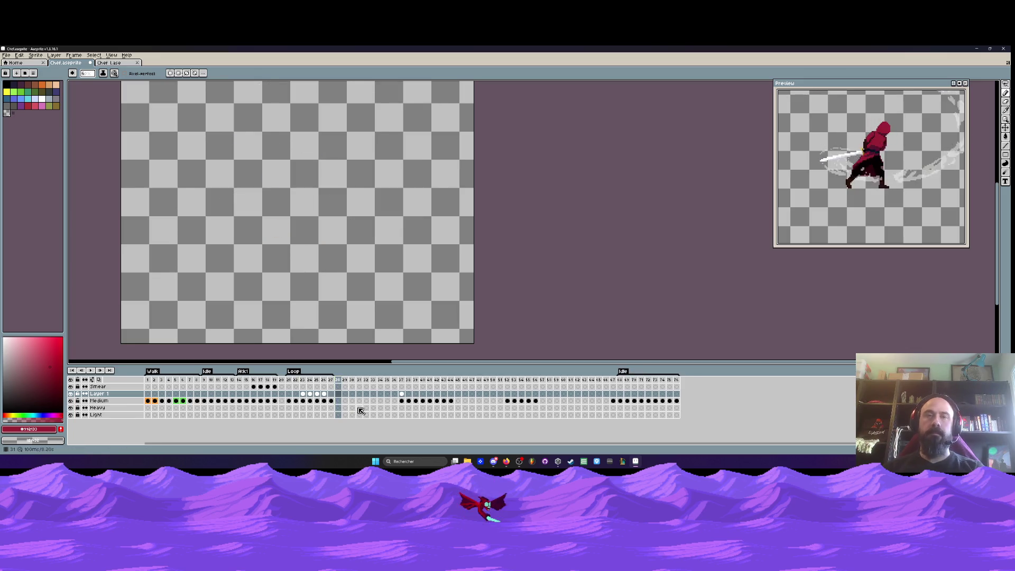
{"action": "mouse_move", "coordinate": [338, 390]}
{"action": "left_mouse_down"}
{"action": "mouse_move", "coordinate": [416, 400]}
{"action": "mouse_move", "coordinate": [358, 403]}
{"action": "mouse_move", "coordinate": [383, 409]}
{"action": "left_mouse_up"}
{"action": "key", "text": "Delete"}
{"action": "key", "text": "Delete"}
{"action": "key", "text": "Delete"}
{"action": "left_click", "coordinate": [337, 402]}
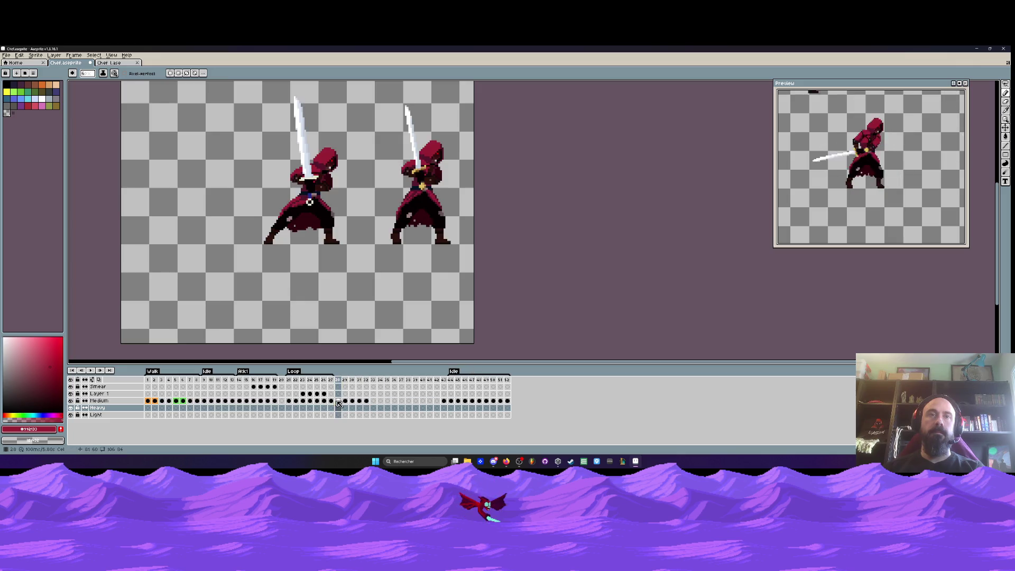
Rename the Loop tag to Atk2
{"action": "double_click", "coordinate": [294, 371]}
{"action": "type", "text": "tk2"}
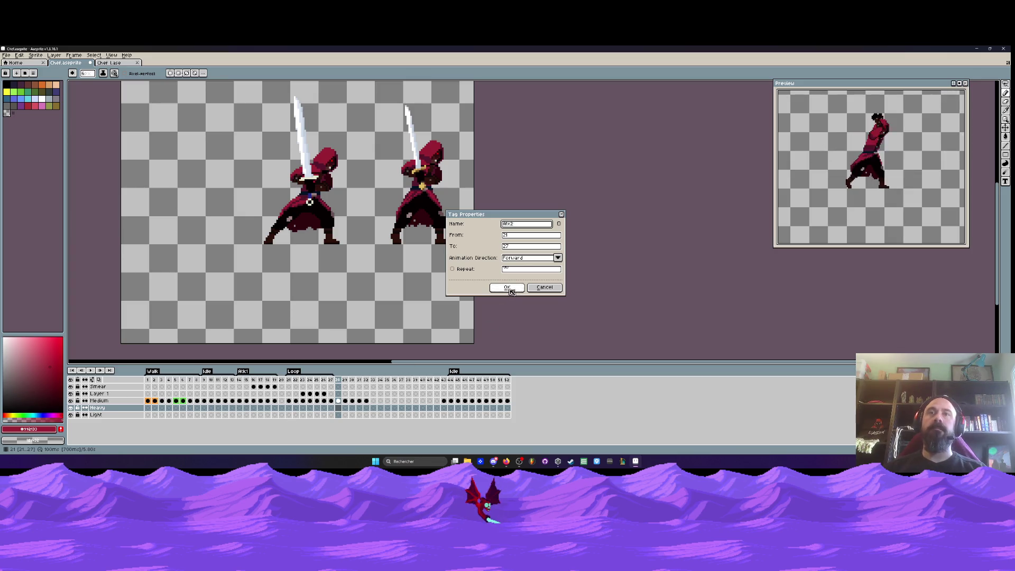
{"action": "left_click", "coordinate": [507, 288]}
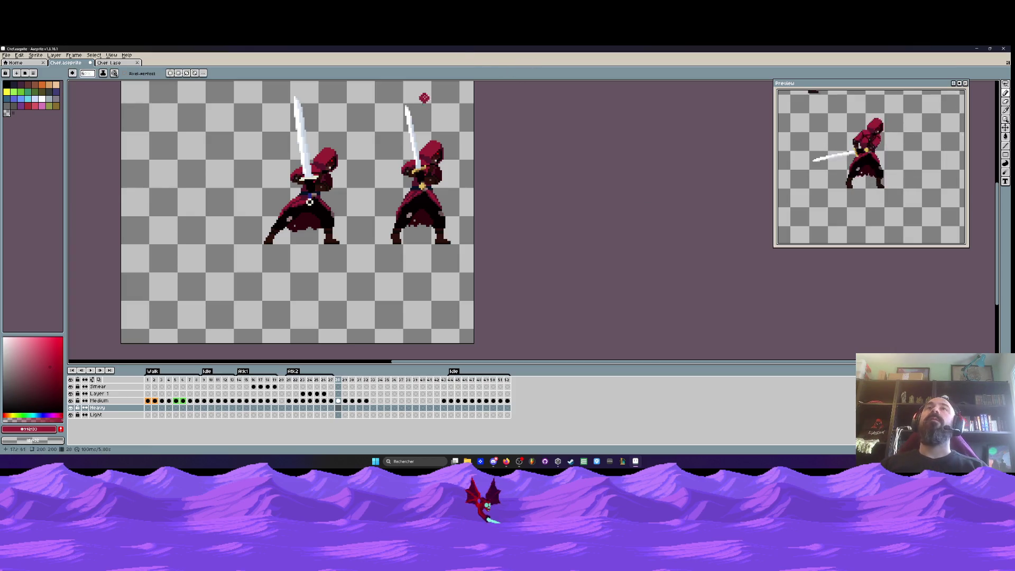
Zoom in and delete the empty frame 20
{"action": "key", "text": "plus"}
{"action": "left_click", "coordinate": [289, 379]}
{"action": "left_click", "coordinate": [281, 380]}
{"action": "key", "text": "Delete"}
Play the animation and step through the Atk1/Atk2 frames from 14 to 21
{"action": "key", "text": "Return"}
{"action": "scroll", "coordinate": [365, 195], "scroll_direction": "down", "scroll_amount": 3}
{"action": "scroll", "coordinate": [366, 195], "scroll_direction": "up", "scroll_amount": 2}
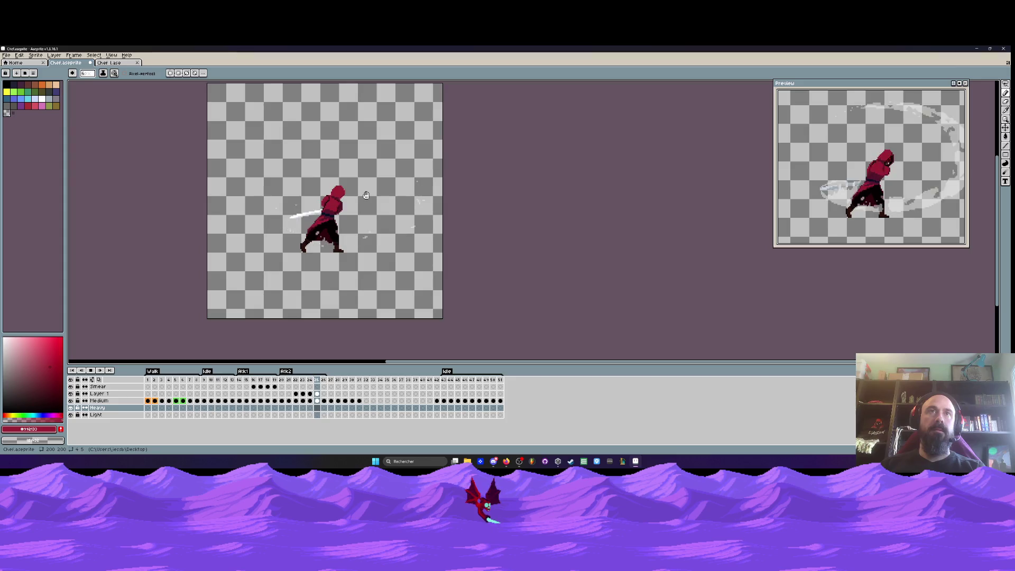
{"action": "left_click", "coordinate": [240, 382]}
{"action": "left_click", "coordinate": [275, 382]}
{"action": "key", "text": "Left"}
{"action": "key", "text": "Left"}
{"action": "key", "text": "Left"}
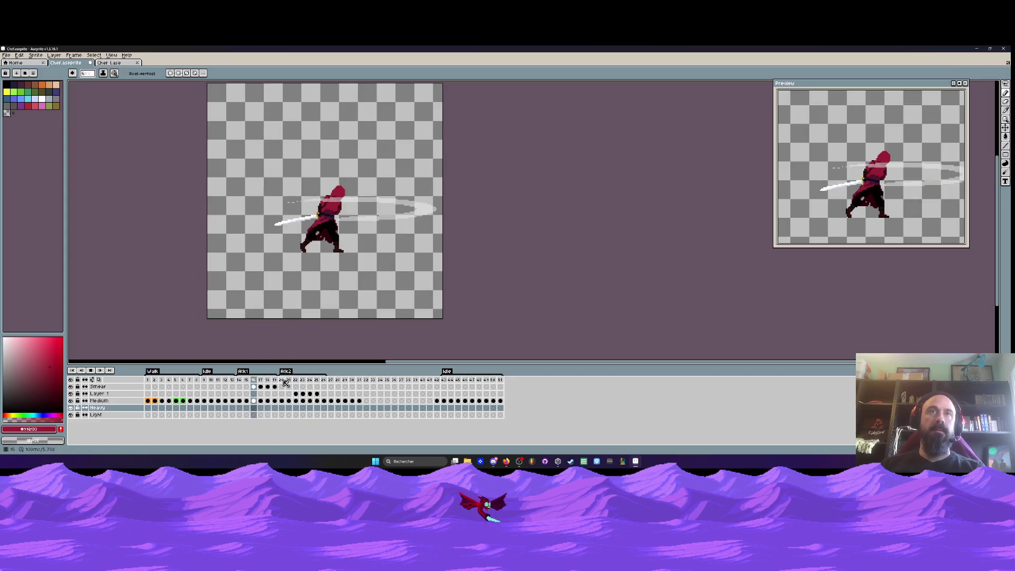
{"action": "key", "text": "Right"}
{"action": "key", "text": "Right"}
{"action": "key", "text": "Right"}
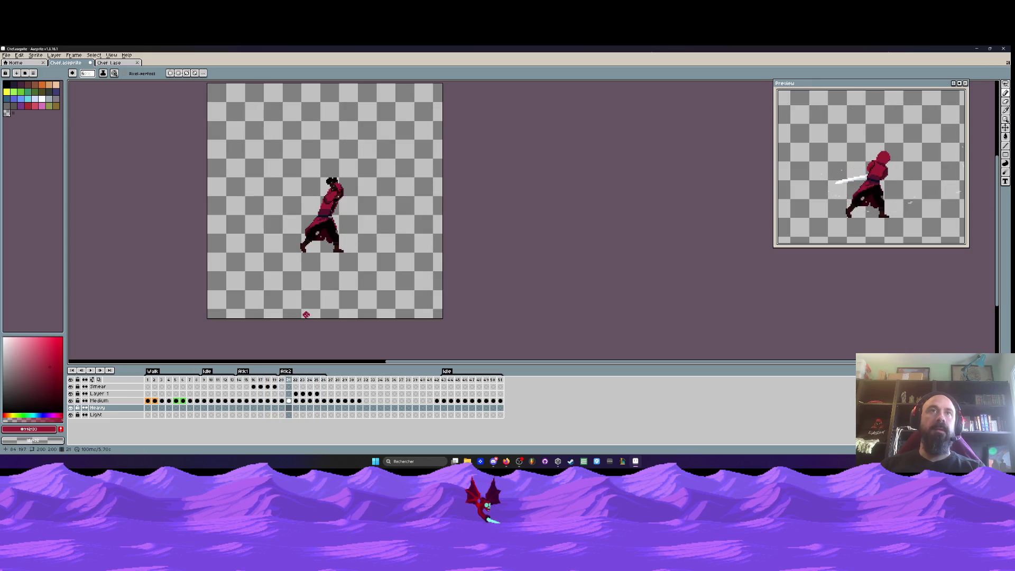
On frame 14 of the Medium layer, lasso-select the sword blade
{"action": "left_click_drag", "start_coordinate": [204, 380], "coordinate": [239, 381]}
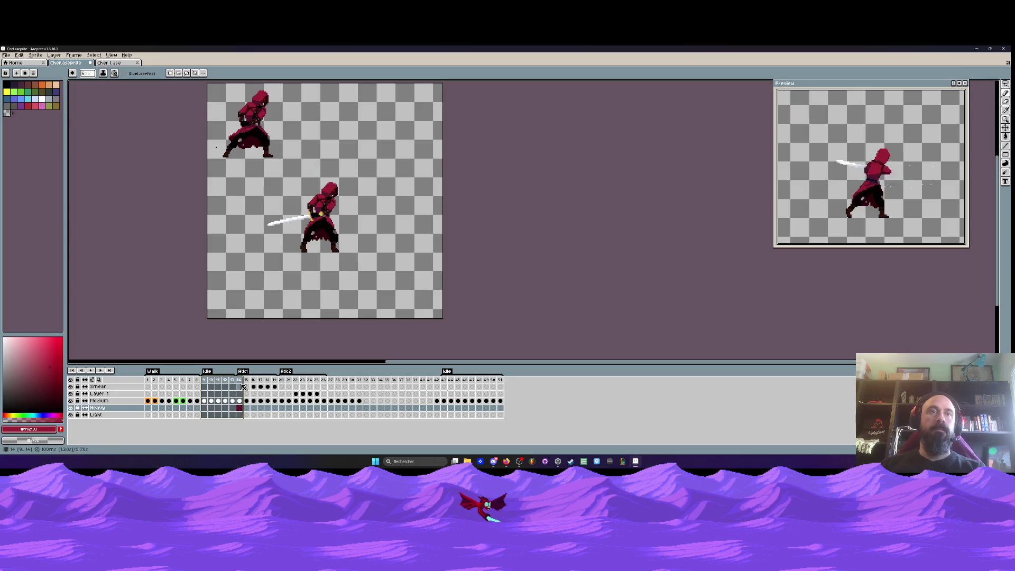
{"action": "left_click", "coordinate": [240, 381]}
{"action": "left_click", "coordinate": [241, 400]}
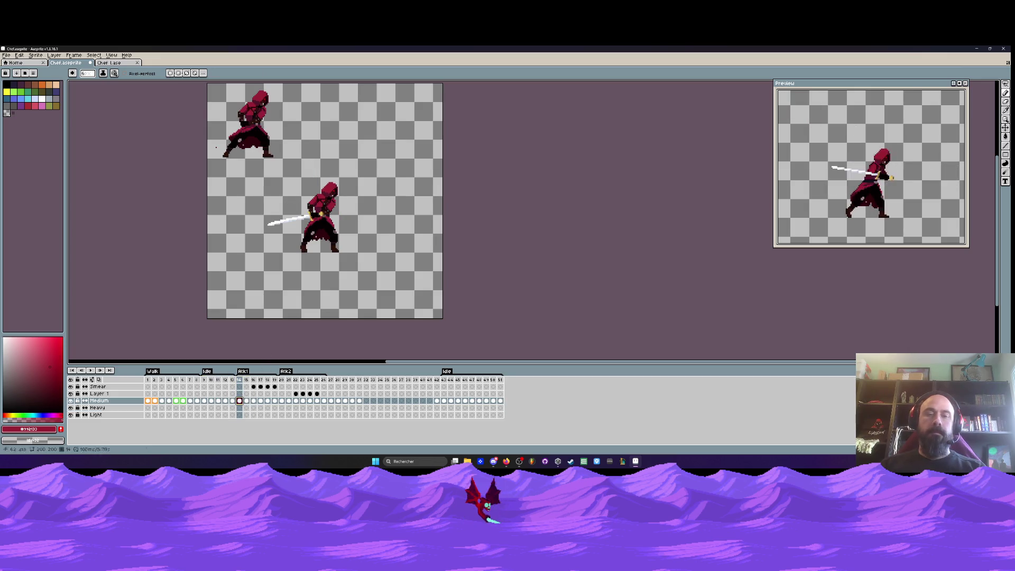
{"action": "scroll", "coordinate": [323, 221], "scroll_direction": "up", "scroll_amount": 4}
{"action": "key", "text": "m"}
{"action": "key", "text": "b"}
{"action": "mouse_move", "coordinate": [336, 210]}
{"action": "left_mouse_down"}
{"action": "mouse_move", "coordinate": [184, 235]}
{"action": "mouse_move", "coordinate": [201, 263]}
{"action": "mouse_move", "coordinate": [310, 239]}
{"action": "left_mouse_up"}
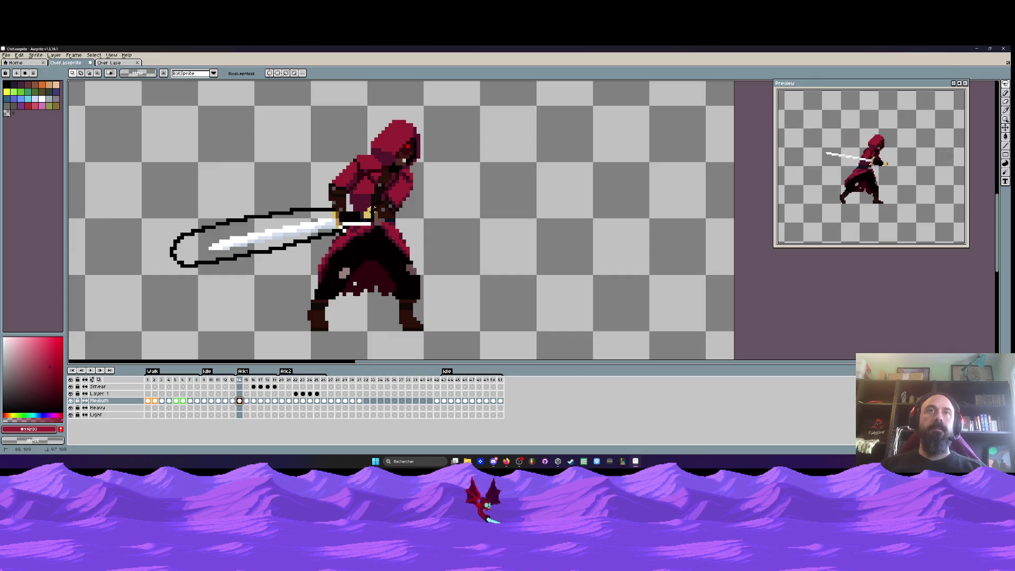
{"action": "left_click_drag", "start_coordinate": [371, 212], "coordinate": [372, 212]}
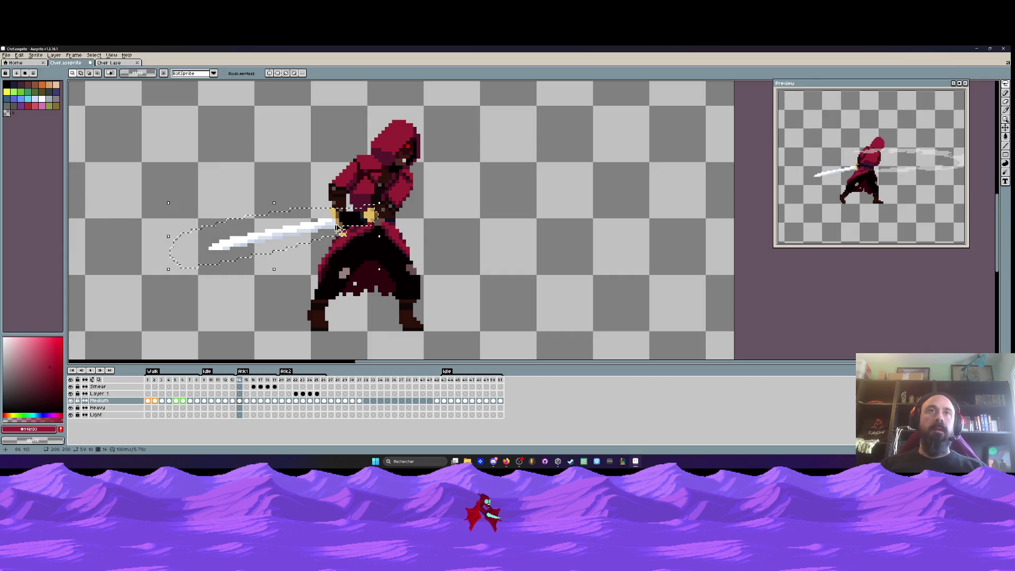